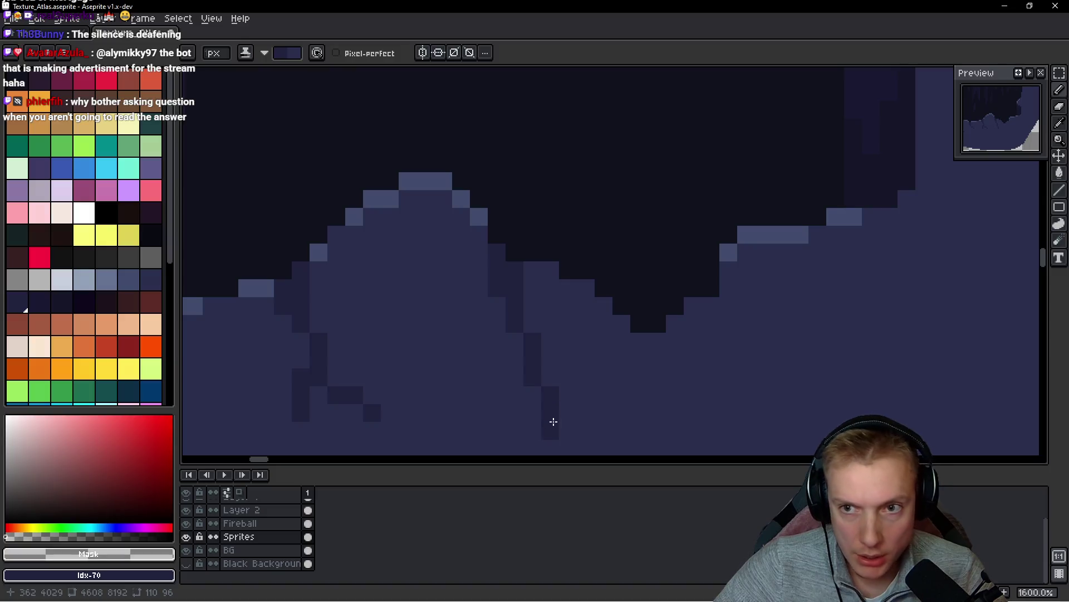
- Pencil a dark vertical crack with side pixels down the lower rim of the hole
left_click_drag(511, 339, 486, 360)
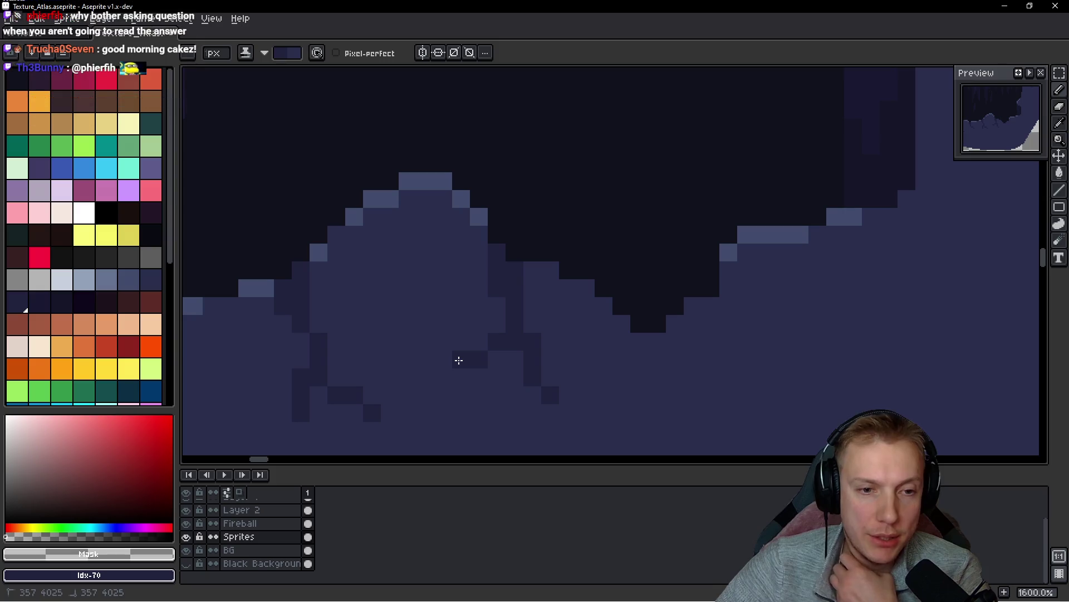
scroll(603, 346, "down", 5)
scroll(604, 345, "up", 6)
mouse_move(651, 337)
left_mouse_down()
mouse_move(556, 360)
mouse_move(533, 246)
mouse_move(528, 332)
mouse_move(501, 268)
mouse_move(504, 290)
left_mouse_up()
mouse_move(539, 356)
left_mouse_down()
mouse_move(549, 358)
mouse_move(545, 389)
mouse_move(566, 393)
left_mouse_up()
left_click(490, 352)
key("ctrl+z")
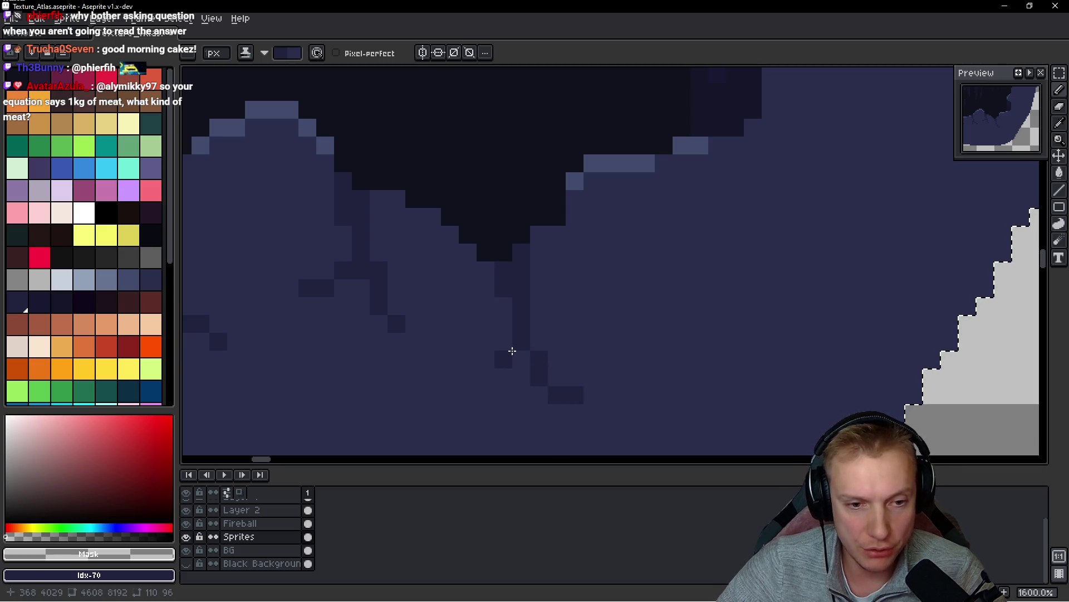
left_click_drag(501, 339, 491, 341)
left_click(470, 362)
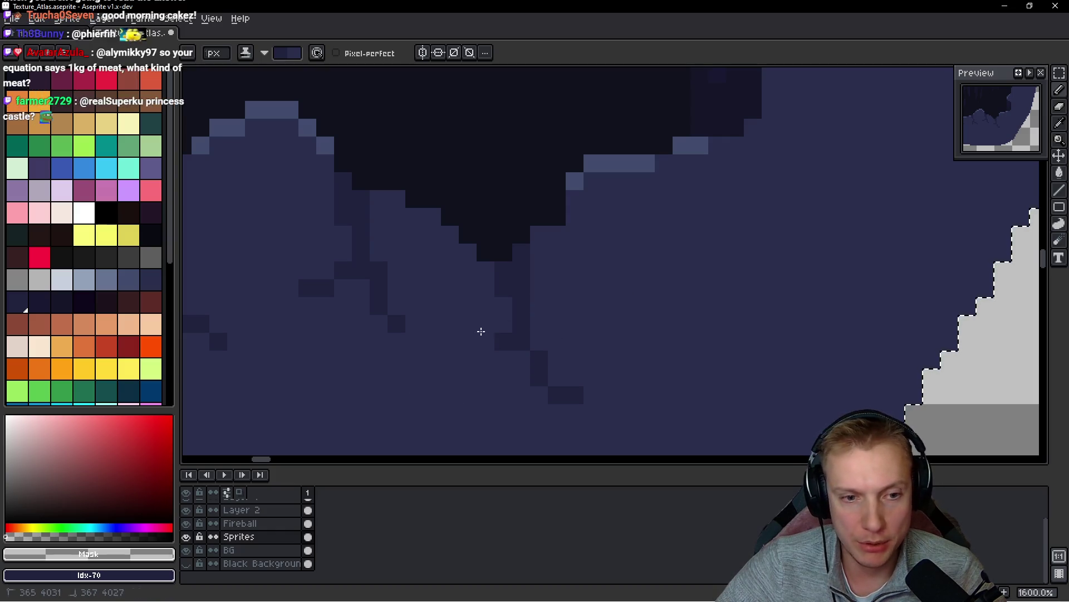
- Draw a diagonal dark crack line across the lower rim
scroll(569, 340, "down", 3)
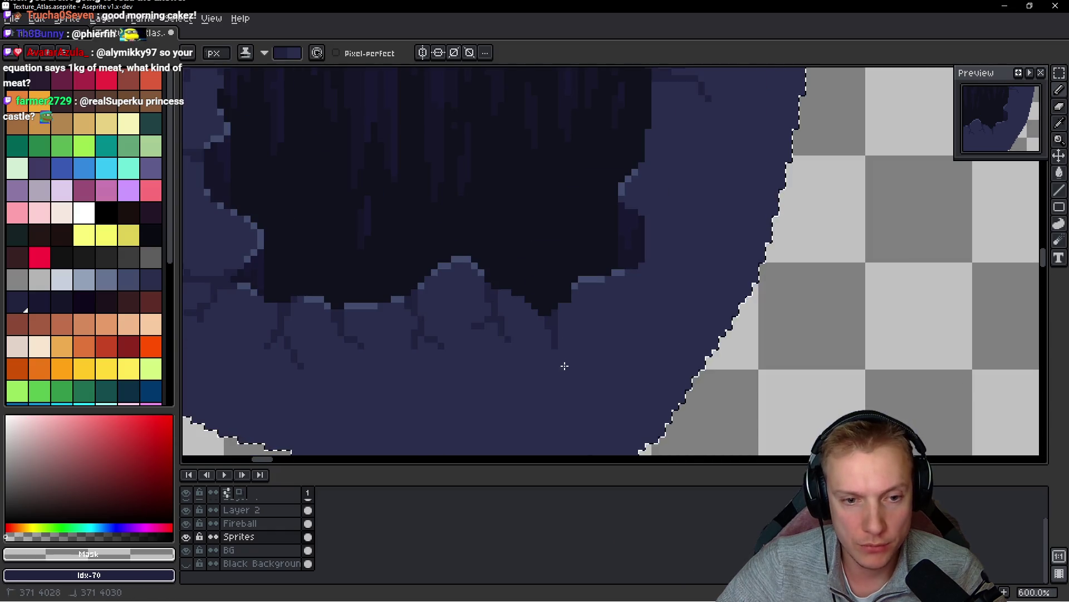
scroll(563, 366, "up", 3)
left_click(553, 315)
left_click(573, 313)
left_click(593, 334)
left_click(593, 352)
left_click(621, 371)
- Add a dark crack row along the lower edge, stepping downward and branching up-right
scroll(621, 373, "down", 3)
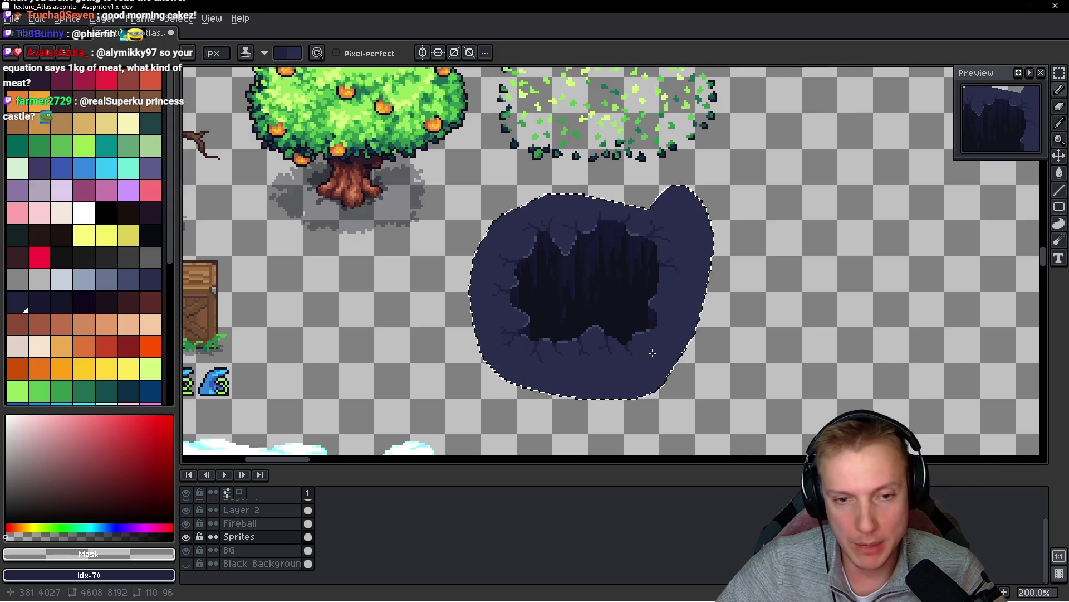
scroll(638, 323, "up", 3)
left_click(613, 358)
left_click(697, 356, "shift")
left_click(633, 341)
key("ctrl+z")
left_click(674, 365)
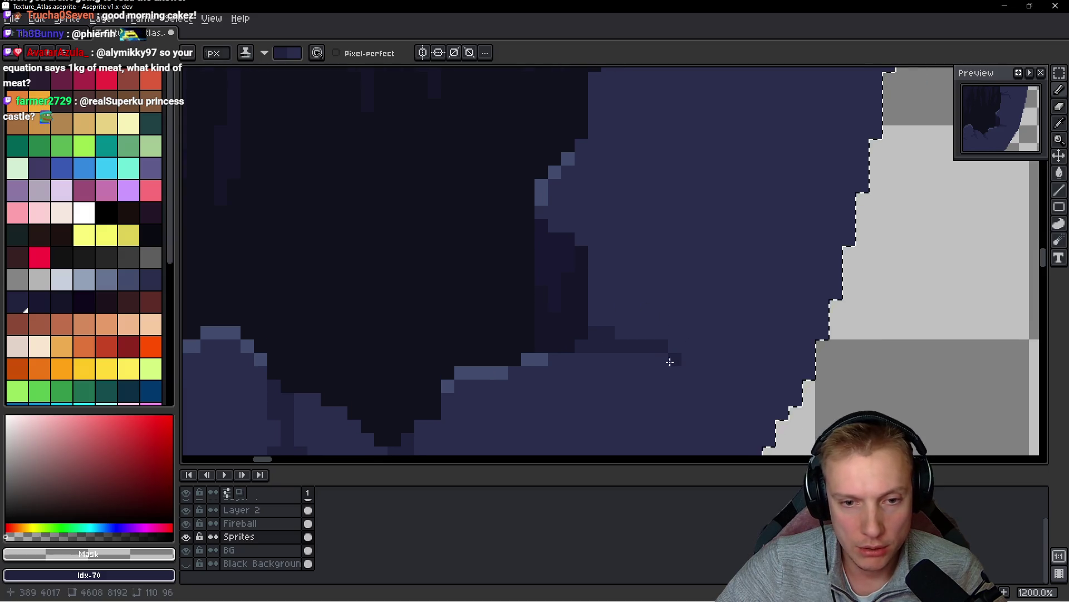
left_click(686, 383)
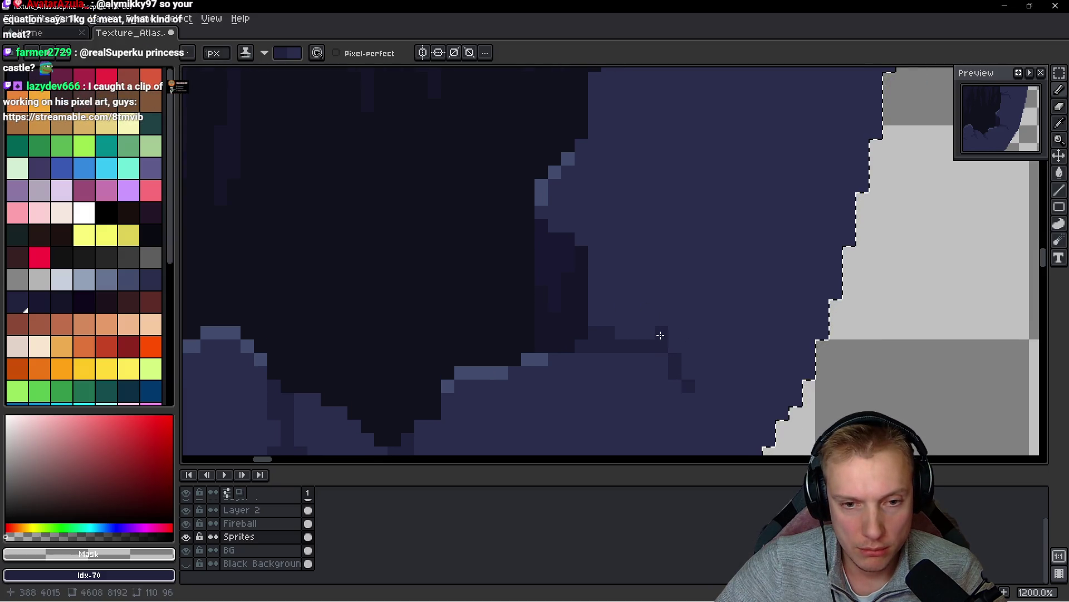
left_click(701, 333)
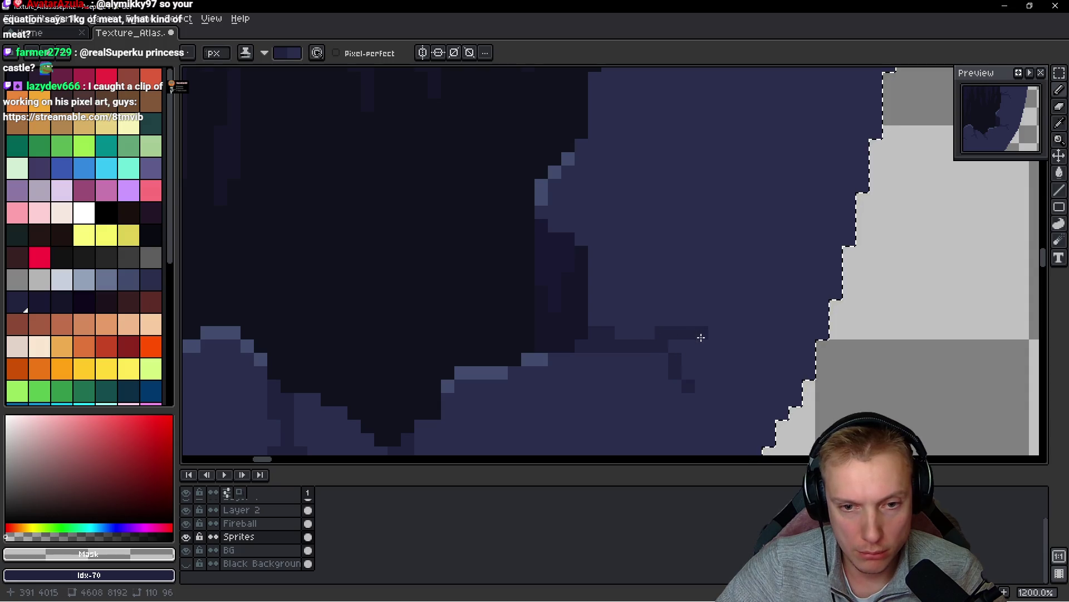
left_click(731, 290)
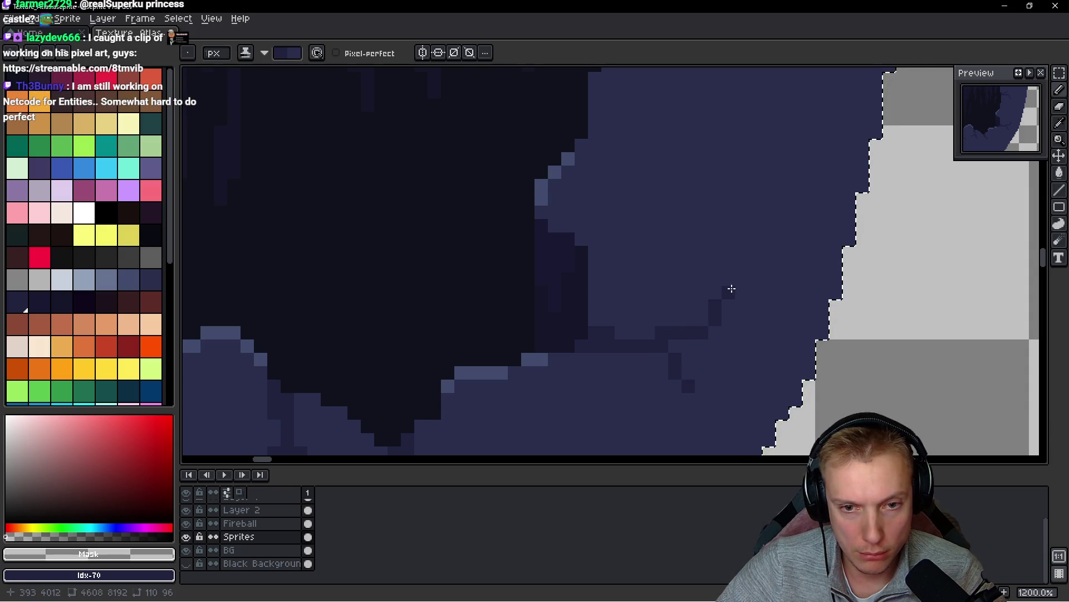
- Draw short stepped dark crack rows, including a five-pixel row, on the right rim
scroll(593, 334, "up", 3)
mouse_move(583, 323)
left_mouse_down()
mouse_move(636, 307)
mouse_move(616, 313)
mouse_move(637, 319)
mouse_move(597, 305)
left_mouse_up()
left_click(599, 332)
scroll(643, 305, "up", 4)
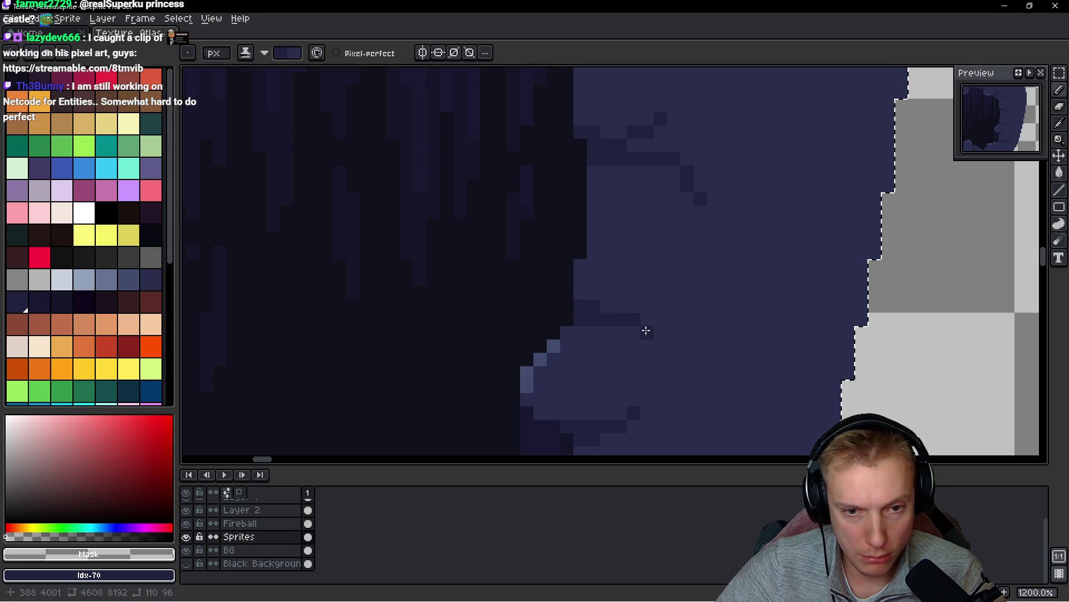
left_click_drag(646, 332, 661, 332)
left_click_drag(595, 247, 645, 254)
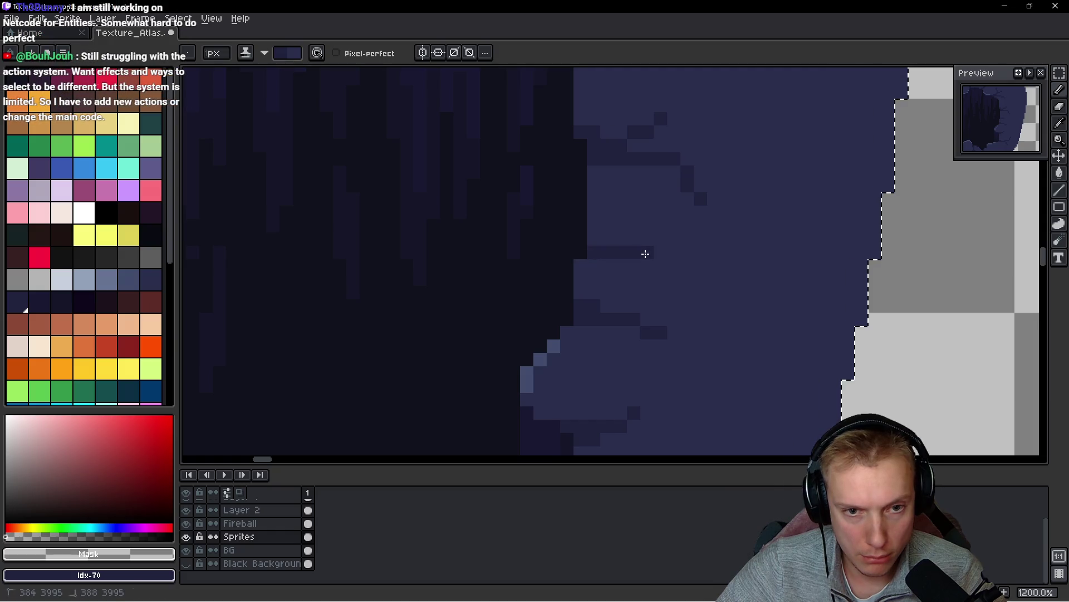
left_click_drag(584, 268, 602, 244)
- Add one more short dark crack row and recentre the cave hole
scroll(594, 241, "down", 4)
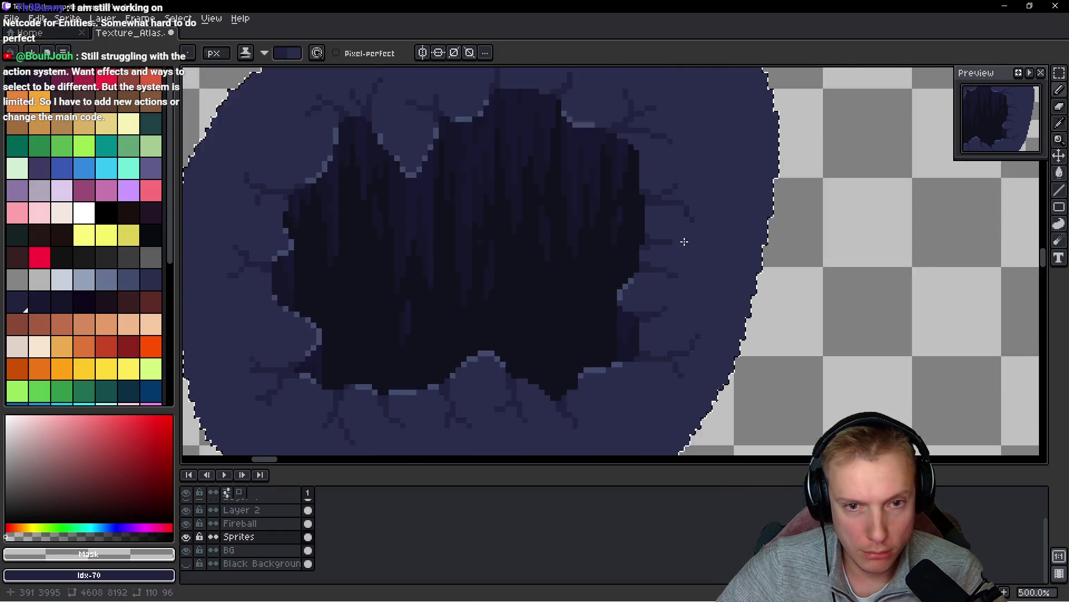
scroll(663, 242, "up", 3)
mouse_move(644, 240)
left_mouse_down()
mouse_move(683, 250)
mouse_move(637, 237)
mouse_move(658, 229)
left_mouse_up()
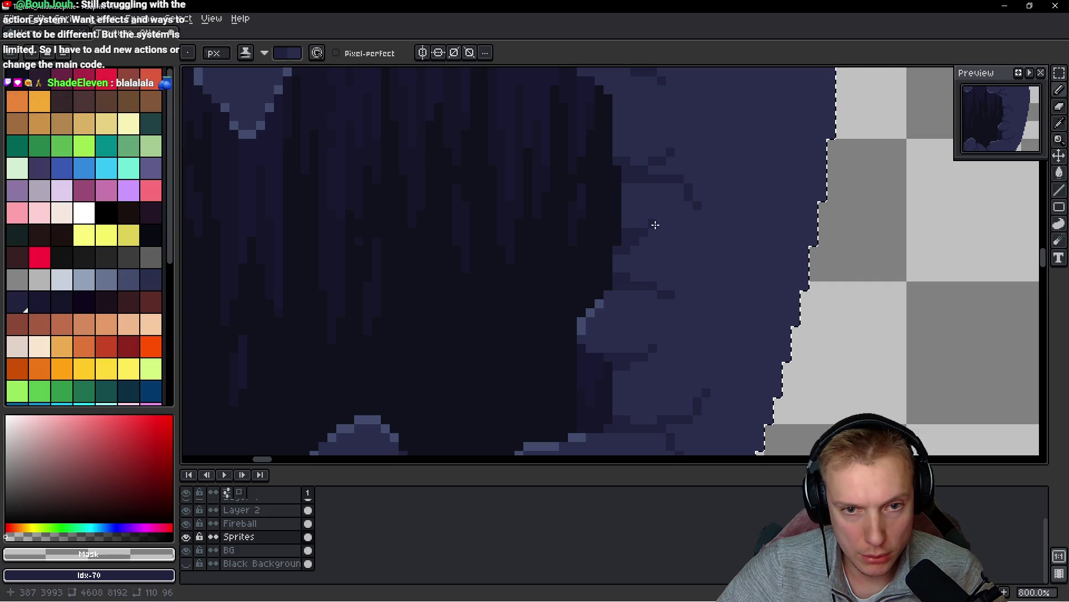
scroll(665, 241, "down", 5)
scroll(665, 241, "down", 1)
scroll(640, 248, "up", 2)
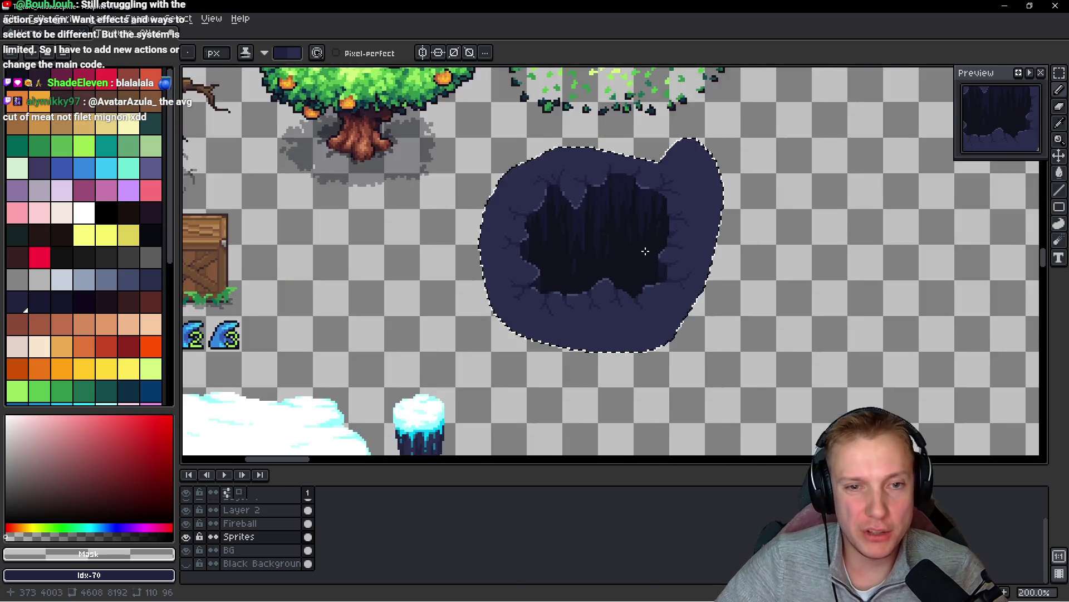
left_click_drag(616, 253, 560, 272)
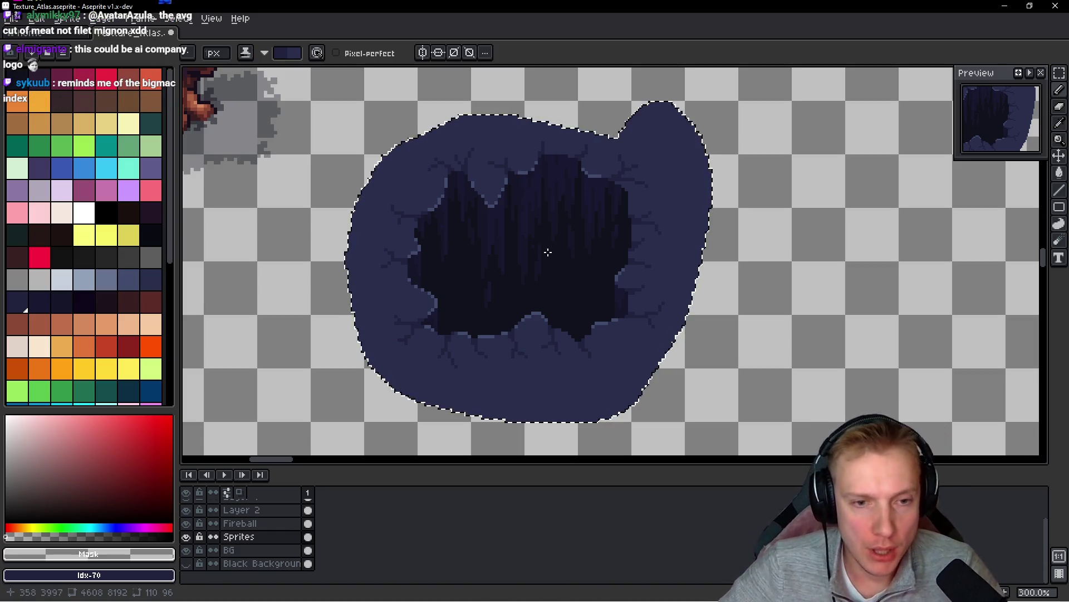
- Pick the darker navy swatch, swap colours with X, and pencil a crack up the upper rim
left_click_drag(559, 252, 578, 276)
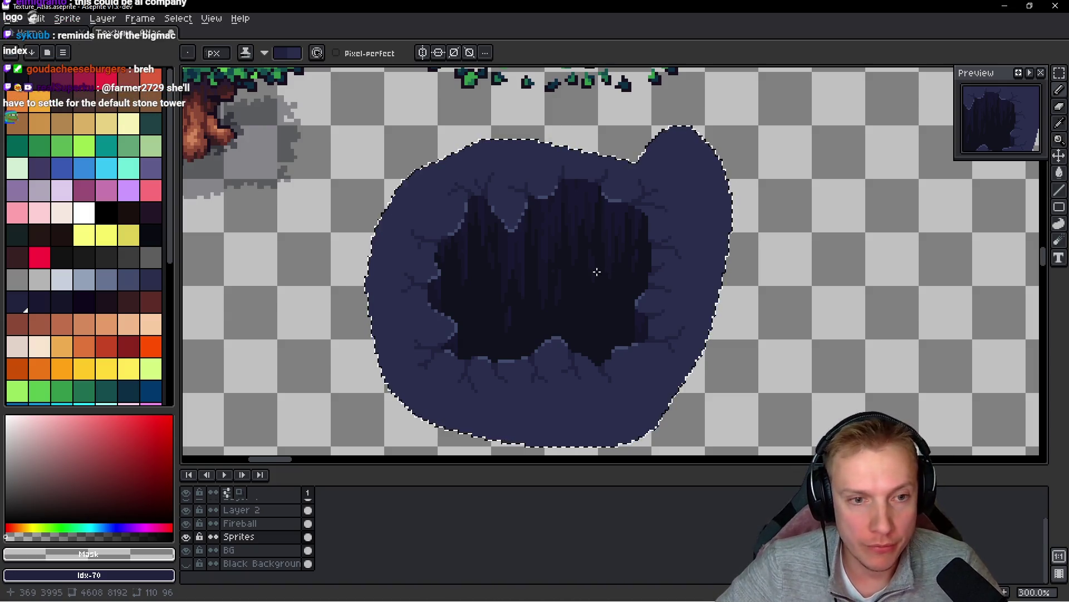
scroll(597, 272, "up", 5)
left_click(535, 167, "alt")
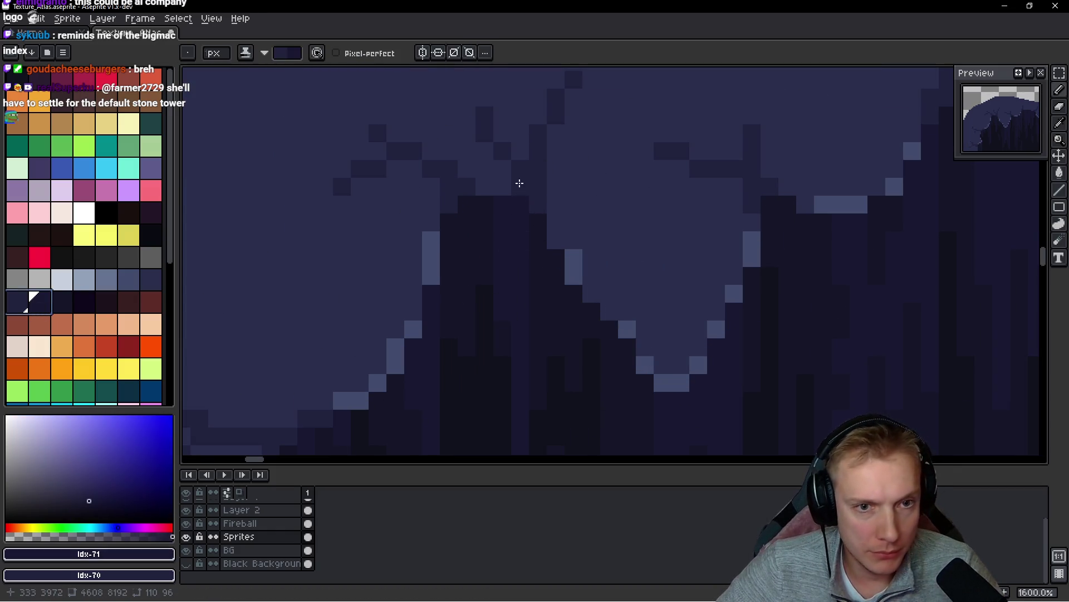
left_click(520, 178)
key("x")
left_click_drag(536, 146, 554, 121)
- Paint dark crack pixels along the lit bumpy ridge on the right
scroll(504, 149, "down", 2)
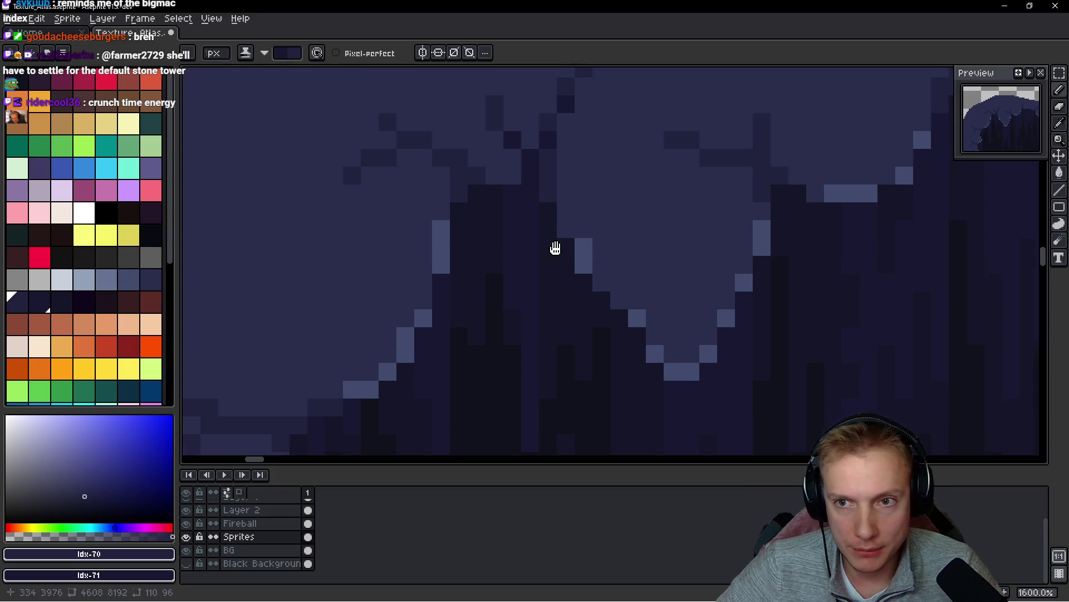
scroll(554, 220, "down", 5)
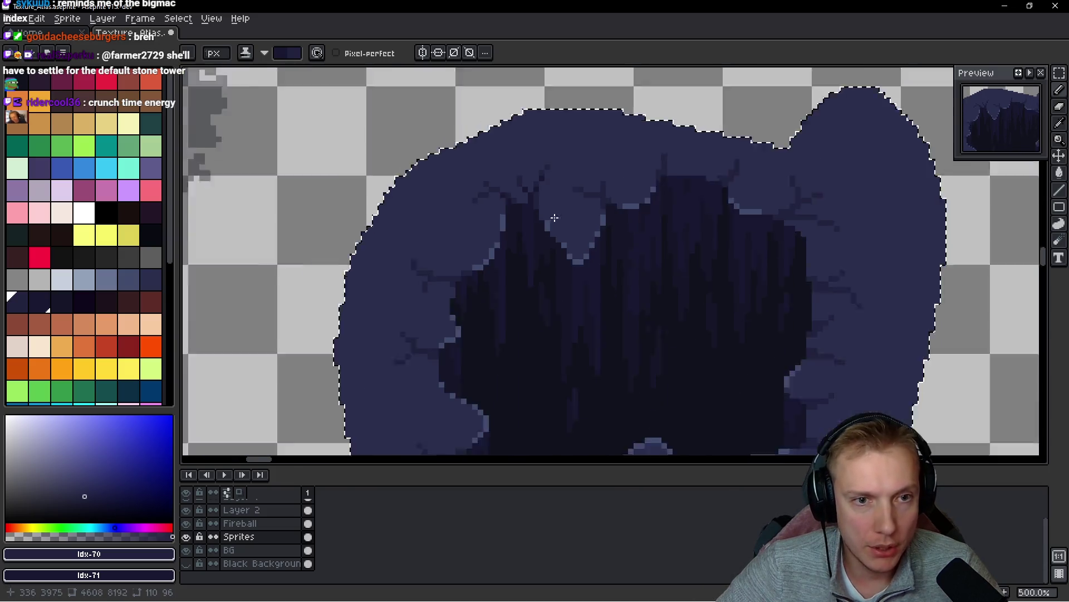
scroll(554, 222, "up", 4)
scroll(658, 232, "down", 2)
scroll(503, 205, "up", 2)
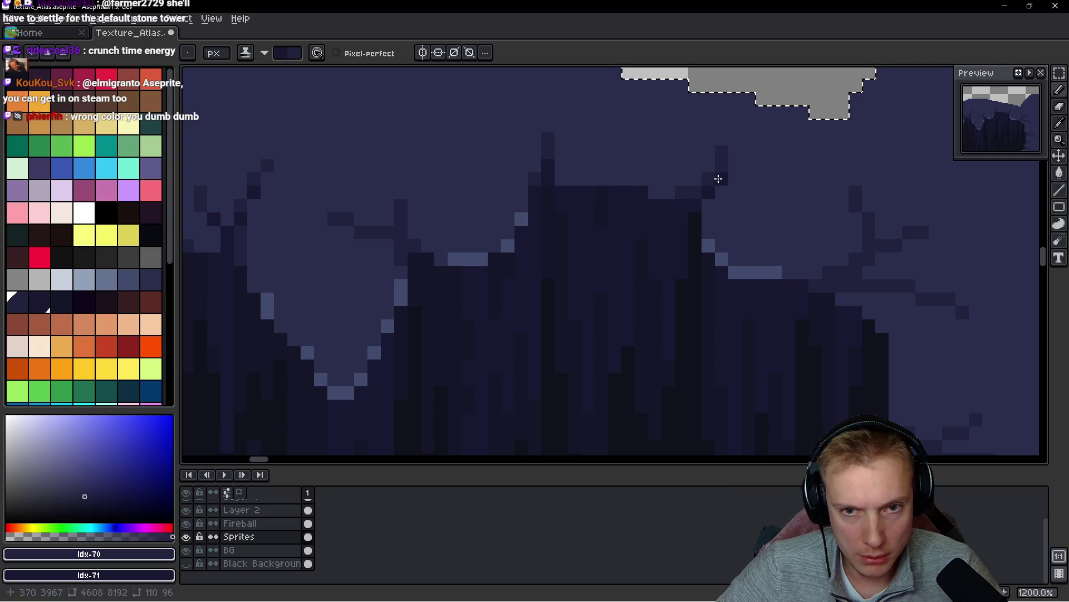
scroll(722, 166, "right", 3)
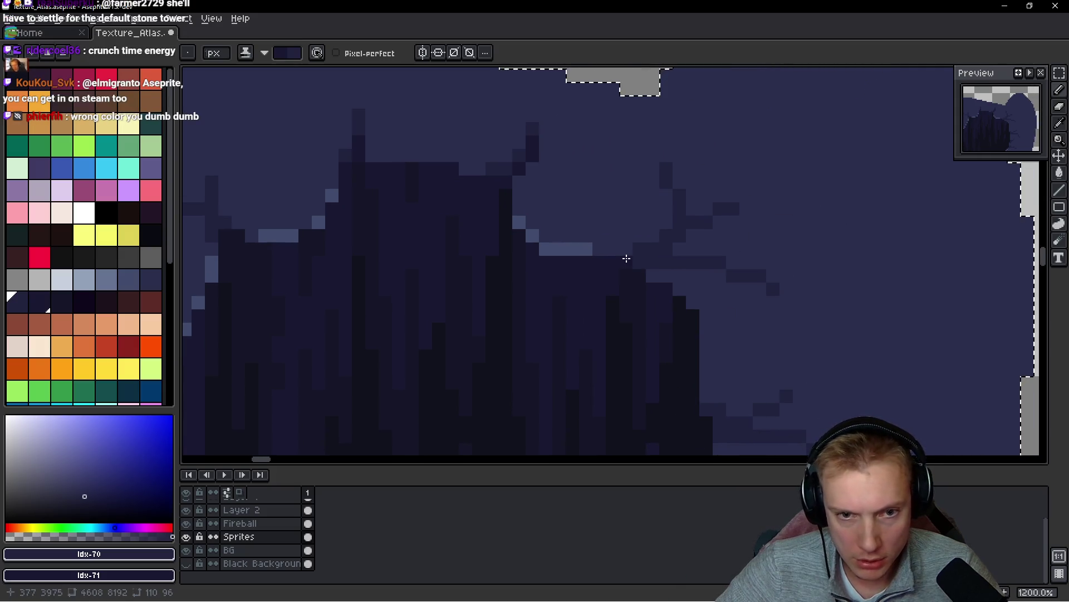
left_click_drag(658, 244, 664, 233)
left_click(678, 220)
- Pan across the atlas and switch to the Move tool for the cave hole
scroll(647, 252, "right", 2)
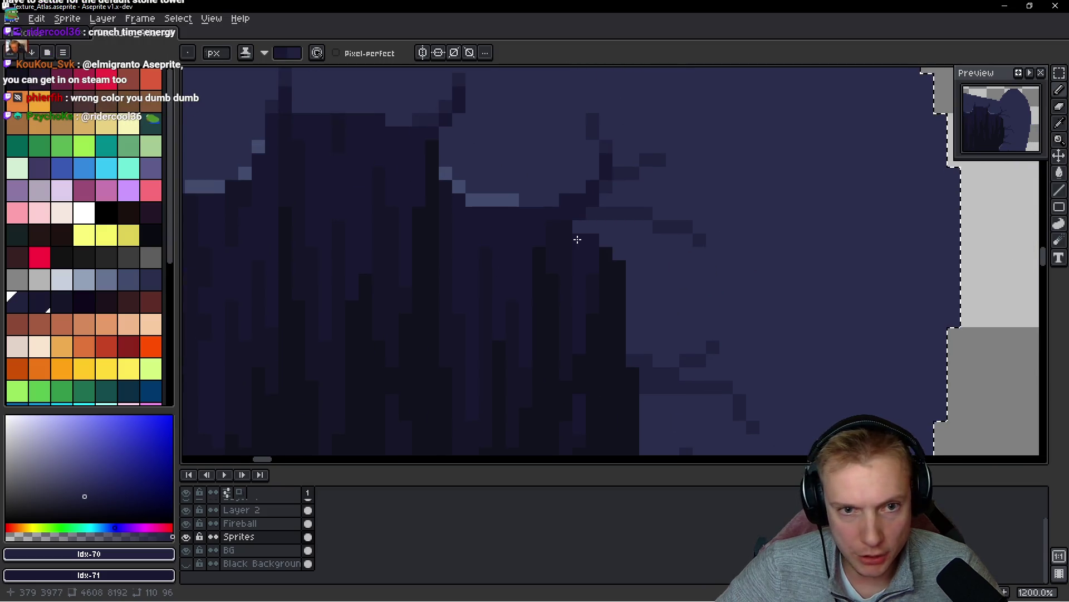
scroll(591, 215, "down", 2)
scroll(591, 215, "right", 2)
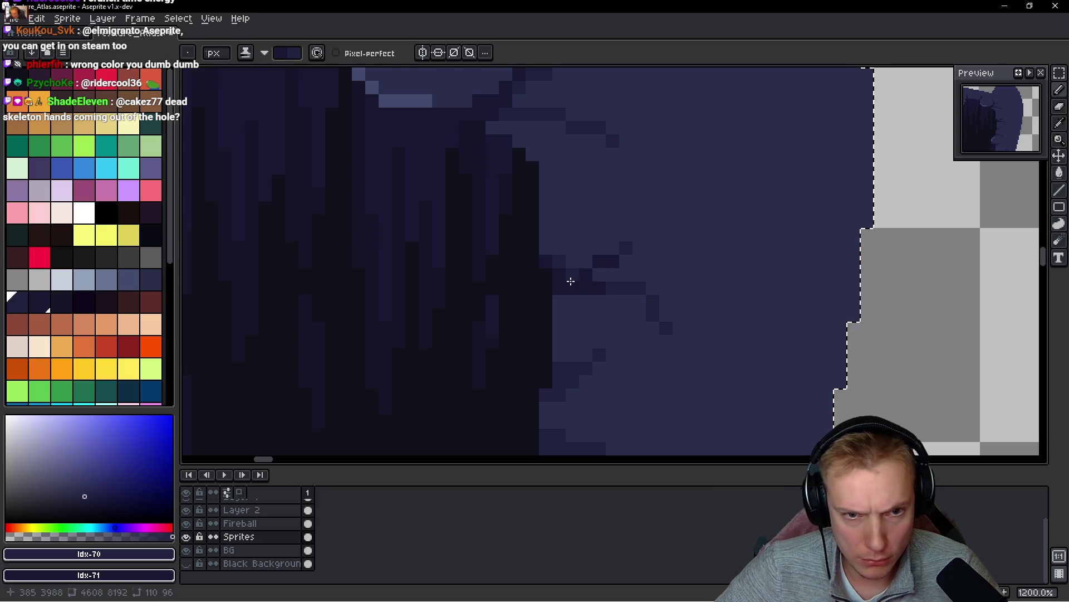
scroll(593, 342, "down", 7)
key("v")
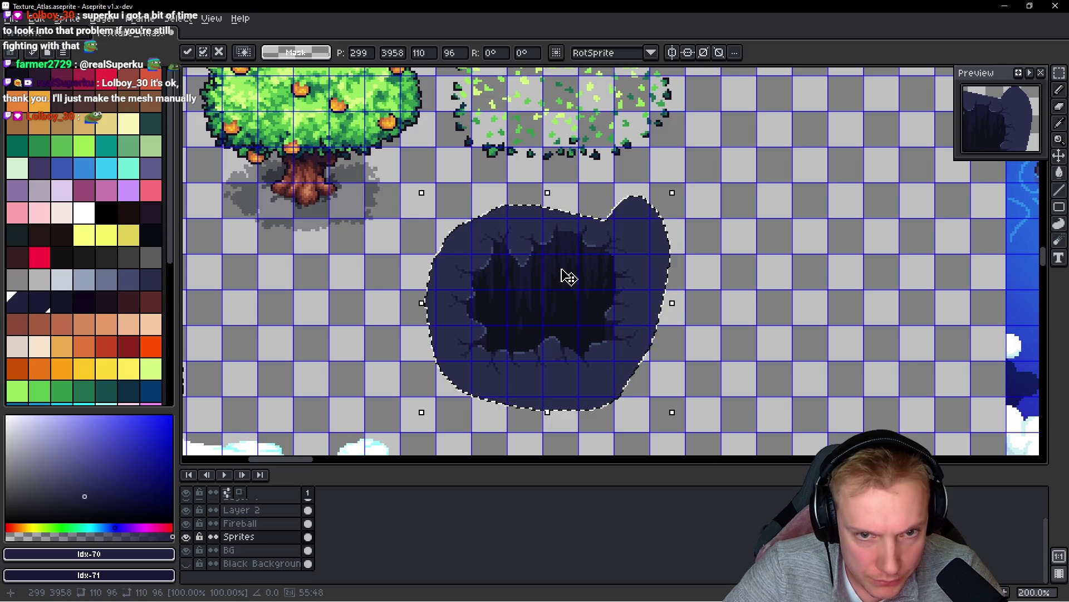
- Nudge the cave hole a few pixels down and left, then drop it in place
key("Up")
key("Down")
key("Down")
key("Down")
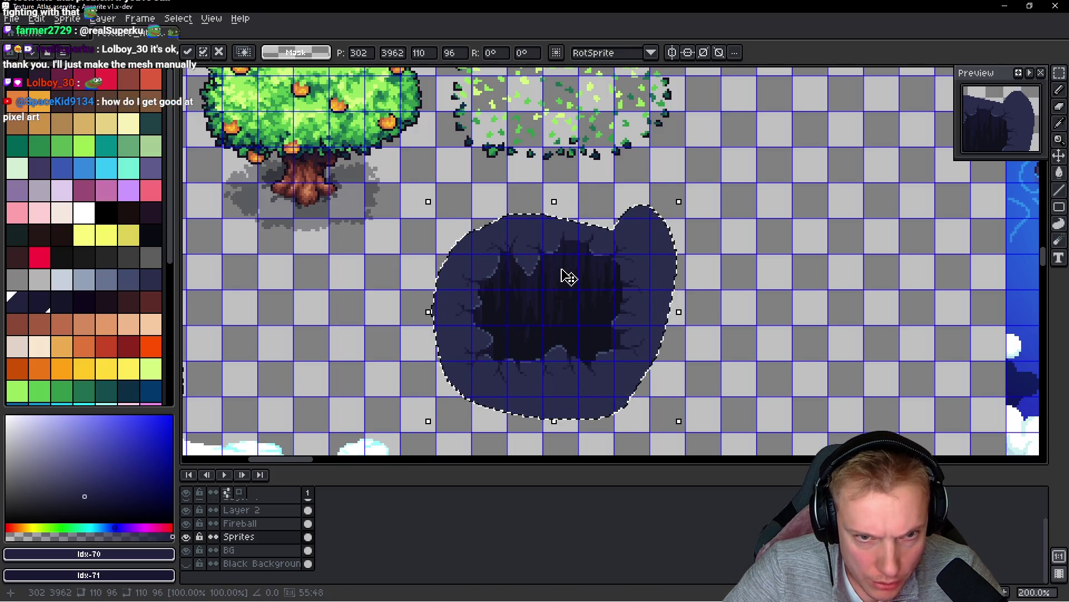
key("Left")
key("Left")
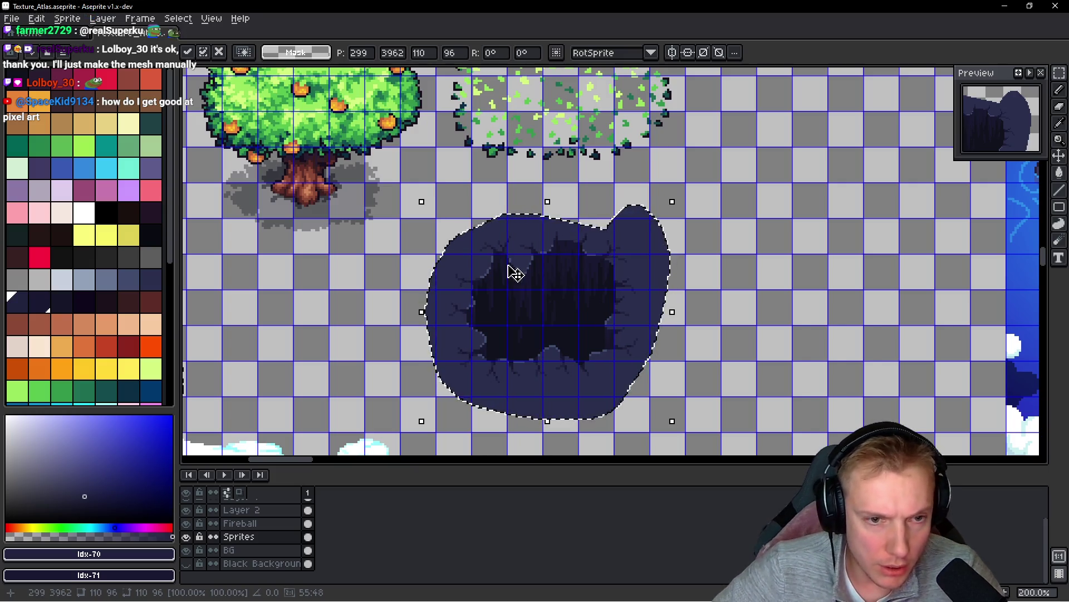
left_click(480, 225)
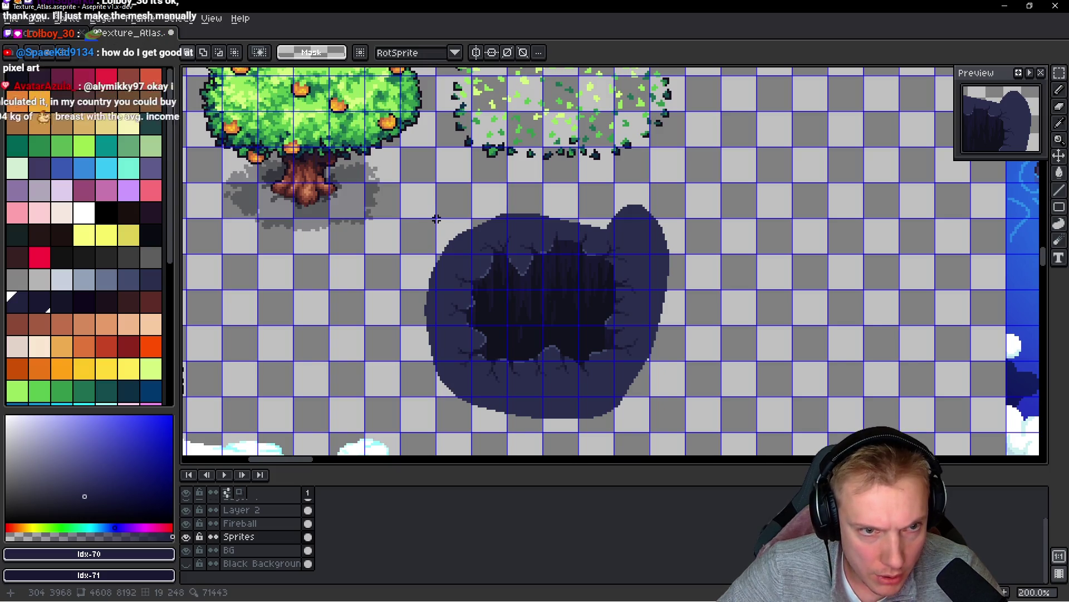
- Marquee most of the hole and pick #2a2f4c as the fill colour
left_click_drag(437, 222, 649, 395)
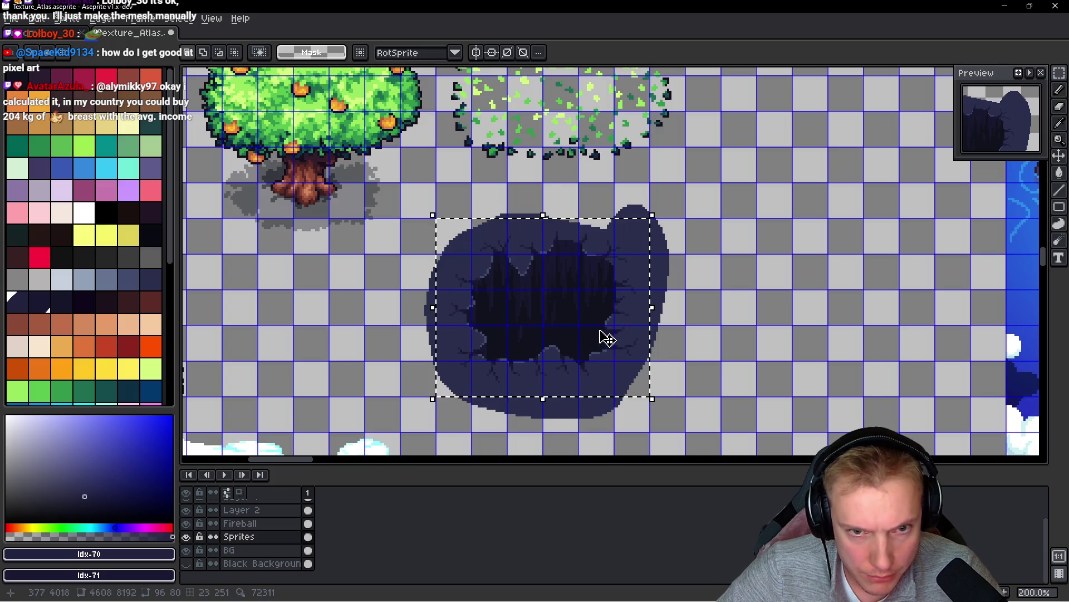
key("g")
left_click(587, 221, "alt")
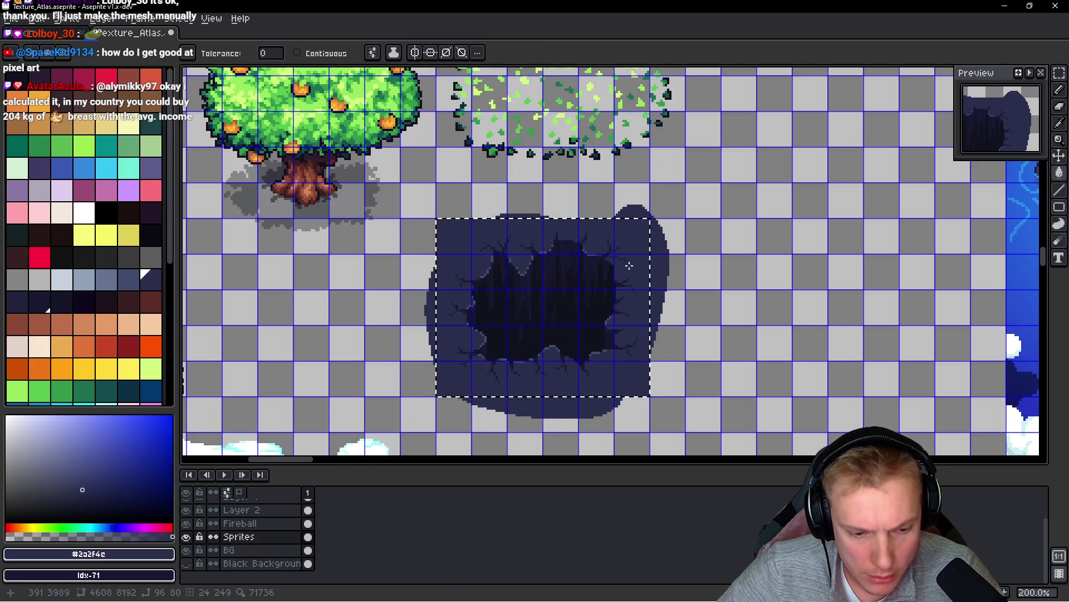
- With the Pencil, draw a dark line across the top of the tile
left_click_drag(629, 266, 608, 277)
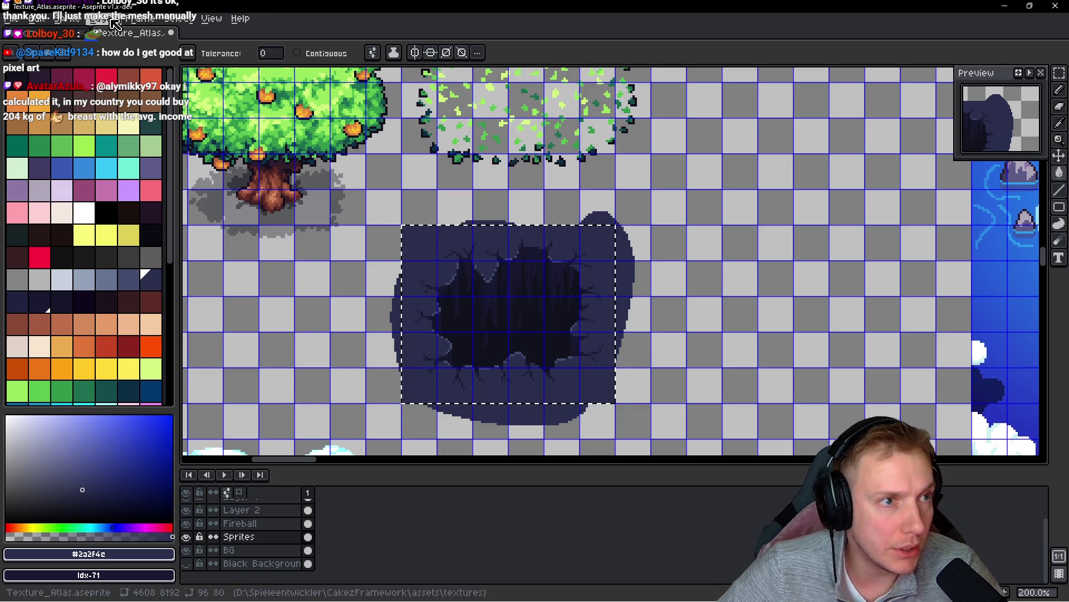
left_click(175, 20)
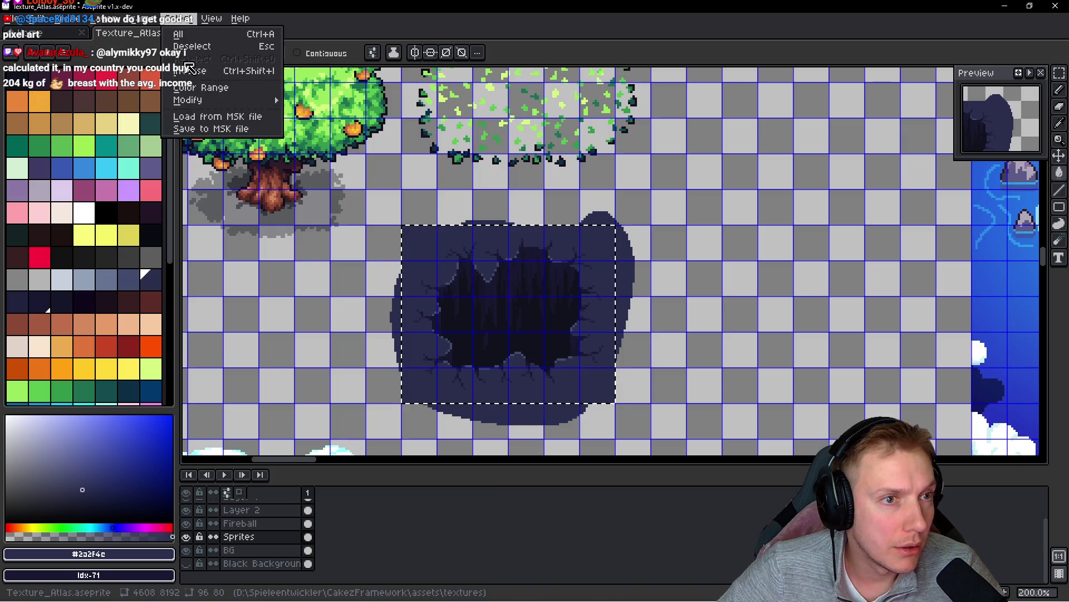
left_click(653, 199)
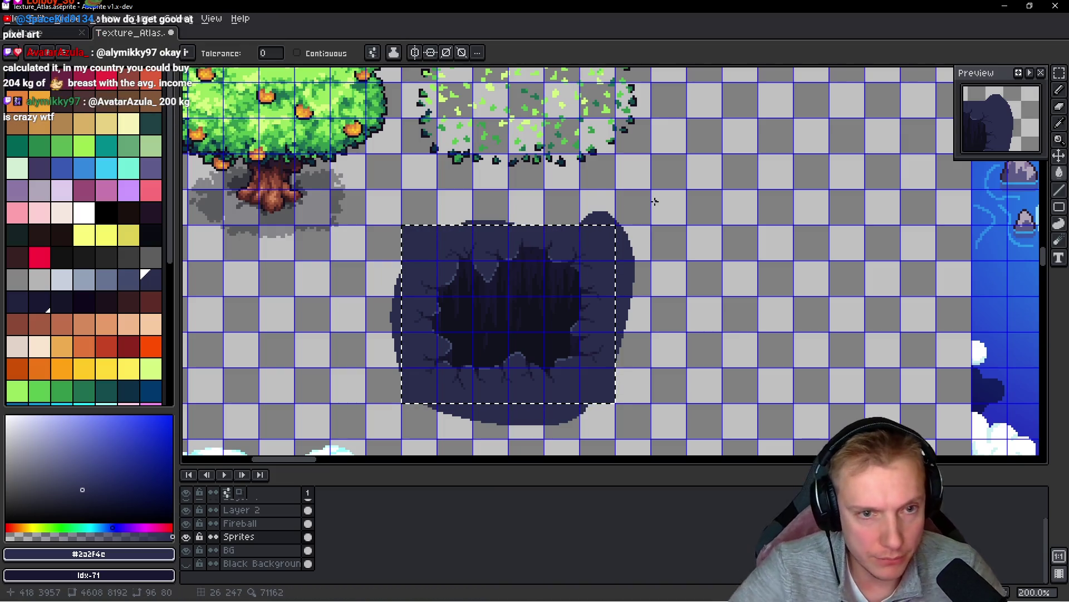
key("b")
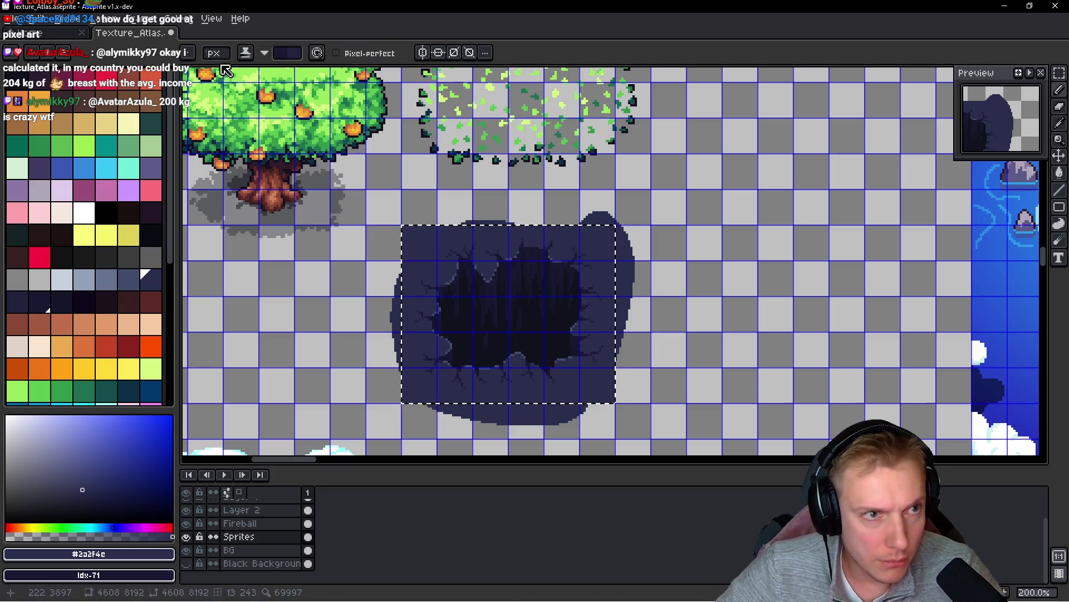
mouse_move(409, 211)
left_mouse_down()
mouse_move(671, 226)
mouse_move(466, 226)
left_mouse_up()
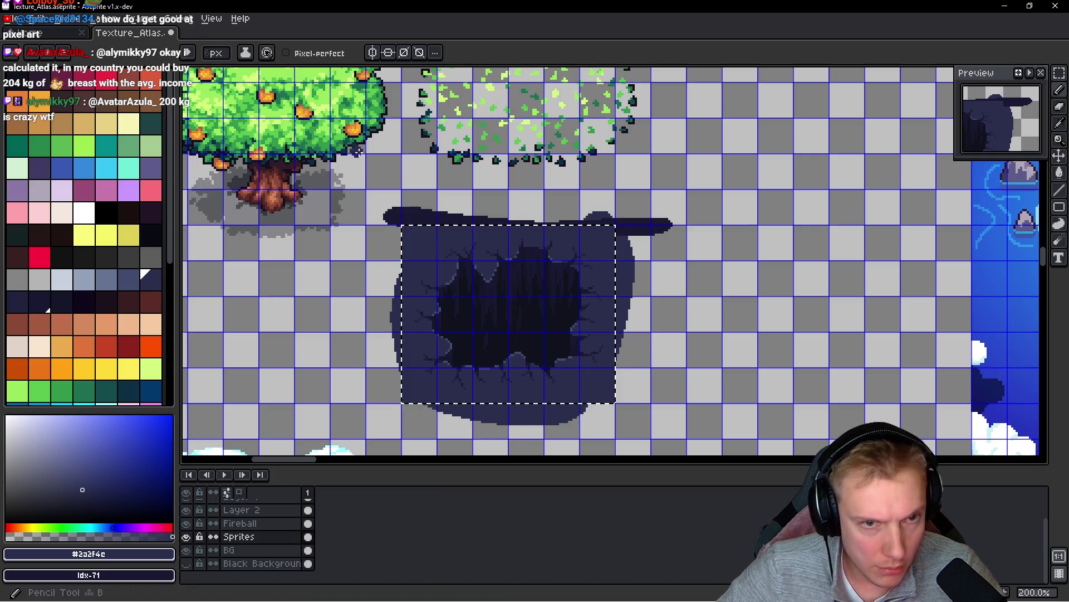
- Set the background colour to Mask and erase the dark overhang outside the tile
left_click(88, 553)
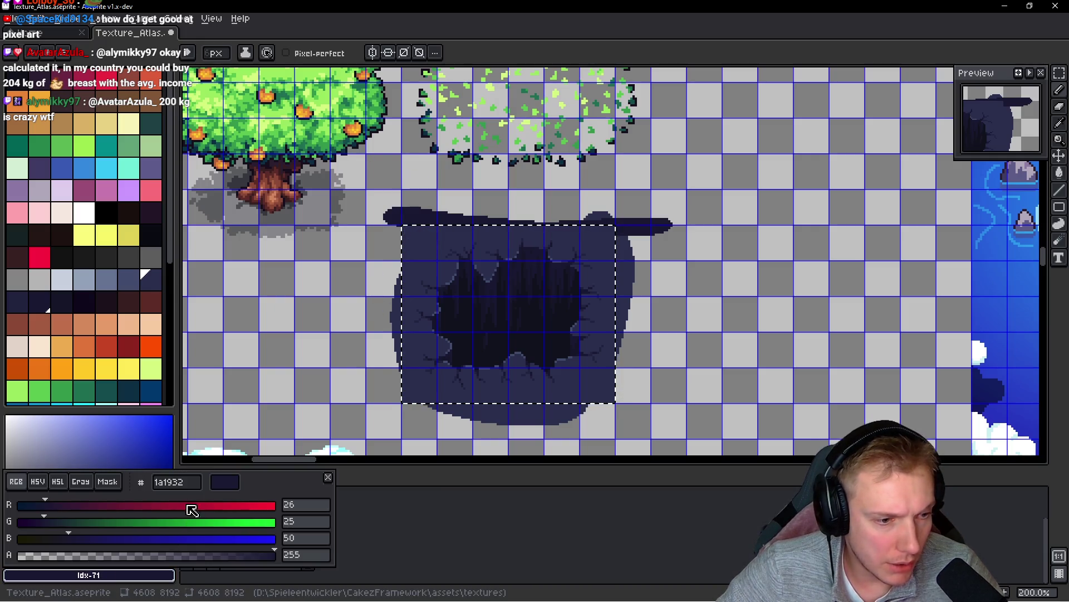
left_click(113, 488)
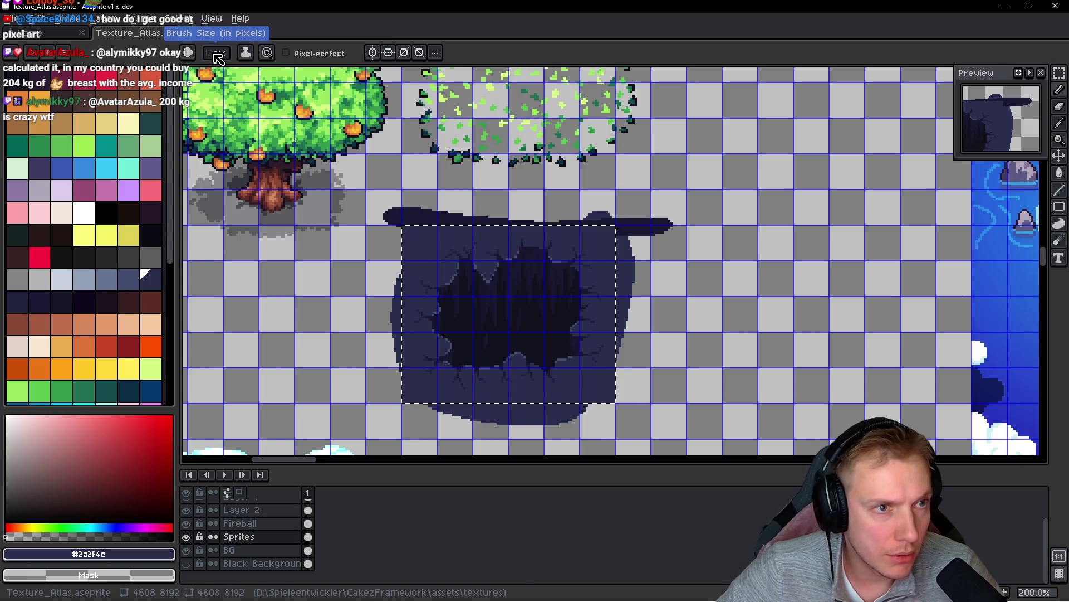
left_click_drag(365, 227, 738, 222)
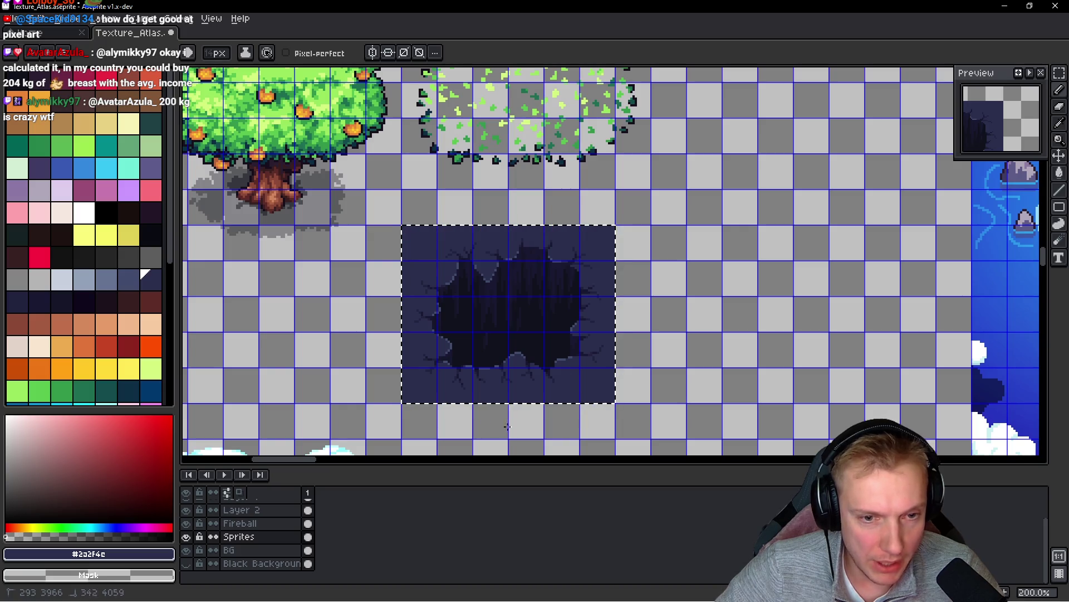
scroll(647, 363, "down", 4)
scroll(647, 363, "up", 3)
- Move the square hole tile left beside the crate and save Texture_Atlas.aseprite
key("m")
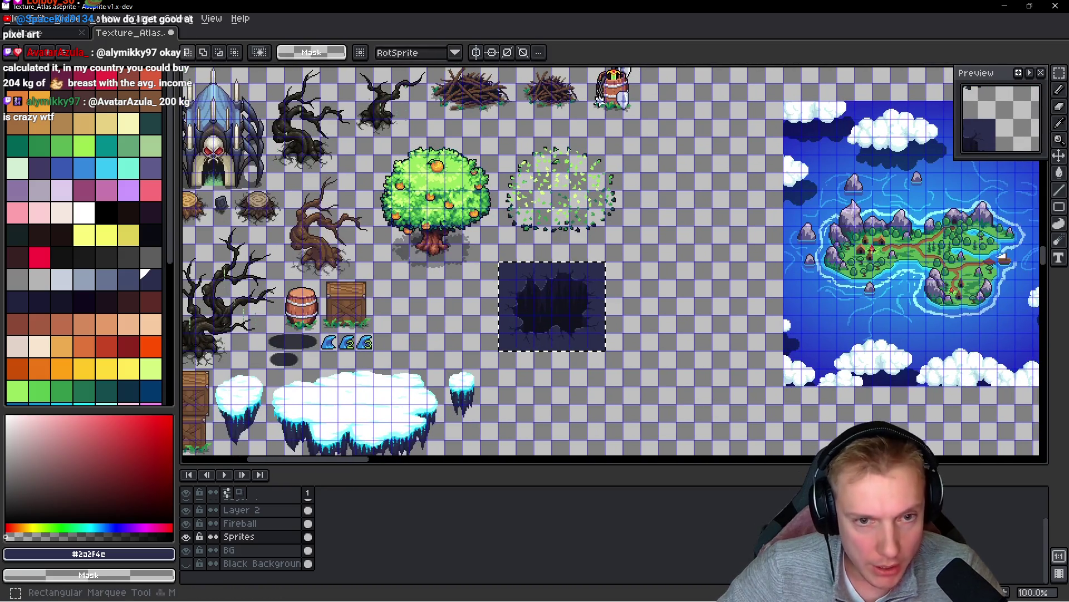
scroll(535, 284, "up", 2)
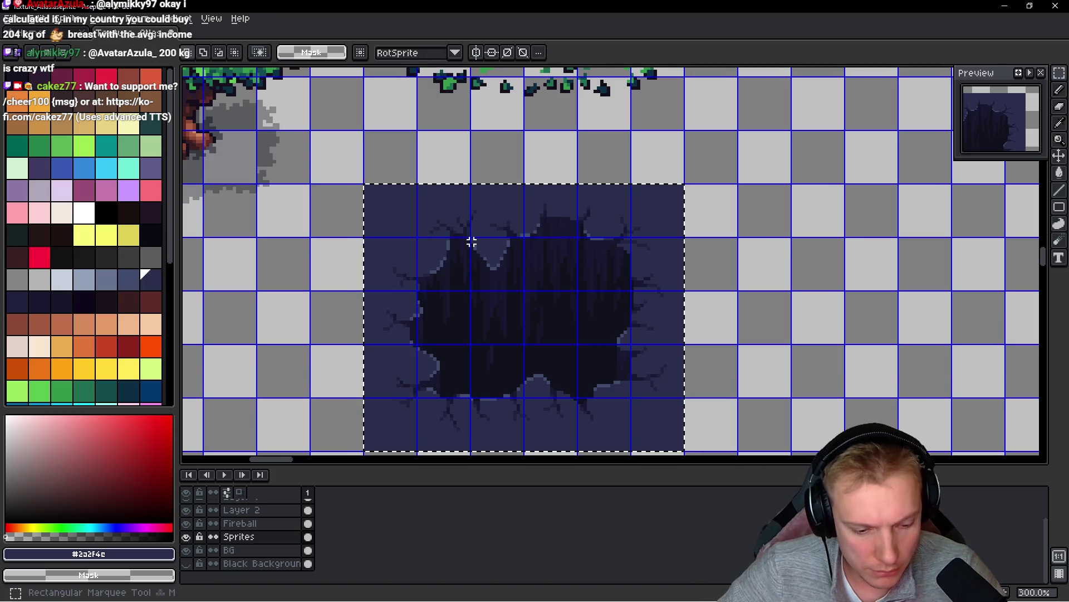
left_click(504, 268)
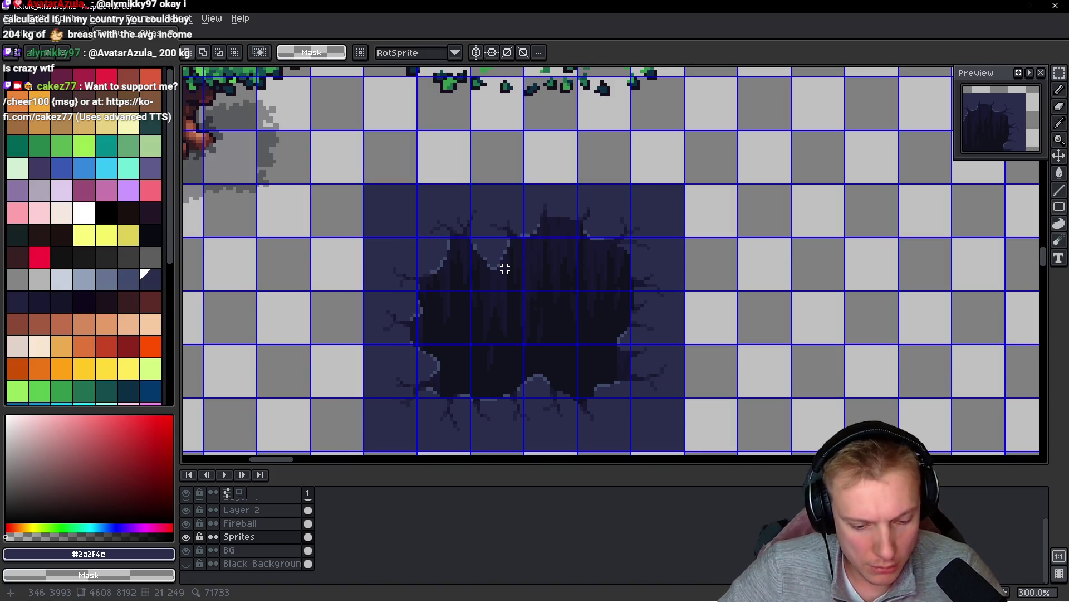
mouse_move(342, 166)
left_mouse_down()
mouse_move(666, 394)
mouse_move(723, 454)
left_mouse_up()
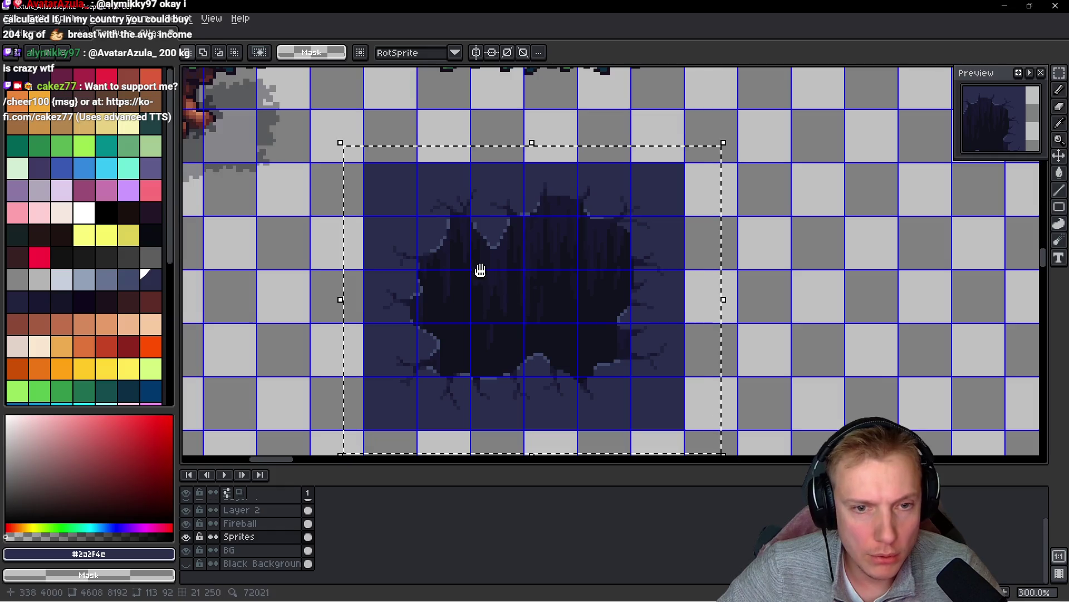
scroll(481, 270, "down", 1)
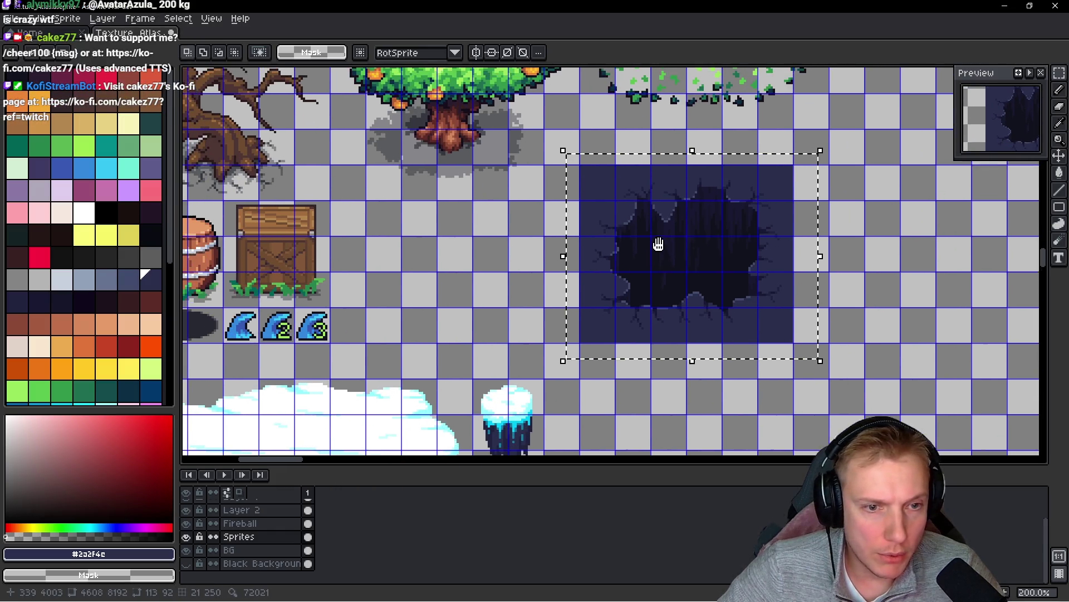
mouse_move(659, 241)
left_mouse_down()
mouse_move(424, 276)
mouse_move(434, 308)
mouse_move(421, 305)
left_mouse_up()
key("ctrl+d")
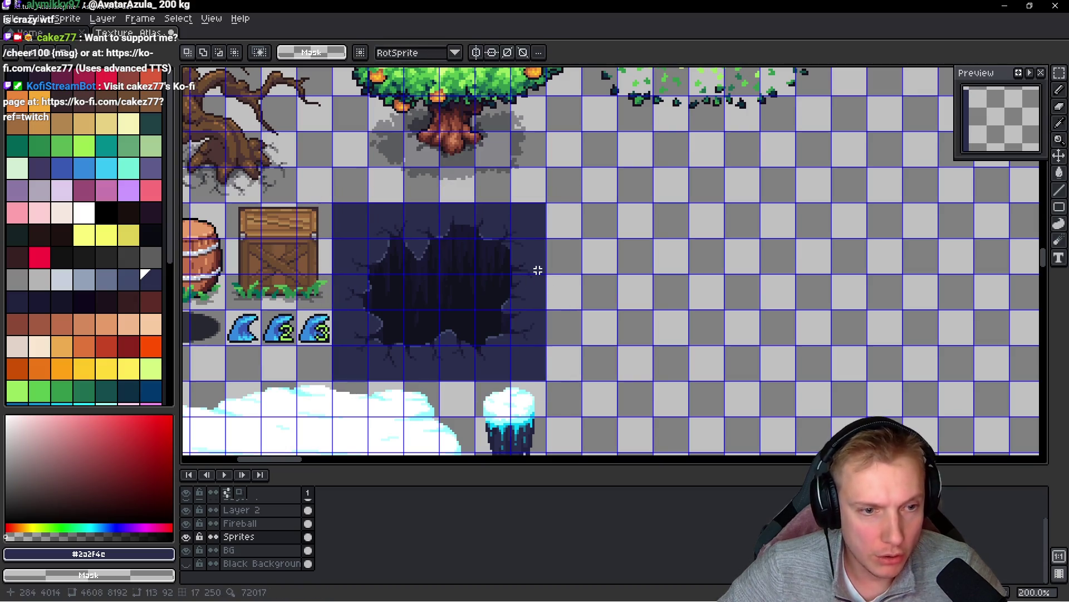
key("ctrl+s")
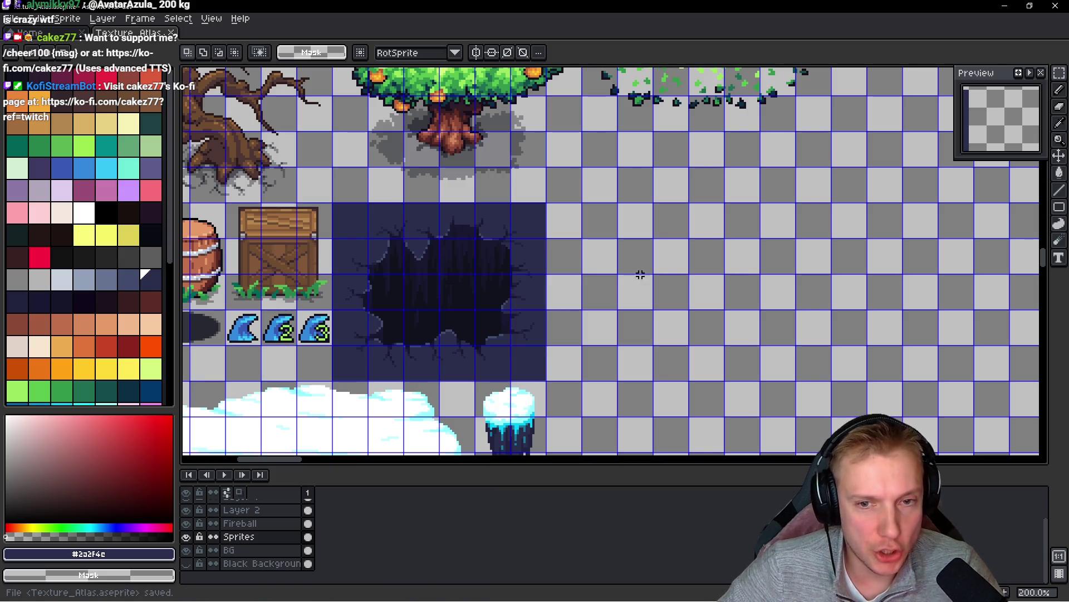
- Export the atlas as the Texture_Atlas.png sprite sheet via Ctrl+E
key("ctrl+e")
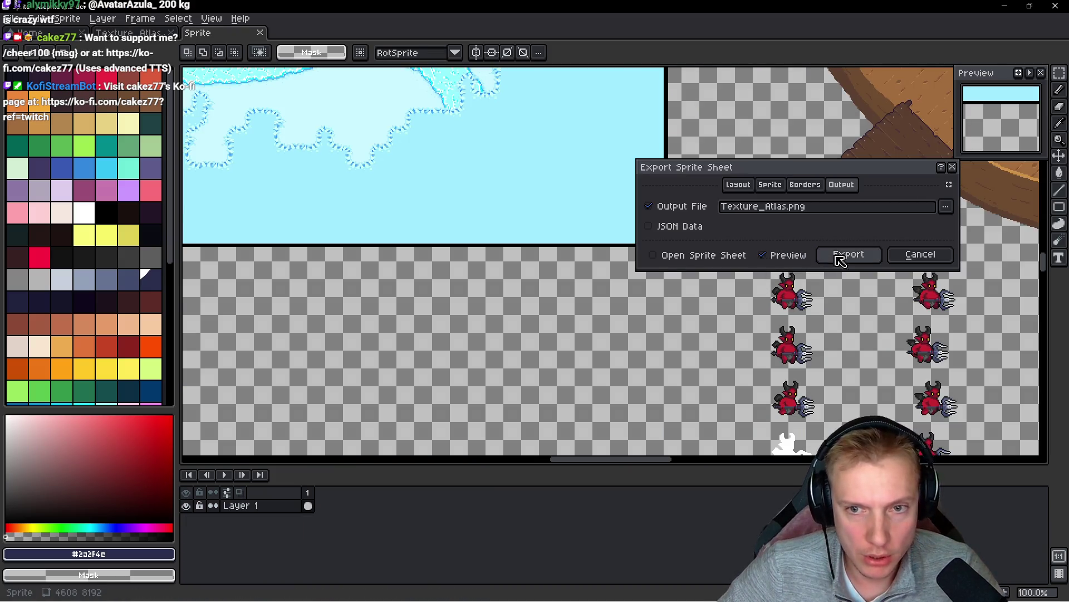
left_click(846, 252)
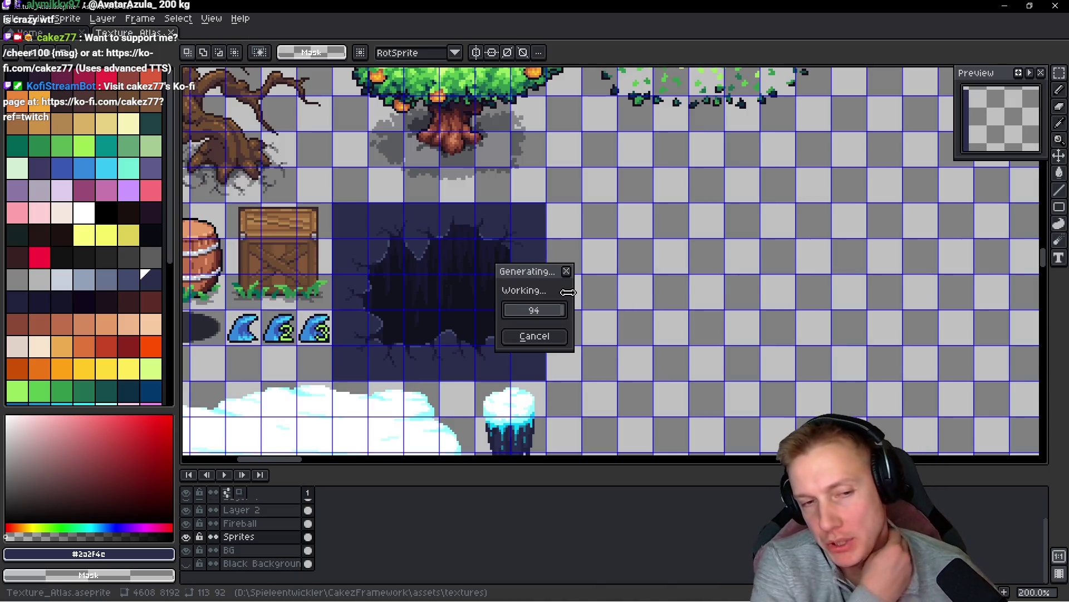
key("i")
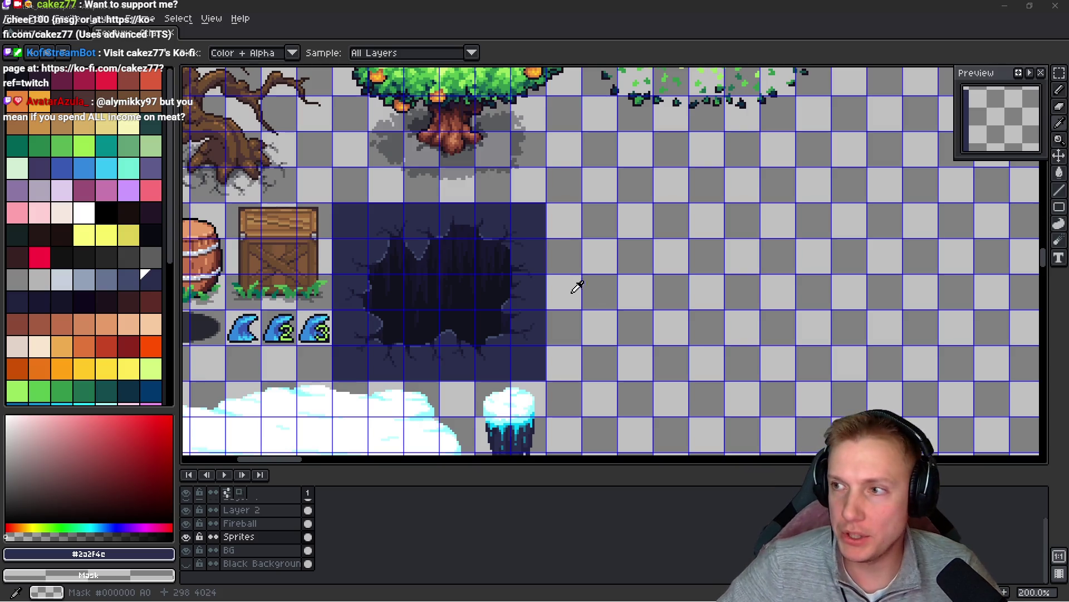
key("m")
scroll(582, 265, "right", 3)
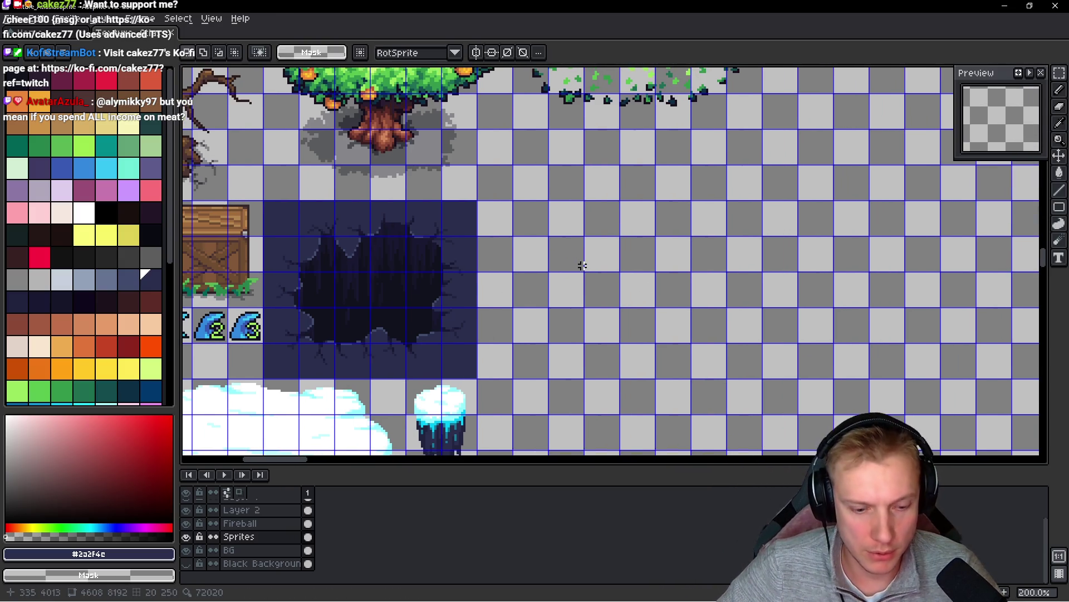
- Hide the blue tile grid with Ctrl+' so the cave-hole tile beside the crate is visible
left_click_drag(515, 273, 574, 265)
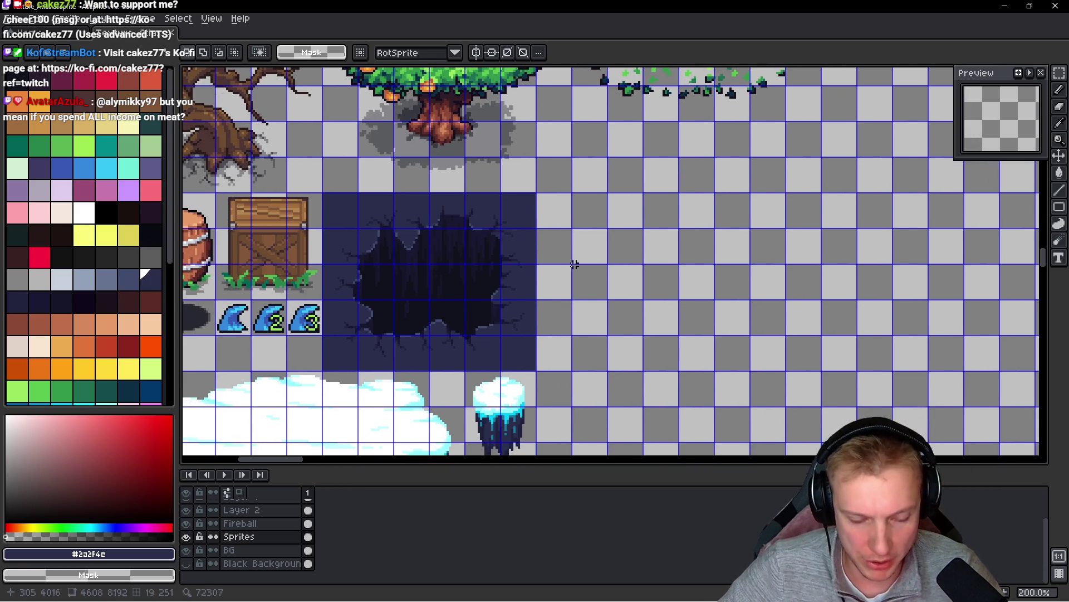
key("ctrl+apostrophe")
key("i")
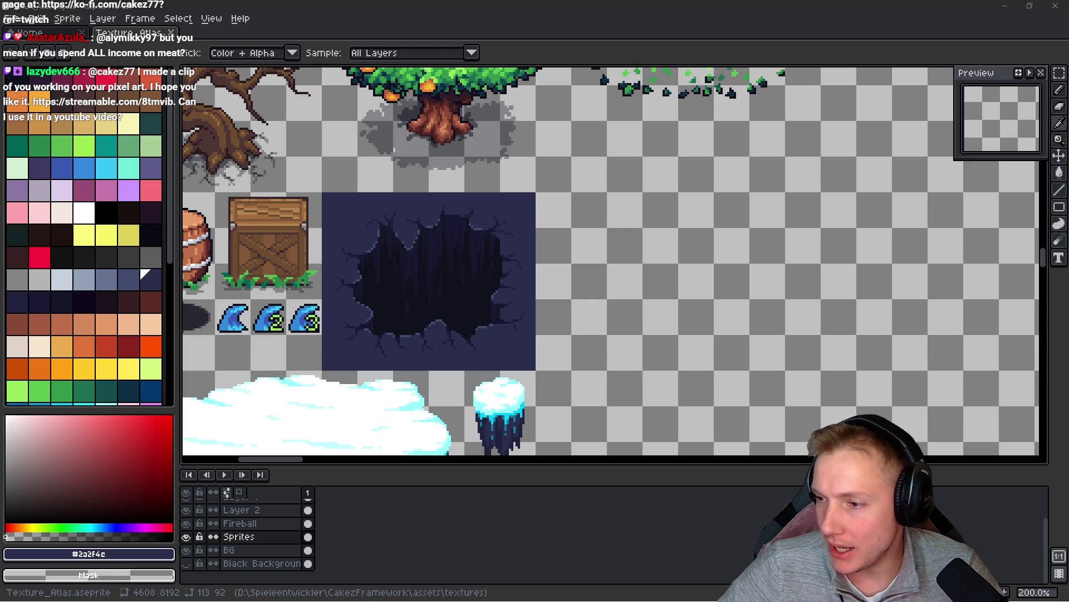
key("m")
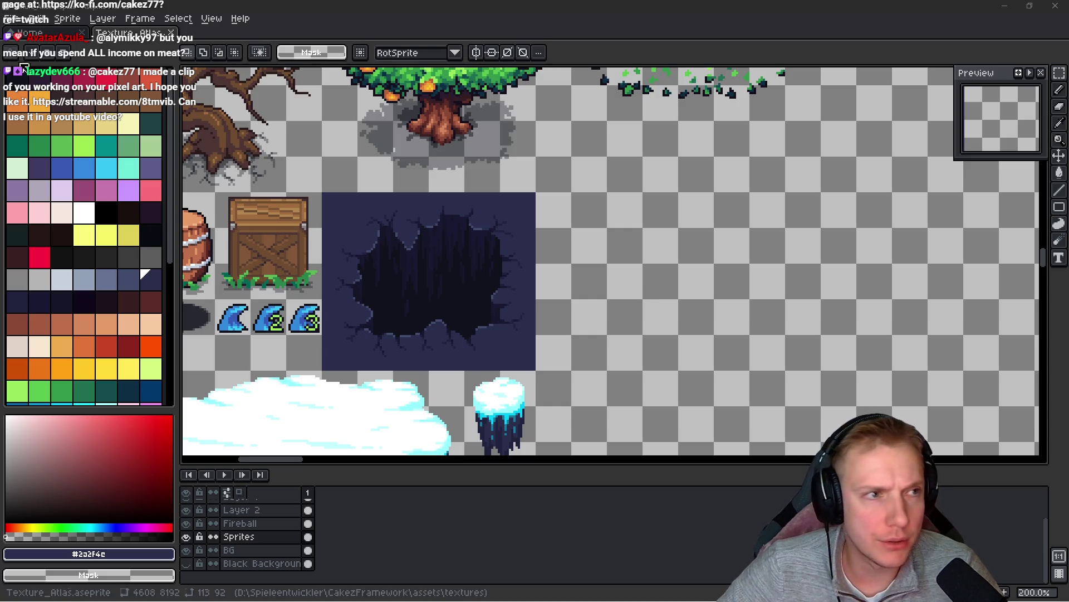
left_click(40, 19)
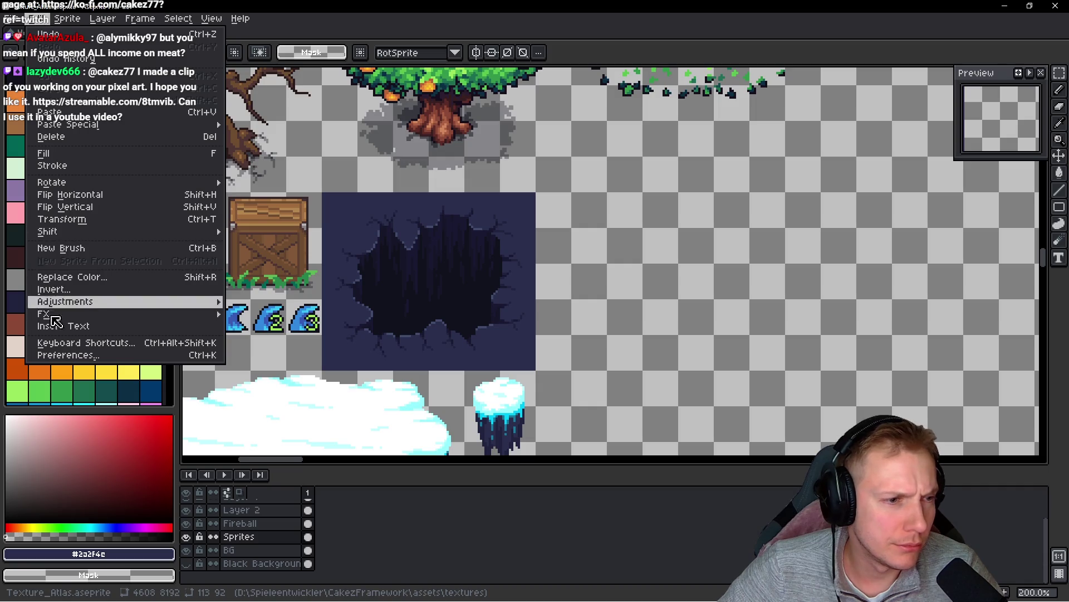
left_click(86, 342)
left_click(306, 140)
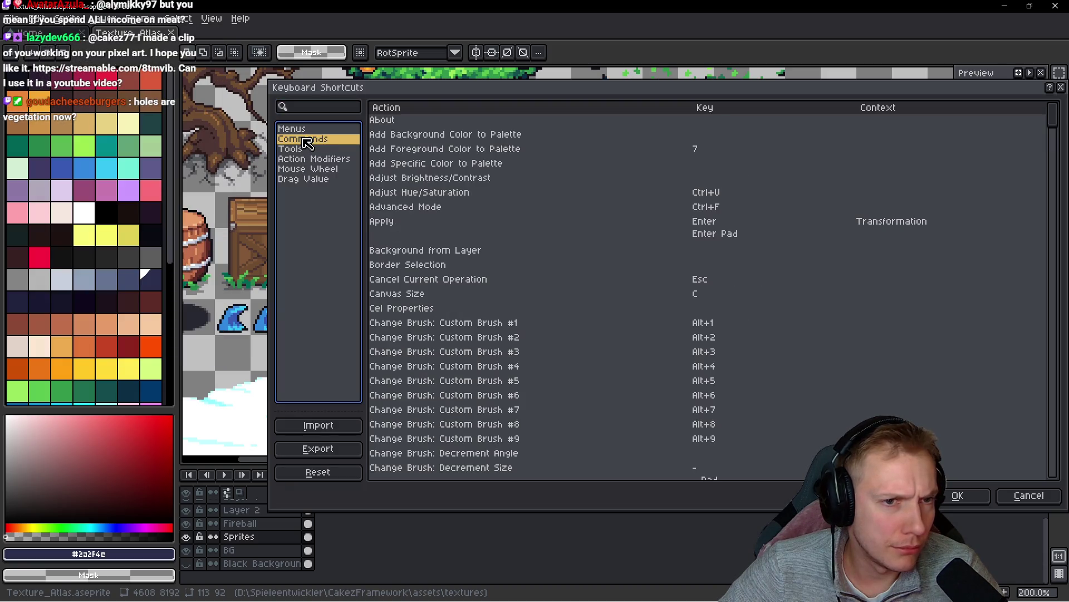
scroll(580, 327, "down", 10)
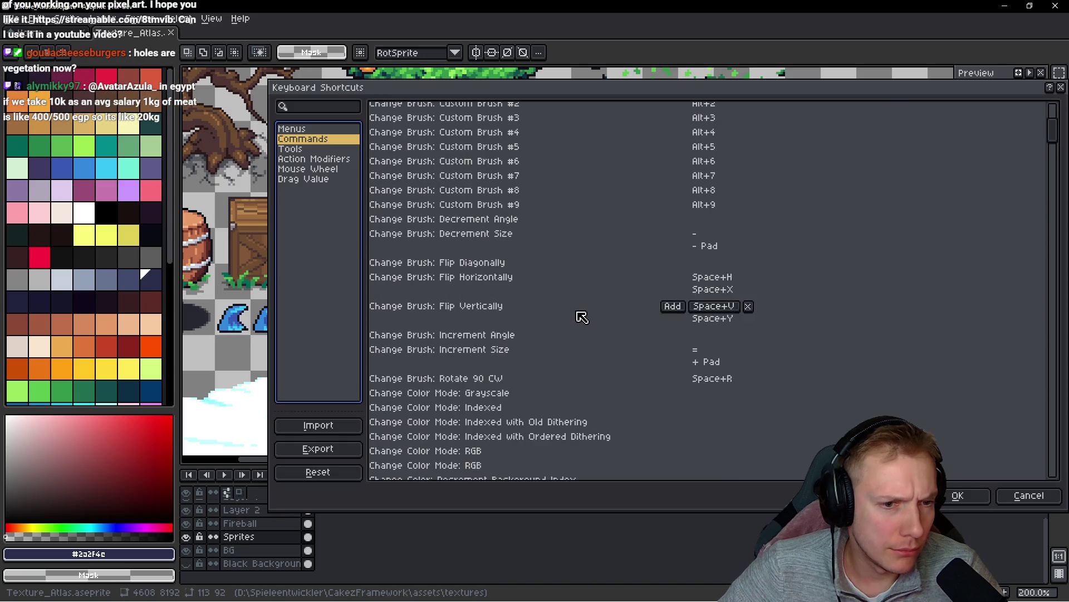
scroll(549, 296, "down", 15)
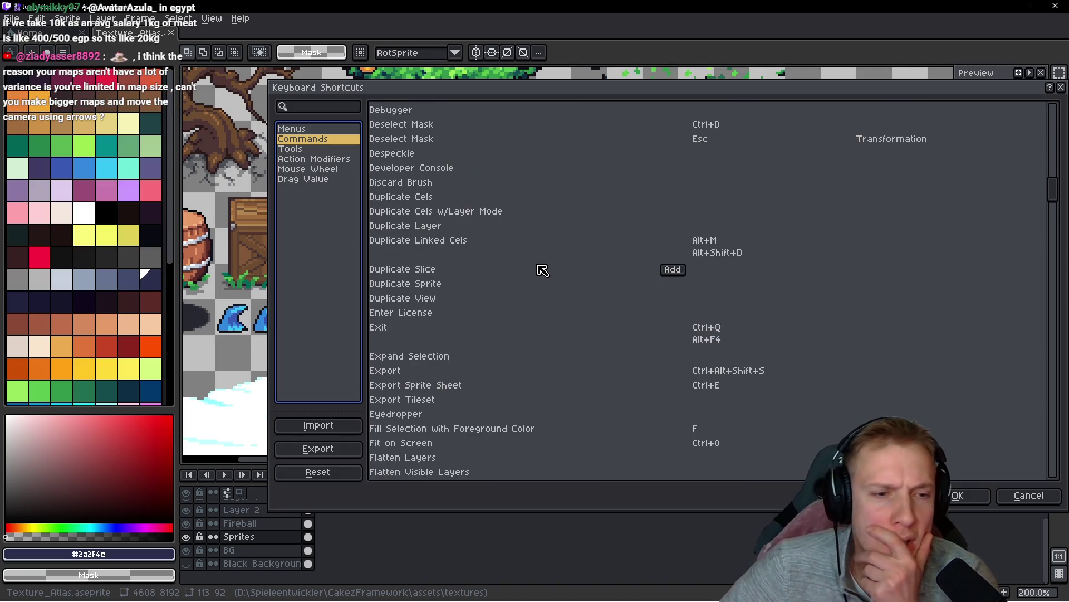
mouse_move(1054, 209)
left_mouse_down()
mouse_move(1053, 358)
mouse_move(1043, 320)
mouse_move(1057, 436)
left_mouse_up()
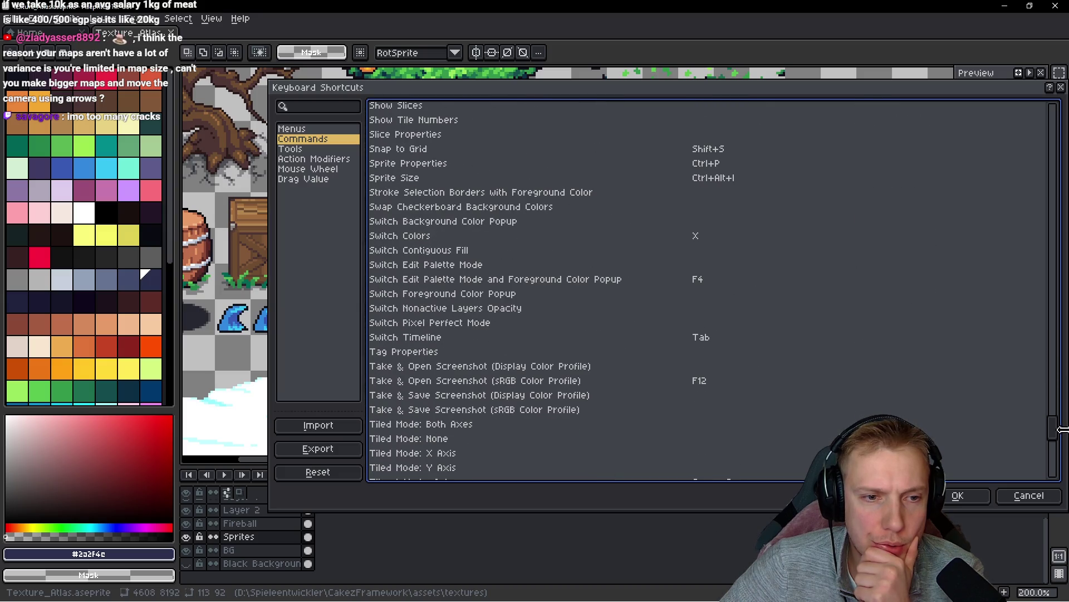
left_click(307, 108)
type("sw")
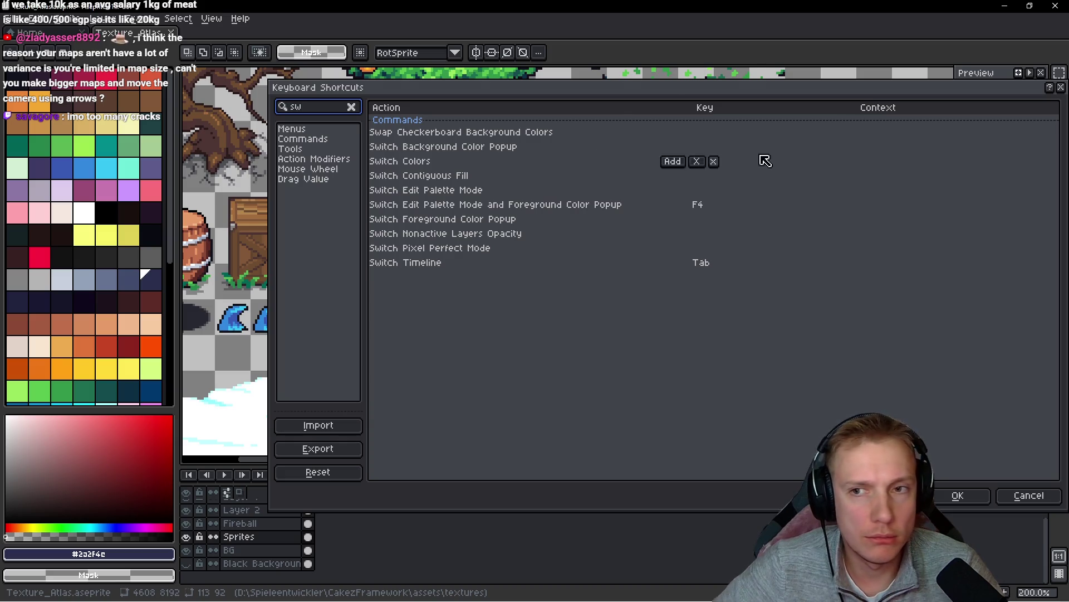
key("Escape")
scroll(724, 211, "left", 3)
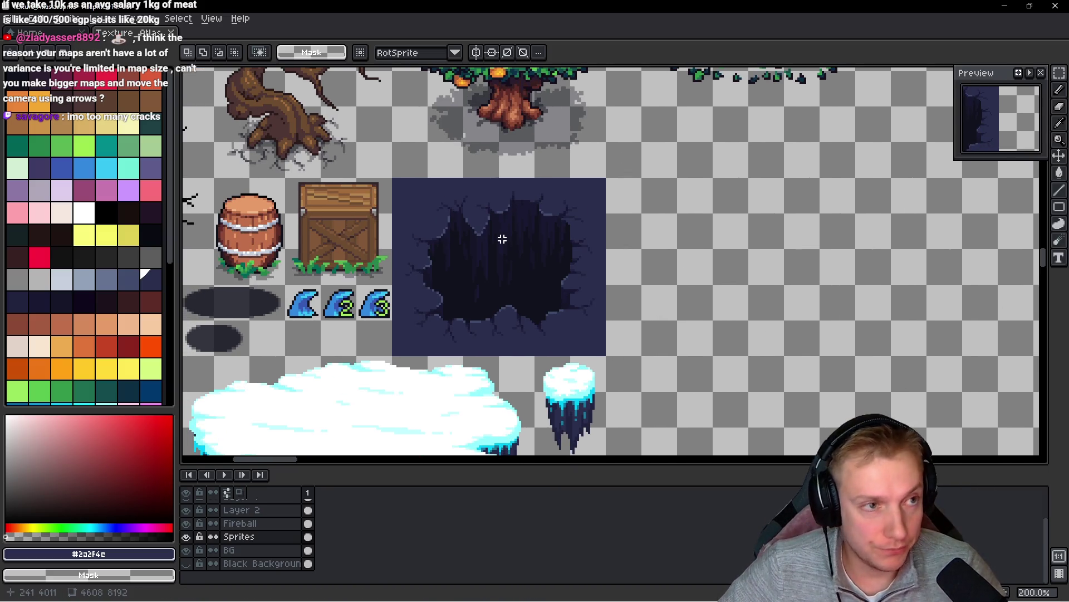
- Save Texture_Atlas.aseprite and re-export it as the Texture_Atlas.png sprite sheet
key("ctrl+s")
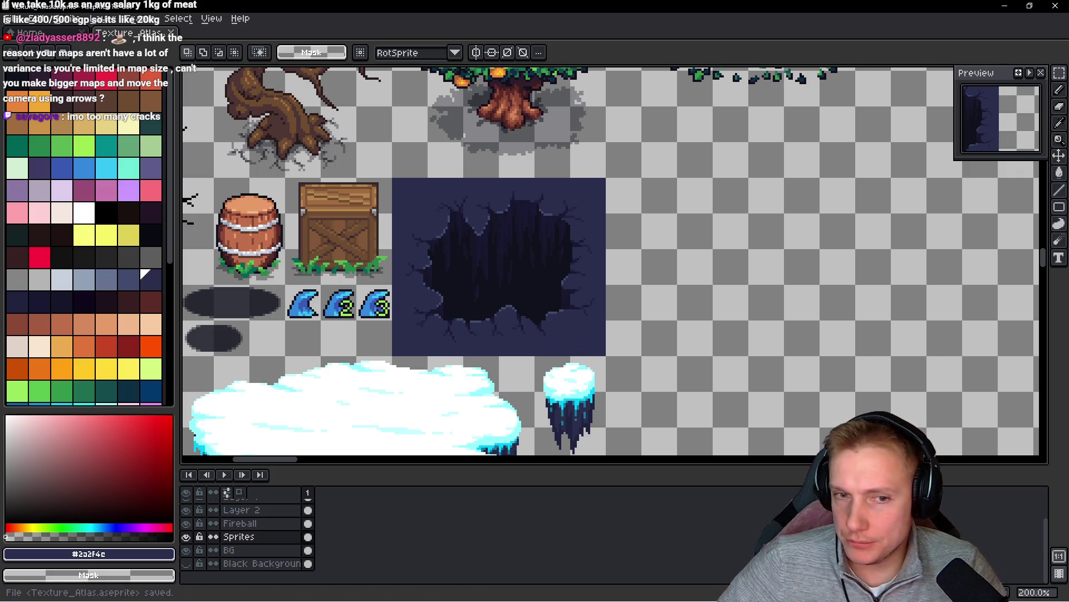
key("ctrl+e")
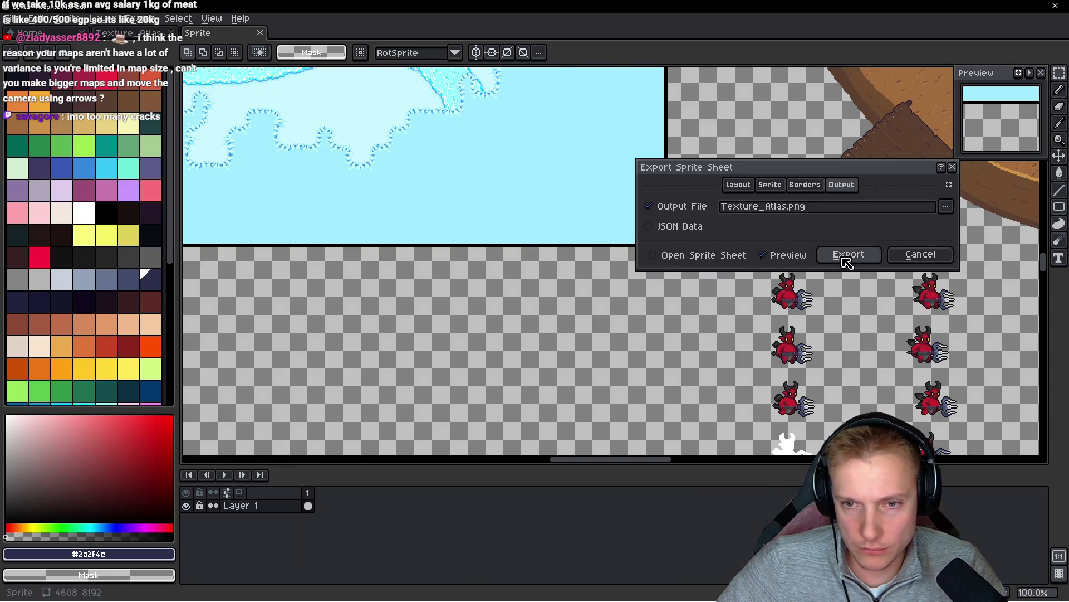
left_click(847, 255)
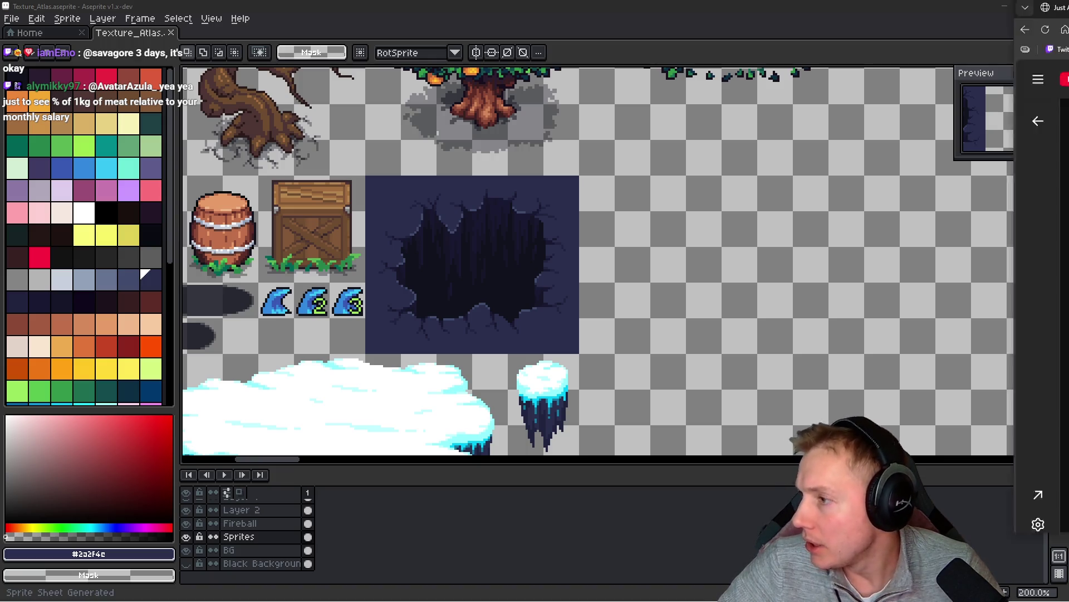
key("alt+Tab")
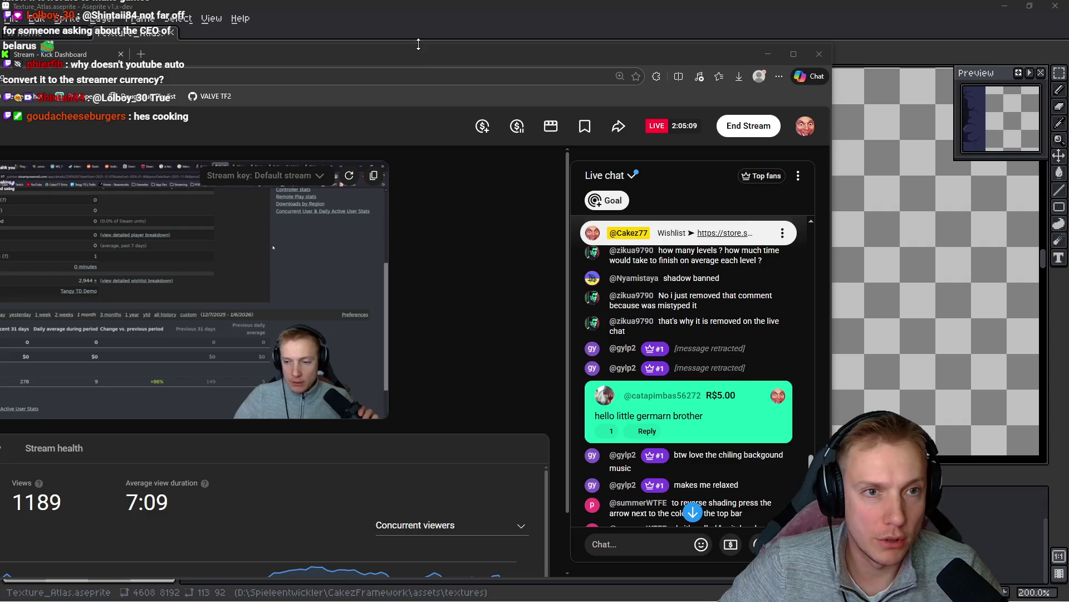
left_click(428, 5)
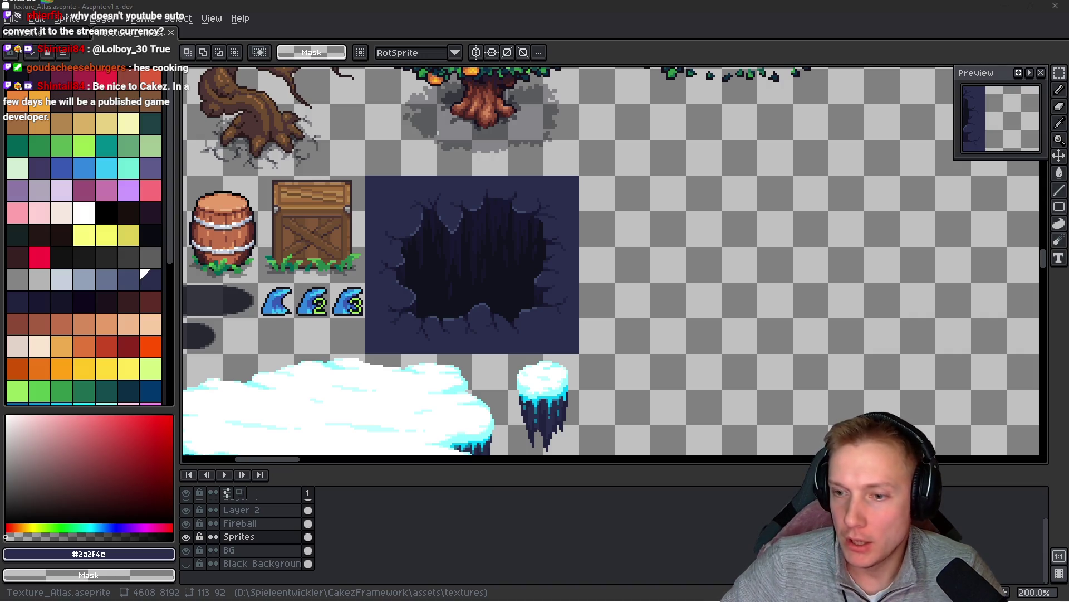
- Save the atlas and export it again as Texture_Atlas.png
left_click_drag(707, 303, 634, 288)
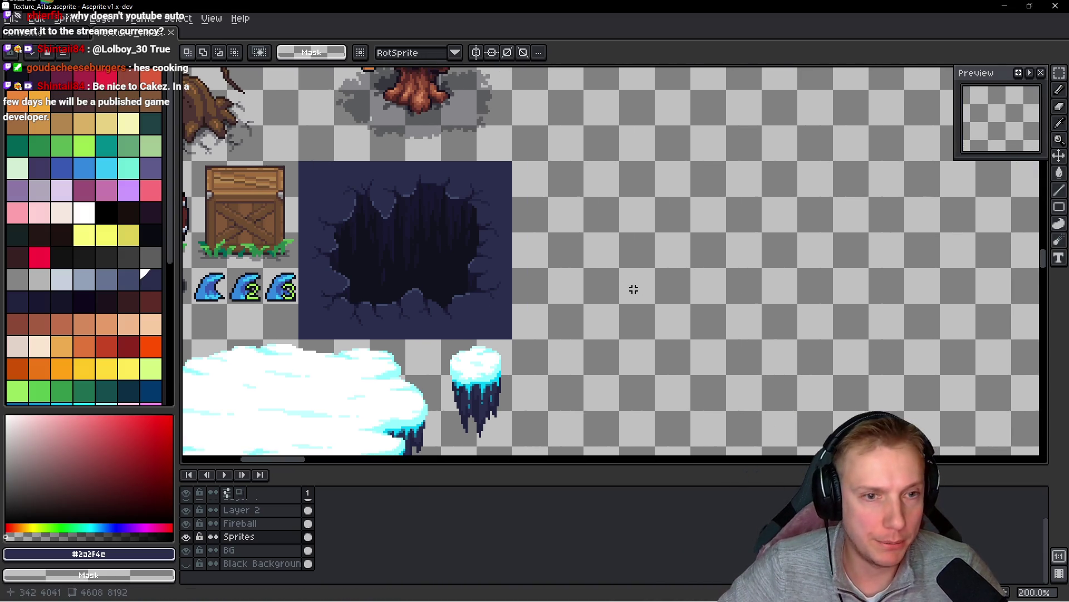
scroll(634, 289, "down", 3)
scroll(516, 216, "up", 5)
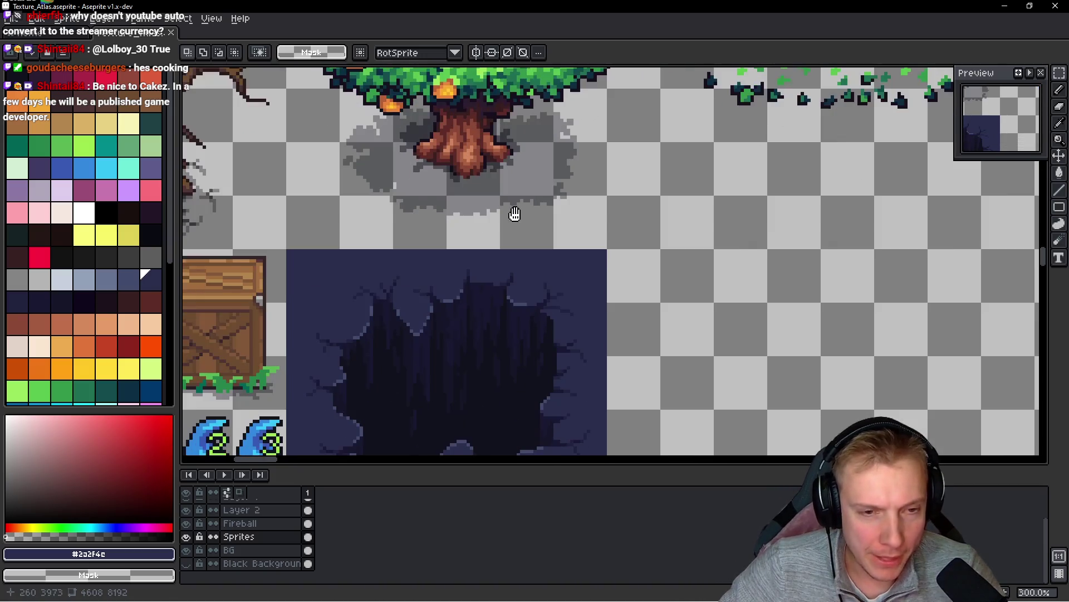
key("ctrl+s")
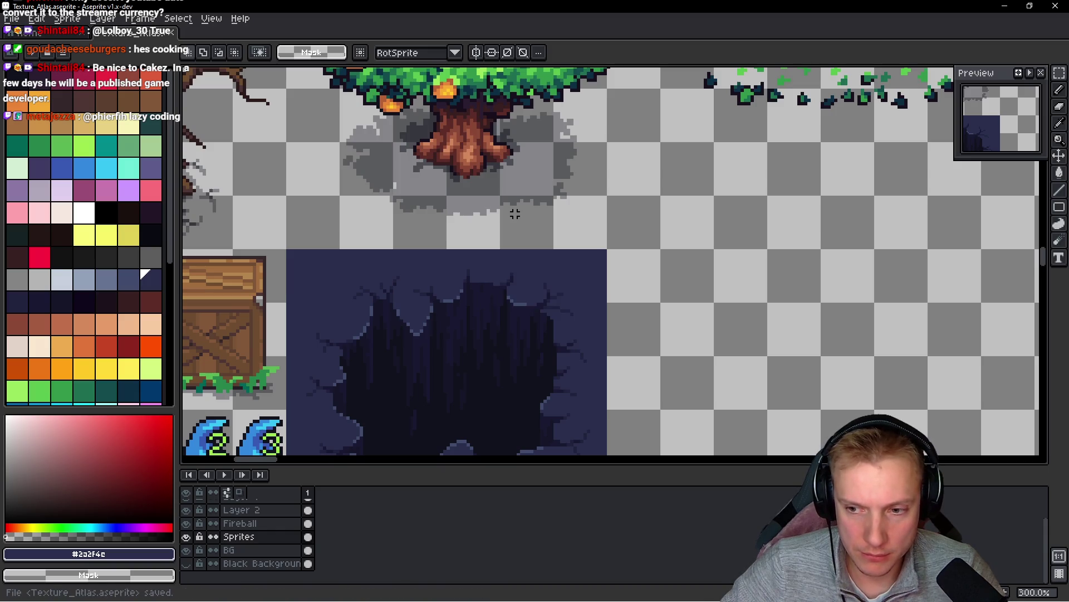
key("ctrl+e")
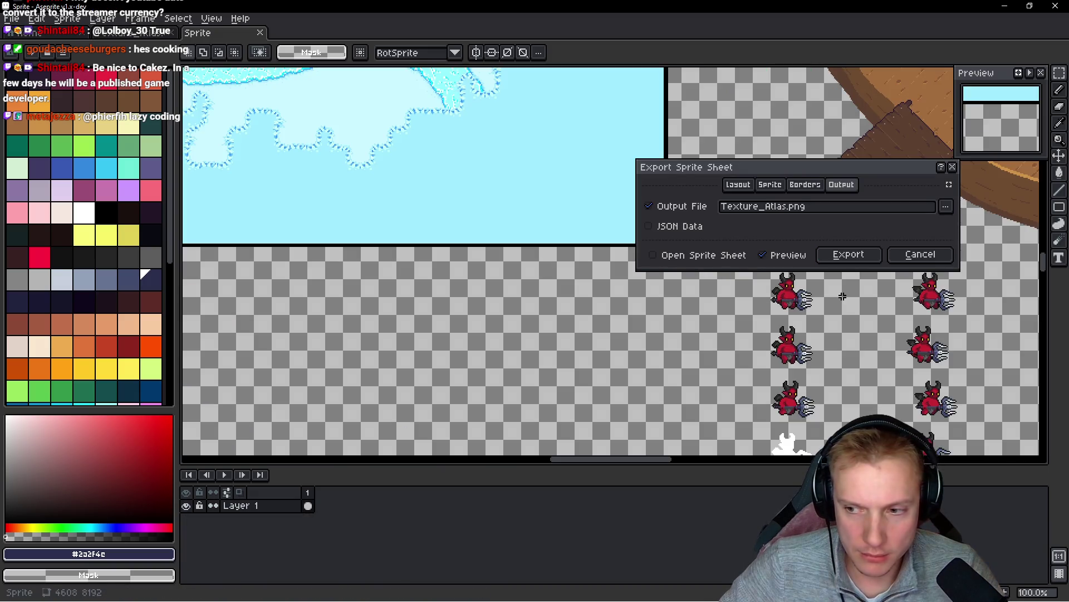
left_click(850, 258)
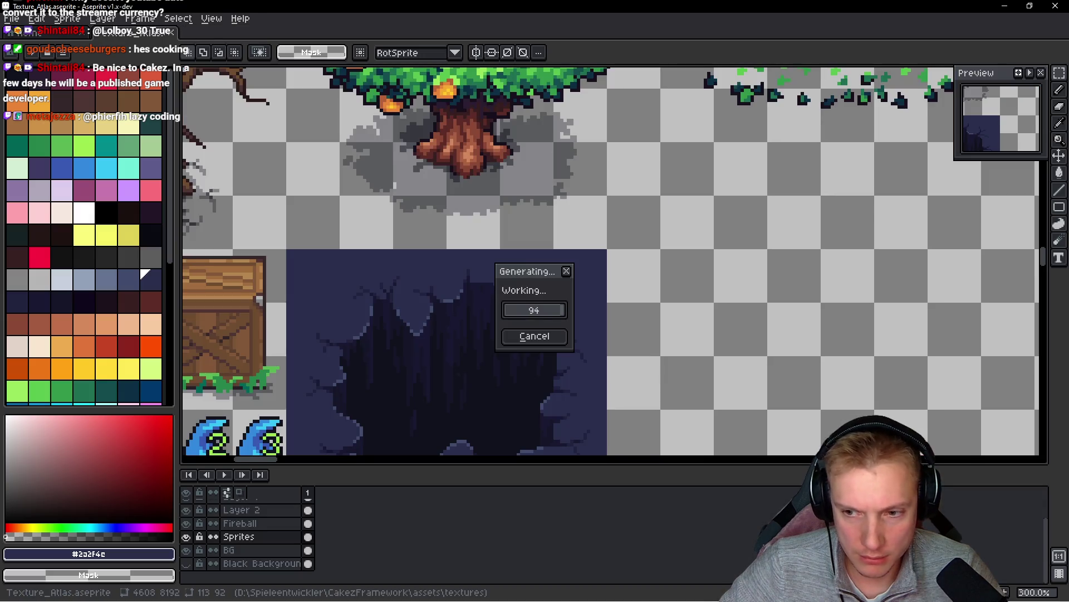
- Marquee-select the whole 96×80 cave tile area
left_click_drag(413, 289, 463, 240)
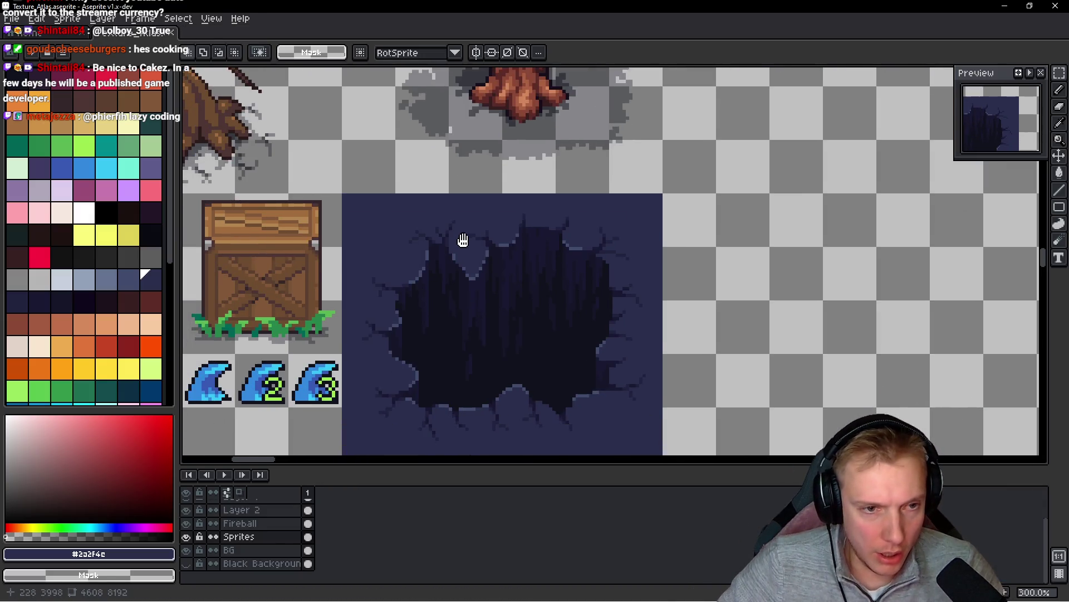
scroll(337, 189, "up", 2)
mouse_move(342, 190)
left_mouse_down()
mouse_move(657, 382)
mouse_move(832, 444)
mouse_move(861, 383)
mouse_move(870, 393)
left_mouse_up()
scroll(510, 330, "down", 4)
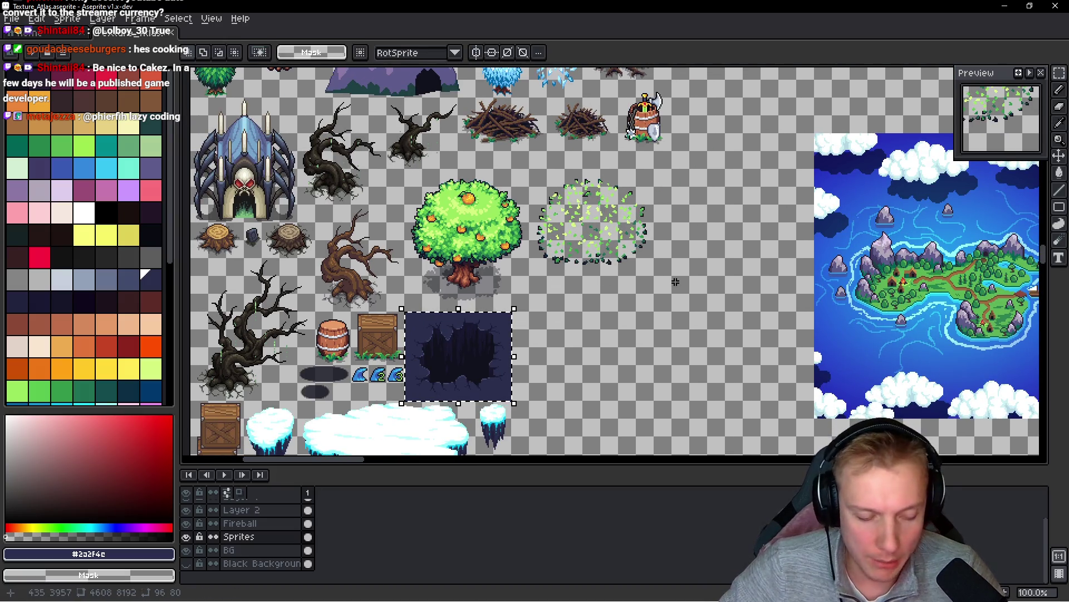
- Move the dark cave tile to about x 2416, y 640, beside the icy waterfall strip
scroll(676, 282, "down", 2)
scroll(567, 237, "up", 15)
scroll(558, 193, "up", 10)
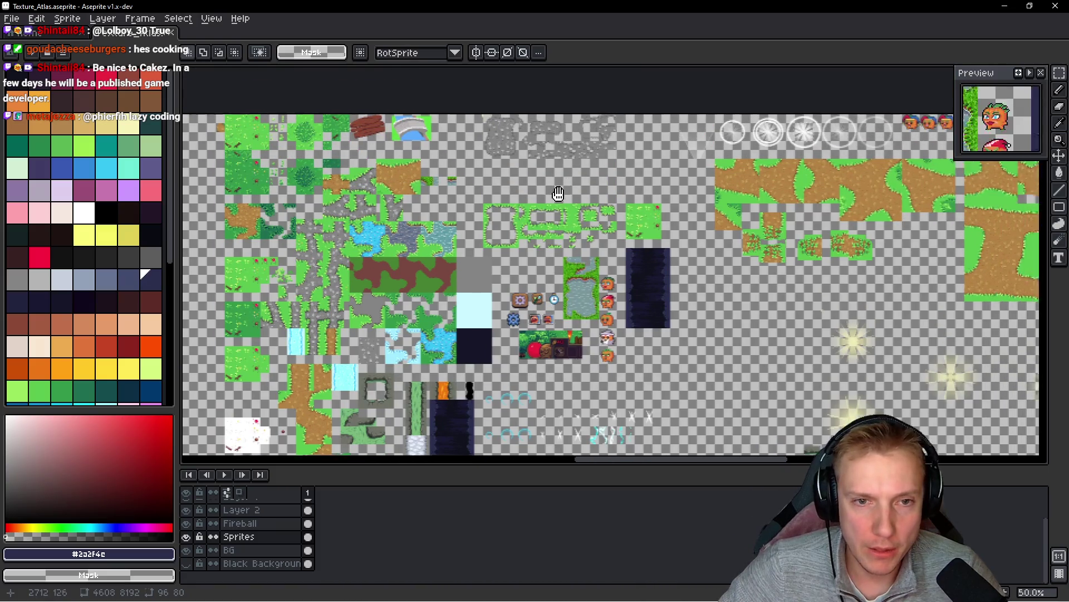
scroll(640, 256, "up", 2)
left_click(604, 312)
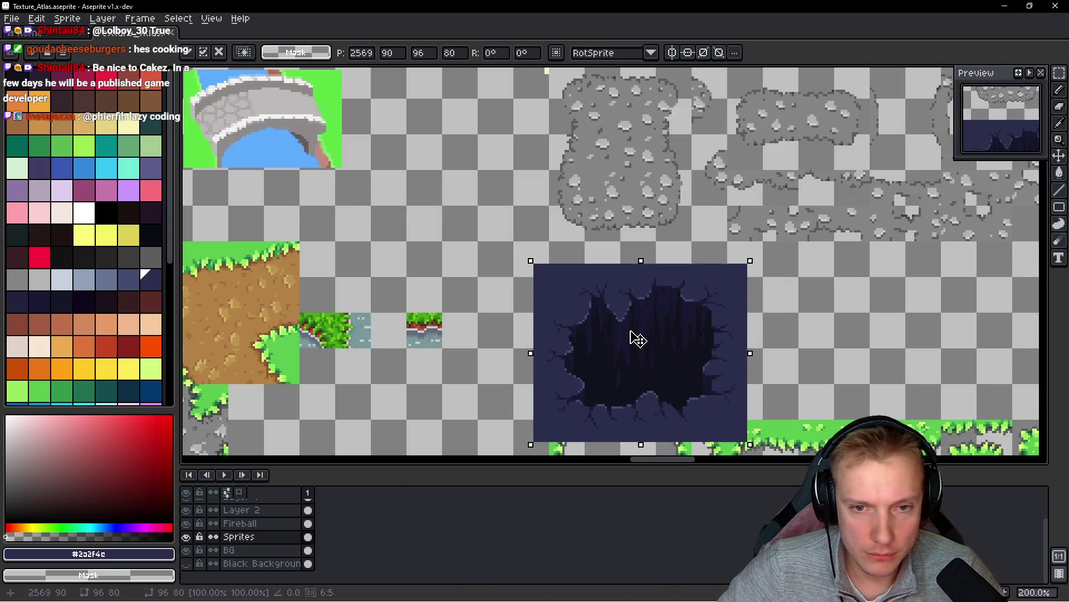
left_click_drag(638, 338, 611, 315)
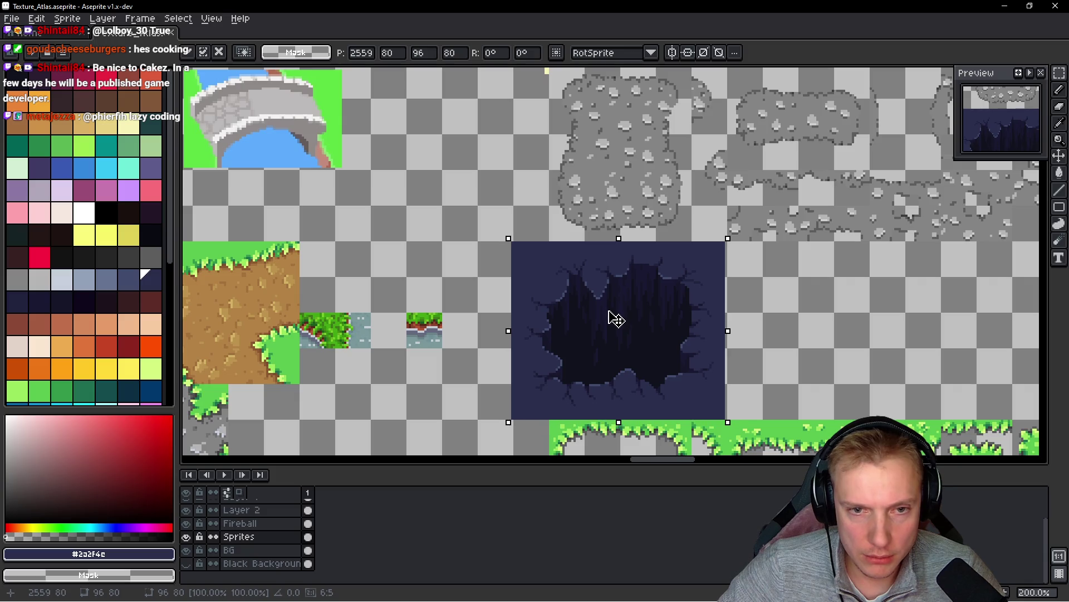
scroll(615, 320, "down", 2)
scroll(616, 295, "down", 5)
scroll(573, 311, "up", 5)
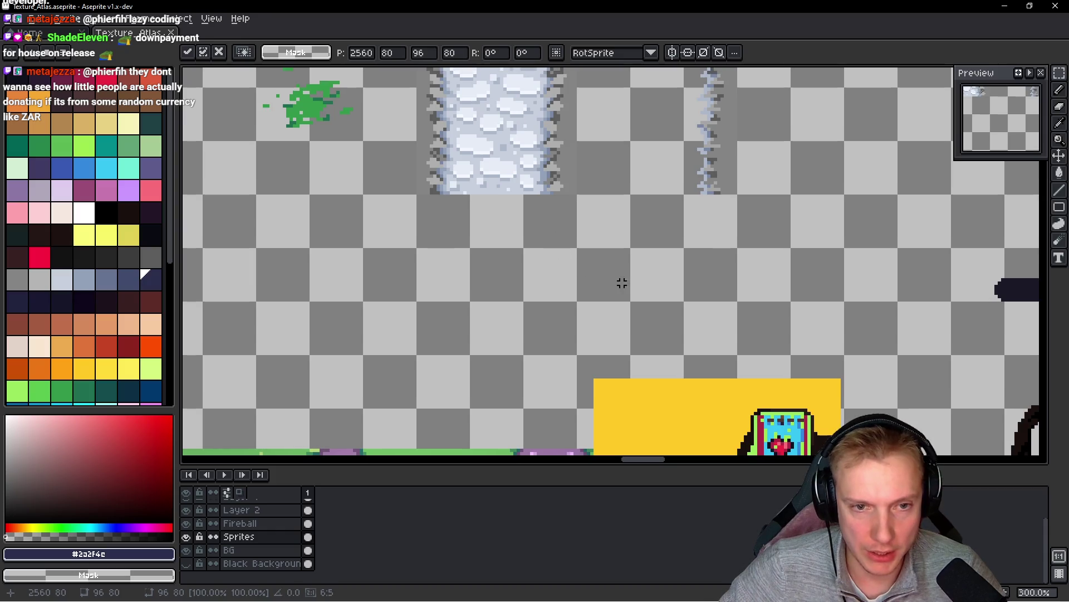
mouse_move(622, 283)
left_mouse_down()
mouse_move(625, 244)
mouse_move(697, 191)
mouse_move(490, 258)
mouse_move(490, 277)
mouse_move(502, 242)
mouse_move(619, 320)
mouse_move(589, 317)
mouse_move(600, 328)
left_mouse_up()
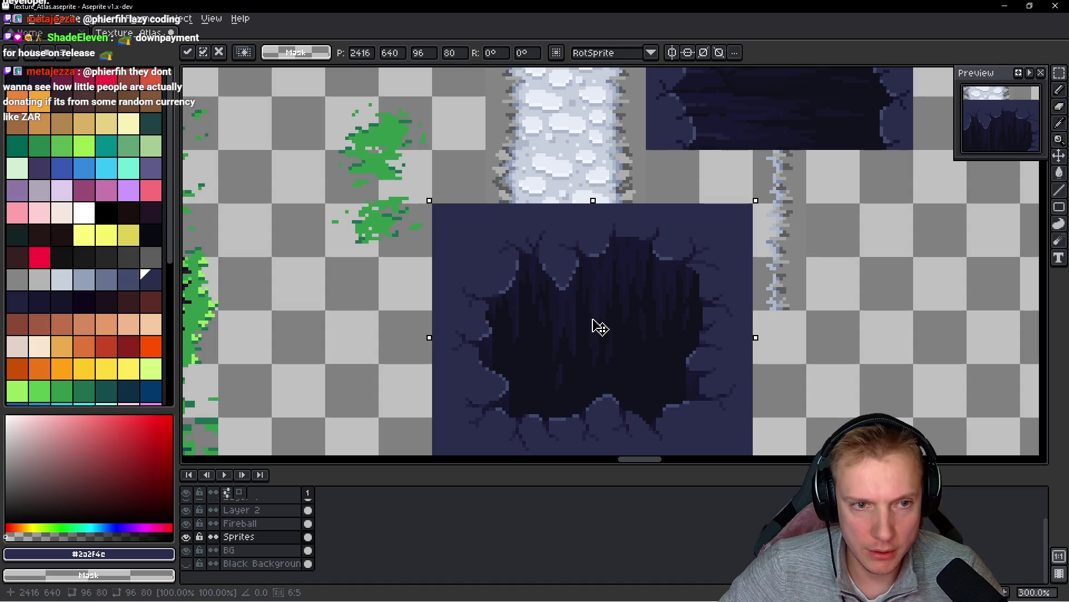
key("Return")
- Sample mid-grey #858585 from the canvas and fill the tile's navy background with it
scroll(609, 318, "up", 3)
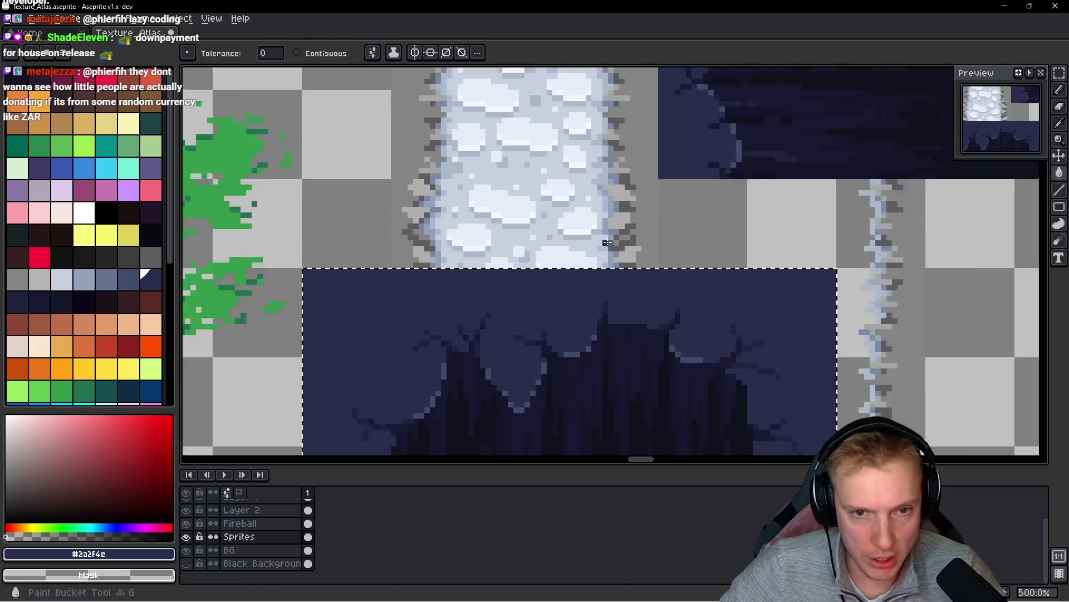
key("i")
left_click(650, 214)
key("g")
left_click(679, 301)
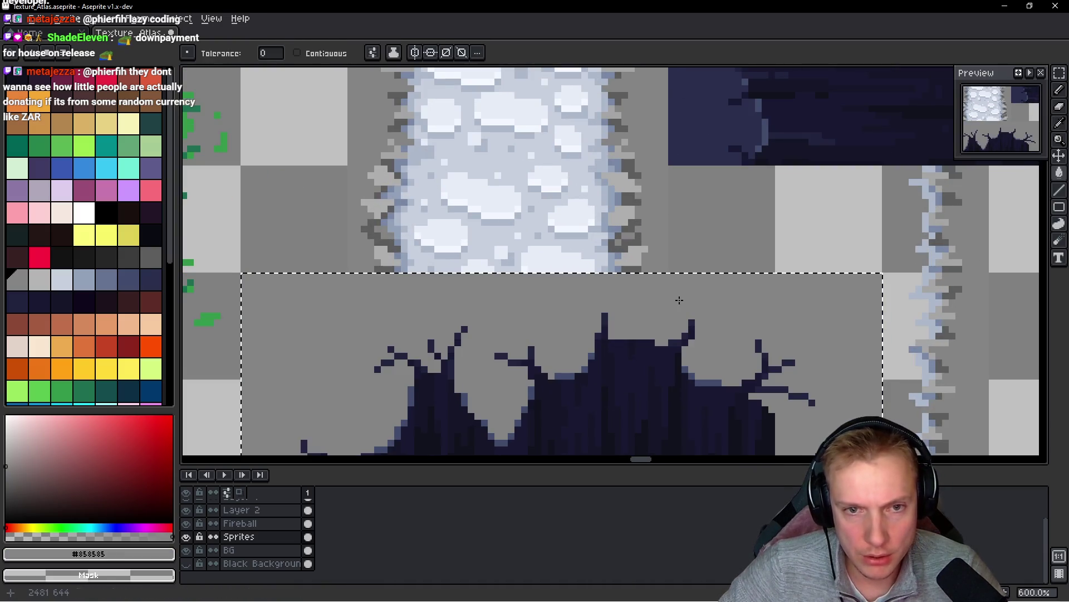
scroll(652, 231, "up", 3)
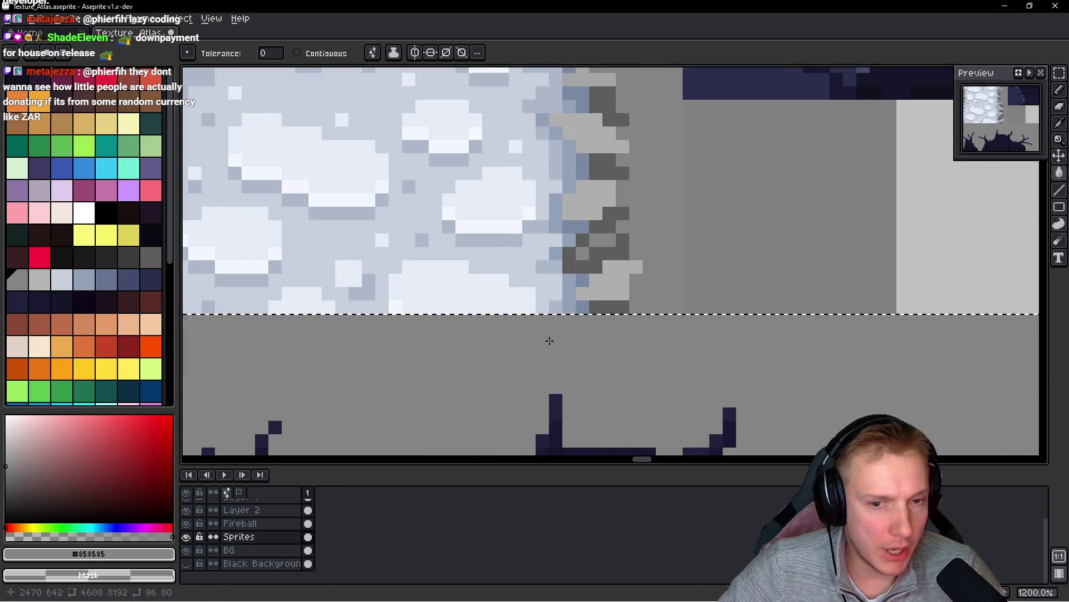
scroll(550, 341, "down", 3)
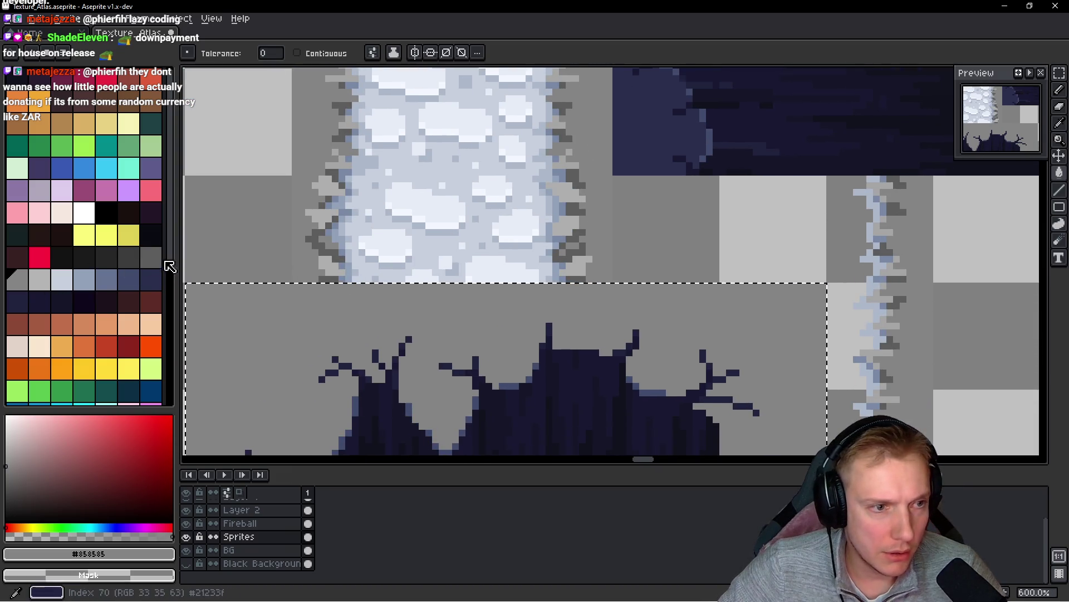
- Recolour the crack outline pixels grey and fill the dark navy hole pixels with darker grey
left_click(150, 257)
scroll(595, 315, "up", 3)
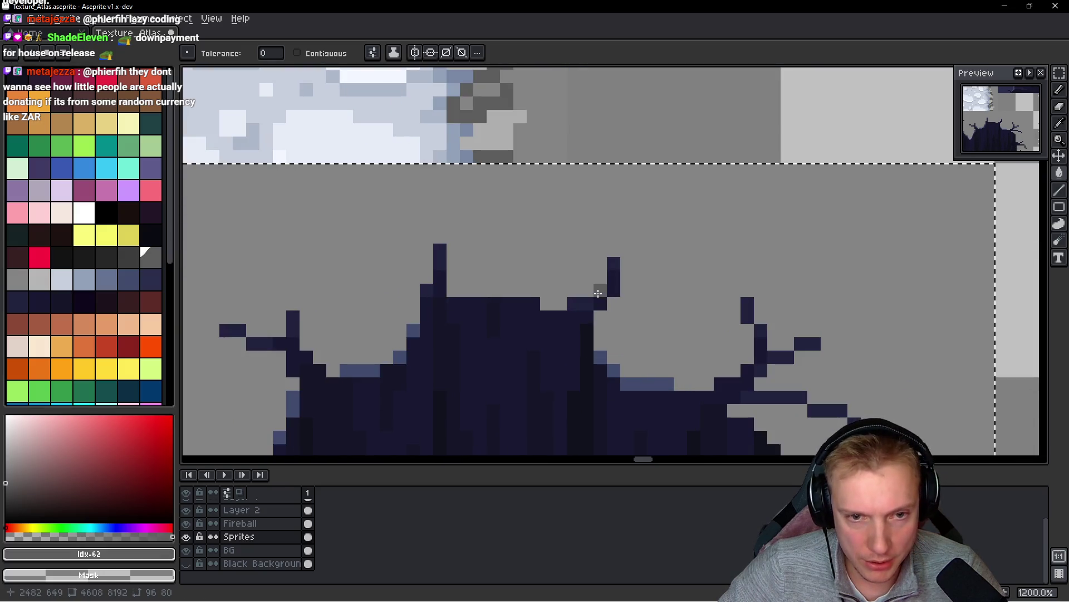
left_click(597, 293)
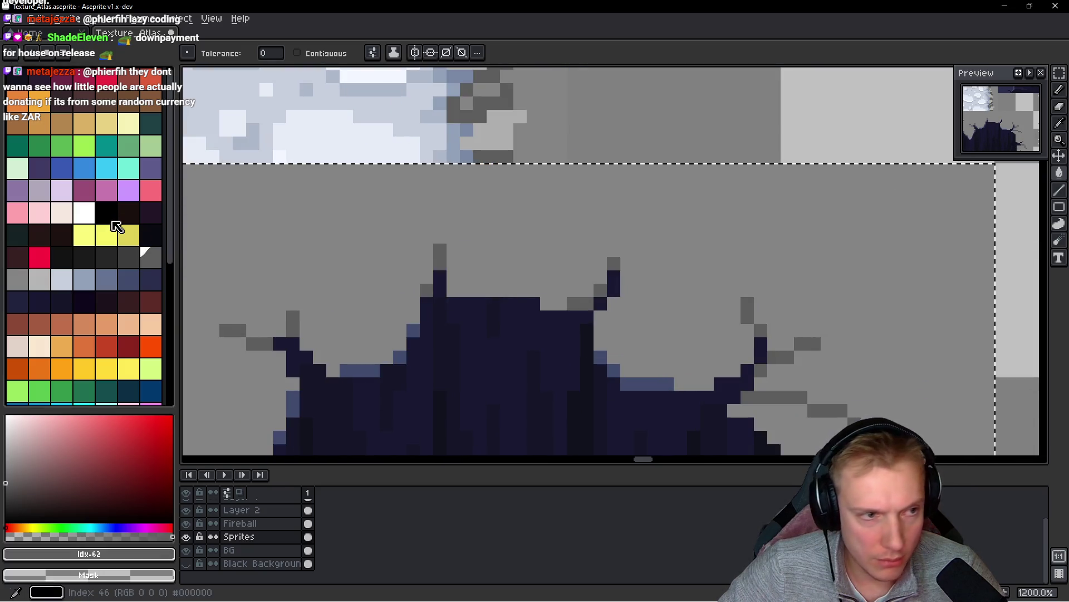
left_click(128, 258)
left_click(518, 344)
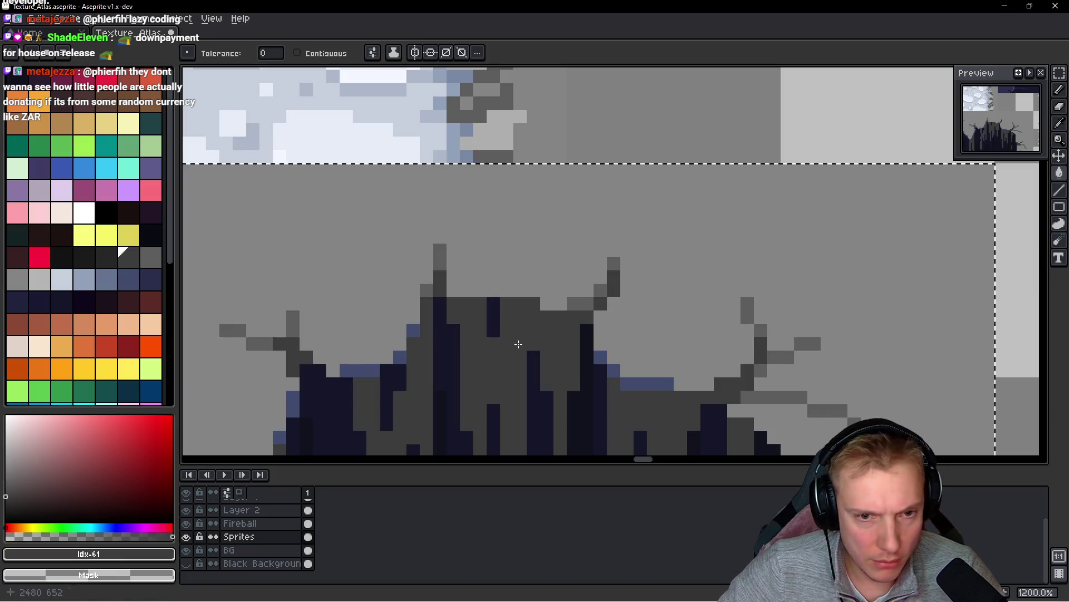
- Fill the remaining navy shades of the hole with successively darker grey swatches
left_click(109, 261)
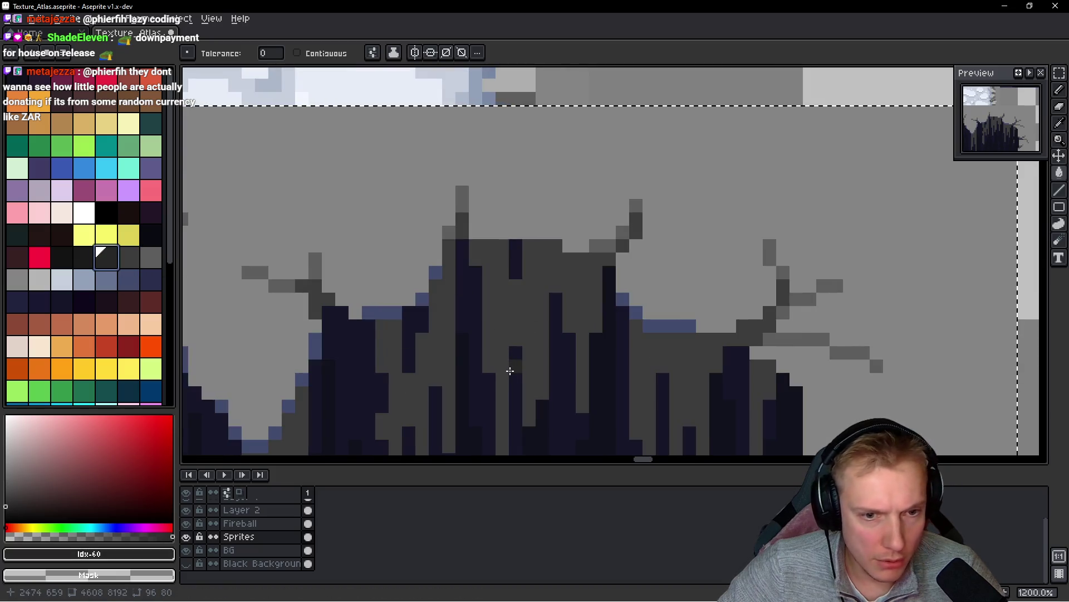
left_click(509, 365)
scroll(537, 313, "down", 3)
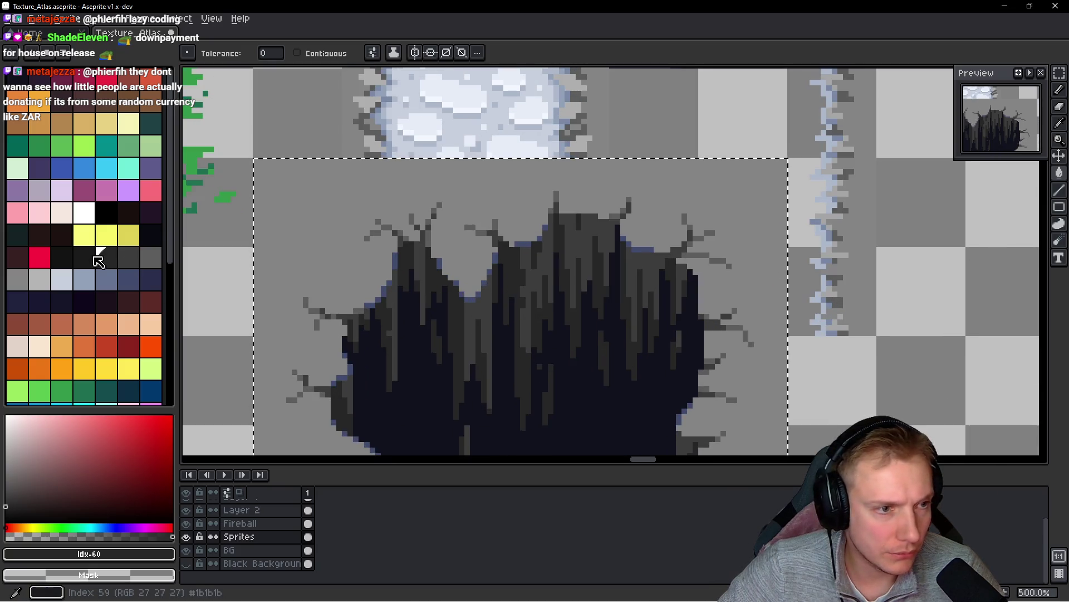
left_click(84, 257)
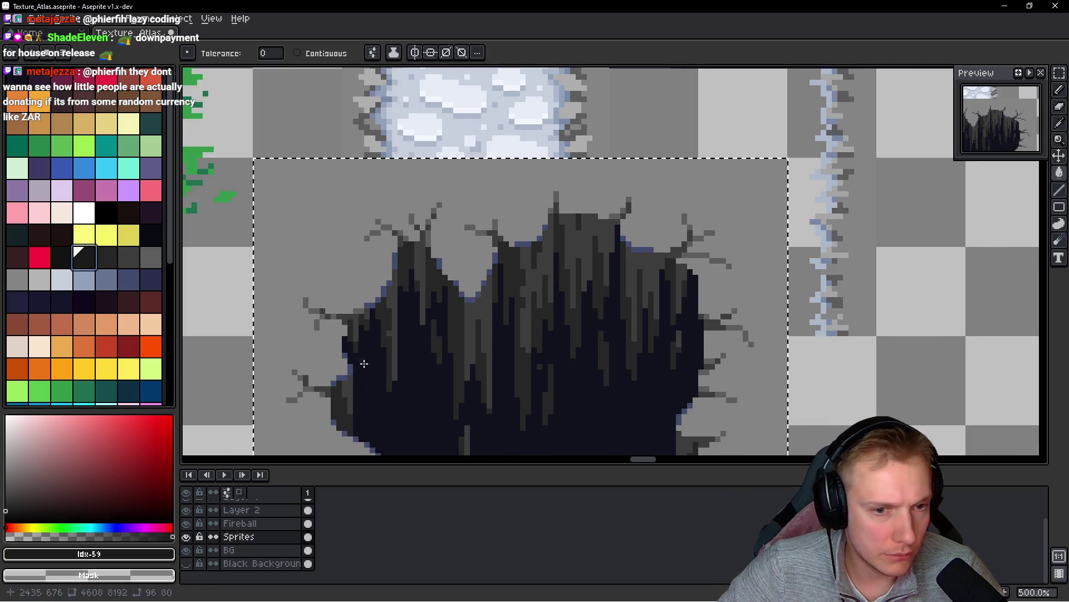
left_click(423, 407)
- Sample the hole's grey and turn the leftover navy edge pixels grey
scroll(510, 349, "down", 2)
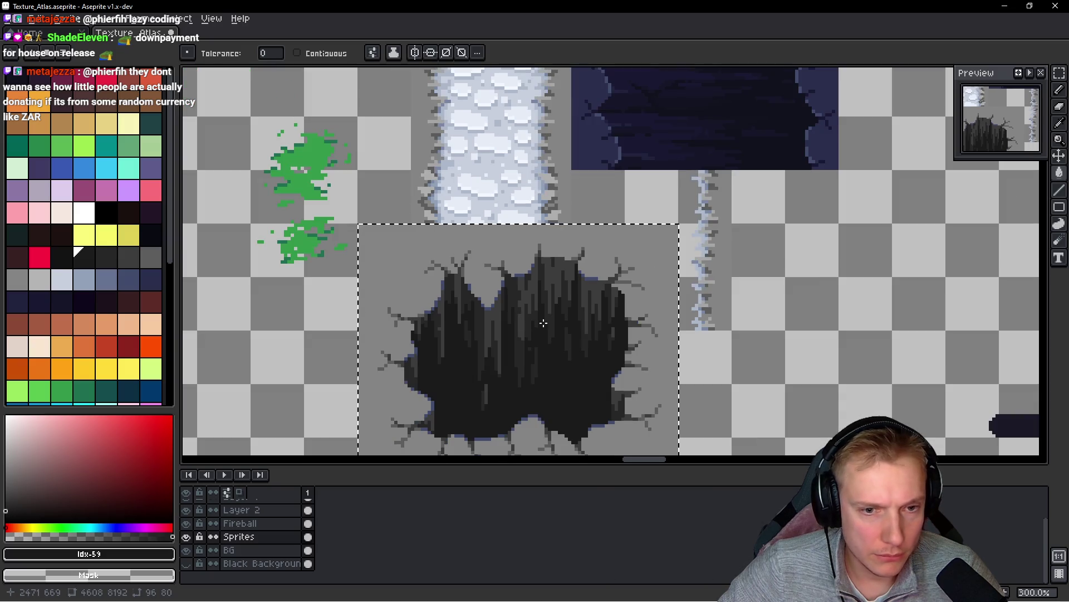
scroll(510, 350, "up", 4)
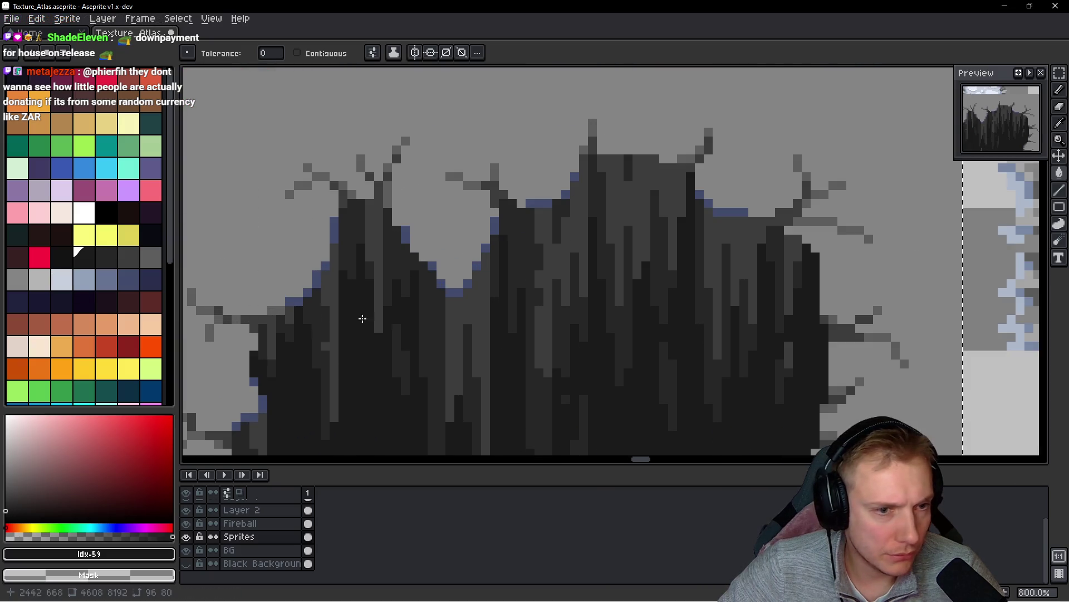
key("i")
left_click(468, 231)
key("g")
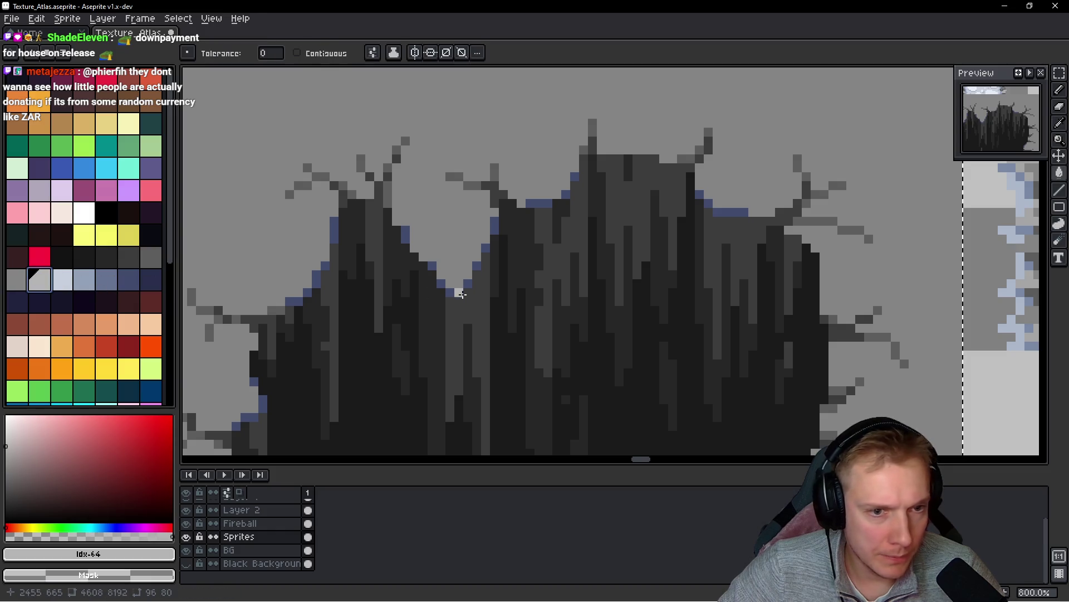
left_click(460, 293)
scroll(558, 267, "down", 5)
scroll(558, 267, "up", 1)
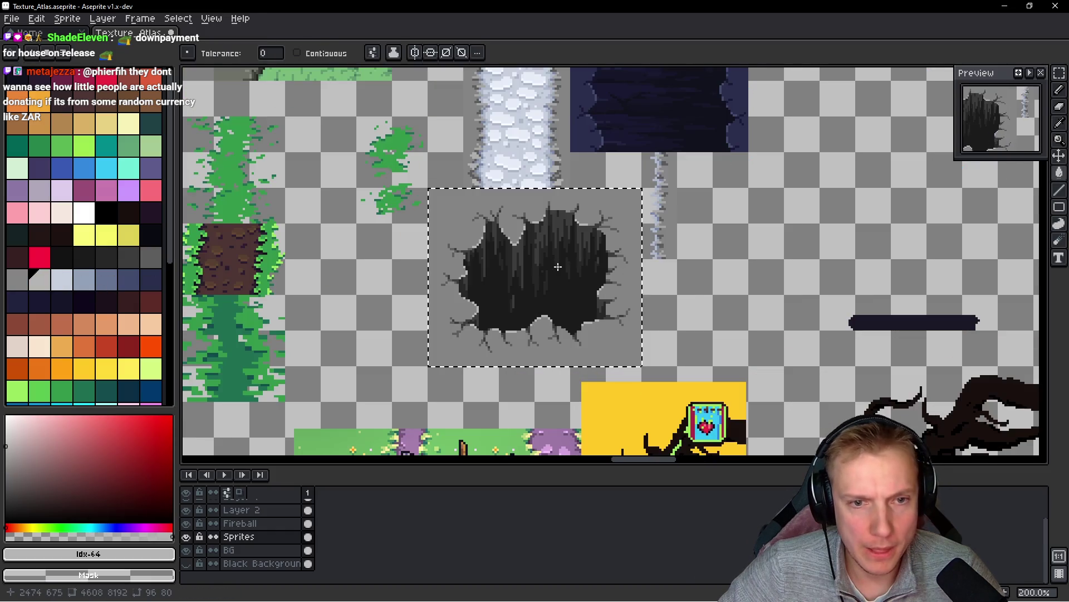
- Save the texture atlas and export the updated sprite sheet
key("ctrl+s")
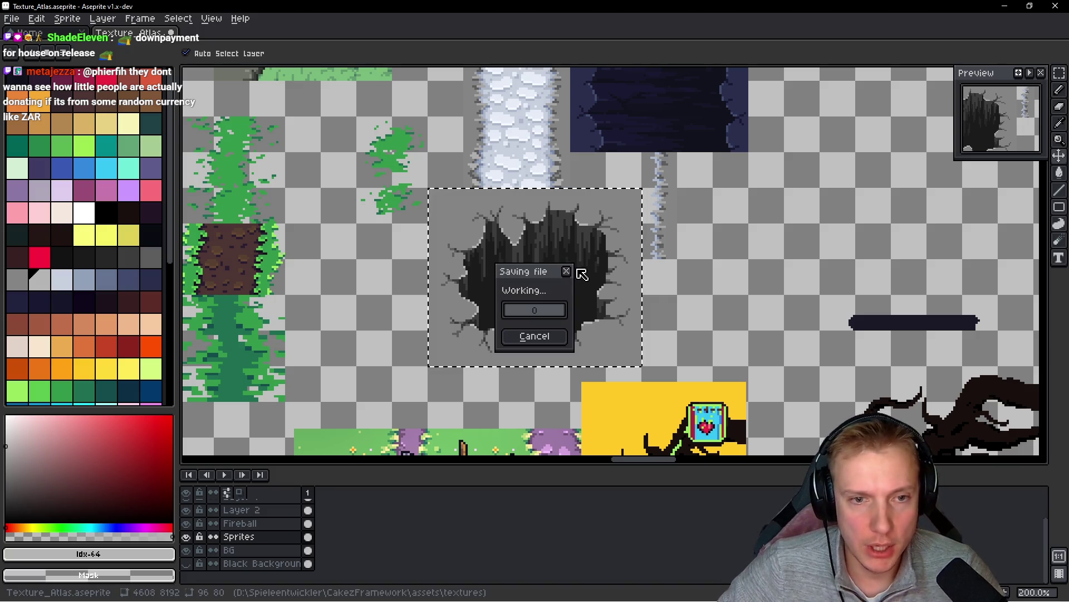
key("ctrl+e")
left_click(857, 252)
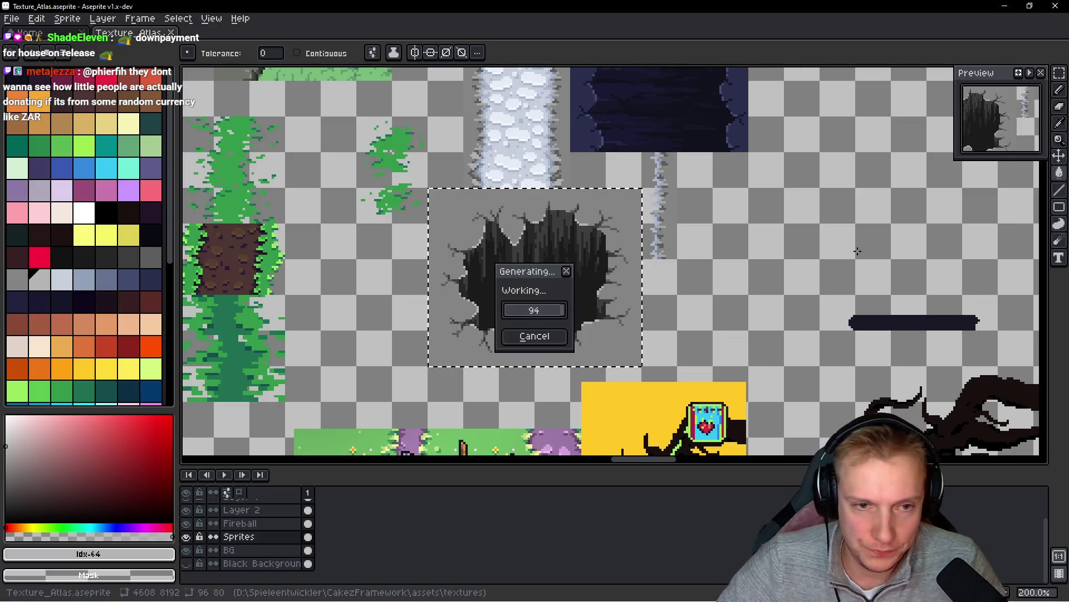
- Shift the atlas view slightly and switch over to the CakezFramework level editor
key("i")
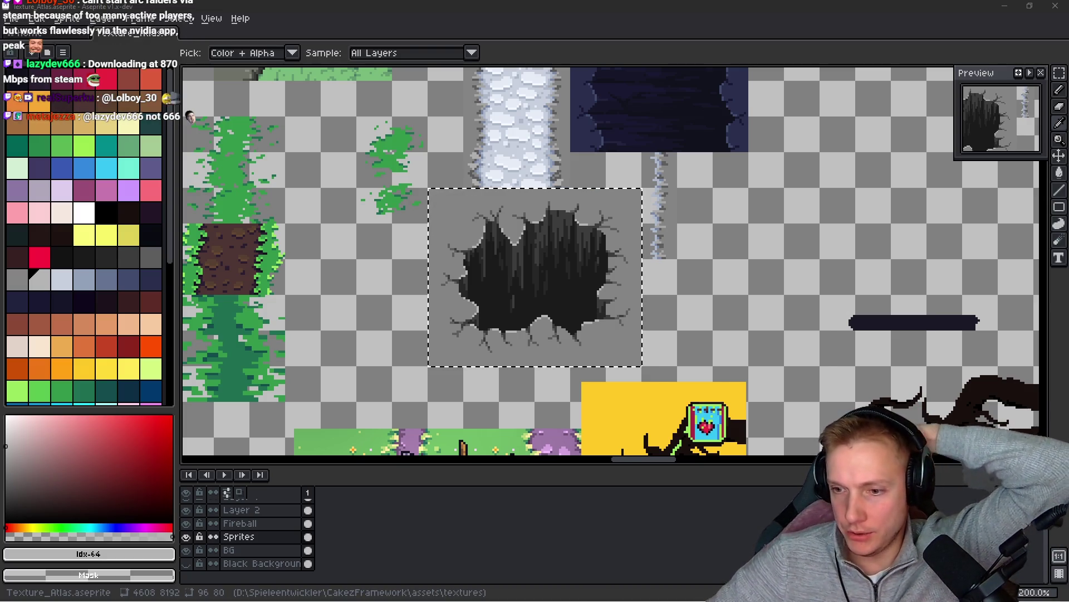
key("w")
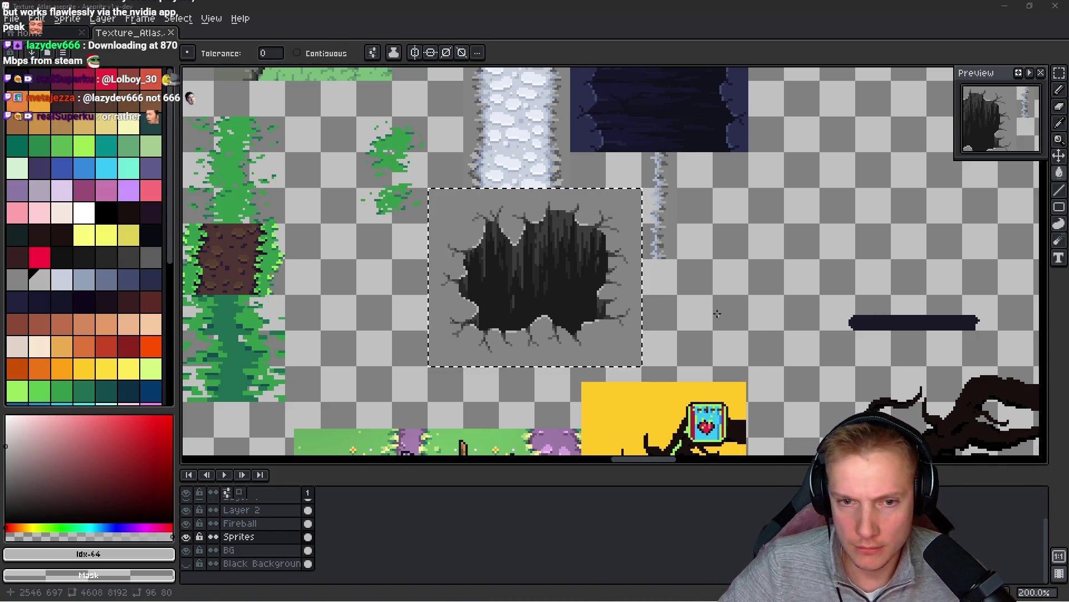
left_click_drag(708, 296, 677, 291)
key("i")
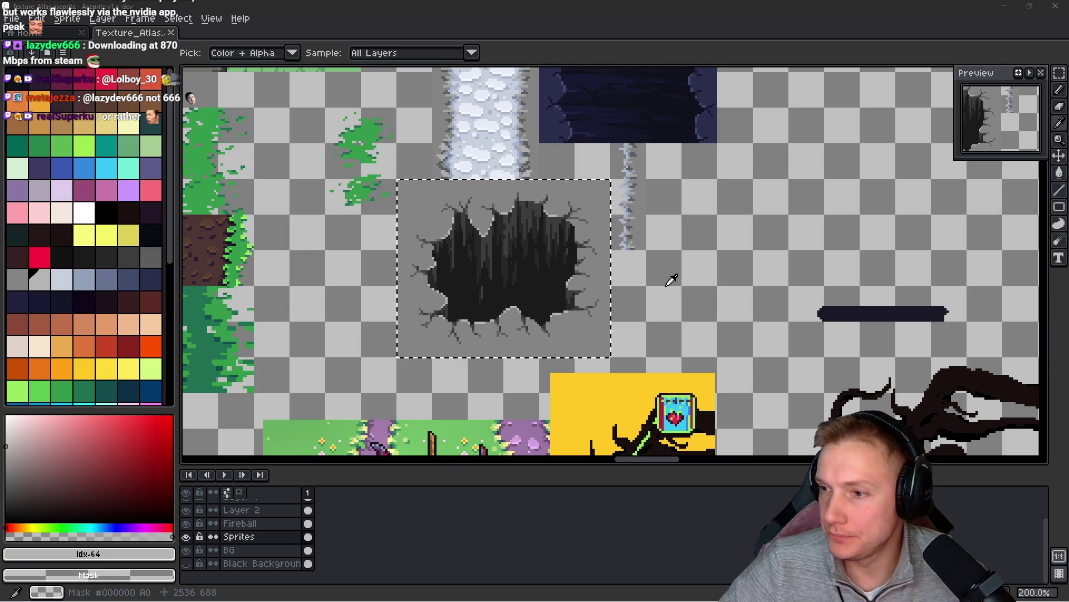
key("alt+Tab")
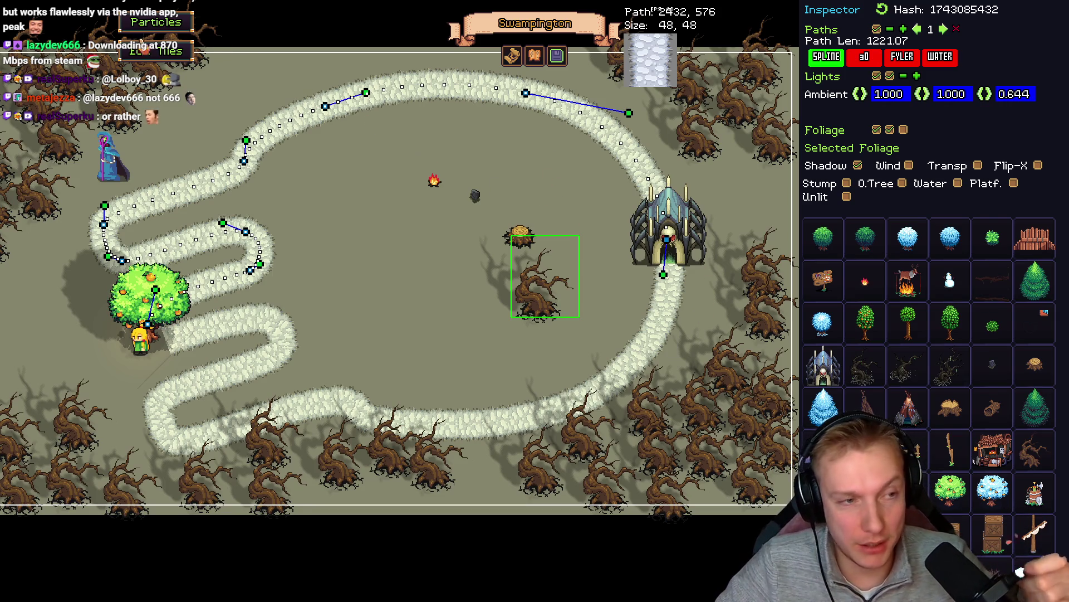
- Open the atlas tile picker and box-select the cave-hole tile
key("Escape")
mouse_move(886, 275)
left_mouse_down()
mouse_move(916, 321)
mouse_move(957, 310)
mouse_move(899, 237)
mouse_move(913, 245)
mouse_move(935, 234)
mouse_move(890, 276)
left_mouse_up()
scroll(890, 276, "up", 5)
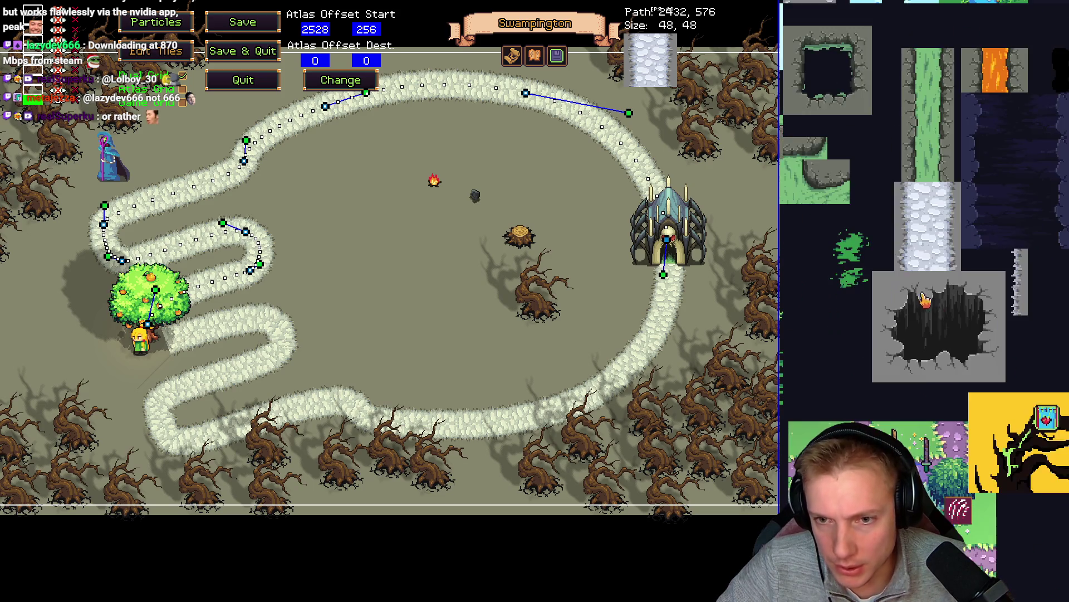
left_click_drag(803, 182, 932, 294)
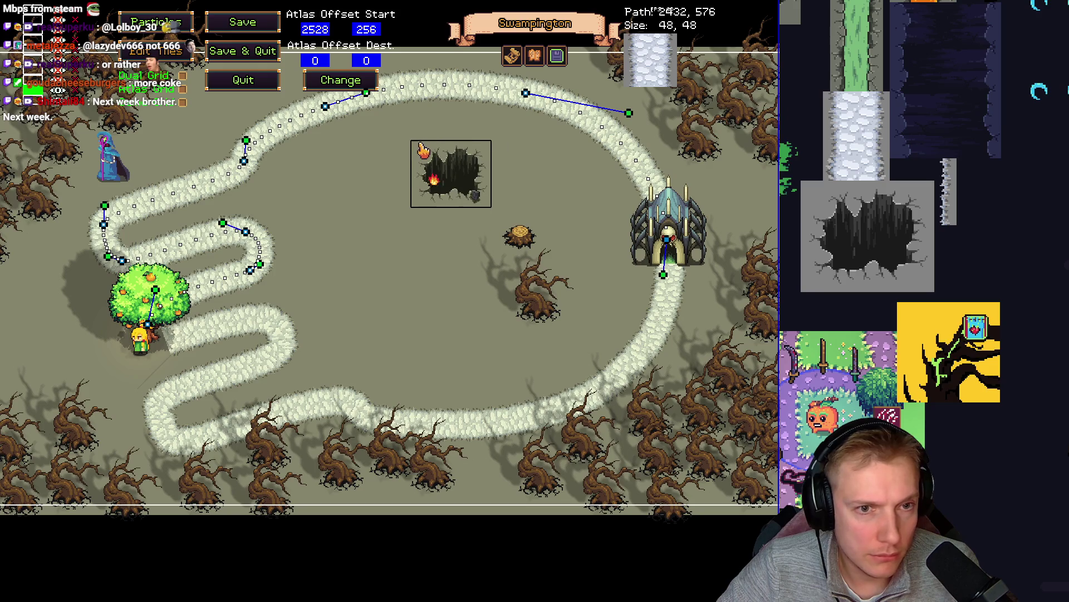
- Stamp cave holes beside the campfire and under a dead tree, then delete that tree
left_click(418, 139)
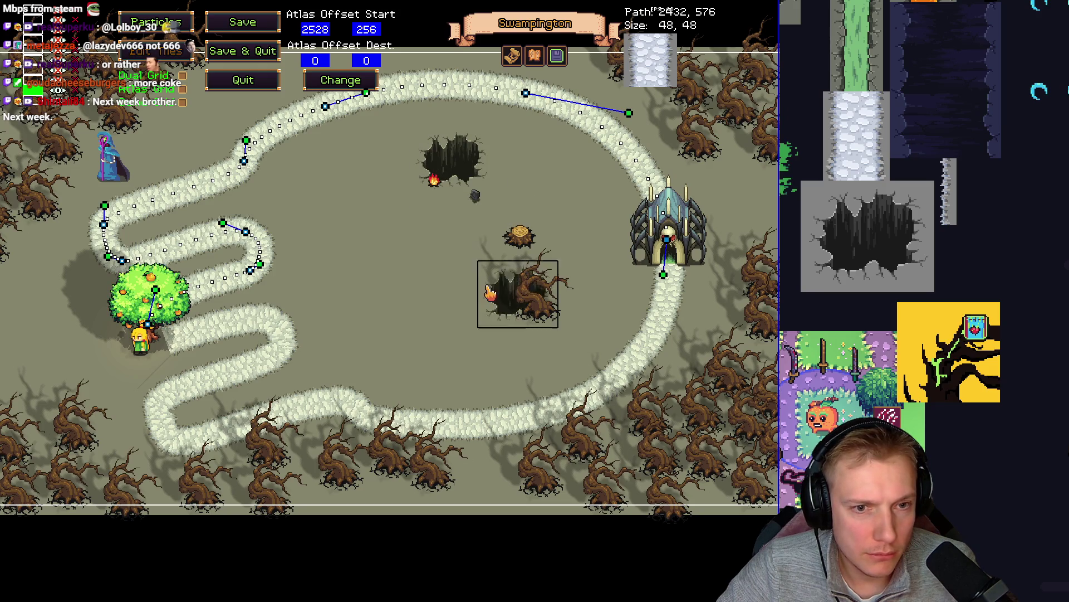
left_click(497, 283)
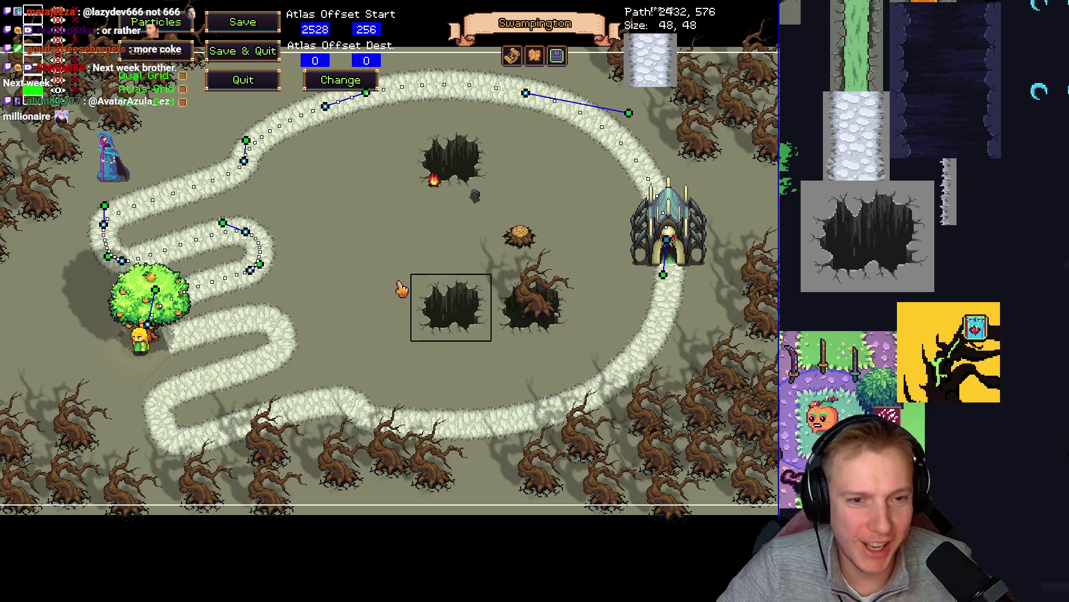
right_click(380, 281)
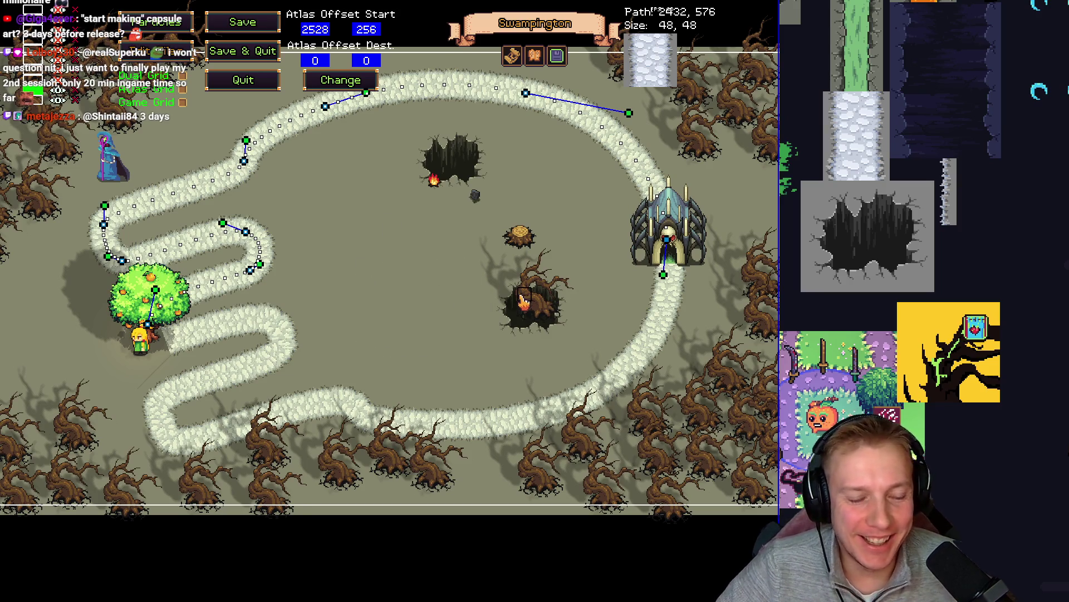
key("Escape")
left_click(526, 300)
key("Delete")
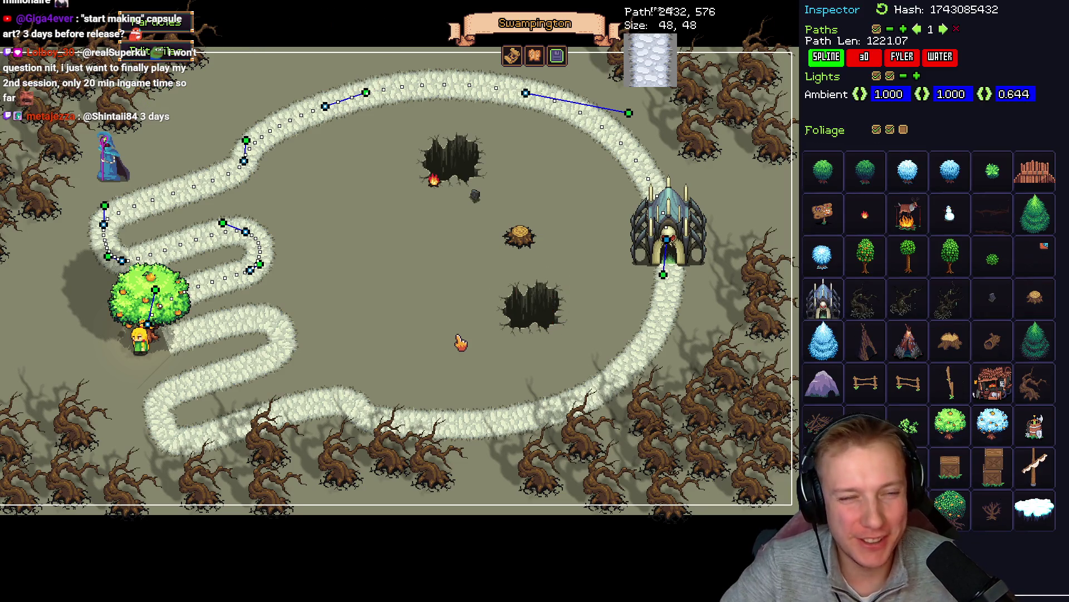
- Leave the editor and play the Swampington level to check the two new holes
key("Escape")
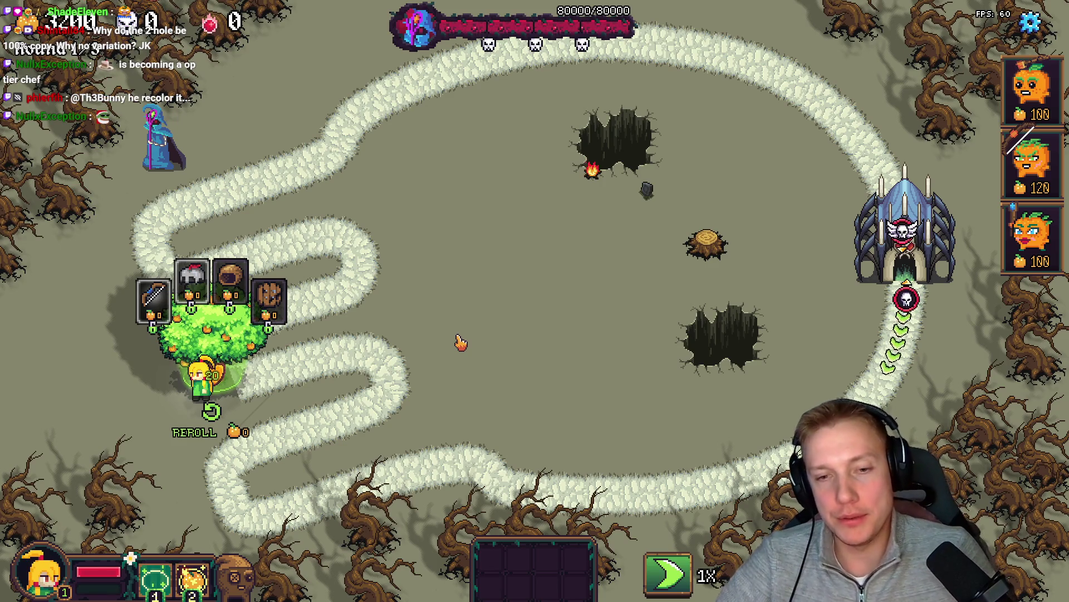
- Return to Aseprite and bring the atlas area around the cave-hole sprite into view
key("alt+Tab")
scroll(734, 255, "up", 1)
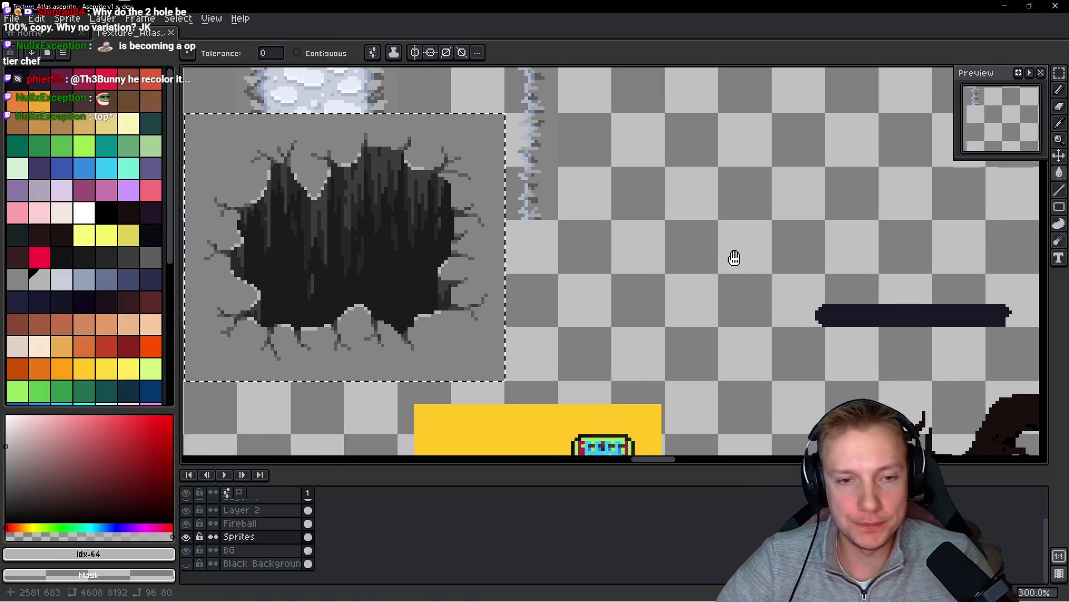
scroll(711, 238, "down", 3)
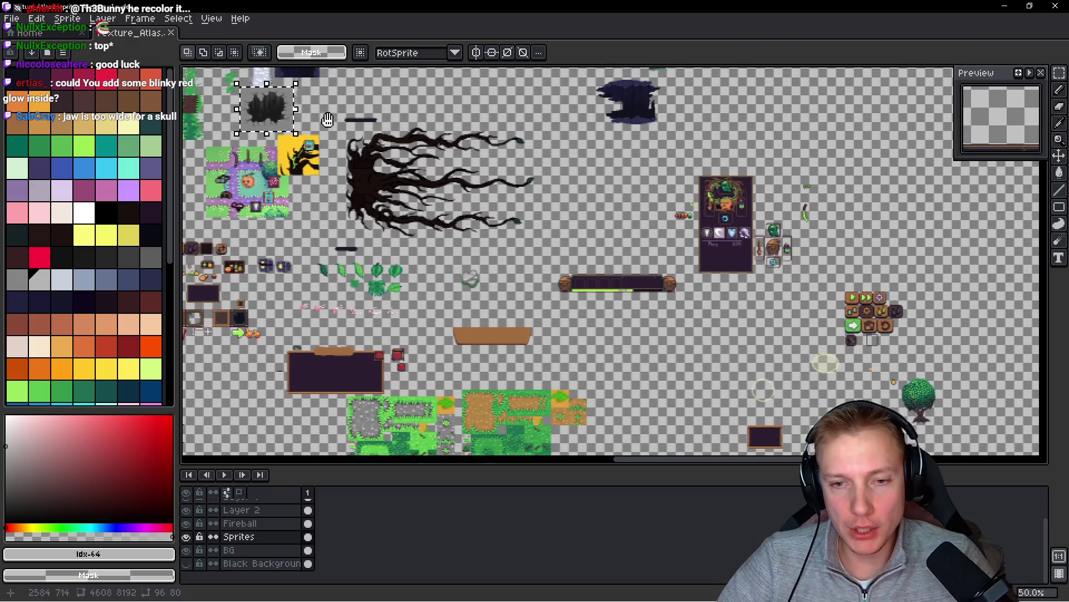
mouse_move(328, 119)
left_mouse_down()
mouse_move(312, 83)
mouse_move(571, 251)
mouse_move(592, 277)
mouse_move(617, 220)
mouse_move(595, 329)
mouse_move(534, 374)
left_mouse_up()
scroll(571, 251, "up", 2)
scroll(604, 248, "down", 1)
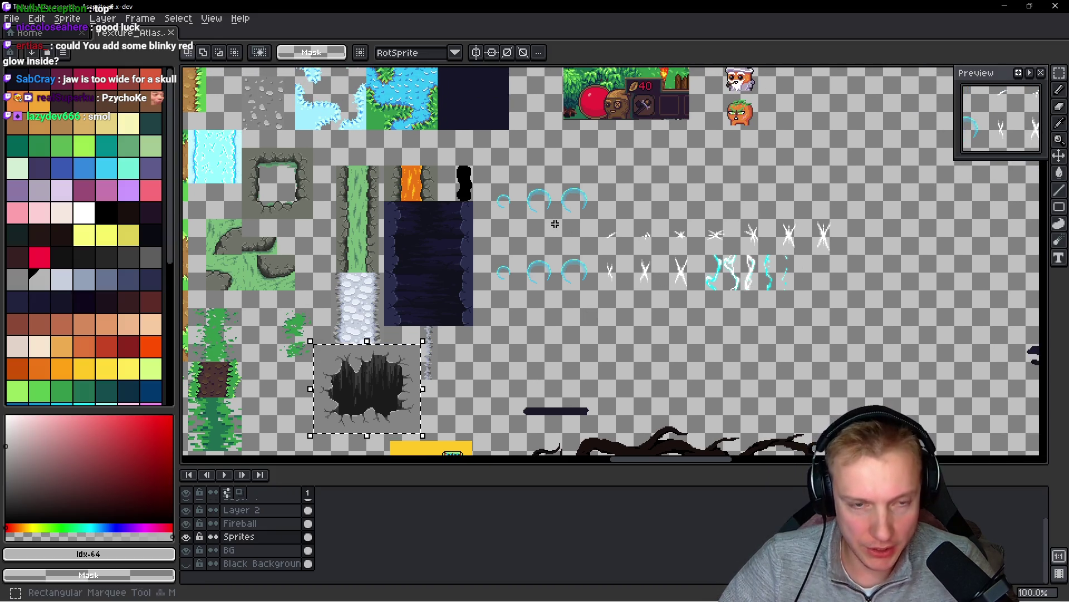
- Marquee the cyan and white effect sprites and shift them slightly right
left_click_drag(483, 165, 885, 328)
left_click_drag(786, 285, 812, 287)
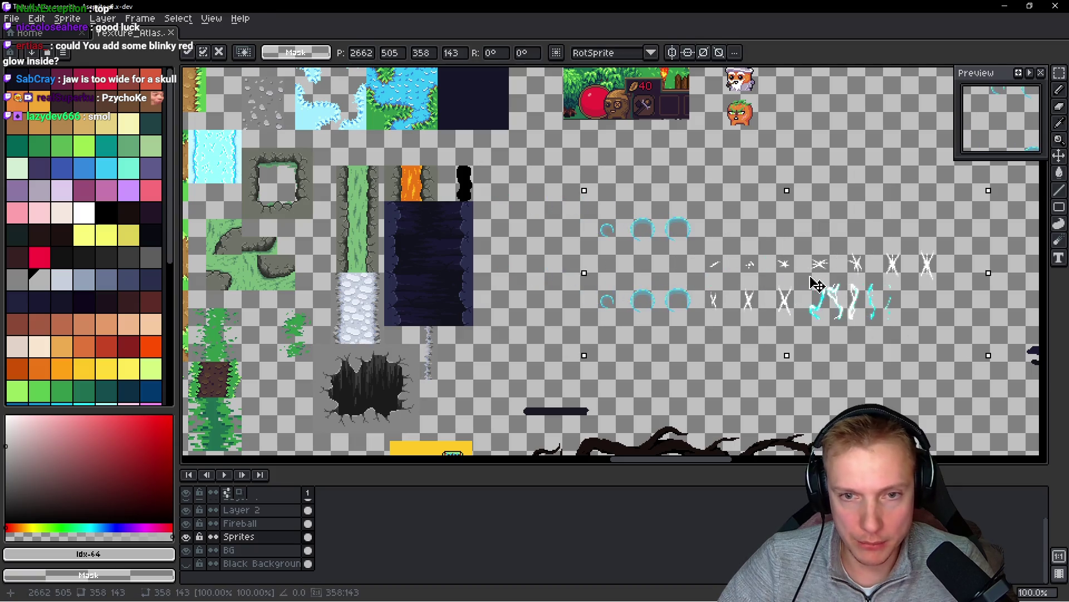
left_click_drag(756, 260, 771, 256)
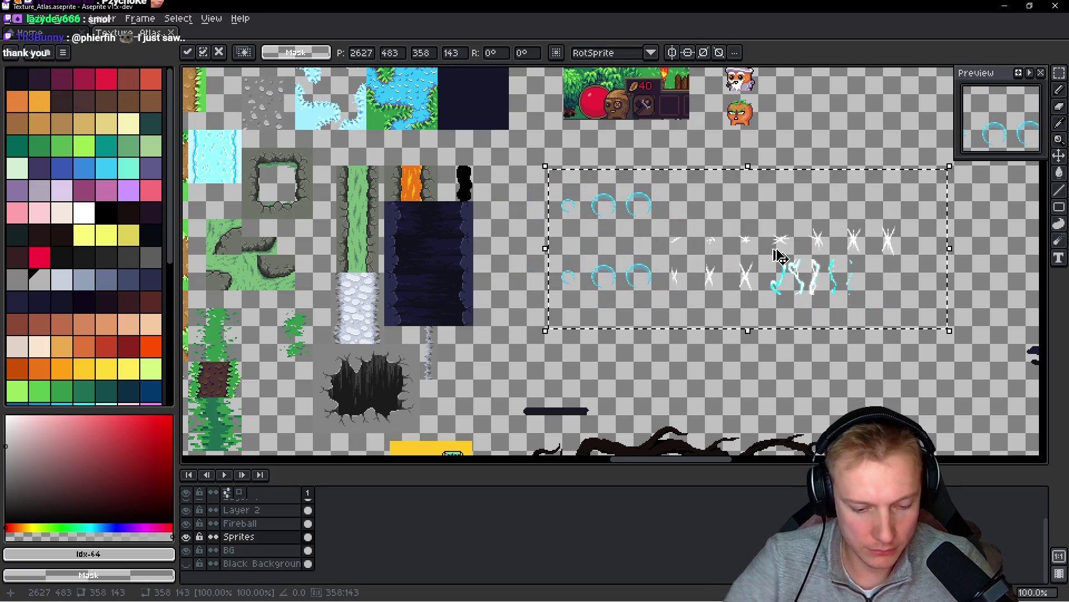
- Create a 96x80 sprite from the copied hole image, then discard the pasted image
key("ctrl+n")
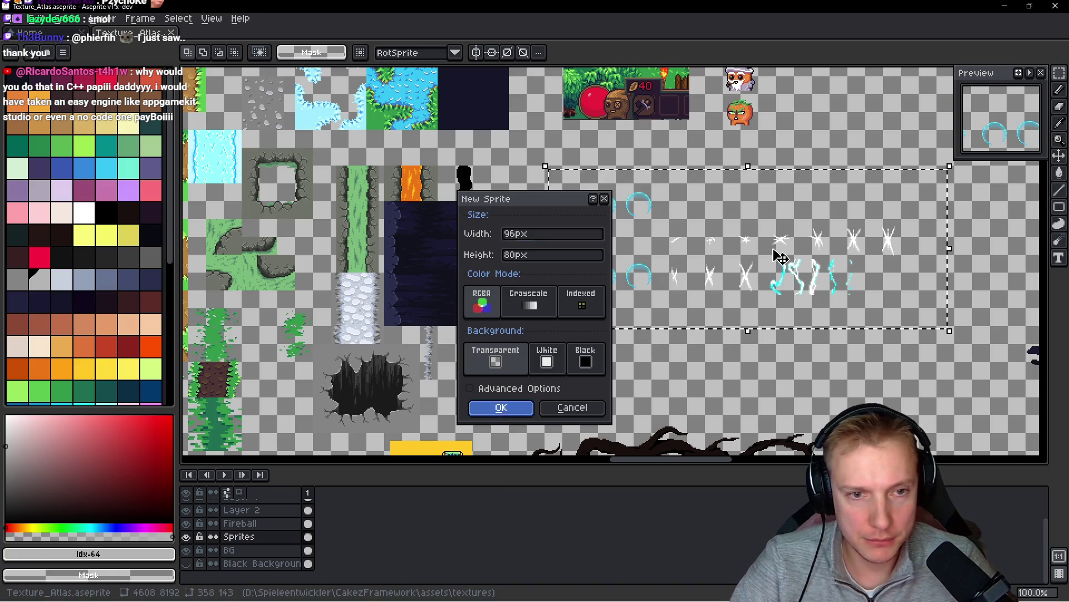
key("Return")
key("ctrl+v")
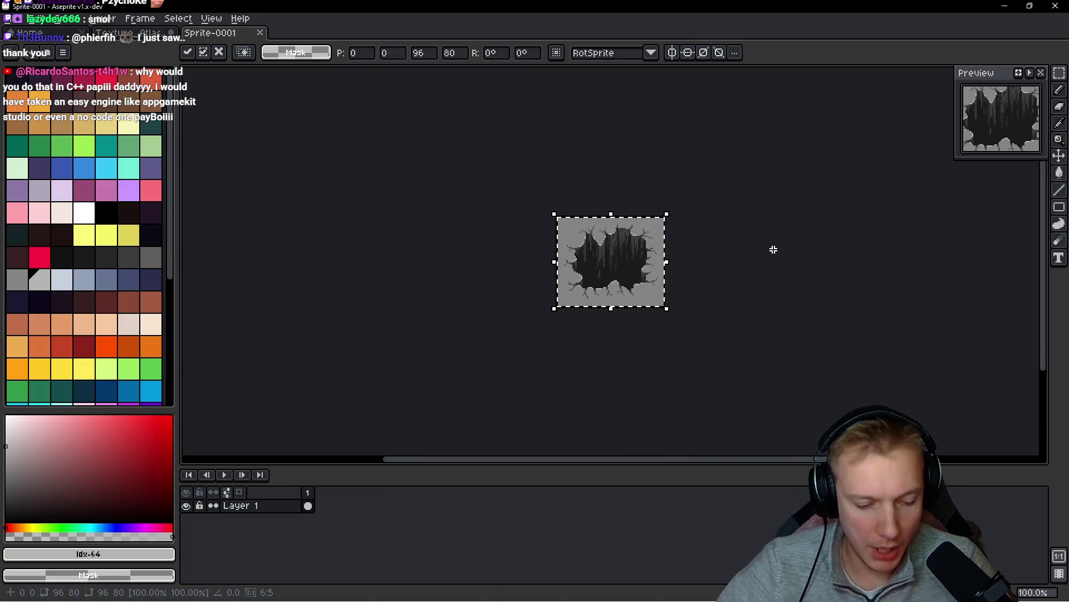
key("Escape")
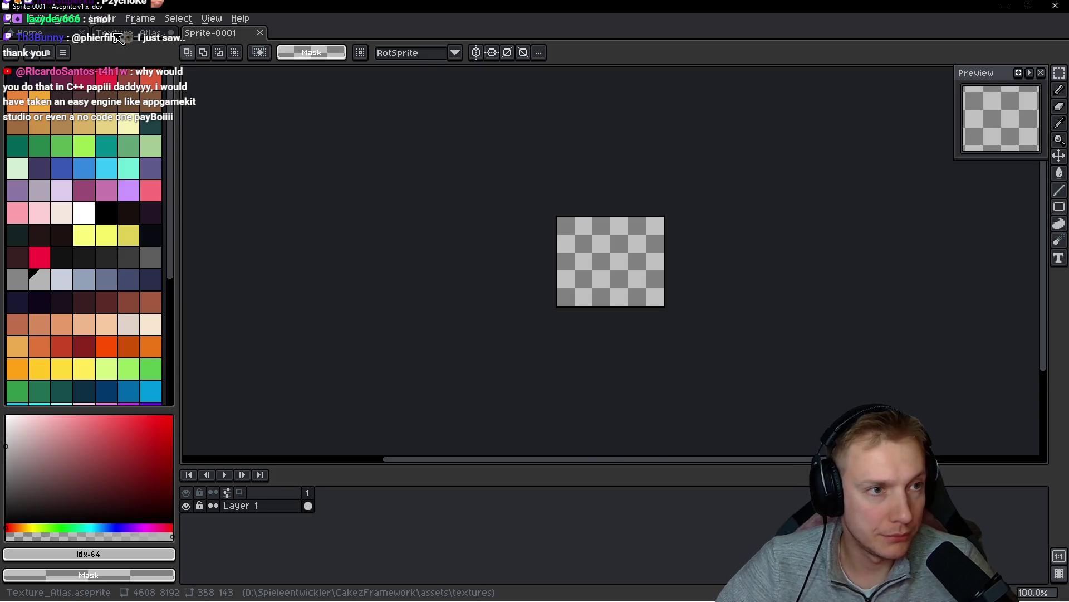
- Copy the selected effect sprites from the atlas into a new 358x143 sprite
left_click(120, 33)
left_click_drag(692, 210, 573, 215)
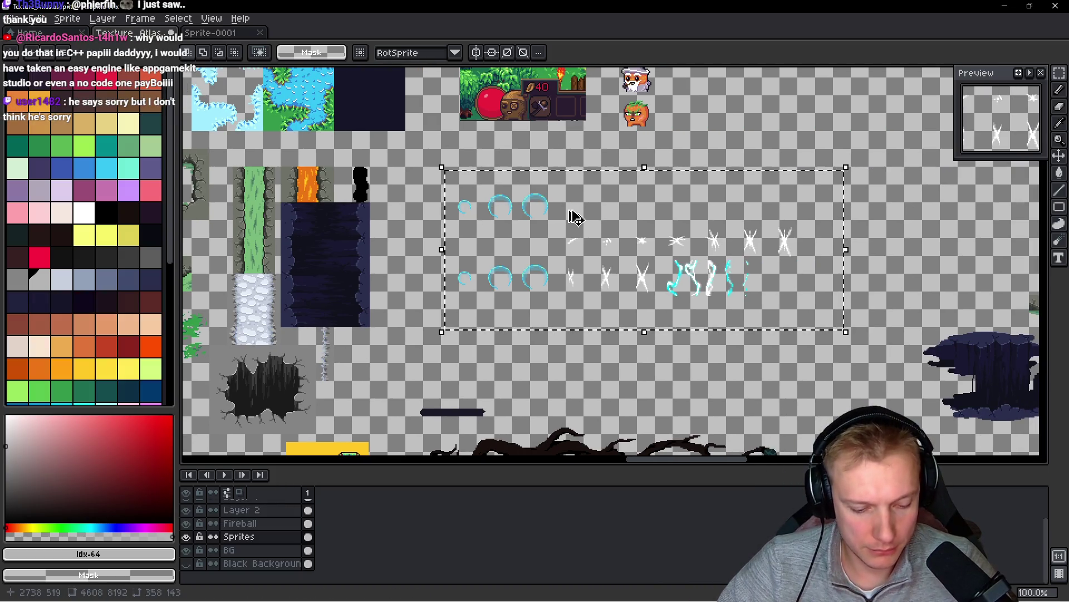
key("ctrl+c")
key("ctrl+n")
key("Return")
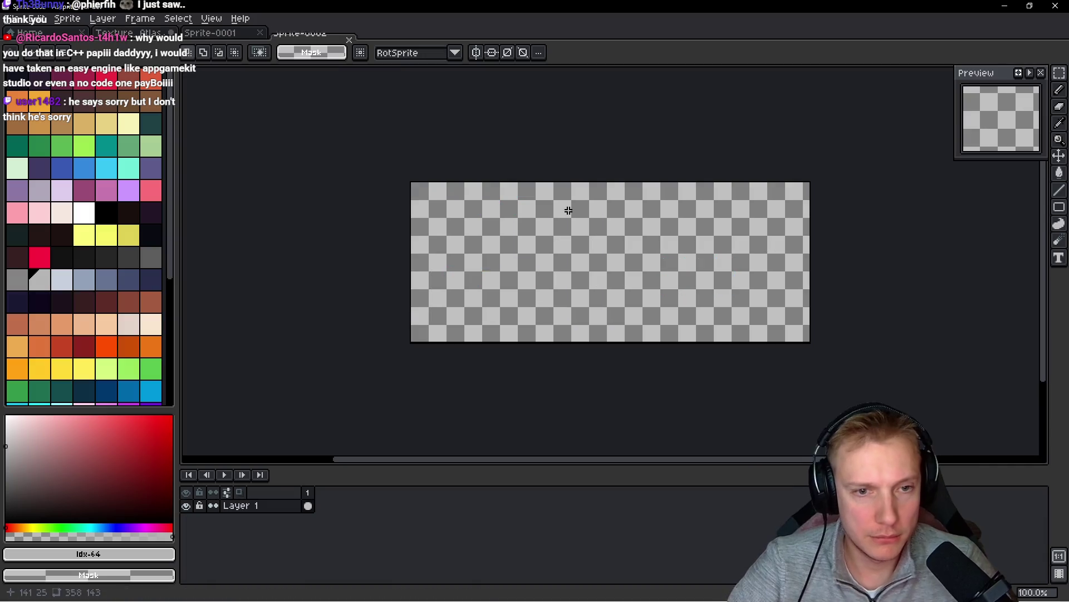
key("ctrl+v")
scroll(761, 250, "up", 1)
- Resize the canvas to 352x143, then extend its height to 352x144
key("ctrl+alt+c")
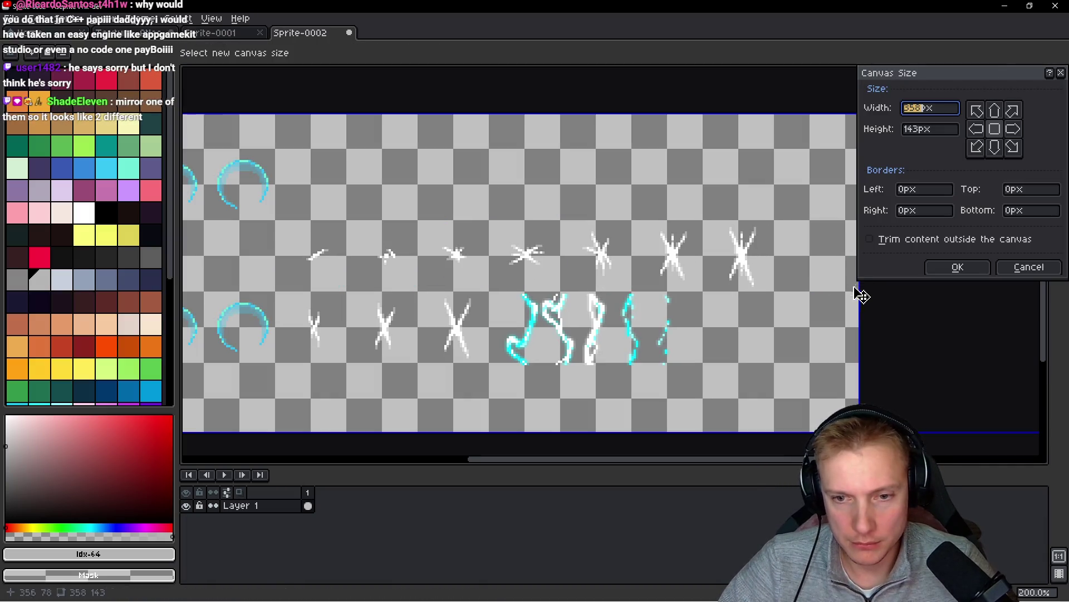
left_click_drag(859, 300, 846, 303)
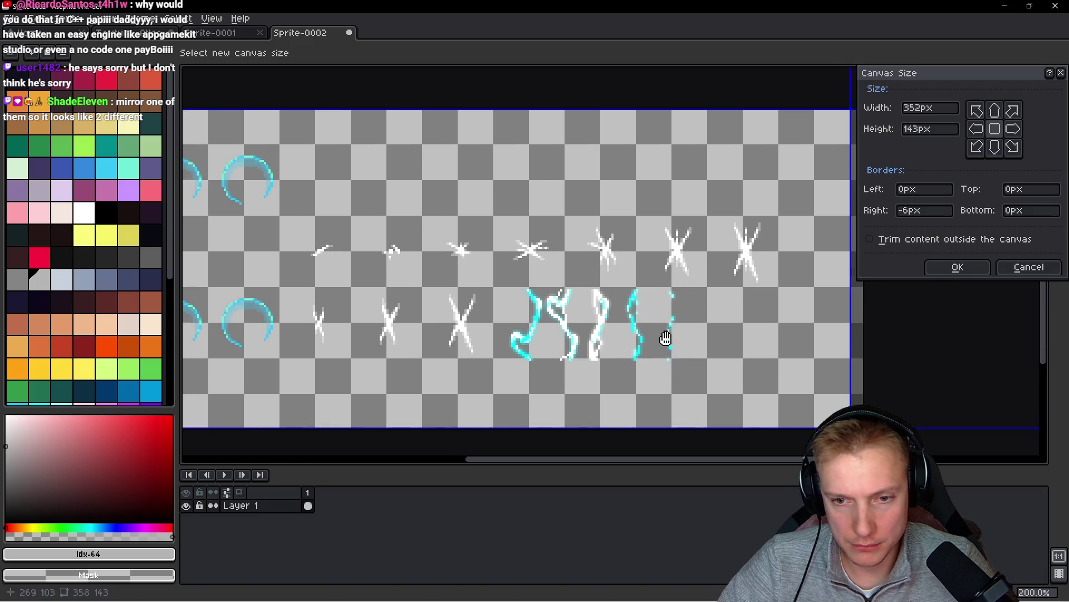
left_click(957, 267)
key("ctrl+alt+c")
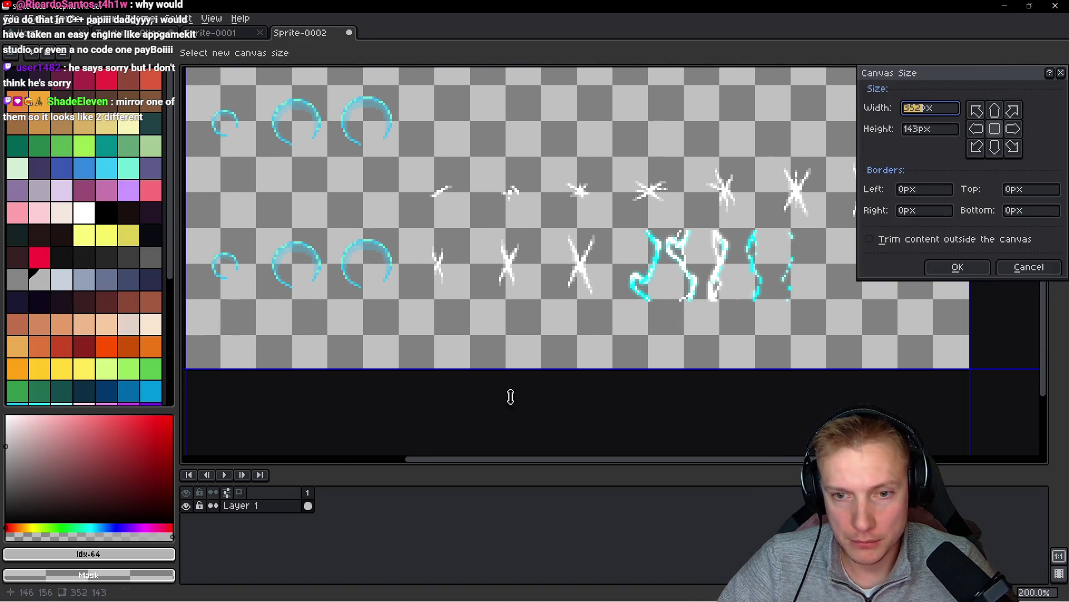
left_click_drag(539, 371, 539, 374)
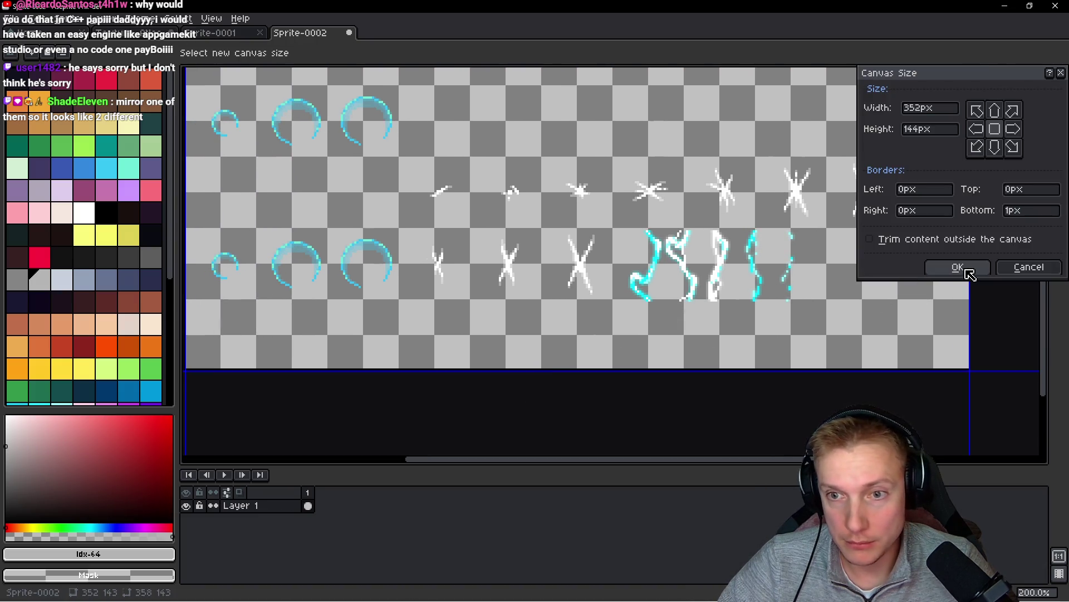
left_click(958, 268)
scroll(560, 333, "down", 2)
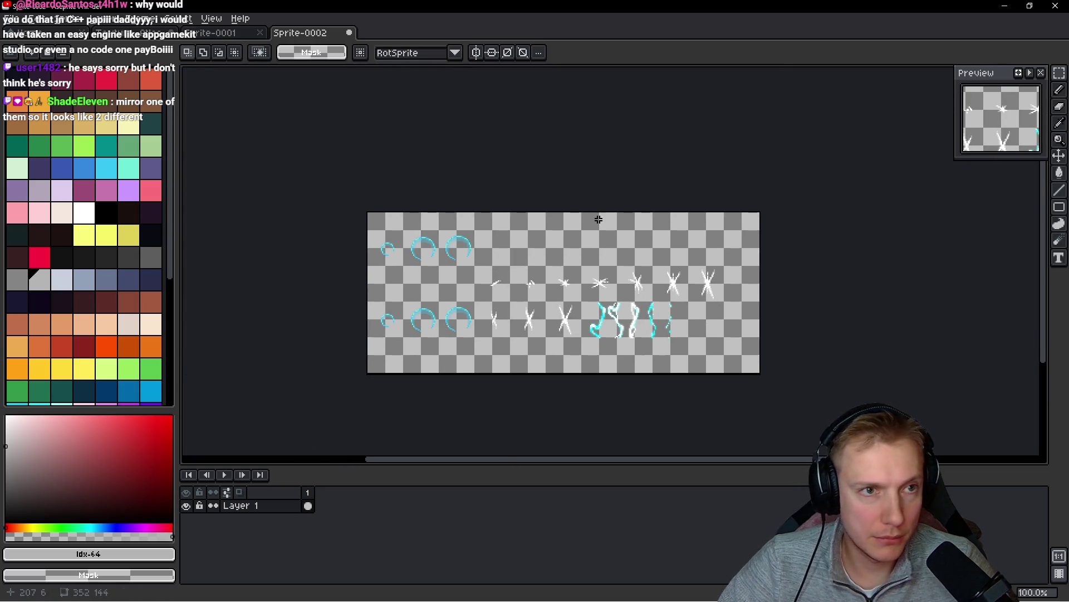
scroll(429, 238, "up", 2)
- Trim the canvas top to 352x112, then narrow it to 320x112
key("ctrl+alt+c")
left_click_drag(494, 189, 499, 223)
scroll(490, 186, "down", 5)
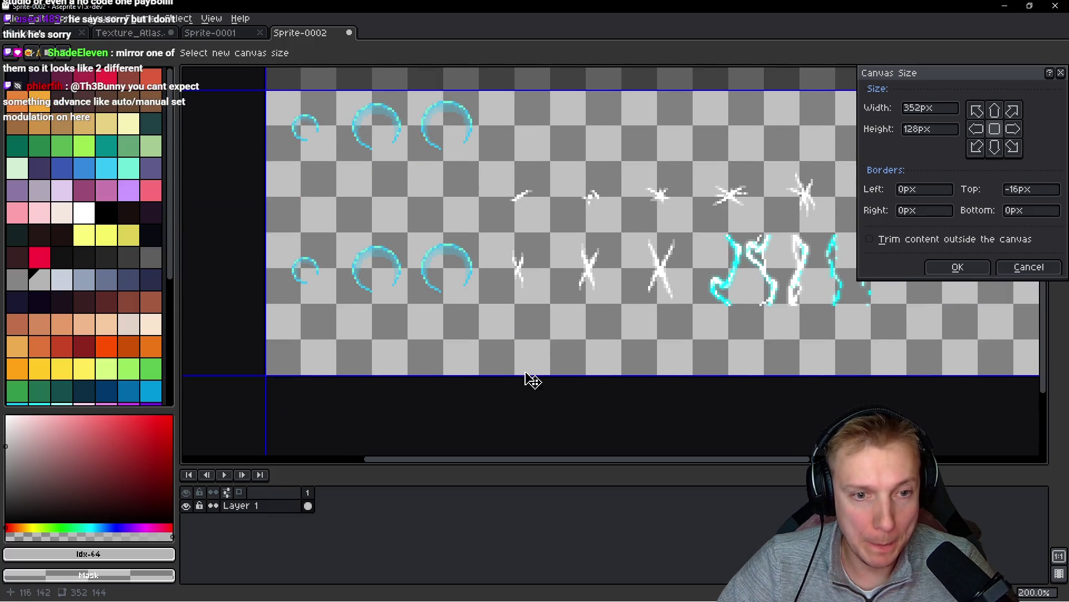
left_click_drag(519, 345, 485, 348)
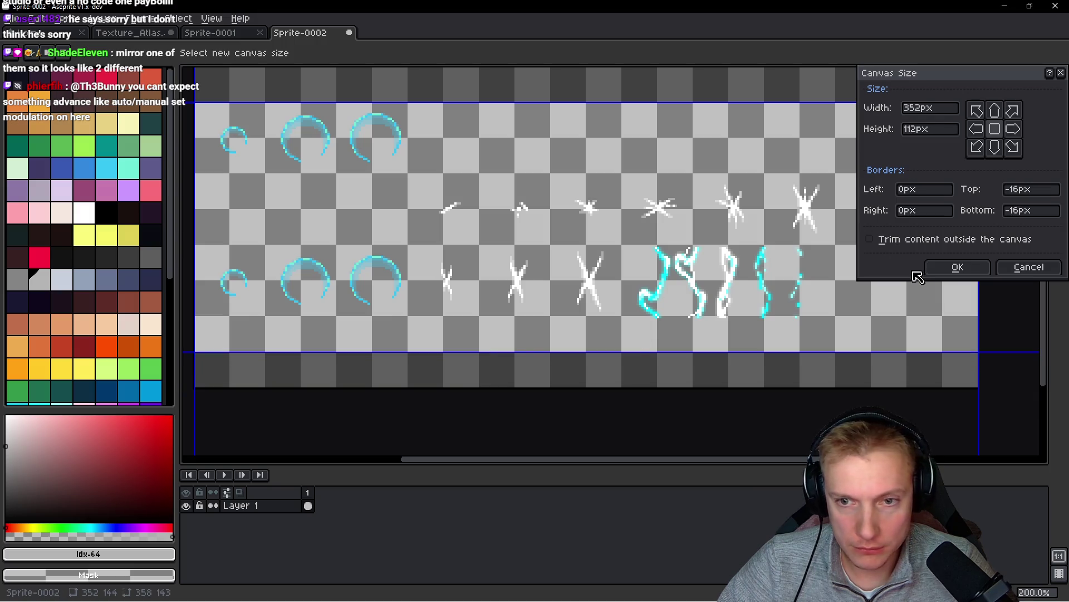
left_click(942, 268)
left_click_drag(910, 268, 667, 358)
key("ctrl+alt+c")
left_click_drag(806, 286, 736, 293)
left_click(950, 268)
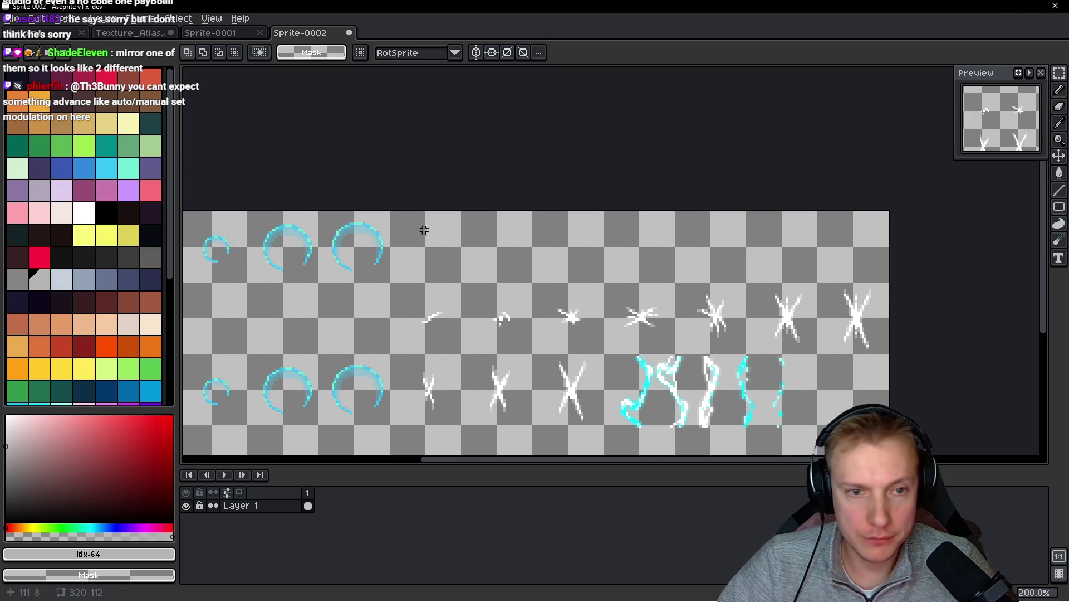
key("ctrl+s")
- Save the sprite as 'Unused Effects' in My Drive's Gamedev Assets folder and close it
type("Unused Effects")
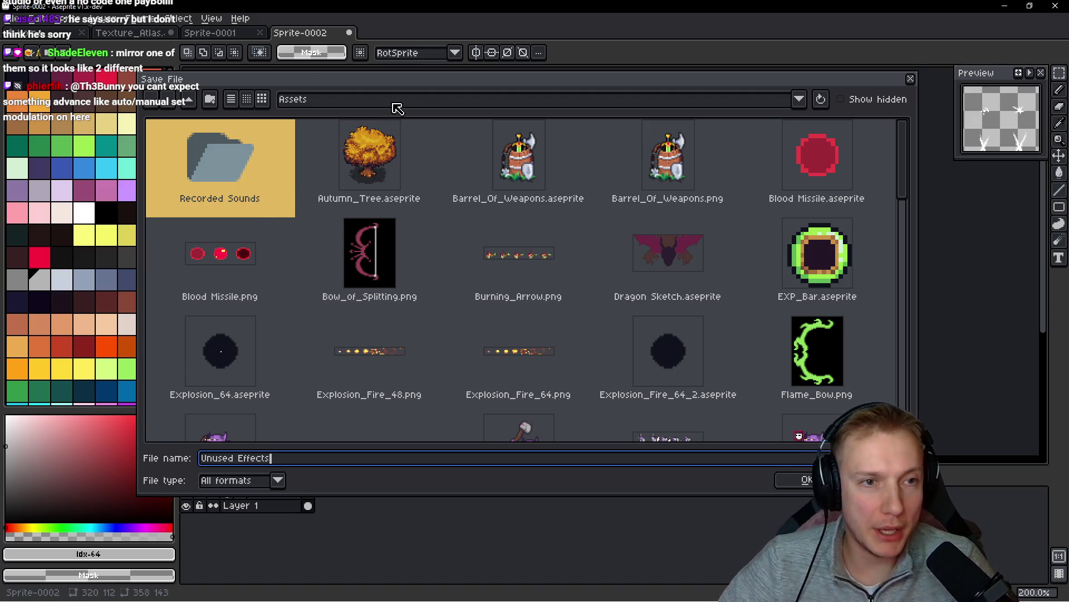
left_click(388, 102)
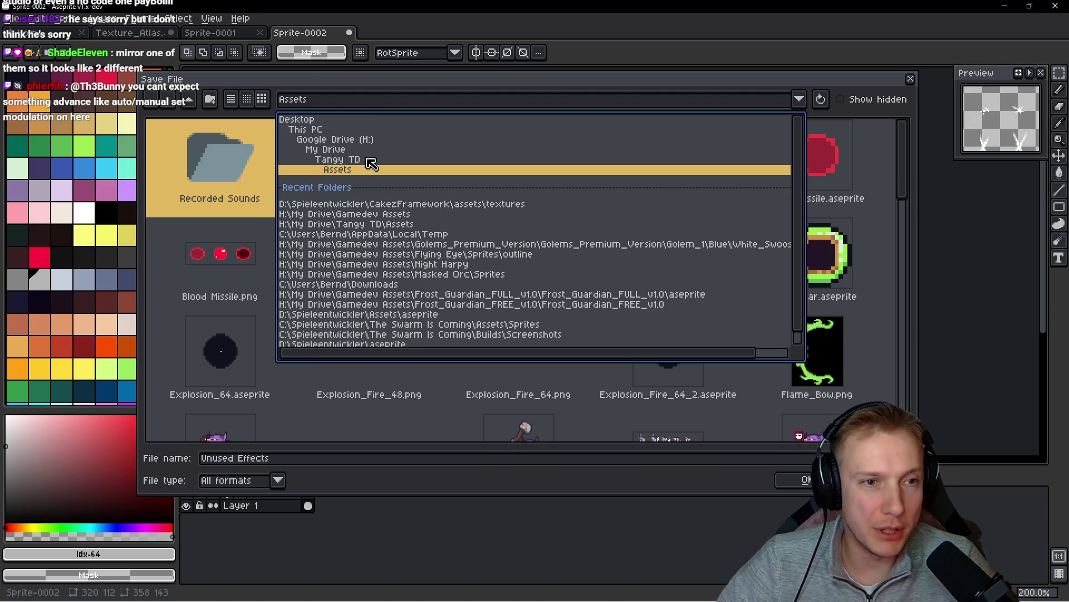
left_click(324, 151)
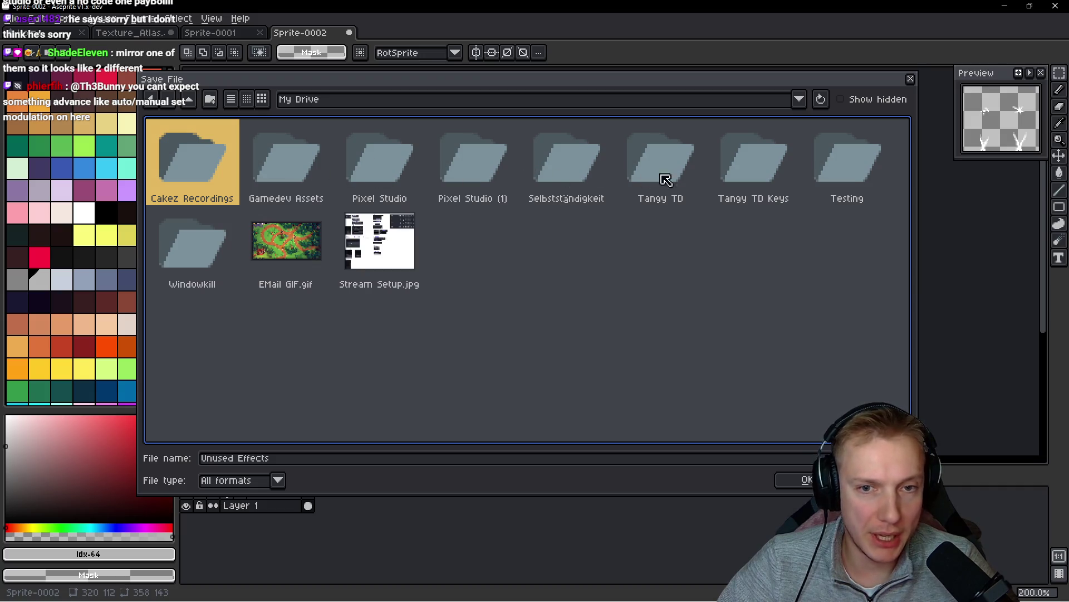
double_click(286, 159)
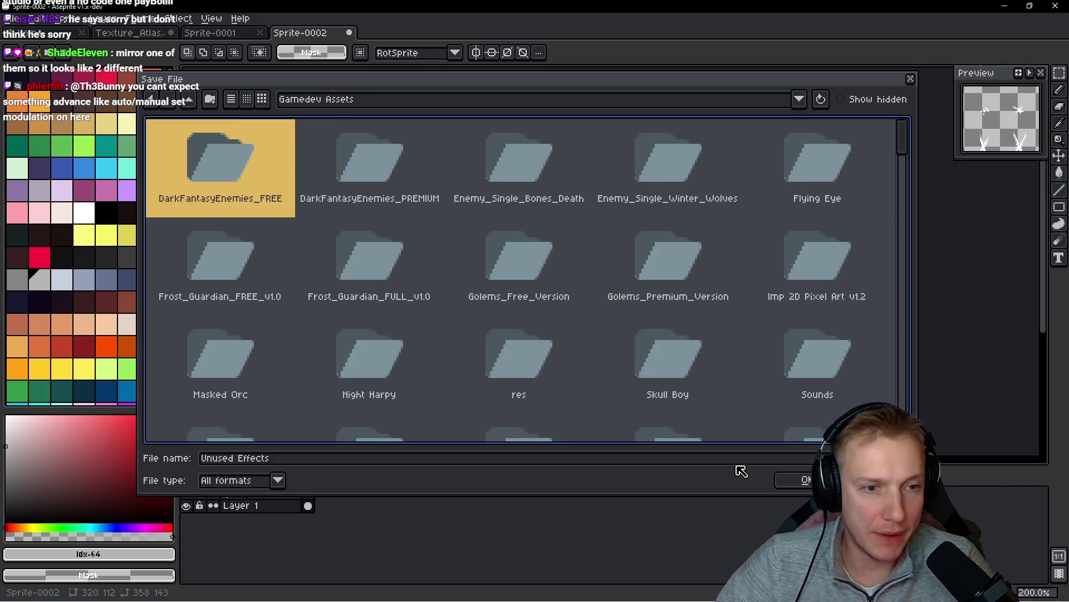
key("Return")
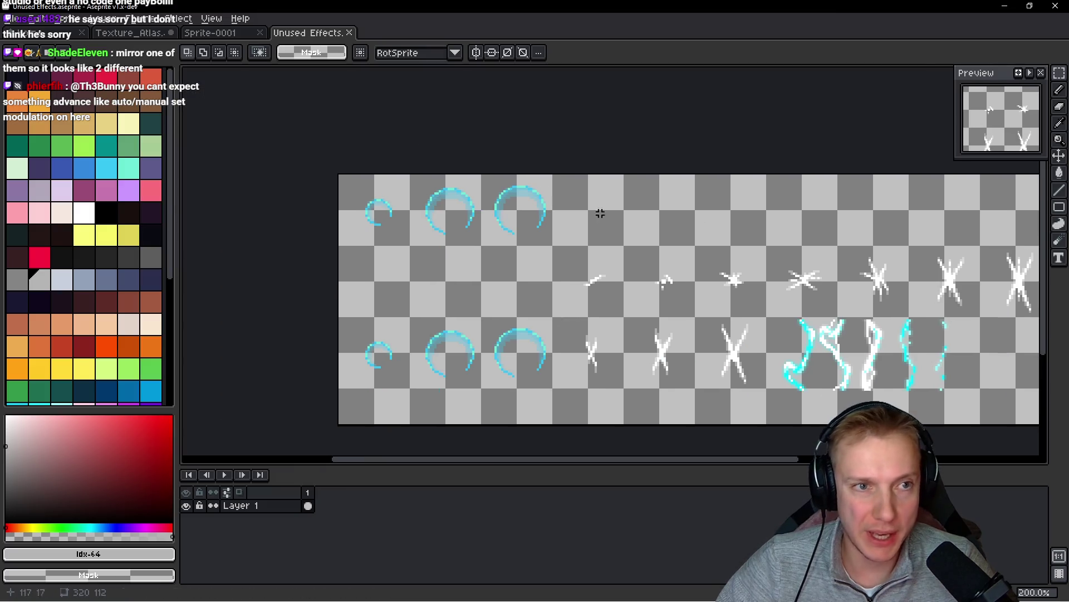
key("ctrl+w")
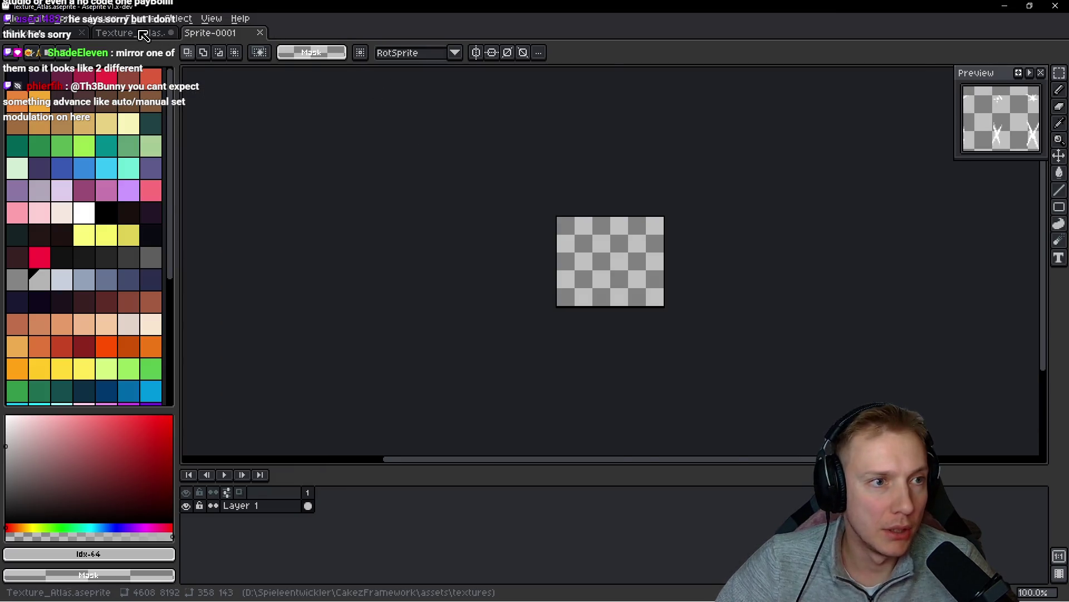
- Go to the Texture_Atlas document, zoom in, and select the cracked cave-hole sprite
key("ctrl+Tab")
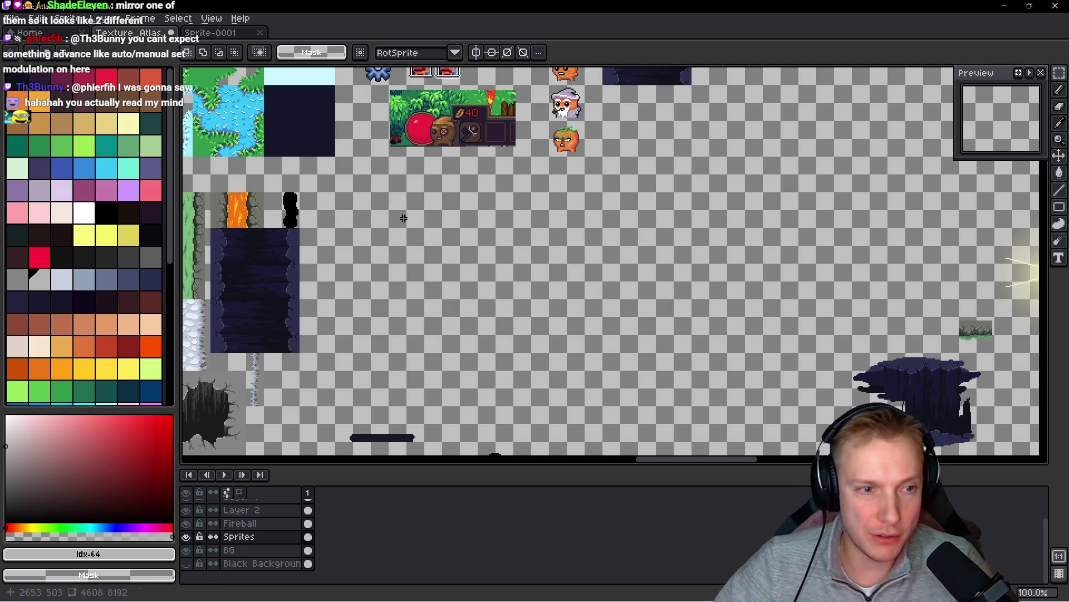
scroll(403, 217, "up", 1)
scroll(381, 373, "up", 1)
scroll(381, 373, "up", 2)
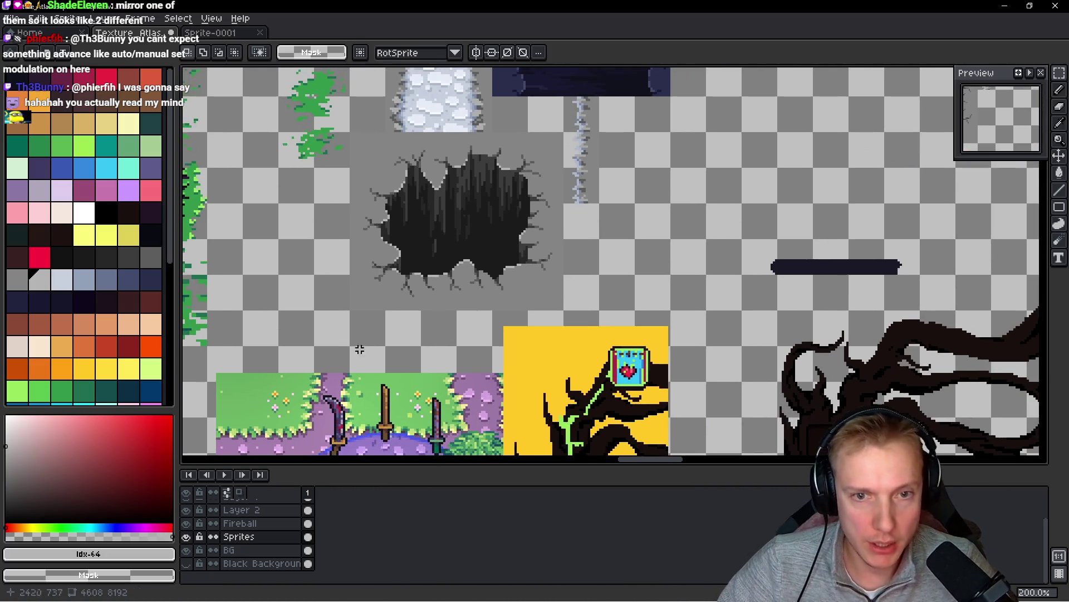
scroll(436, 258, "up", 1)
mouse_move(413, 238)
left_mouse_down()
mouse_move(685, 295)
mouse_move(790, 207)
mouse_move(831, 219)
left_mouse_up()
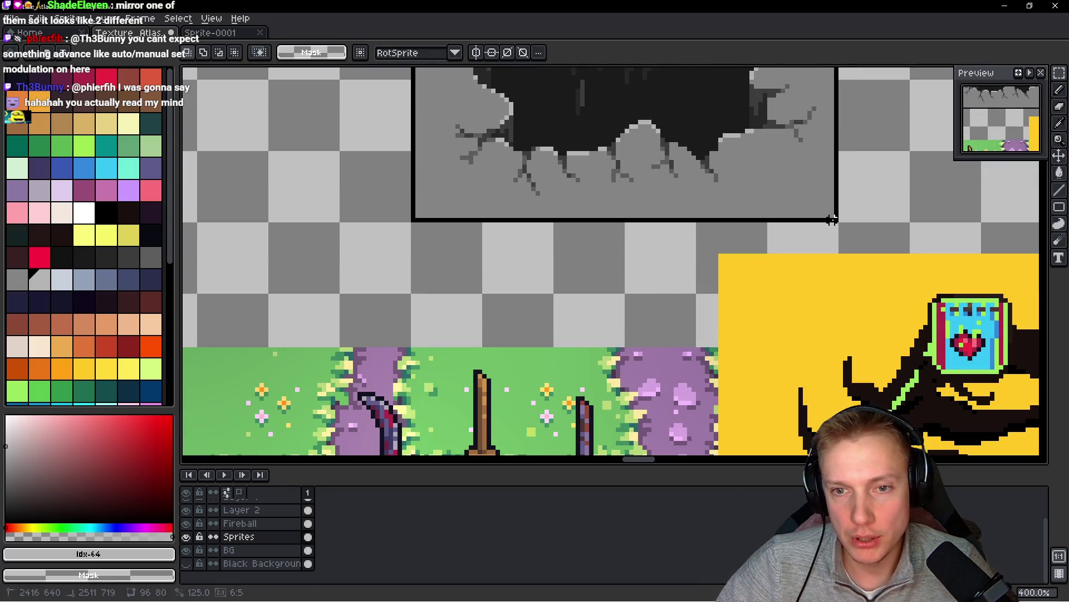
- Drag the cave-hole sprite a few pixels left and down
scroll(811, 185, "down", 1)
mouse_move(573, 339)
left_mouse_down()
mouse_move(855, 148)
mouse_move(638, 336)
mouse_move(616, 245)
mouse_move(593, 339)
mouse_move(596, 282)
mouse_move(488, 372)
mouse_move(602, 267)
mouse_move(580, 167)
left_mouse_up()
mouse_move(562, 299)
left_mouse_down()
mouse_move(553, 317)
mouse_move(736, 441)
mouse_move(701, 410)
mouse_move(726, 430)
left_mouse_up()
scroll(551, 315, "down", 3)
scroll(563, 331, "right", 3)
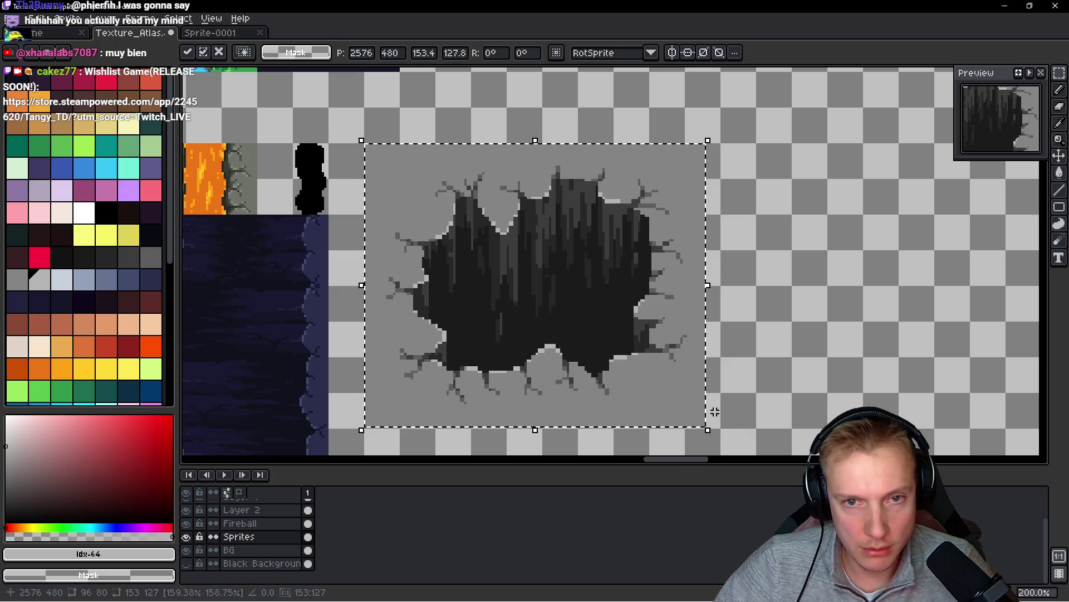
- Nudge the hole sprite left, stretch its top edge up one pixel, and apply
key("Left")
key("Left")
key("Left")
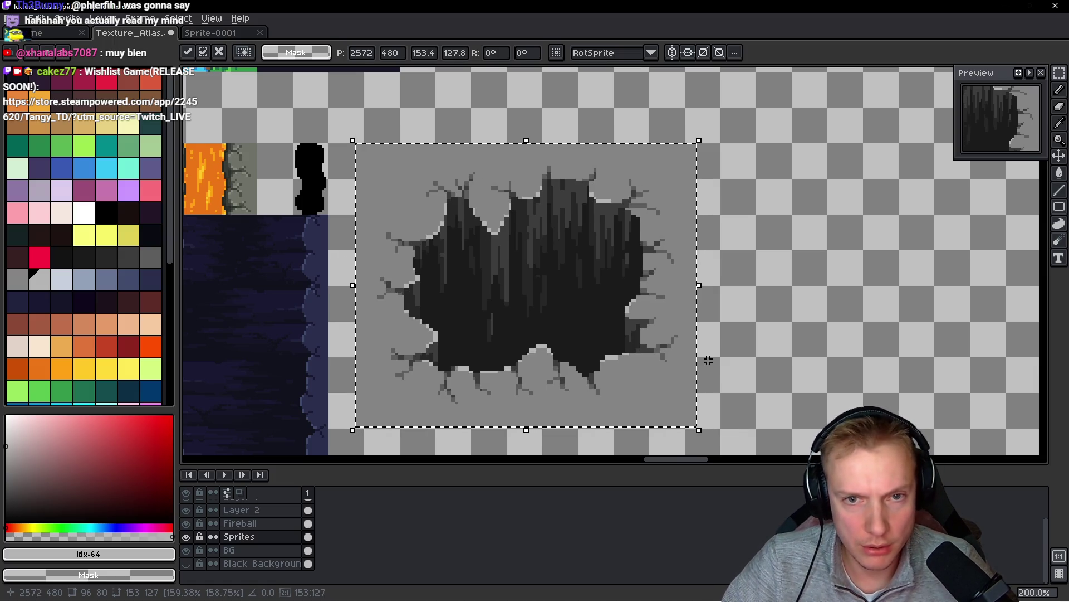
scroll(613, 285, "down", 3)
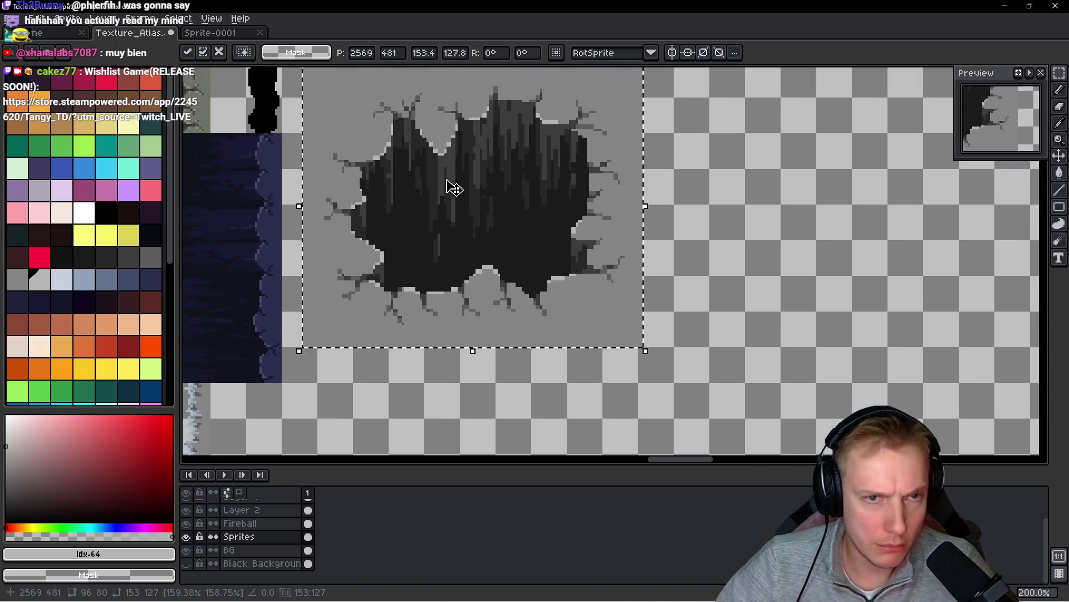
scroll(496, 223, "up", 3)
scroll(632, 335, "up", 2)
left_click_drag(632, 302, 635, 300)
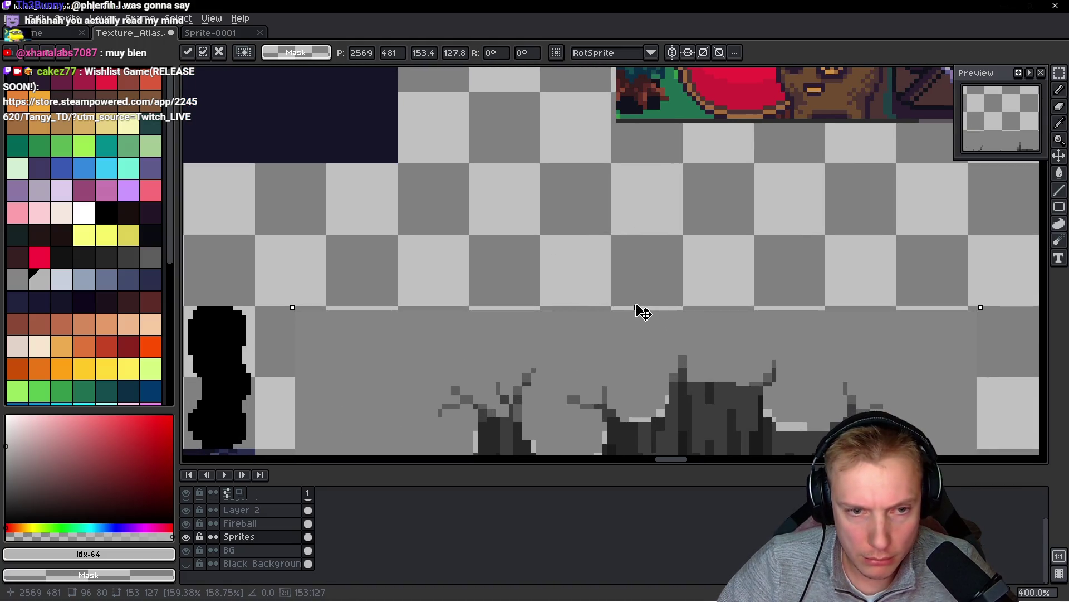
scroll(637, 306, "down", 2)
scroll(585, 320, "down", 1)
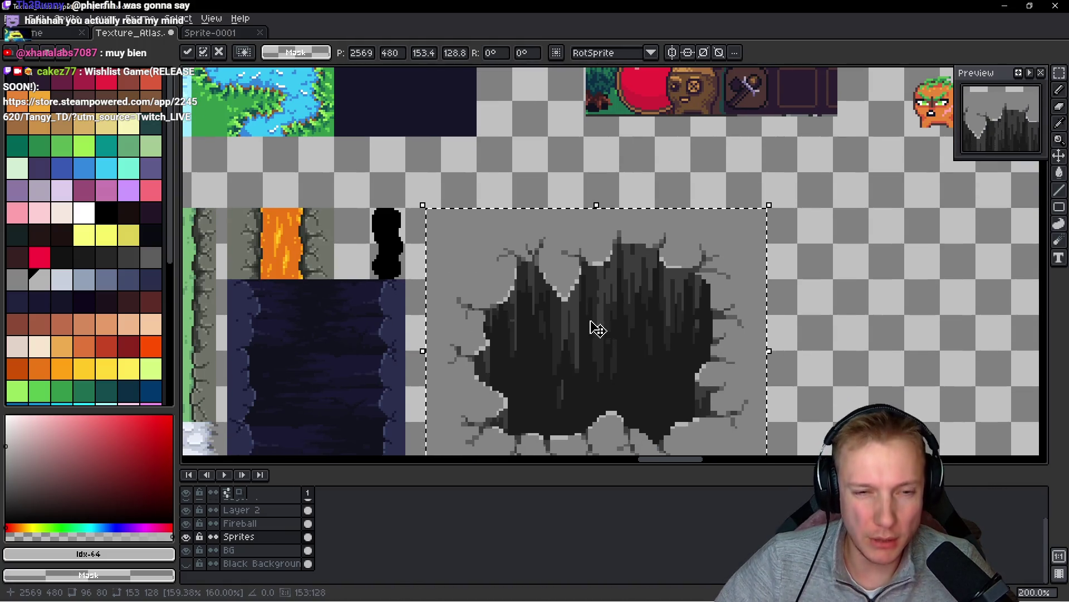
scroll(582, 315, "down", 4)
scroll(604, 286, "left", 1)
scroll(509, 358, "left", 3)
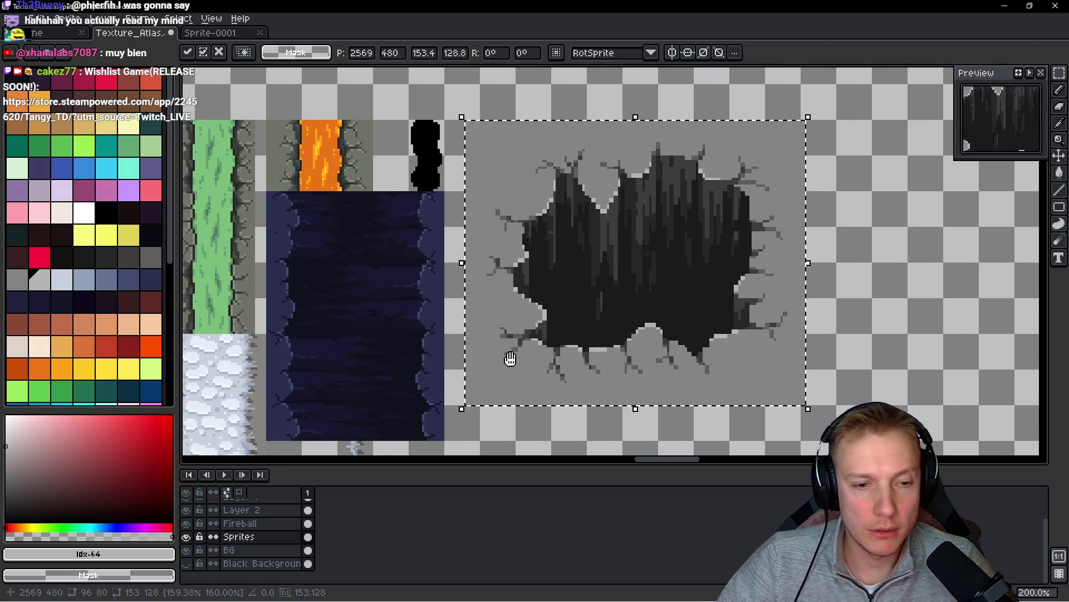
key("ctrl+d")
- Delete a thin strip along the gray block's right edge and clear the selection
mouse_move(494, 110)
left_mouse_down()
mouse_move(537, 229)
mouse_move(521, 449)
left_mouse_up()
scroll(640, 415, "right", 3)
left_click_drag(699, 416, 671, 98)
key("Delete")
key("ctrl+d")
scroll(436, 190, "left", 1)
scroll(436, 190, "up", 1)
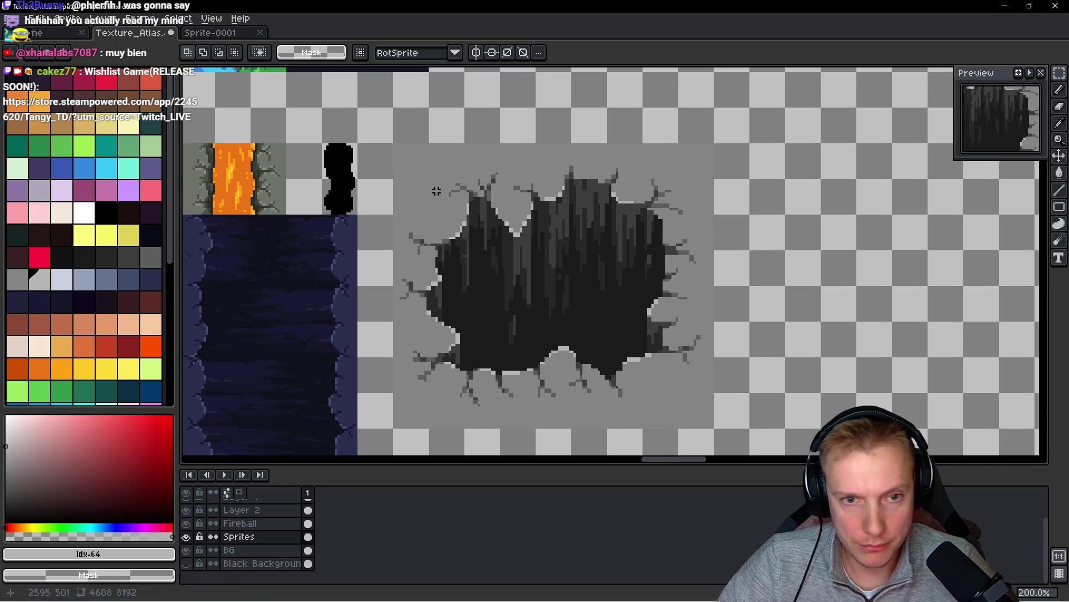
scroll(670, 354, "up", 3)
key("b")
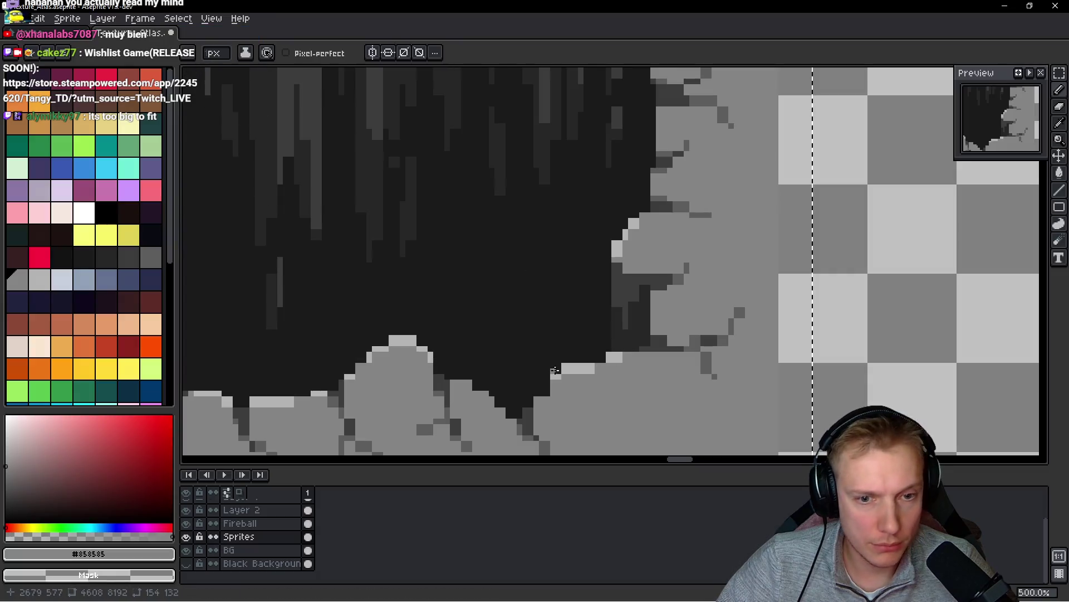
- Try a light grey highlight strip along the rim, then undo it
scroll(555, 370, "up", 4)
left_click_drag(563, 285, 507, 286)
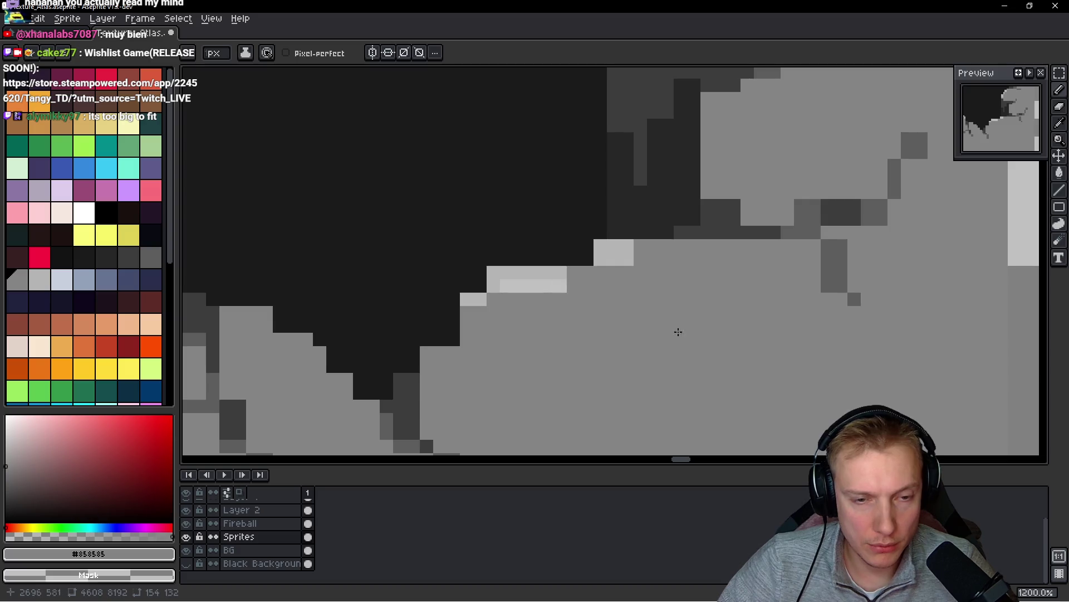
left_click(539, 269, "alt")
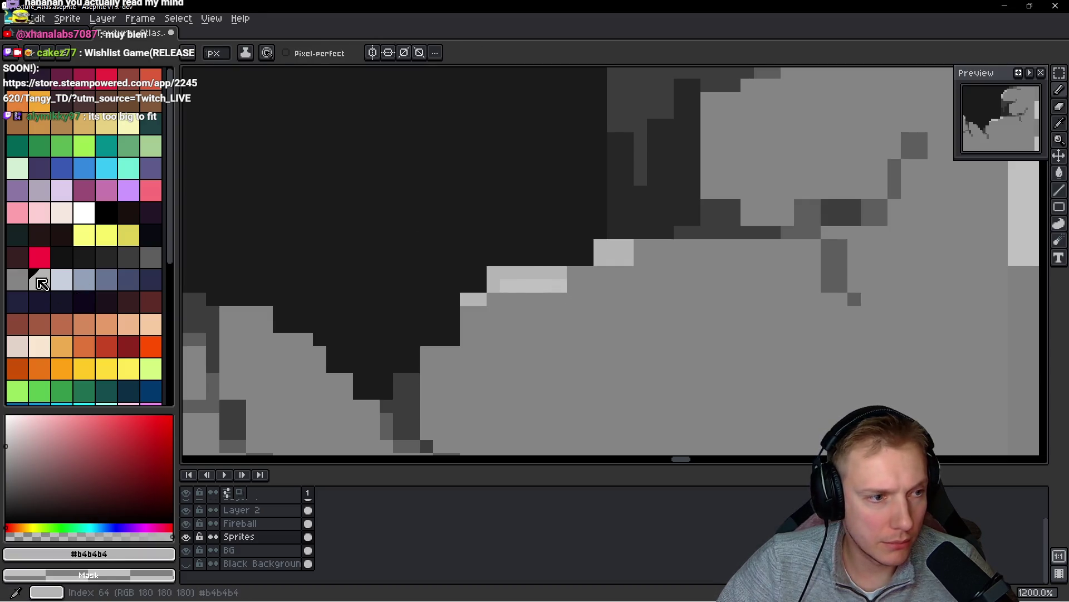
left_click(18, 279)
left_click(573, 285)
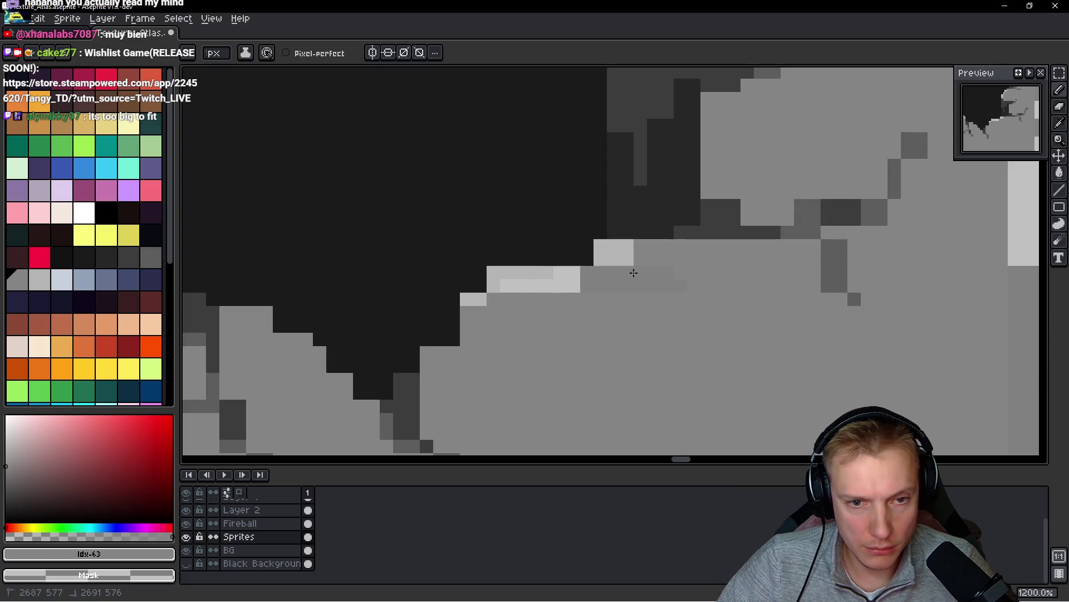
key("ctrl+z")
key("ctrl+z")
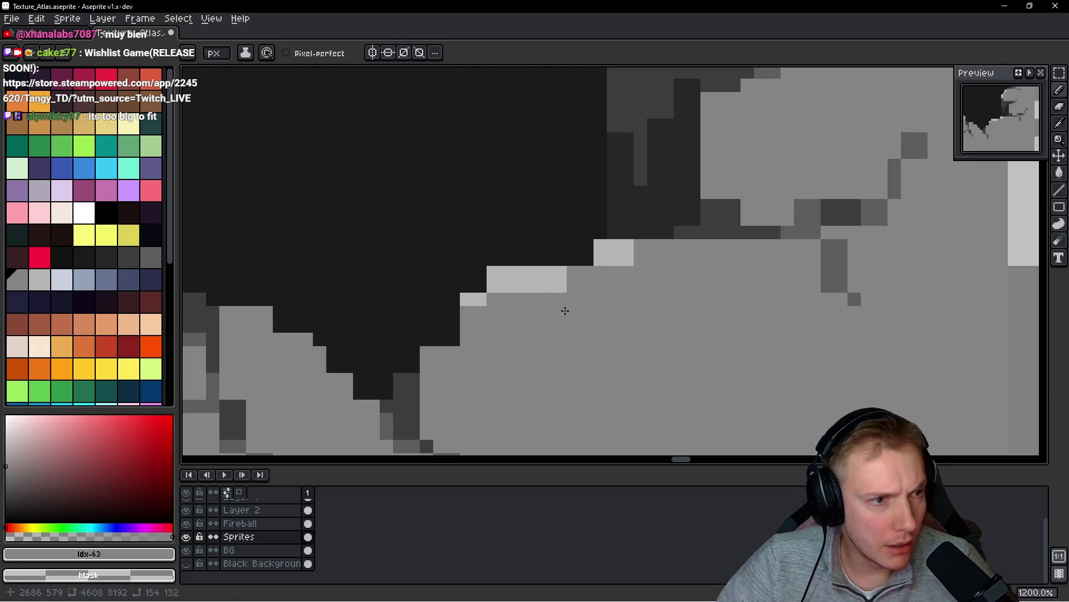
- With the Pencil, cover a stray dark pixel on the rim in grey
key("b")
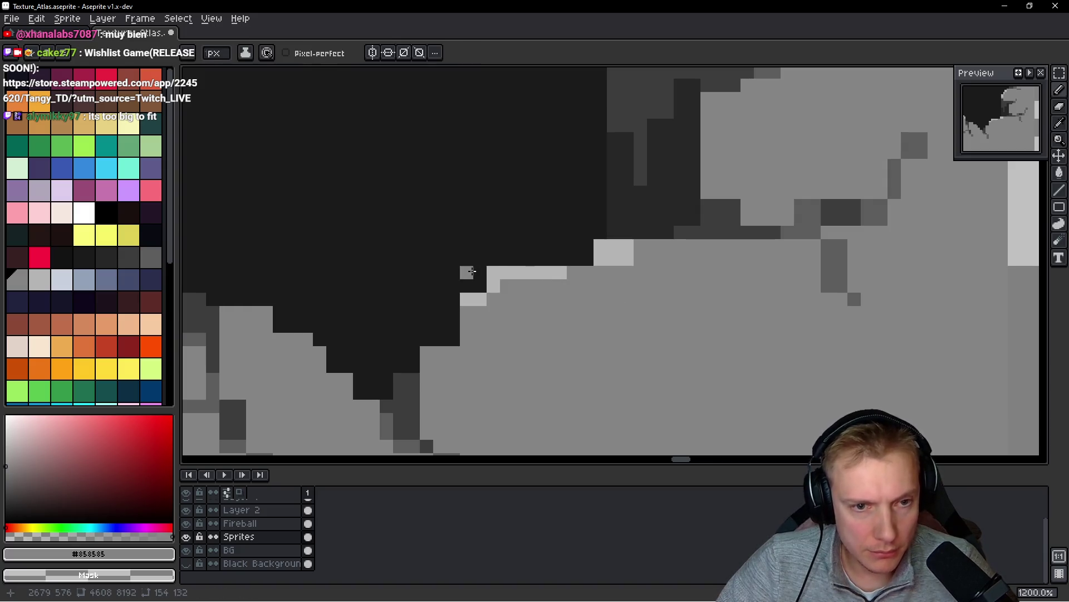
left_click(494, 271, "alt")
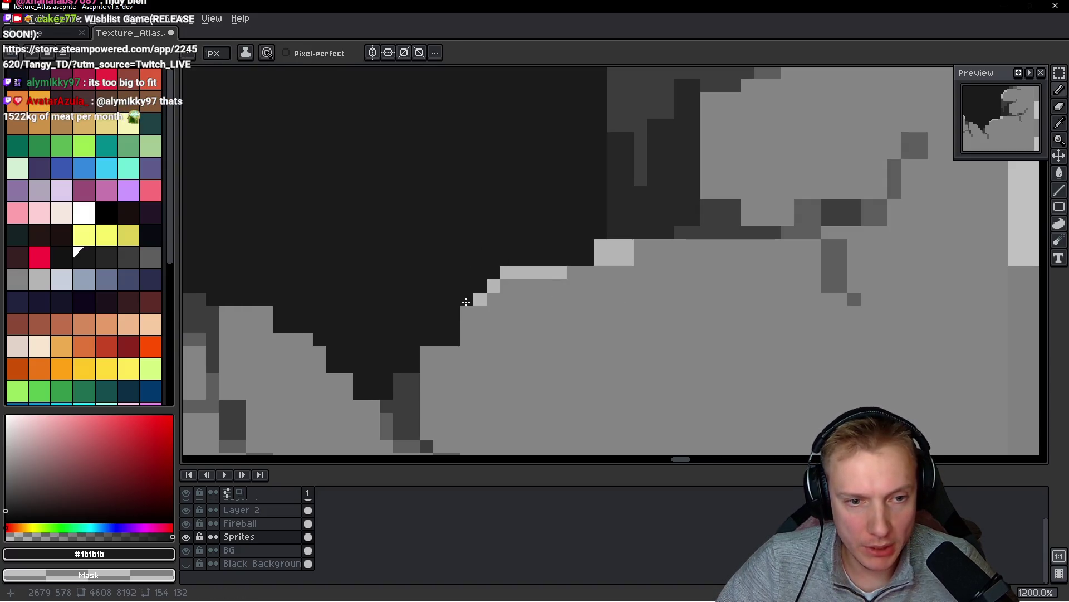
scroll(467, 315, "down", 4)
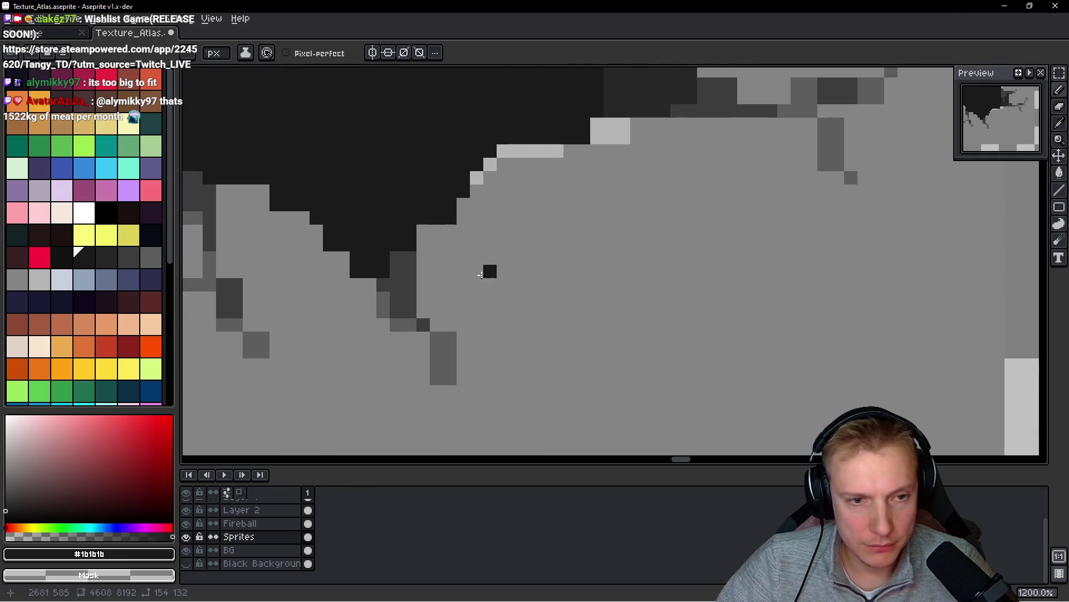
left_click(488, 272, "alt")
left_click(433, 217)
- Draw a dark #1b1b1b crack line down the rim edge and darken two edge pixels
left_click(425, 195, "alt")
left_click_drag(424, 217, 428, 297)
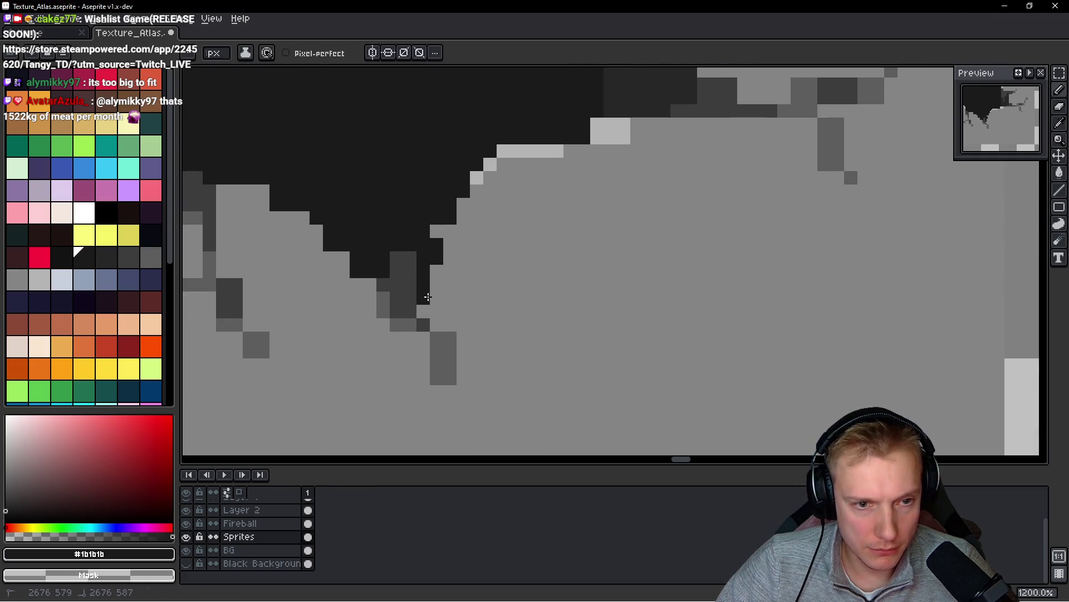
left_click(447, 233, "alt")
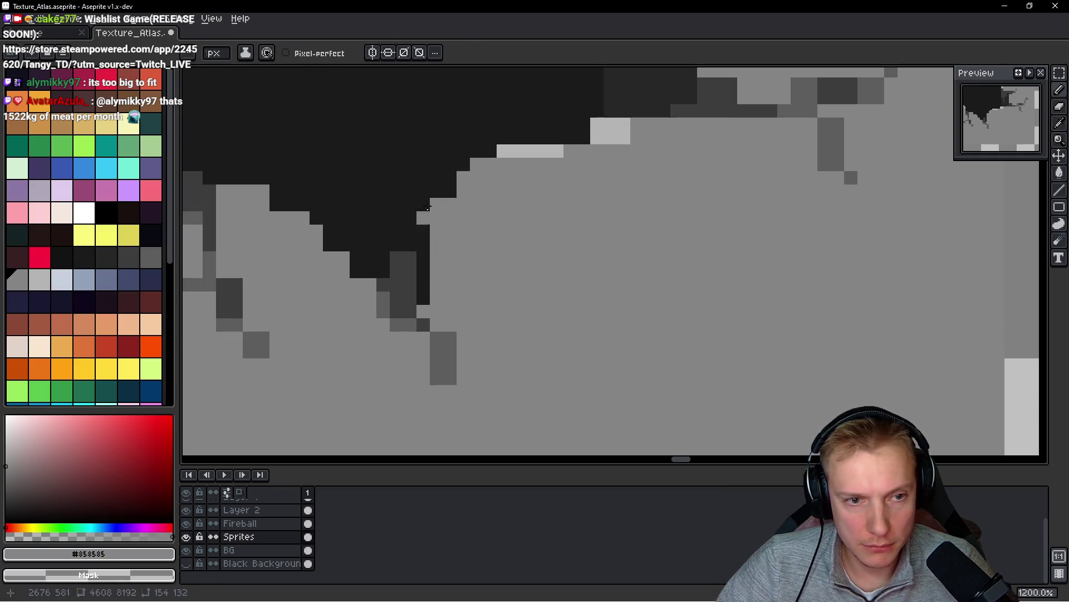
left_click(426, 206, "alt")
left_click_drag(423, 217, 432, 207)
- Paint a dark crack column into the rim and repaint dark pixels in #272727 grey
scroll(457, 233, "up", 3)
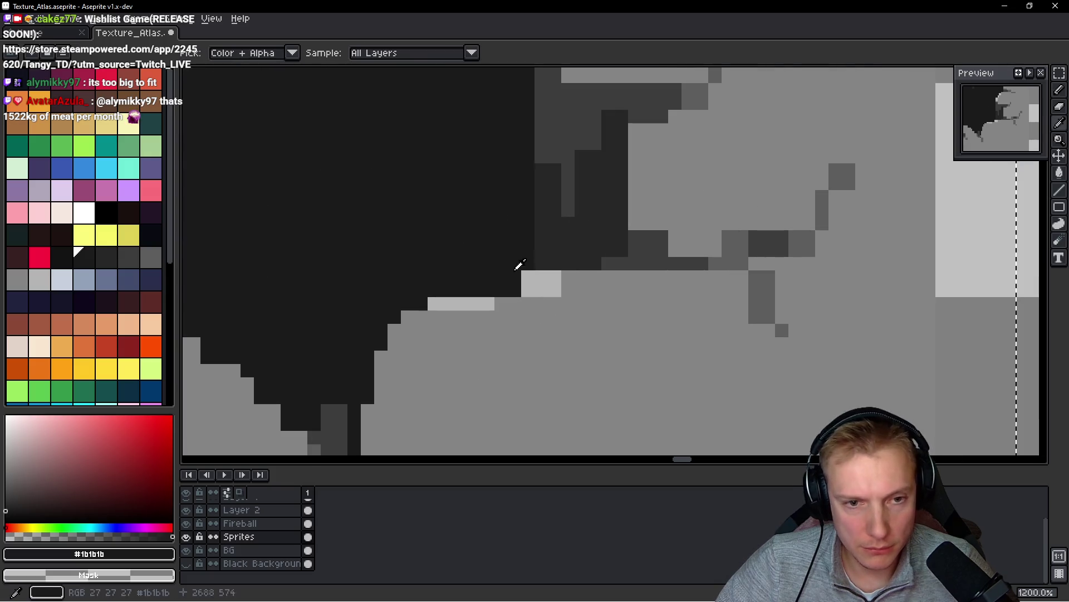
left_click_drag(569, 277, 582, 276)
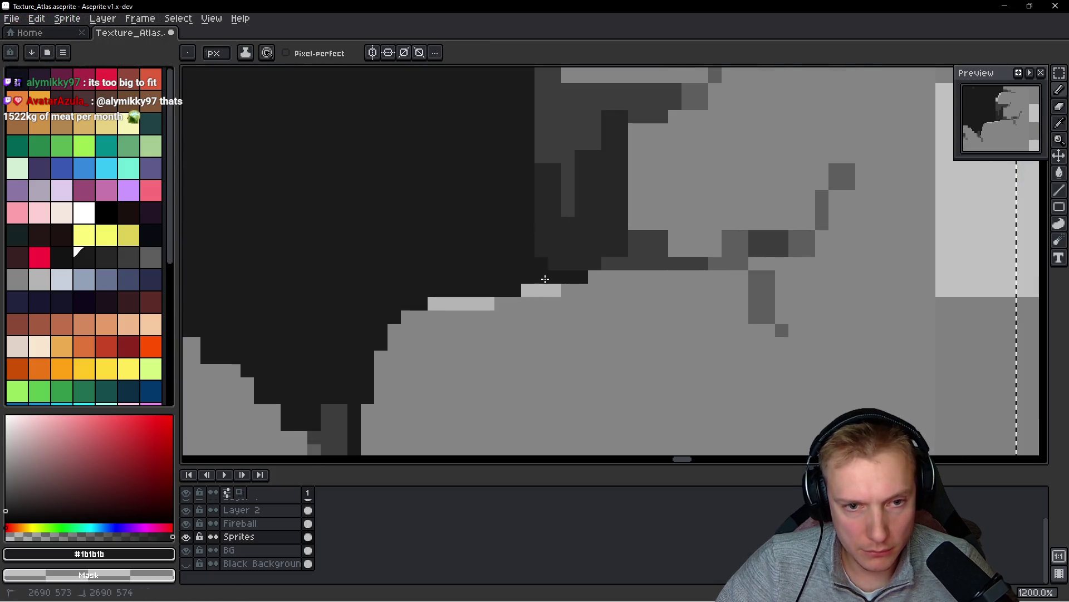
left_click(569, 269, "alt")
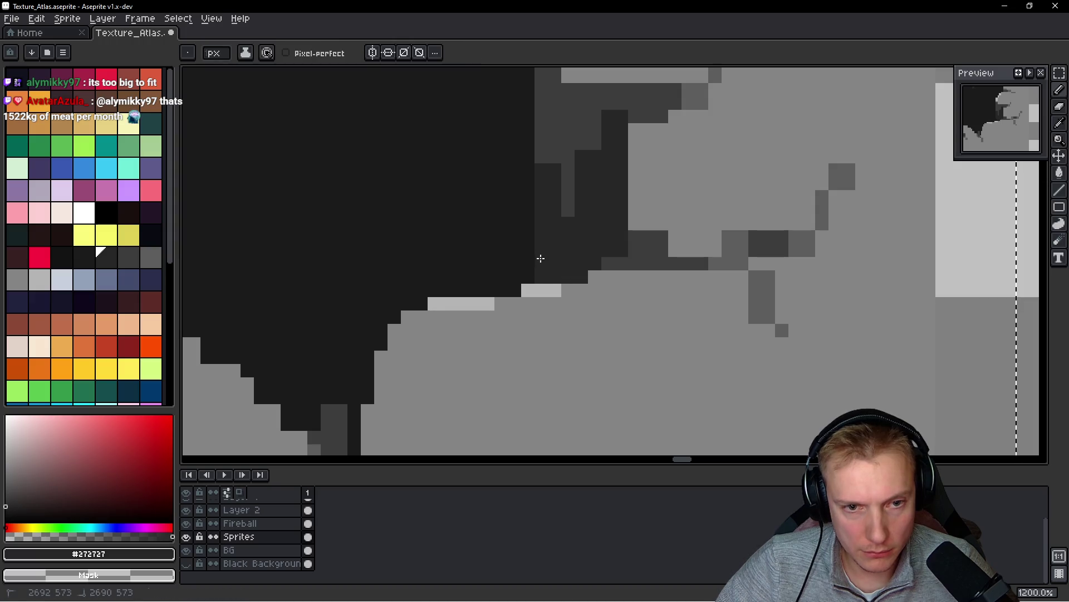
left_click(84, 257)
mouse_move(556, 251)
left_mouse_down()
mouse_move(563, 282)
mouse_move(551, 223)
mouse_move(615, 260)
mouse_move(620, 211)
mouse_move(609, 249)
left_mouse_up()
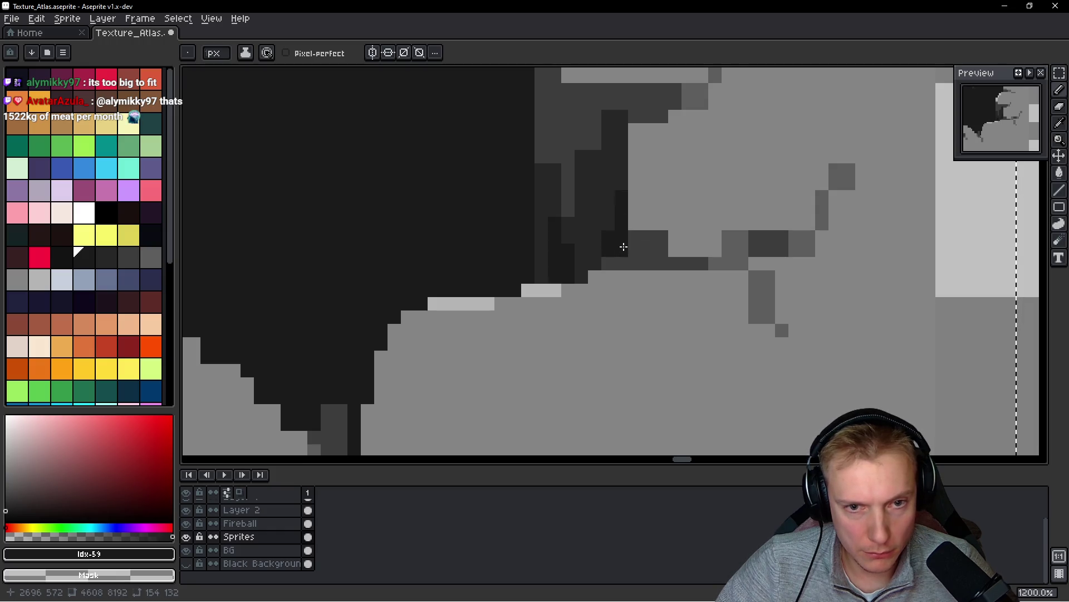
scroll(535, 262, "right", 3)
key("alt")
left_click(484, 251, "alt")
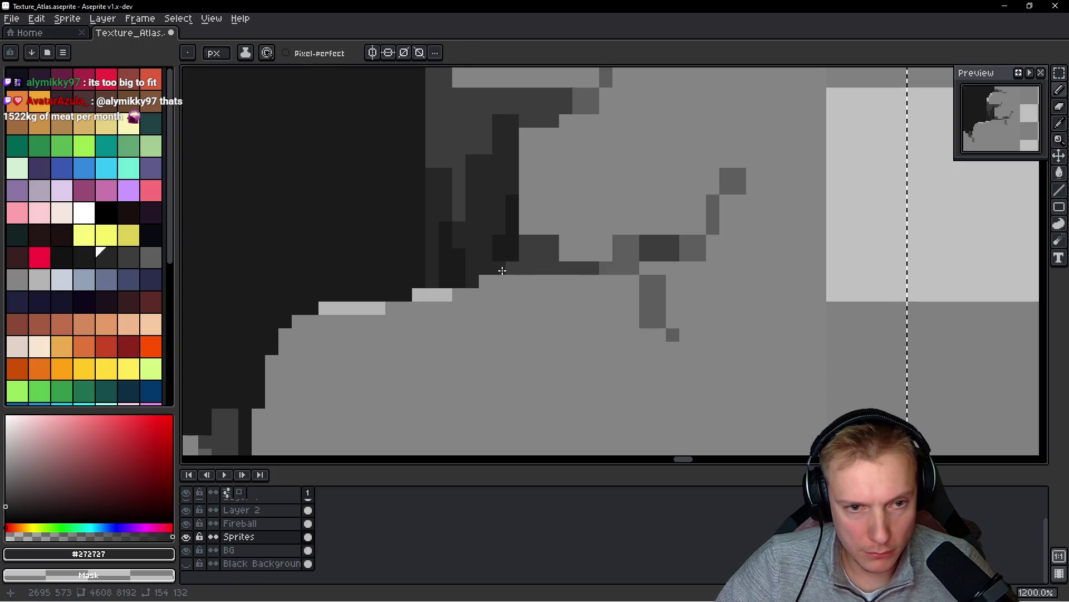
left_click(499, 266)
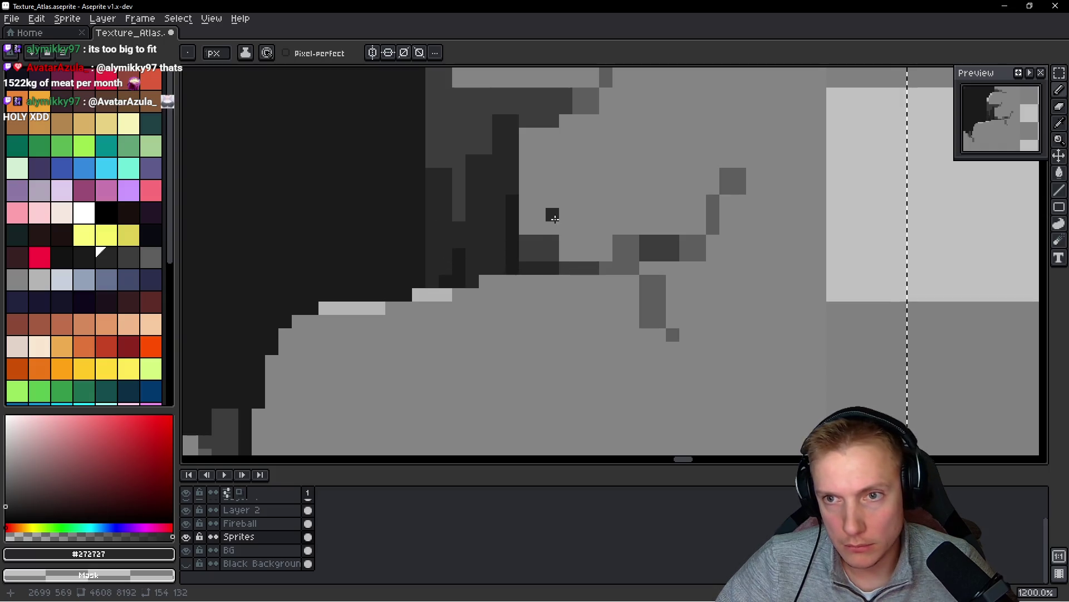
- Paint a dark #272727 crack stroke up the left rim
scroll(555, 218, "up", 2)
key("alt")
left_click(485, 170, "alt")
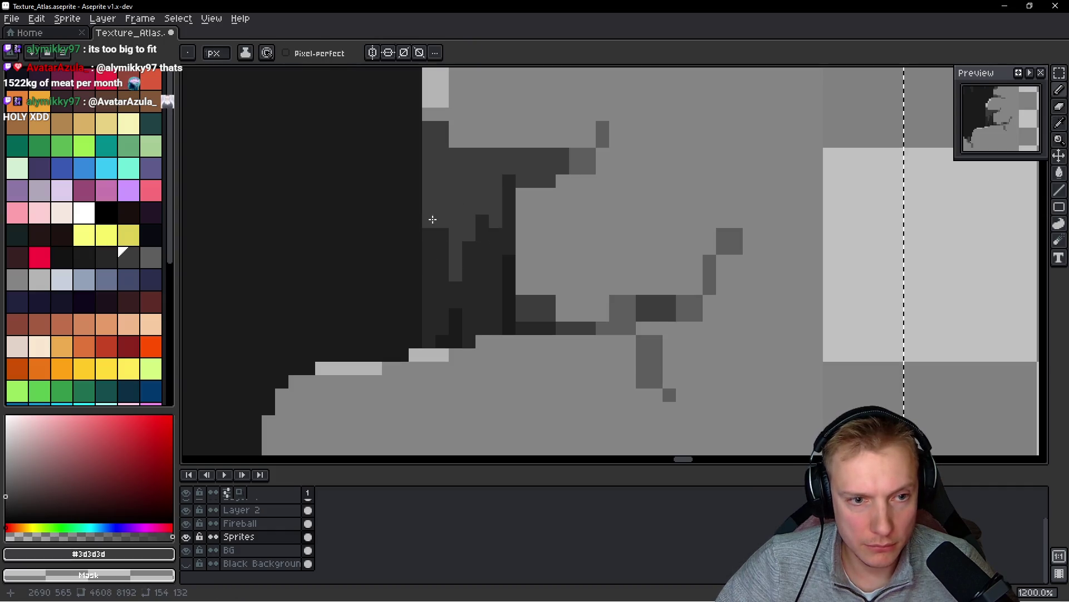
left_click(429, 273, "alt")
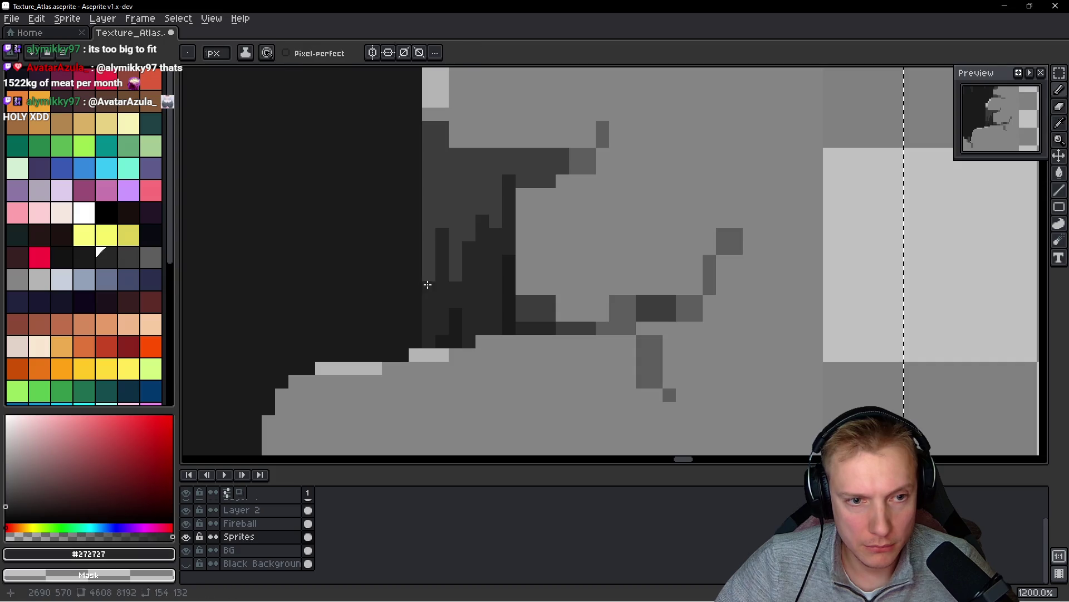
left_click_drag(430, 276, 435, 202)
- Cover two stray dark pixels on the rim with #858585 rim grey
left_click(452, 192, "alt")
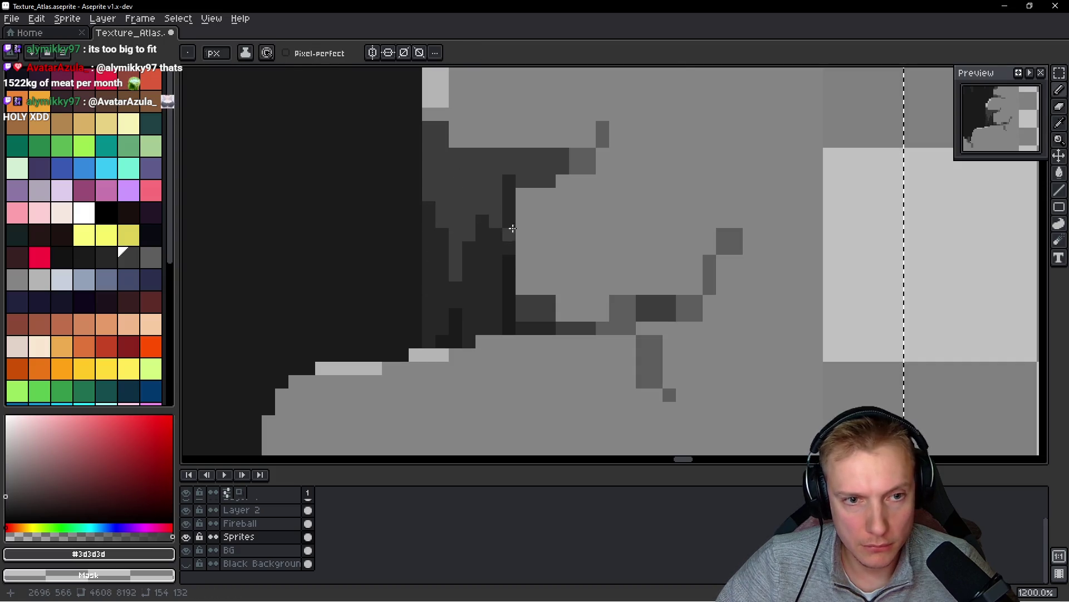
scroll(513, 228, "down", 5)
scroll(485, 184, "up", 5)
left_click(484, 177, "alt")
left_click(439, 192)
left_click(439, 205)
left_click(434, 222, "alt")
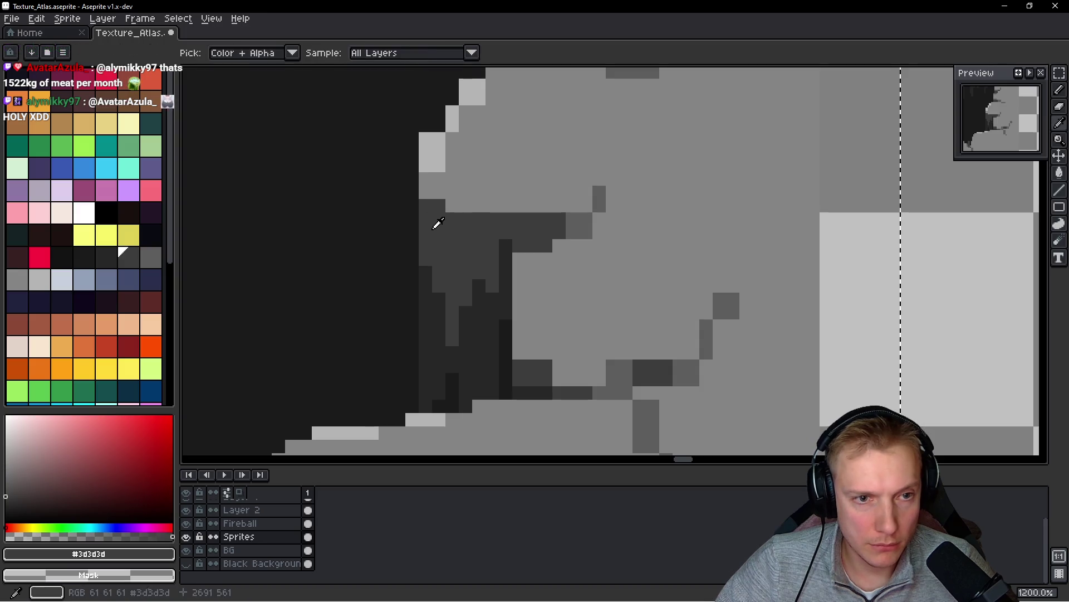
- Add #b4b4b4 highlight pixels diagonally along the bump's upper-left edge
left_click(462, 207)
scroll(501, 217, "up", 3)
left_click(480, 257, "alt")
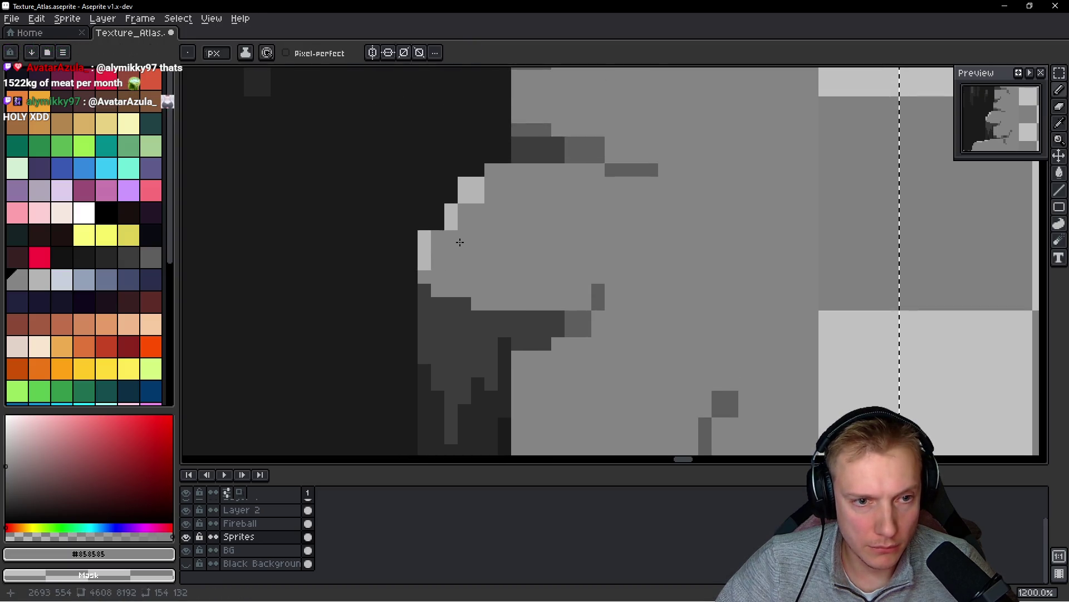
left_click(422, 238, "alt")
left_click(443, 220)
left_click_drag(452, 198, 438, 210)
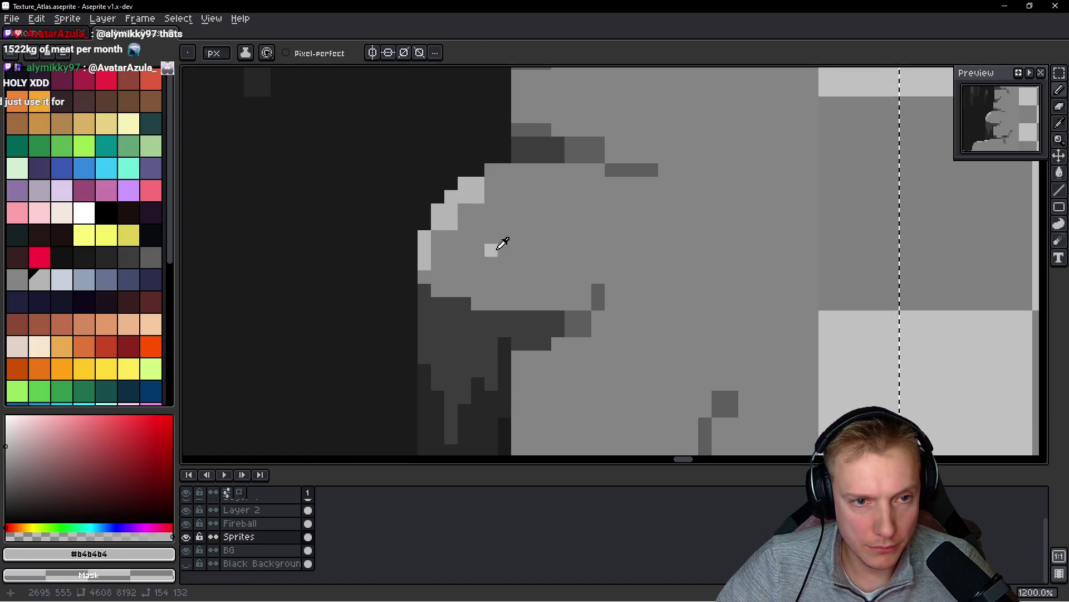
left_click(448, 222, "alt")
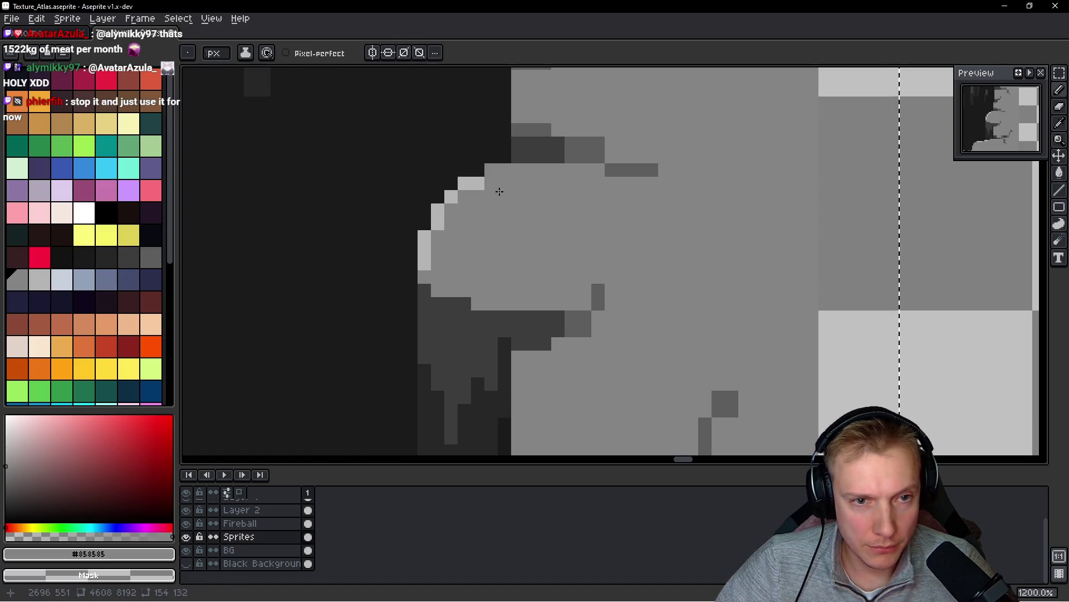
- Darken the crack line below the bump with extra #3d3d3d pixels
scroll(521, 208, "down", 5)
scroll(415, 217, "up", 5)
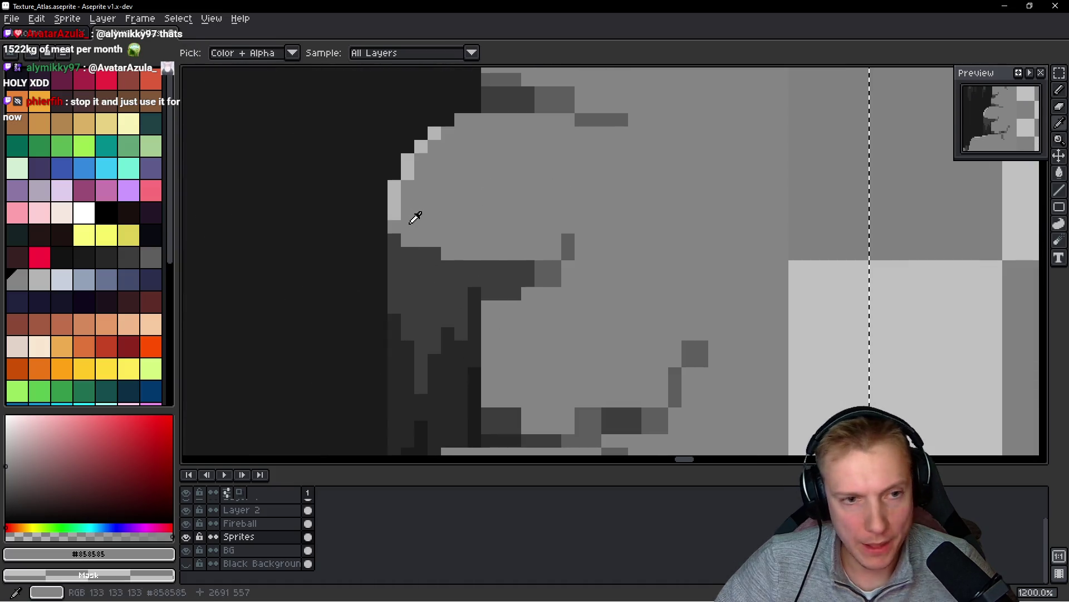
left_click(397, 199, "alt")
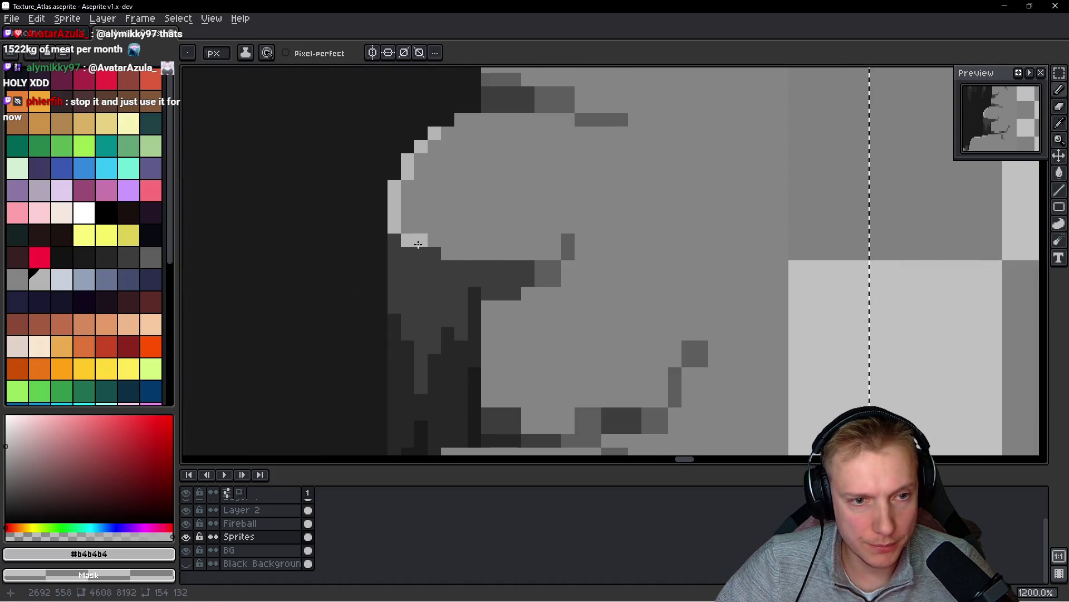
scroll(576, 267, "down", 5)
scroll(554, 332, "up", 5)
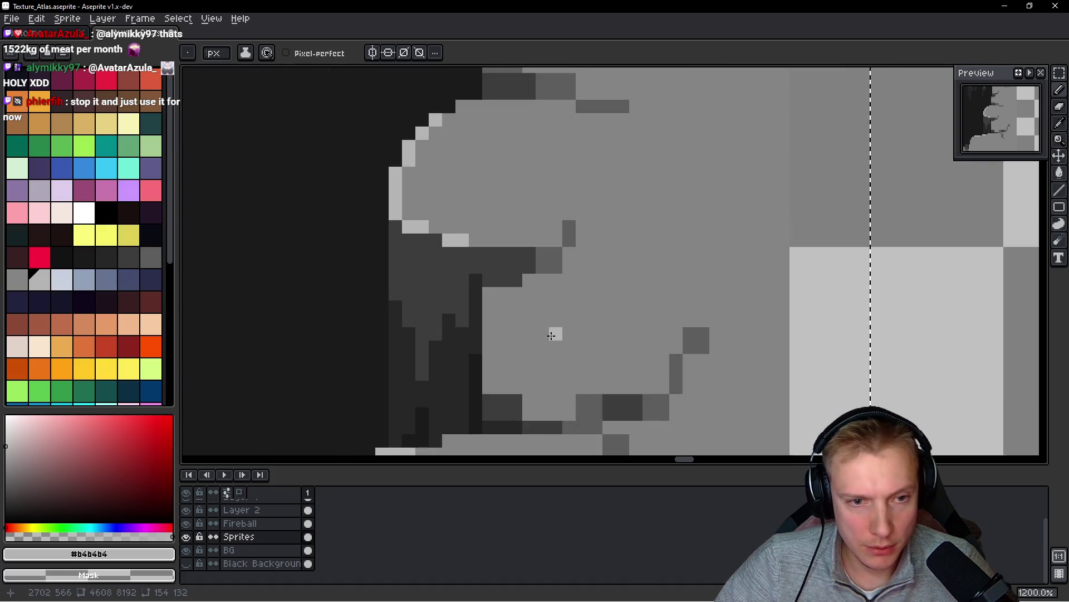
scroll(504, 201, "up", 1)
left_click(480, 212, "alt")
left_click(501, 312, "alt")
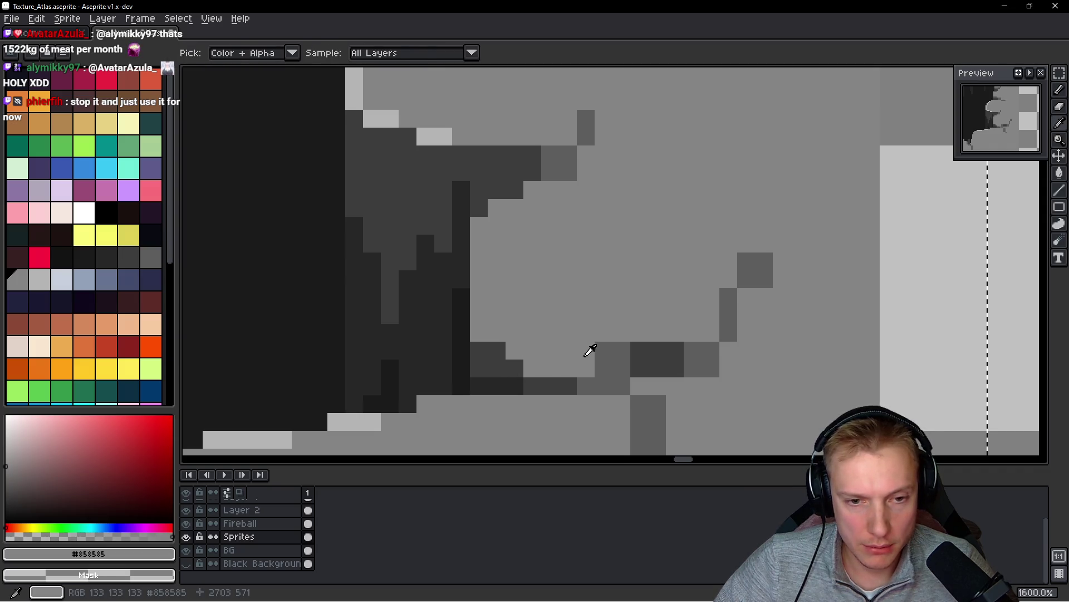
left_click_drag(714, 369, 625, 340)
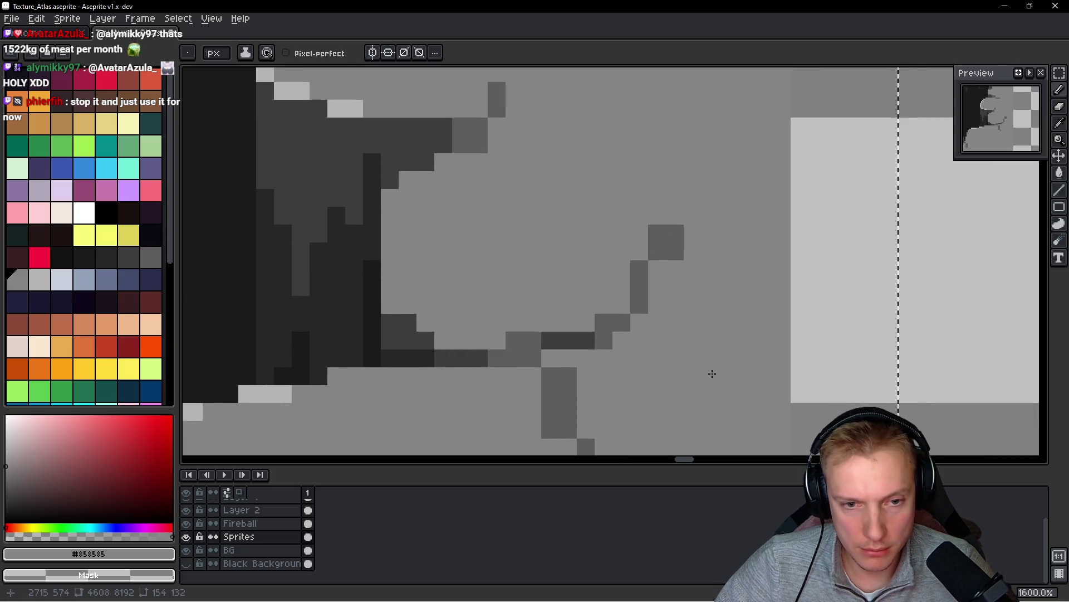
scroll(730, 229, "down", 3)
scroll(697, 323, "up", 3)
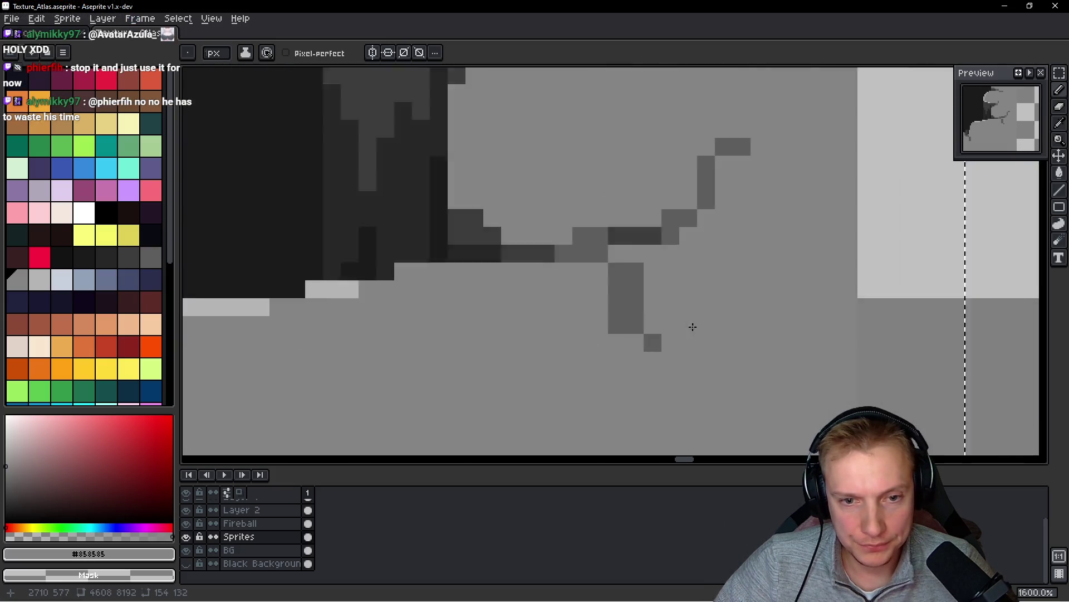
scroll(692, 327, "up", 1)
scroll(667, 266, "down", 6)
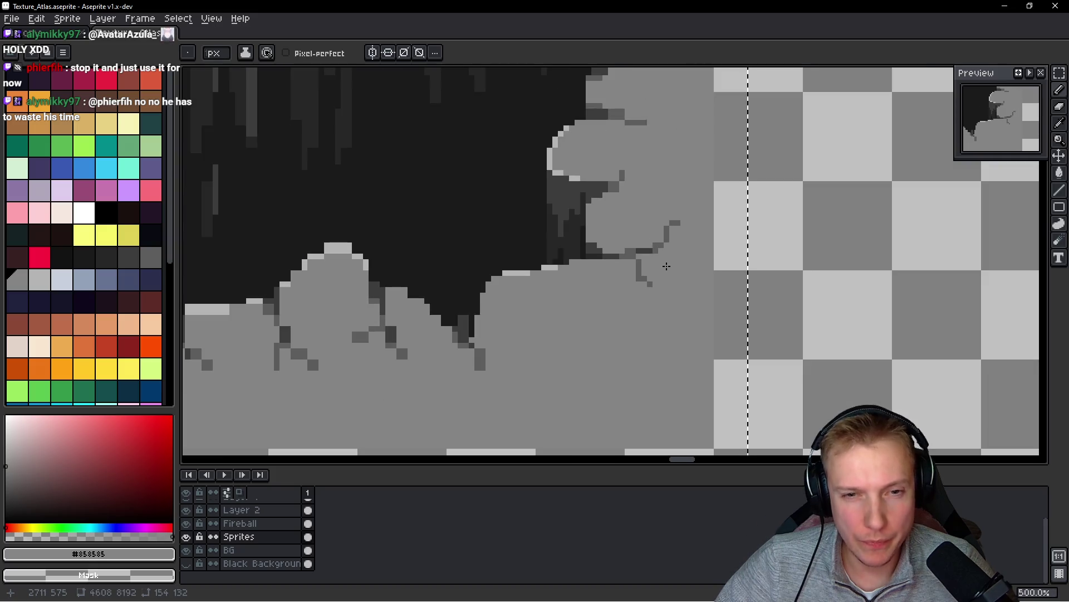
scroll(667, 266, "up", 5)
left_click(603, 254, "alt")
left_click_drag(568, 275, 551, 263)
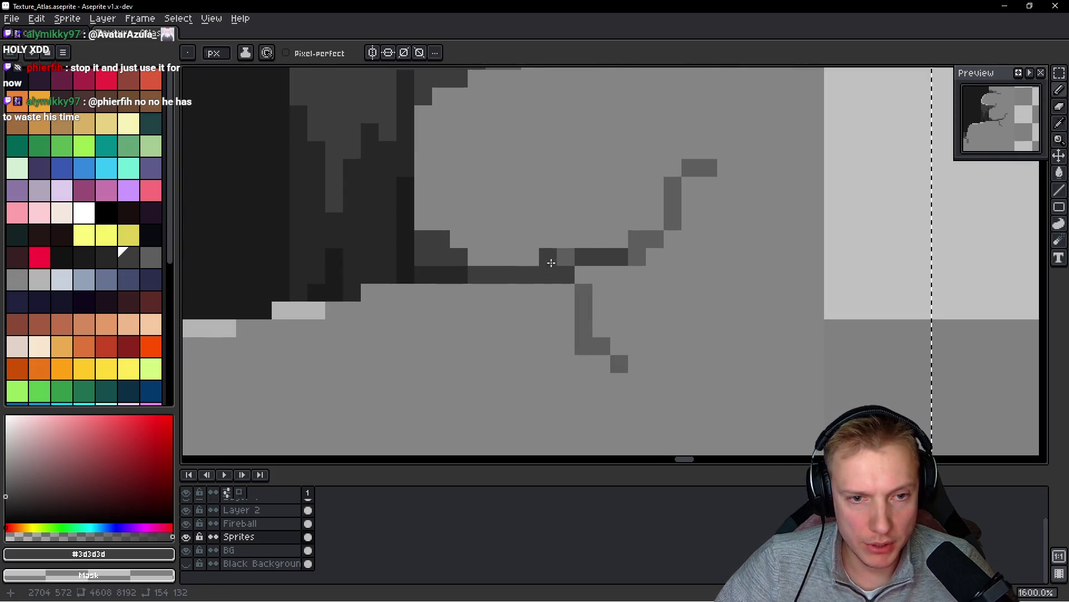
left_click(673, 221)
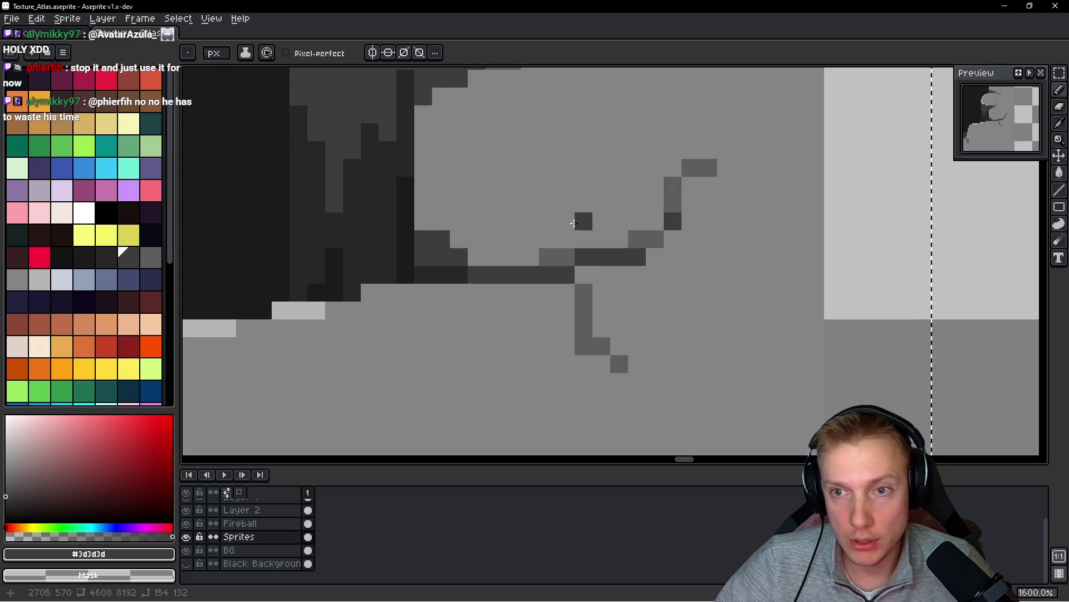
- Deepen two crack pixels to the darkest #272727 grey
left_click(511, 231, "alt")
scroll(523, 325, "down", 6)
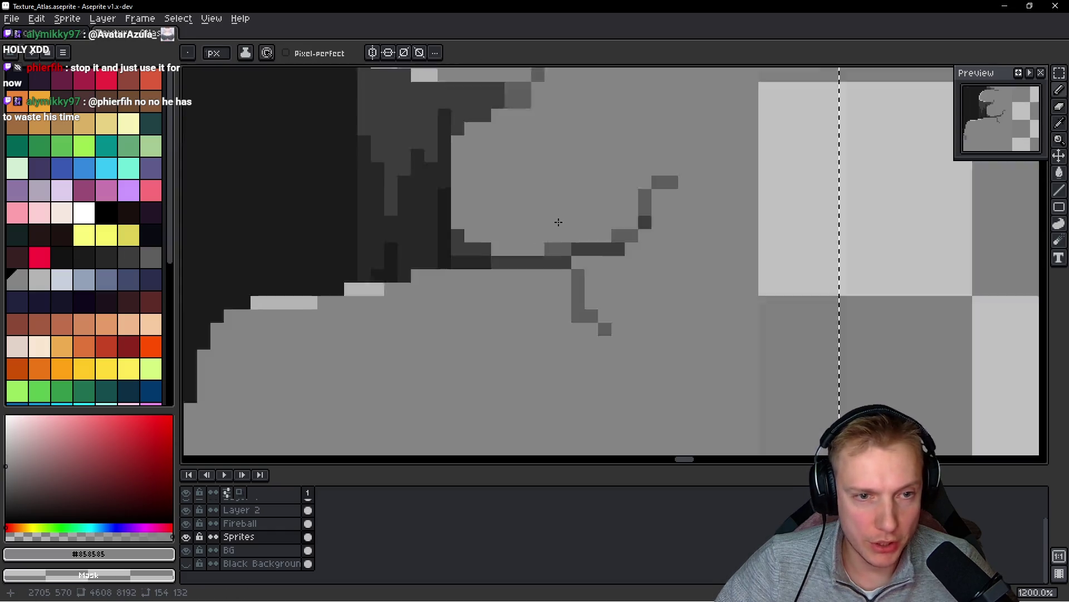
scroll(523, 326, "up", 5)
scroll(474, 254, "up", 3)
left_click(526, 273, "alt")
left_click(502, 267, "alt")
left_click_drag(564, 280, 571, 278)
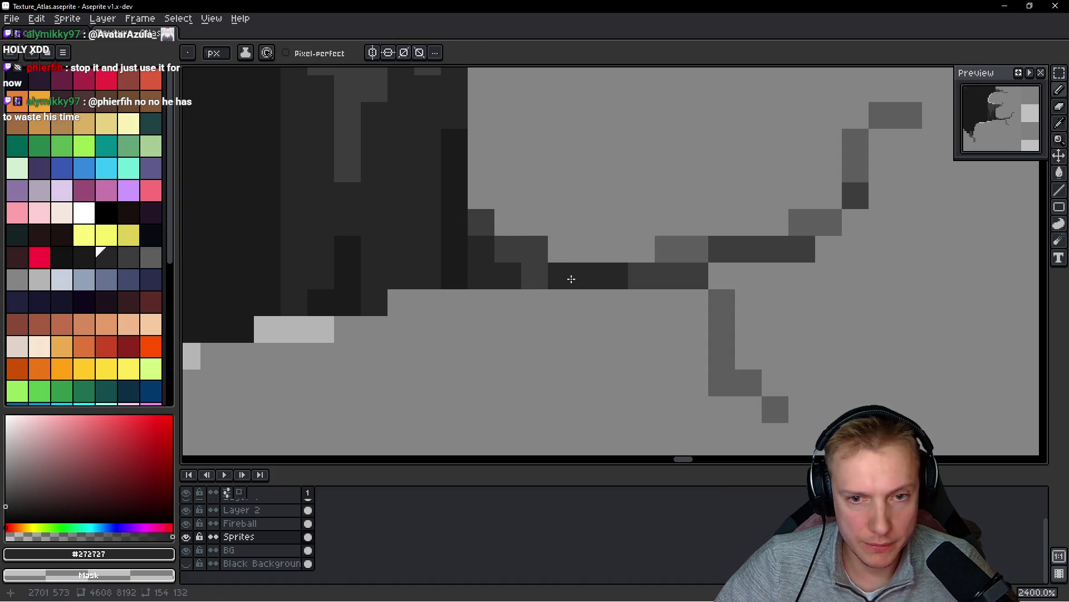
scroll(542, 281, "down", 8)
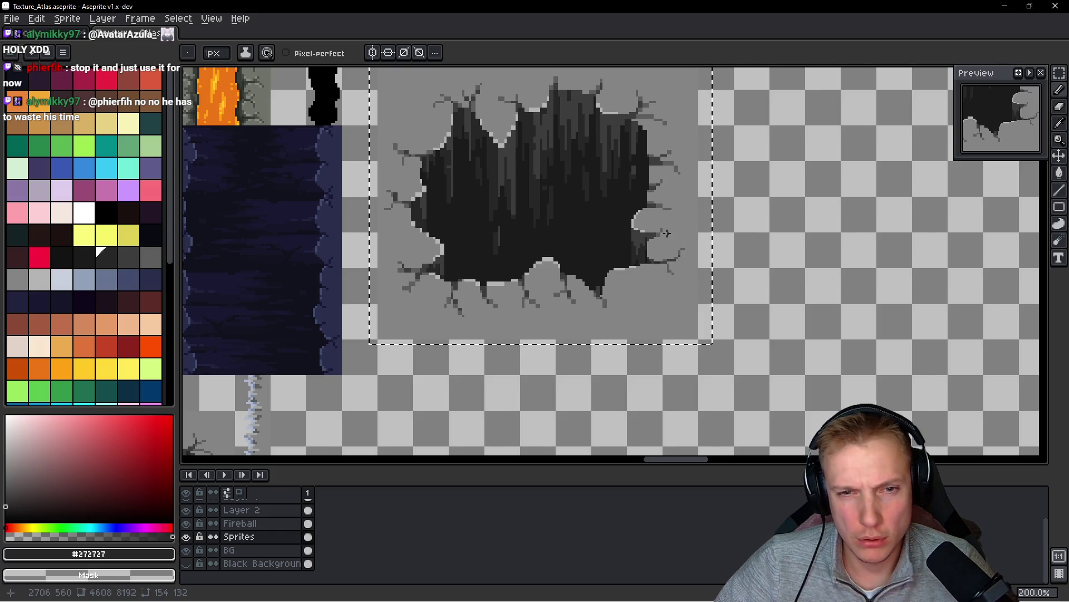
- Paint a row of four #858585 rim-grey pixels along the lower rim
scroll(667, 210, "up", 4)
scroll(663, 215, "up", 4)
left_click(518, 253, "alt")
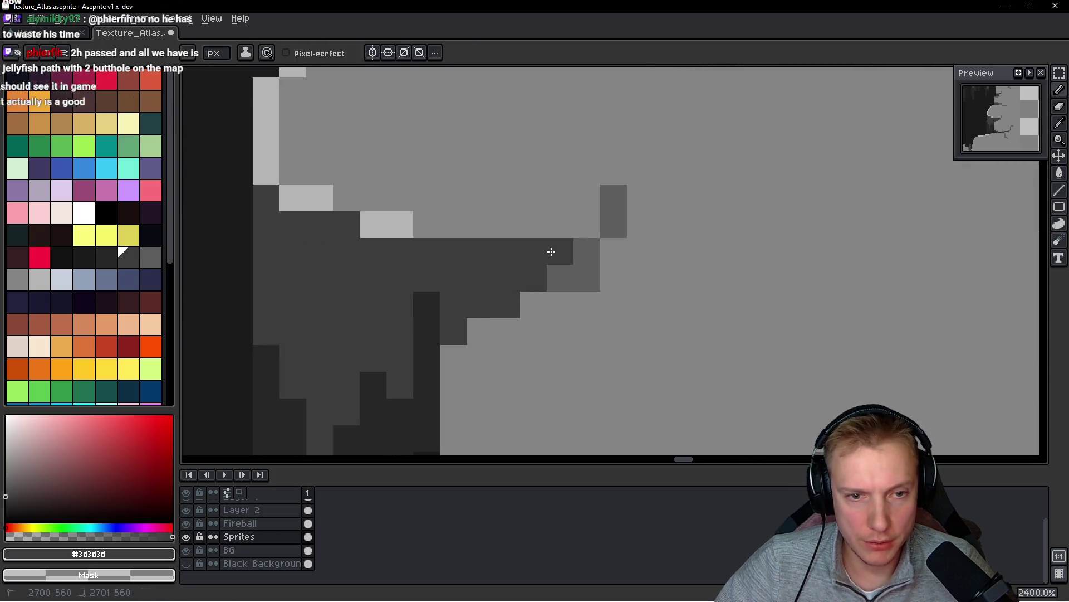
scroll(636, 338, "down", 10)
scroll(552, 238, "up", 3)
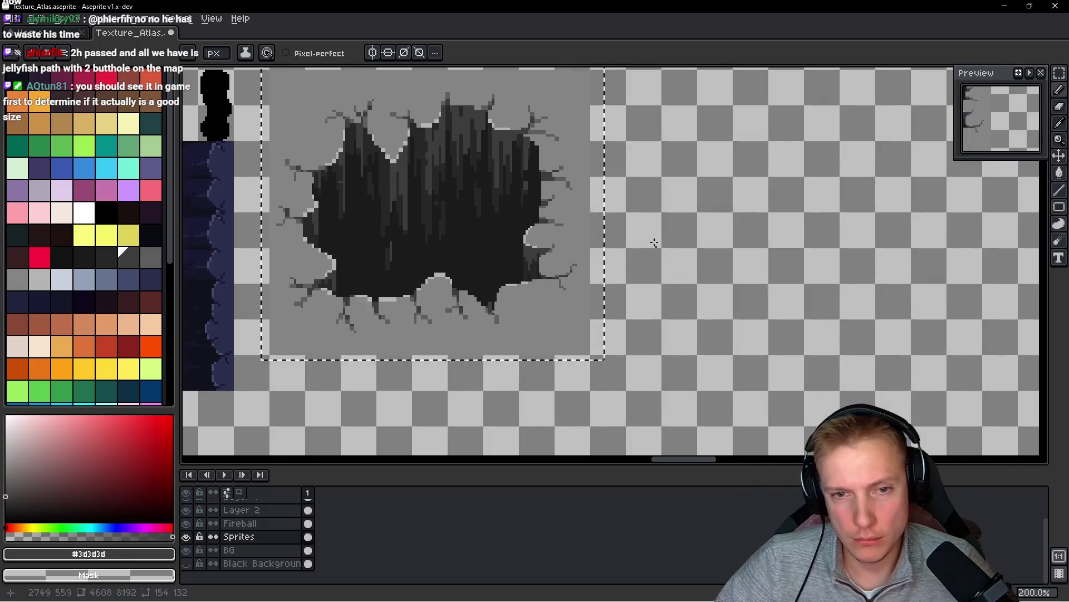
scroll(532, 237, "up", 4)
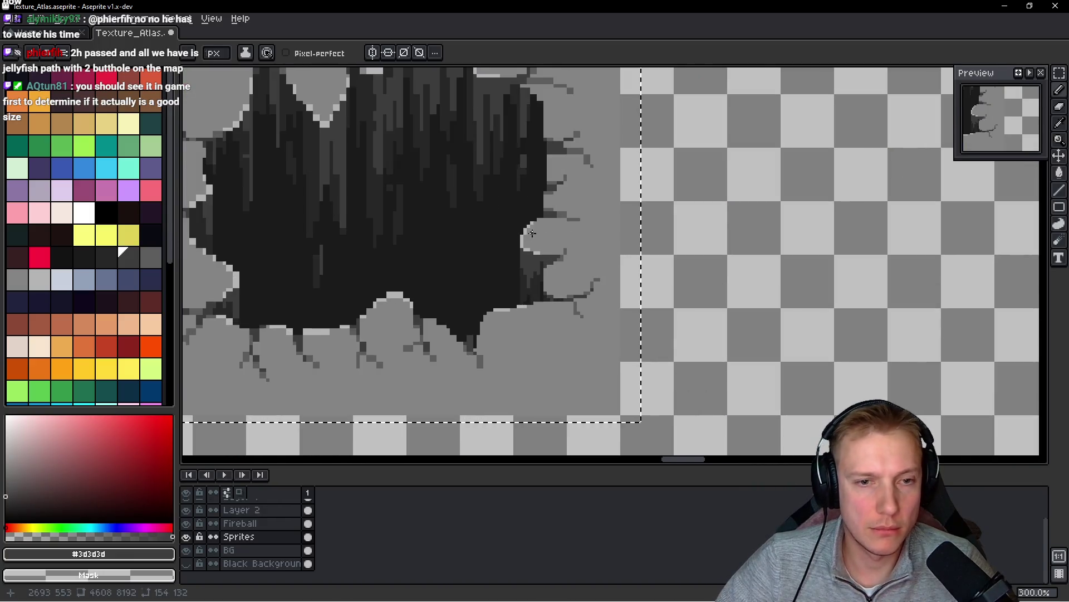
scroll(532, 238, "up", 4)
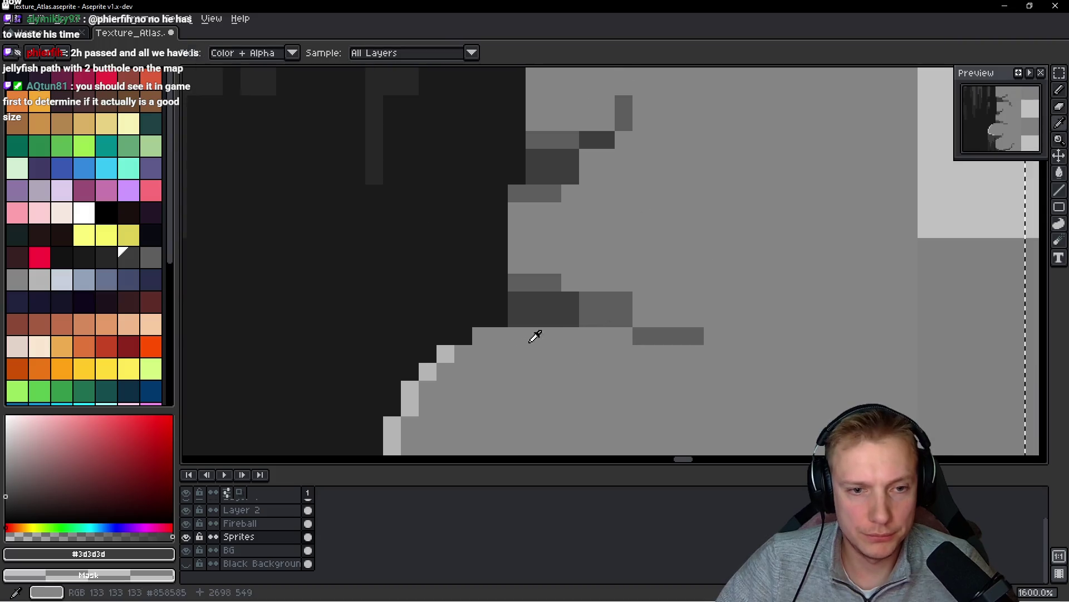
left_click(535, 333, "alt")
left_click_drag(533, 325, 582, 323)
- Add a #5d5d5d pixel on the crack and repaint another in rim grey
left_click(621, 293, "alt")
left_click(645, 315)
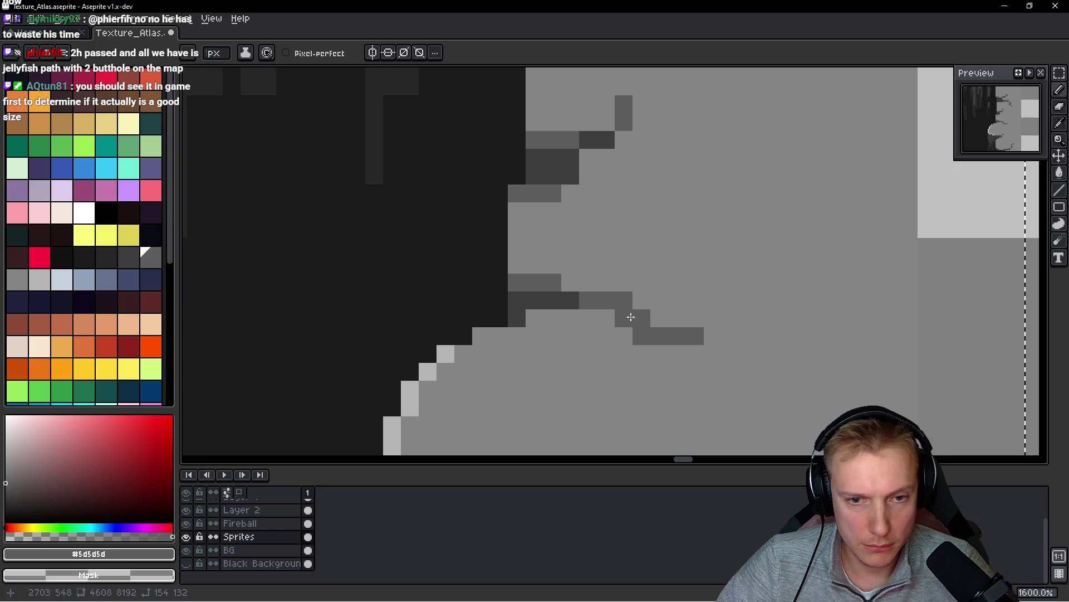
left_click(627, 302, "alt")
left_click(628, 302)
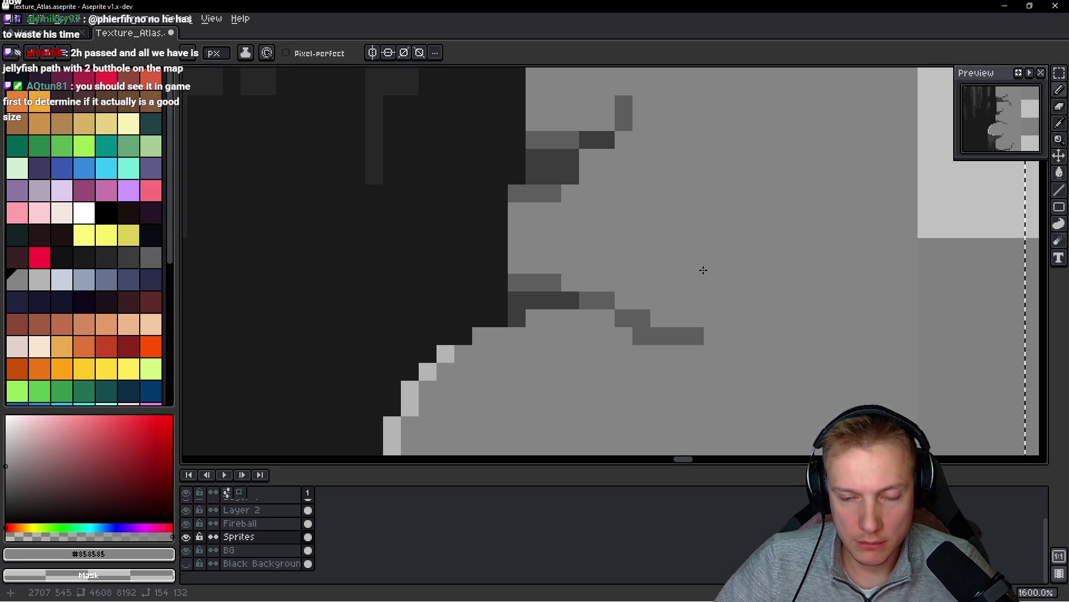
- Color a crack pixel #3d3d3d instead of near-black #1b1b1b
scroll(704, 270, "down", 1)
scroll(659, 248, "up", 2)
left_click(434, 306, "alt")
left_click(516, 253)
key("ctrl+z")
key("alt")
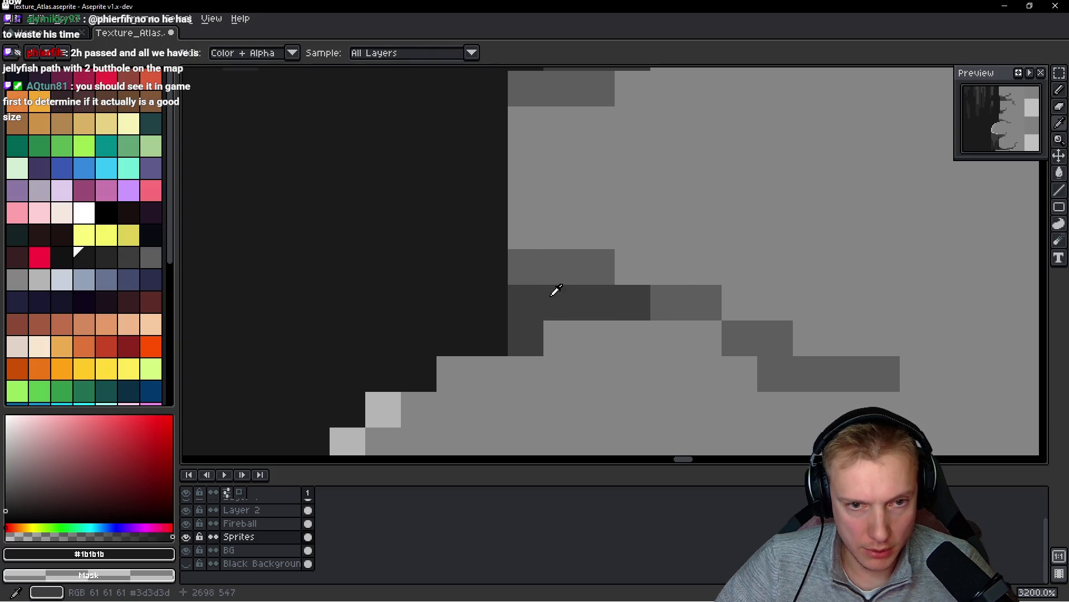
left_click(556, 289, "alt")
left_click(527, 270)
- Repaint a dark edge pixel in #858585 rim grey
scroll(528, 270, "up", 2)
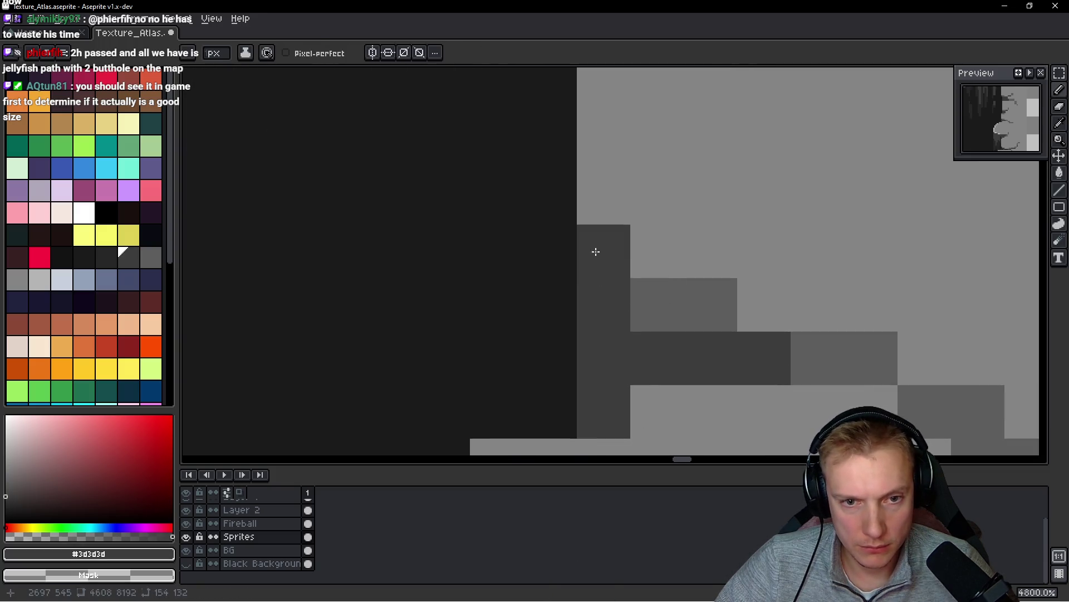
scroll(595, 252, "down", 3)
scroll(502, 256, "up", 2)
left_click(583, 246, "alt")
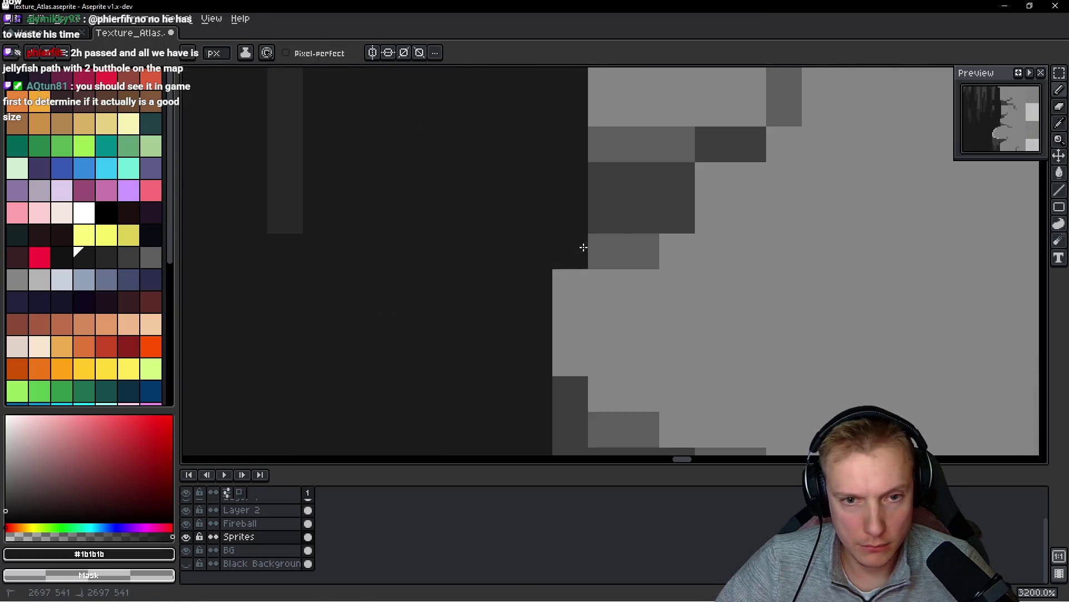
left_click(652, 308, "alt")
left_click(674, 218)
- Darken two stray grey pixels on the hole edge and paint four dark edge pixels grey
scroll(726, 223, "down", 8)
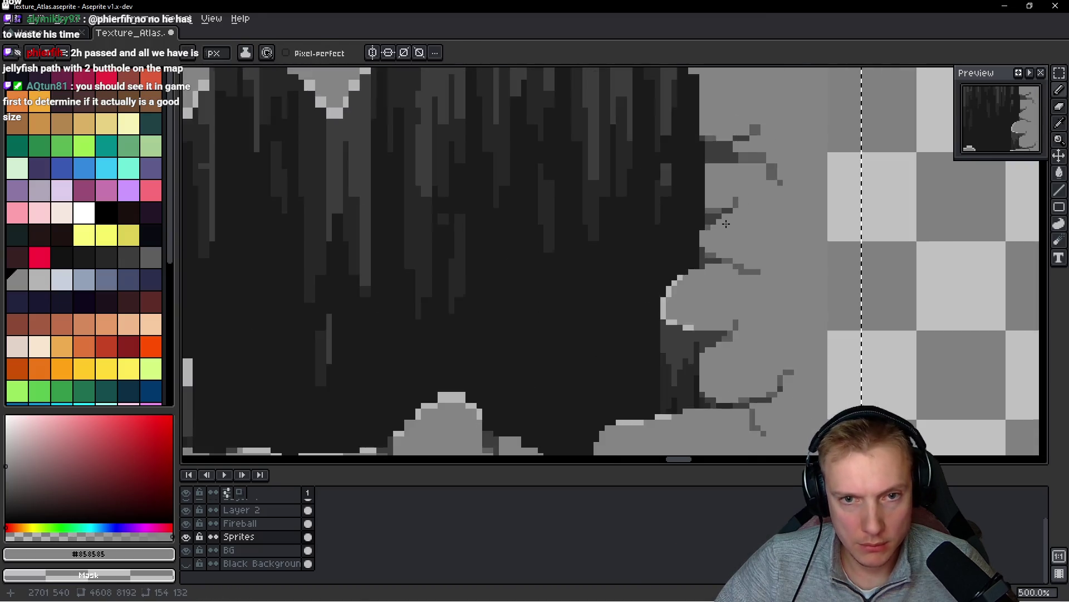
scroll(726, 223, "up", 5)
scroll(637, 230, "down", 4)
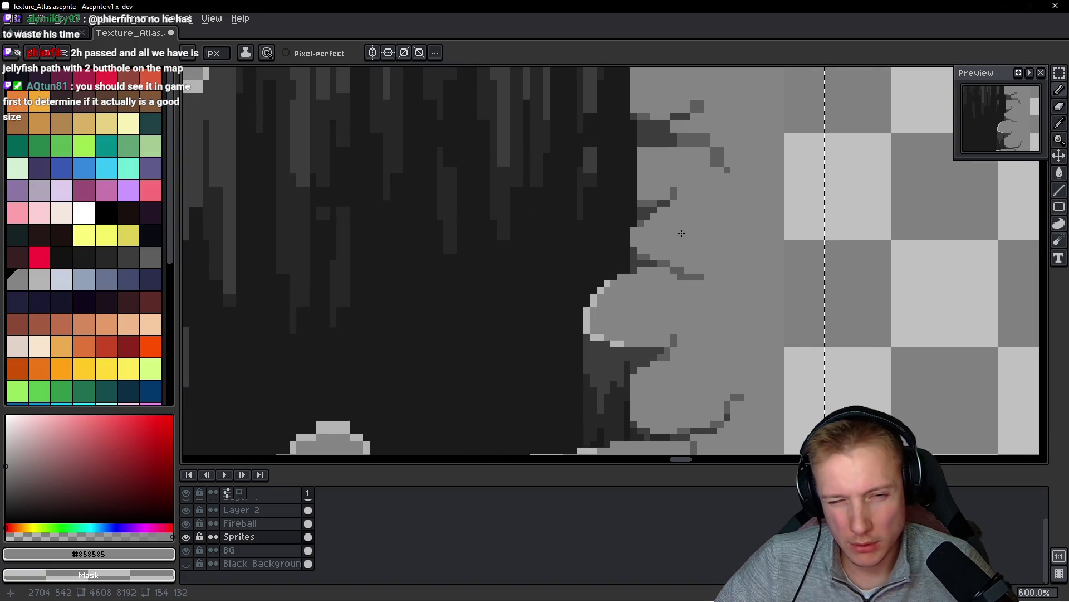
scroll(668, 228, "up", 6)
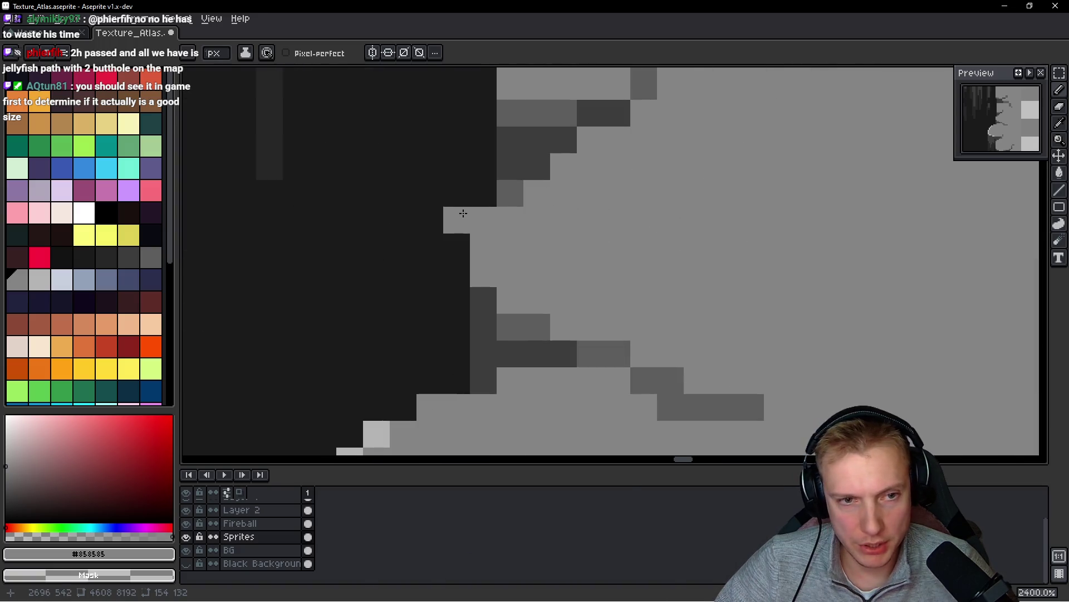
left_click(437, 220, "alt")
left_click(464, 218)
left_click(535, 229, "alt")
left_click_drag(483, 220, 532, 159)
left_click(563, 135)
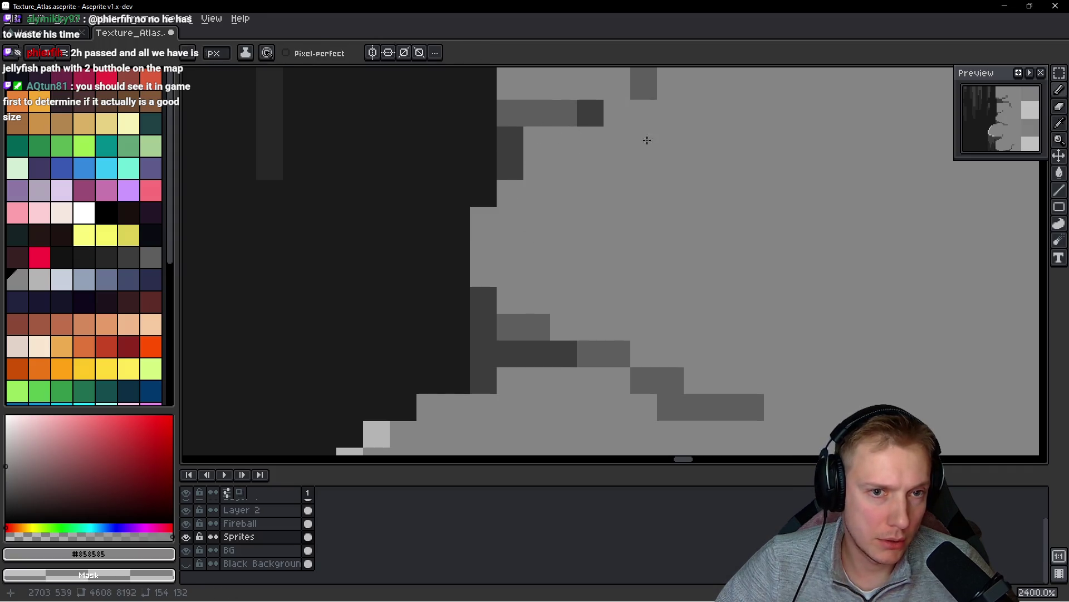
- Add a dark crack pixel to the rim
scroll(585, 201, "down", 3)
scroll(530, 257, "up", 2)
left_click(532, 231, "alt")
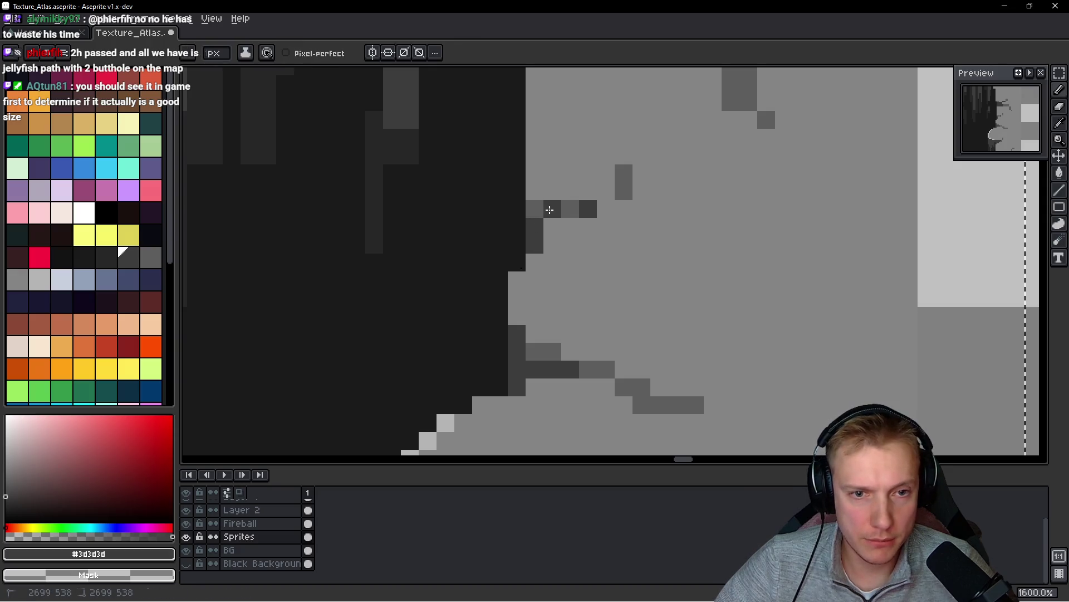
left_click(606, 191)
- Extend the near-black hole interior down a short column
scroll(580, 223, "down", 5)
scroll(553, 256, "up", 5)
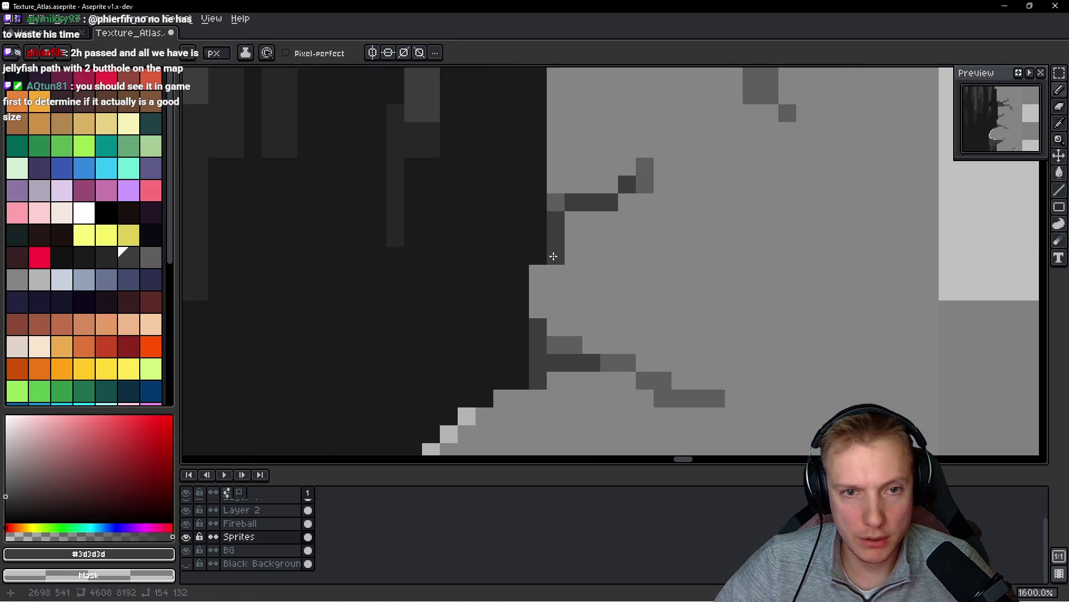
scroll(557, 225, "down", 4)
scroll(682, 199, "up", 3)
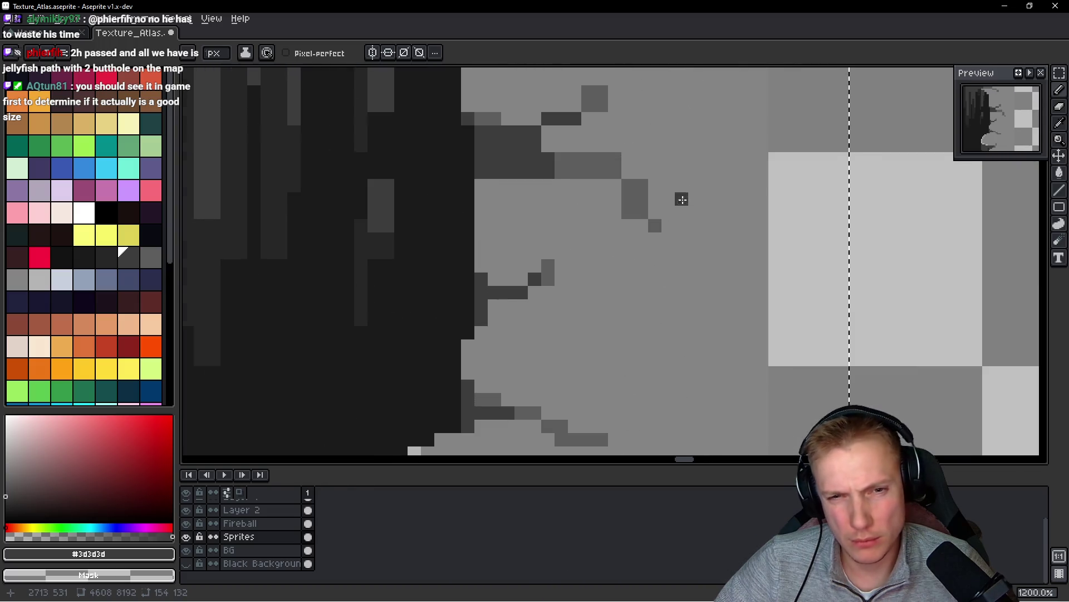
left_click(466, 187, "alt")
scroll(506, 210, "down", 6)
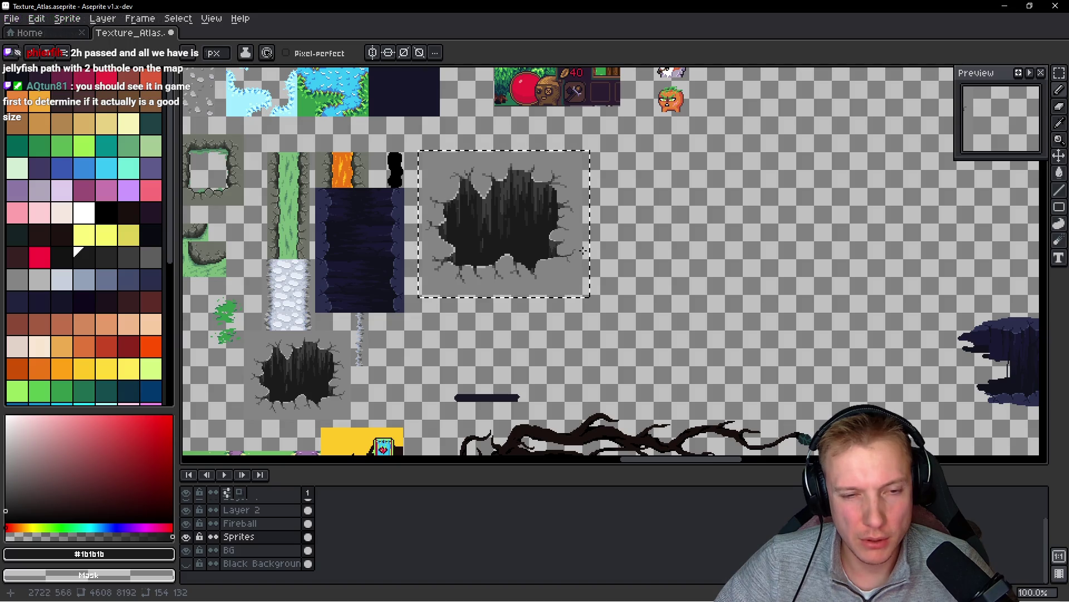
scroll(558, 236, "up", 5)
scroll(493, 279, "up", 2)
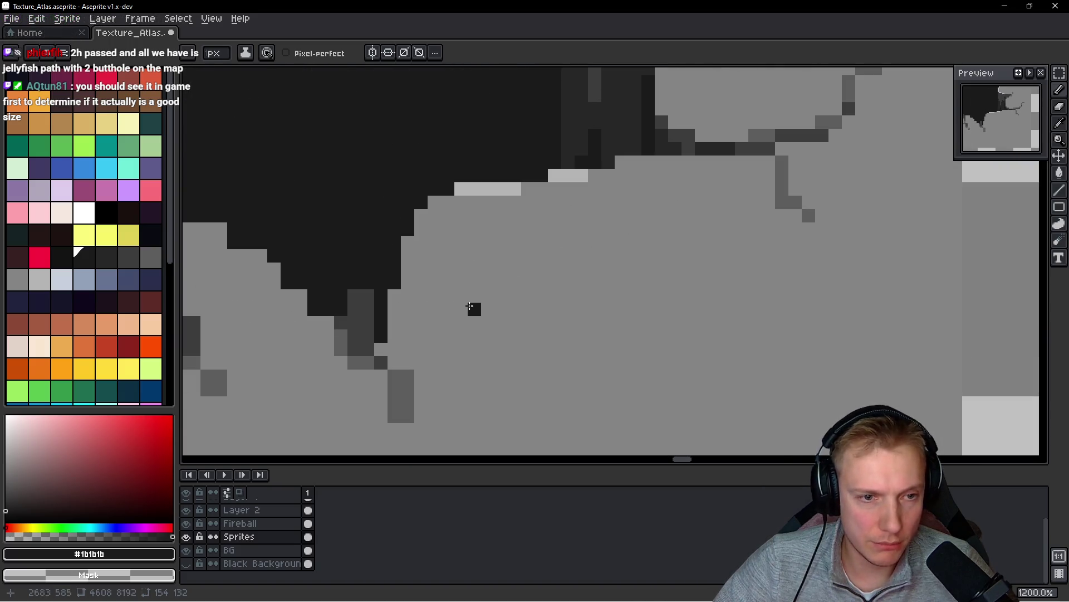
left_click(421, 327, "alt")
left_click(388, 271, "alt")
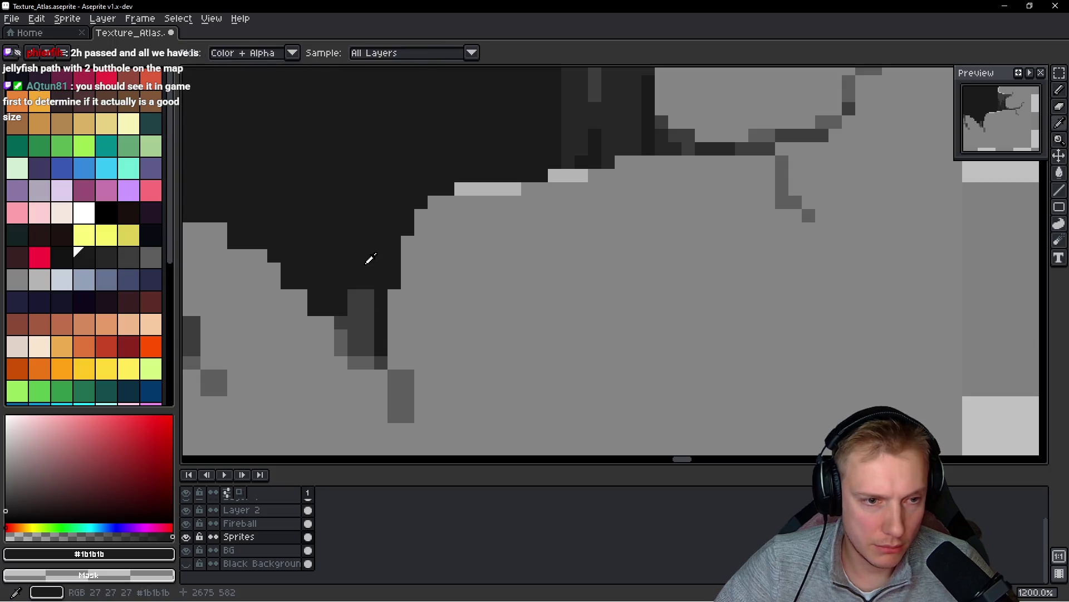
left_click_drag(368, 281, 362, 328)
- Smooth the stepped dark edge by covering dark steps with rim-grey pixels
scroll(349, 298, "down", 4)
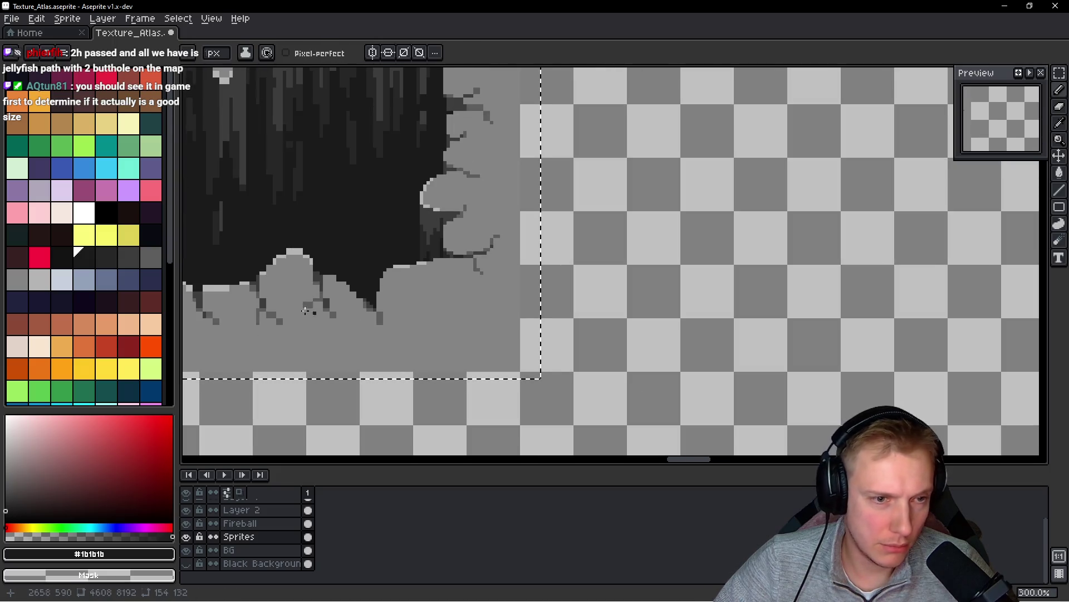
scroll(371, 317, "up", 3)
left_click(423, 310, "alt")
left_click(439, 274)
mouse_move(432, 259)
left_mouse_down()
mouse_move(401, 201)
mouse_move(359, 210)
left_mouse_up()
left_click(384, 205)
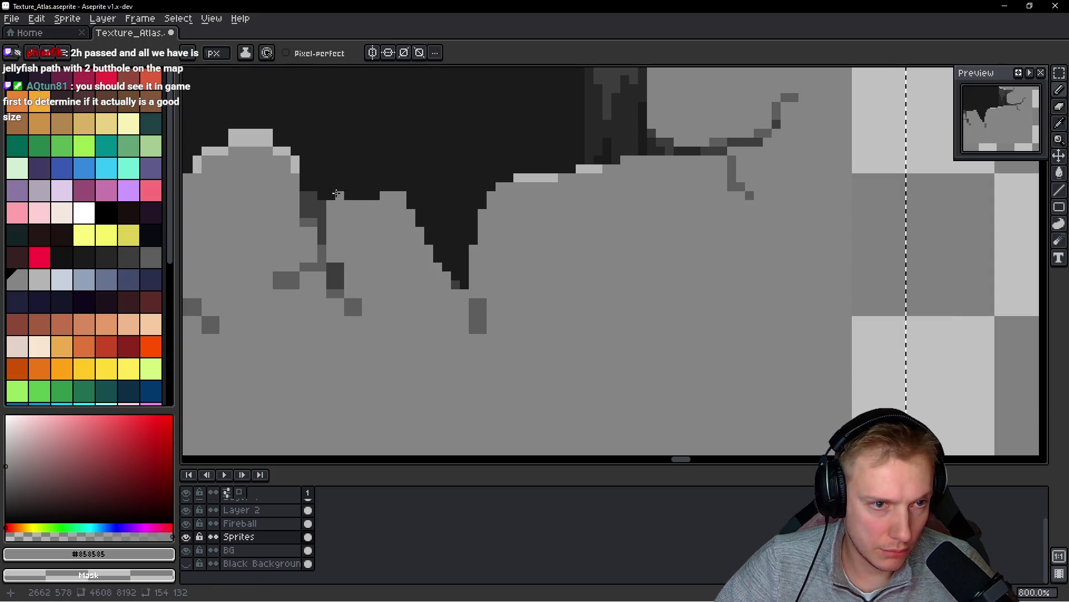
- Add a light grey highlight run along the top of a rim bump
left_click(336, 193, "alt")
scroll(331, 204, "down", 4)
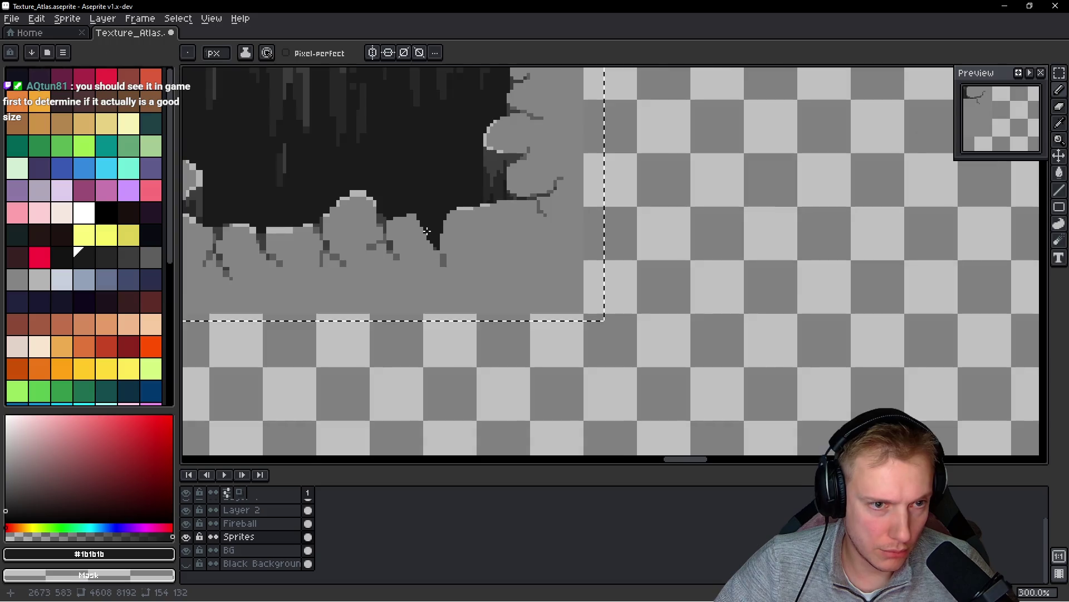
scroll(426, 248, "up", 4)
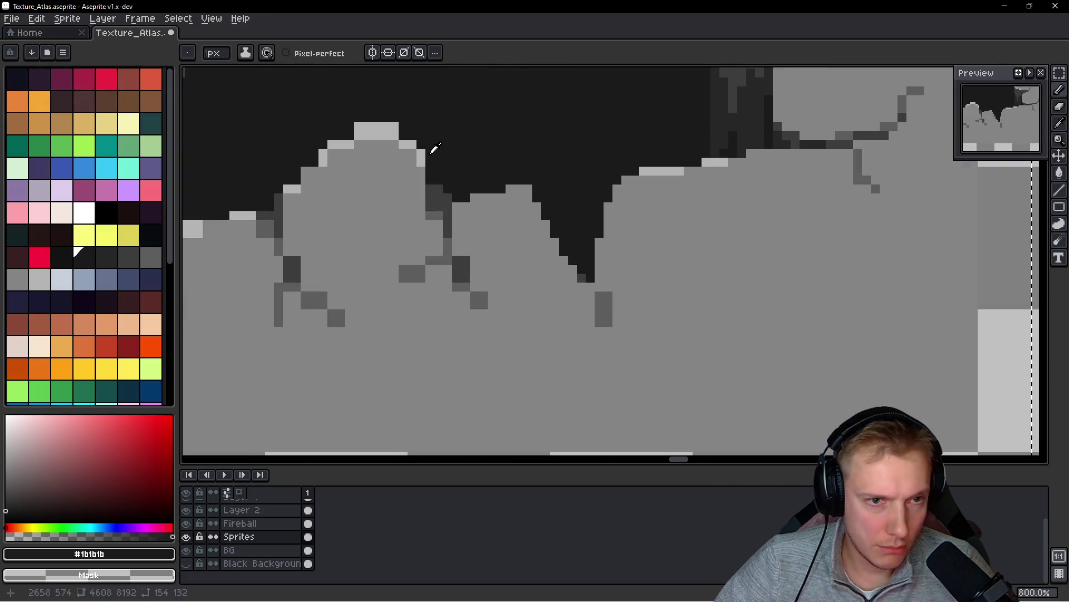
left_click(411, 151, "alt")
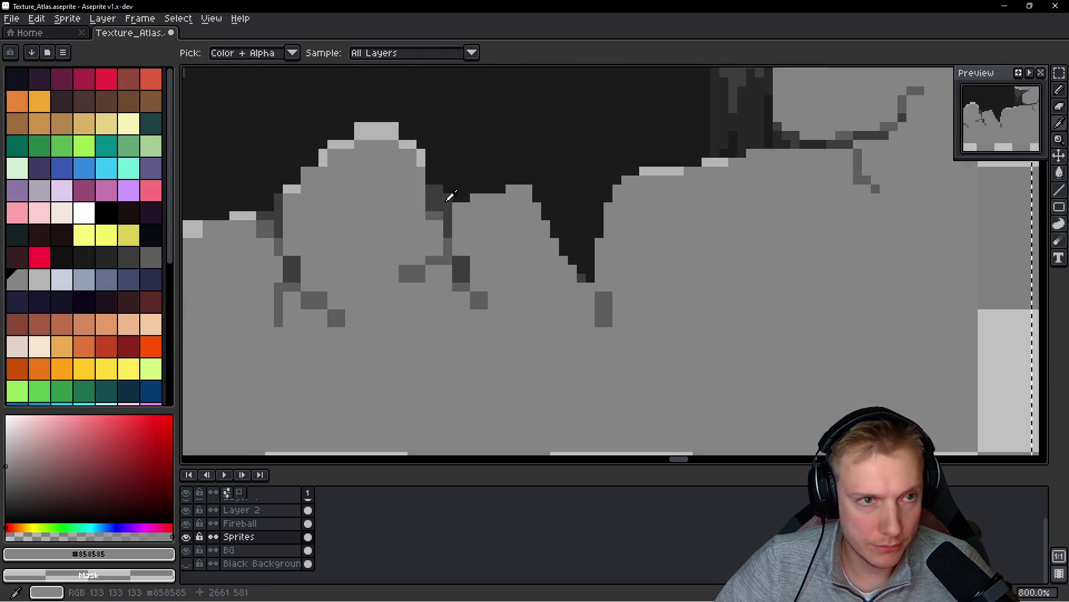
left_click(40, 279)
left_click_drag(510, 189, 528, 189)
- Touch up the rim highlight: add a light pixel, erase a stray one, and place one on the bump
key("x")
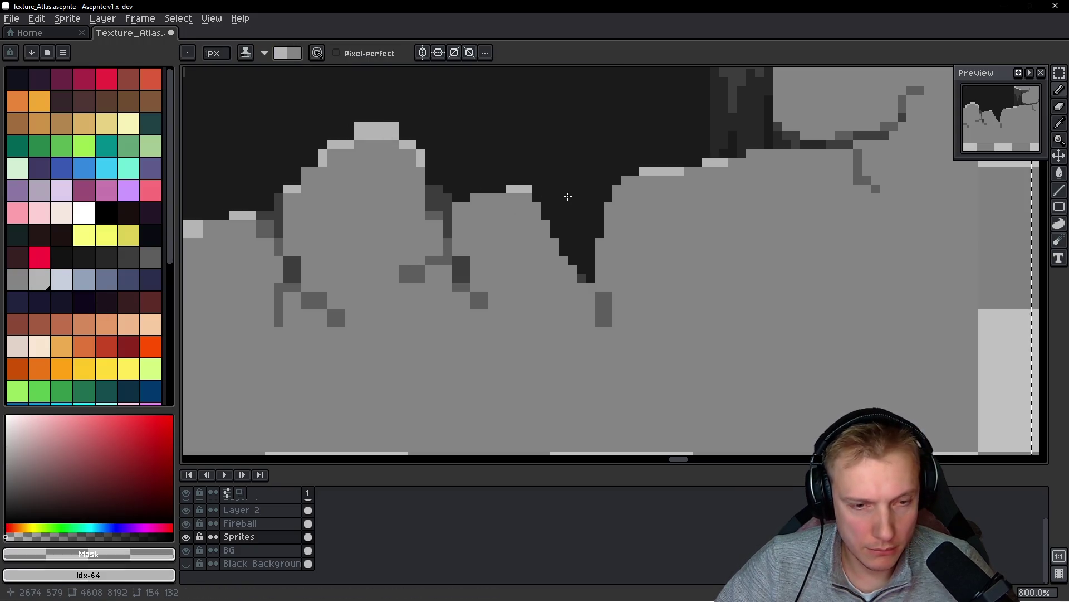
scroll(547, 202, "up", 3)
left_click(511, 195)
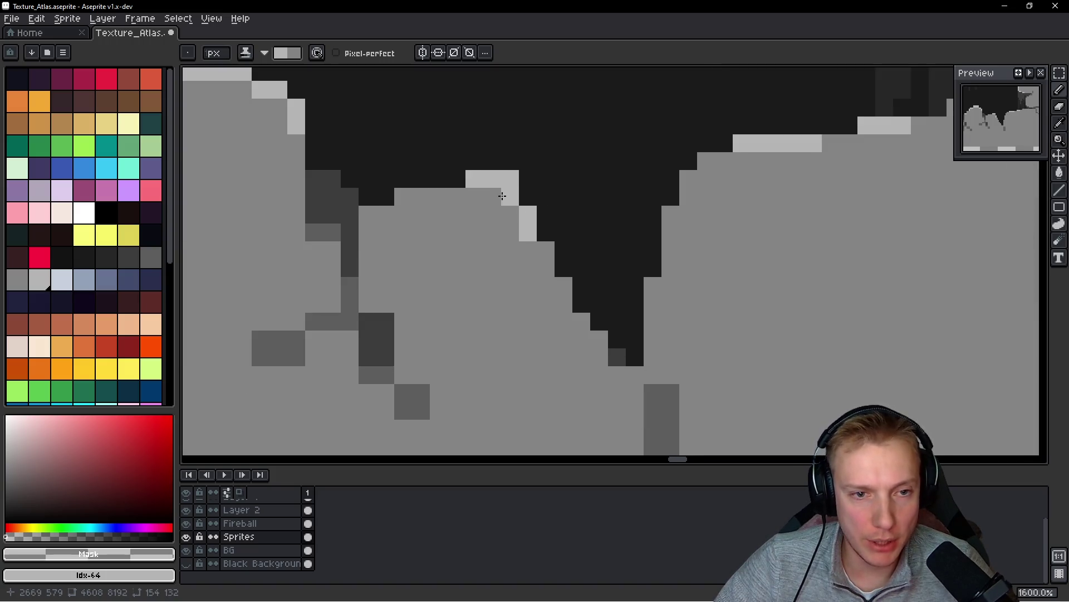
key("e")
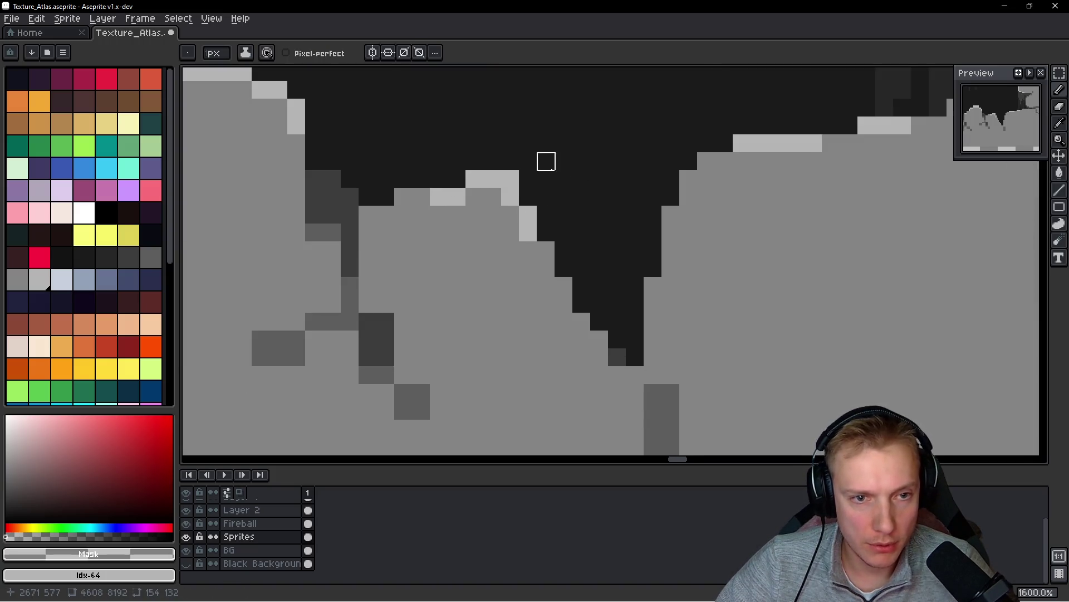
left_click(509, 162, "alt")
left_click(510, 179)
left_click(502, 177, "alt")
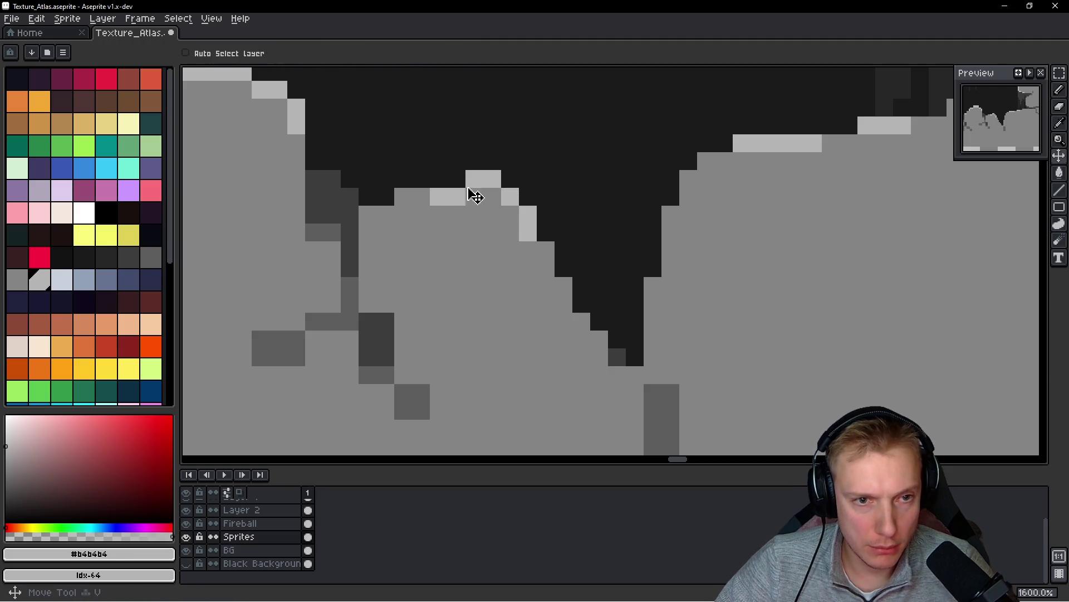
key("b")
left_click(474, 210)
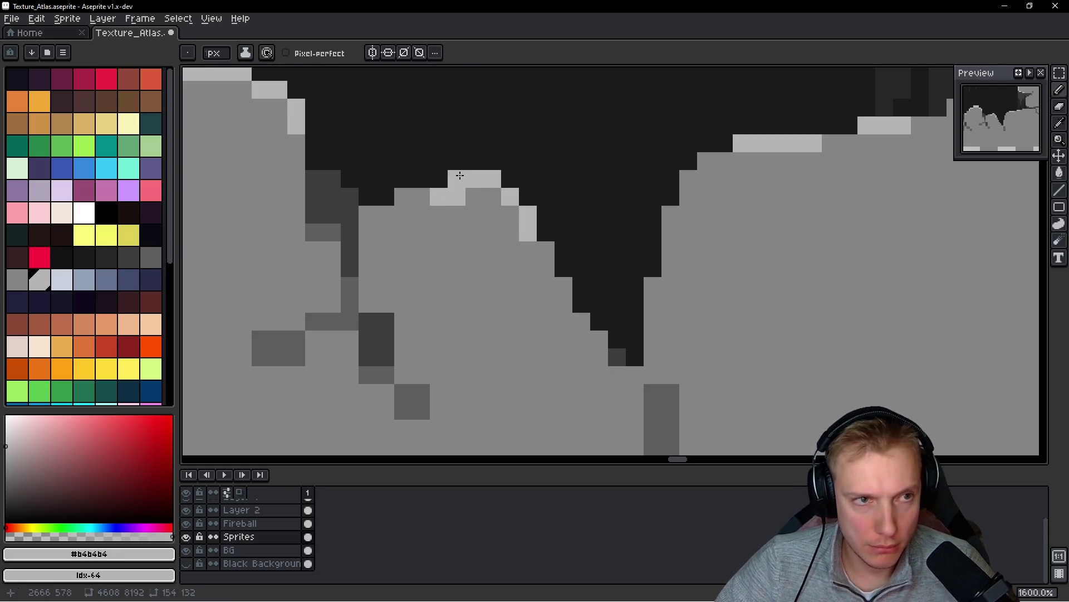
- Recolour a highlight pixel to rim grey, shift the bump highlight left, and drop a ridge highlight
left_click(476, 227, "alt")
left_click(432, 200)
left_click(418, 181, "alt")
left_click(409, 192)
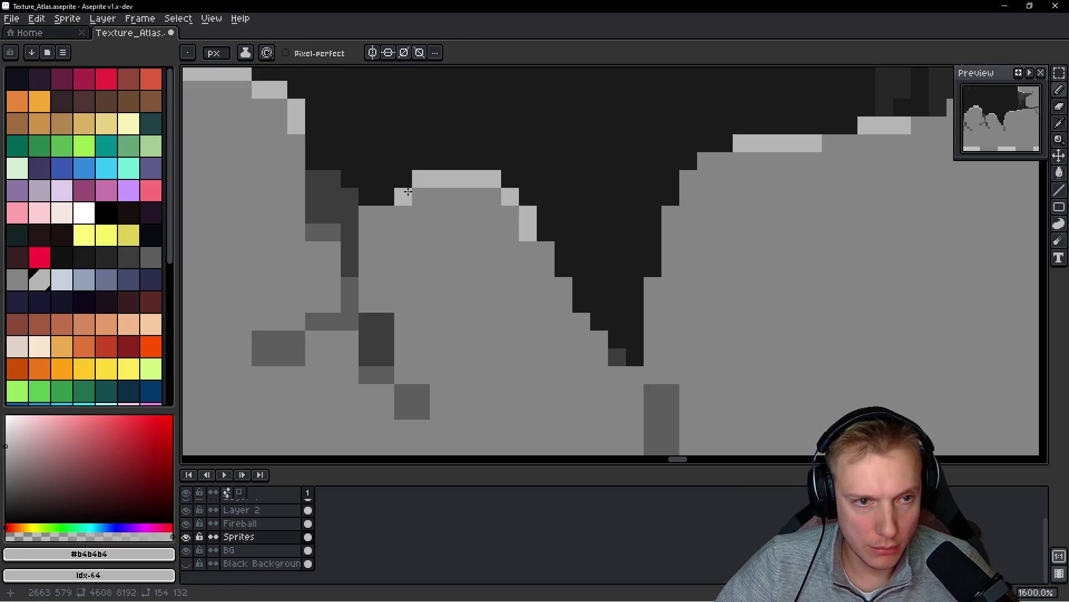
left_click(564, 285)
scroll(609, 210, "down", 4)
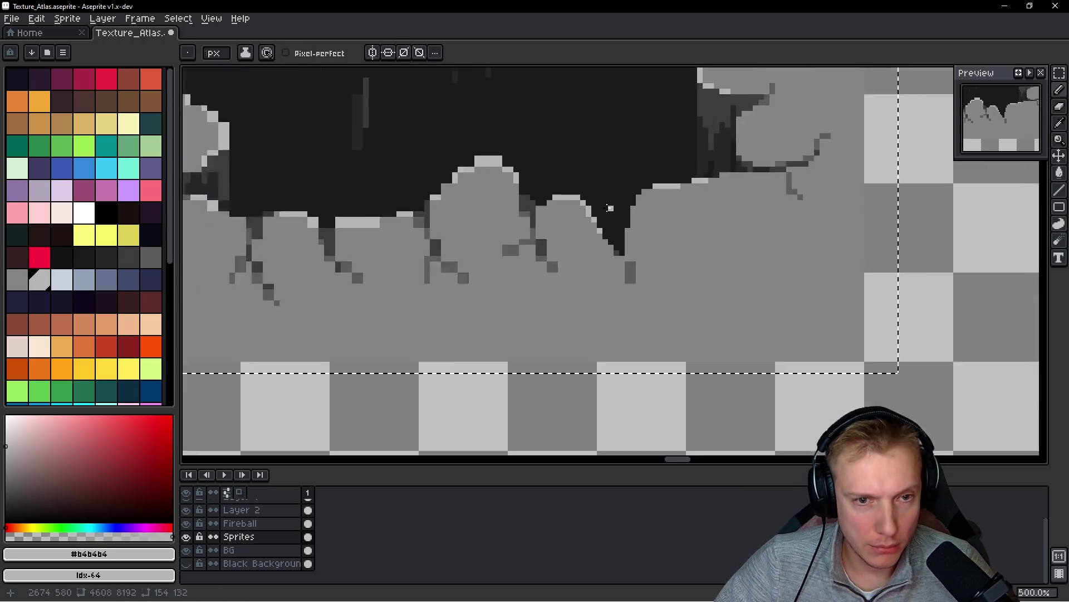
scroll(709, 162, "up", 4)
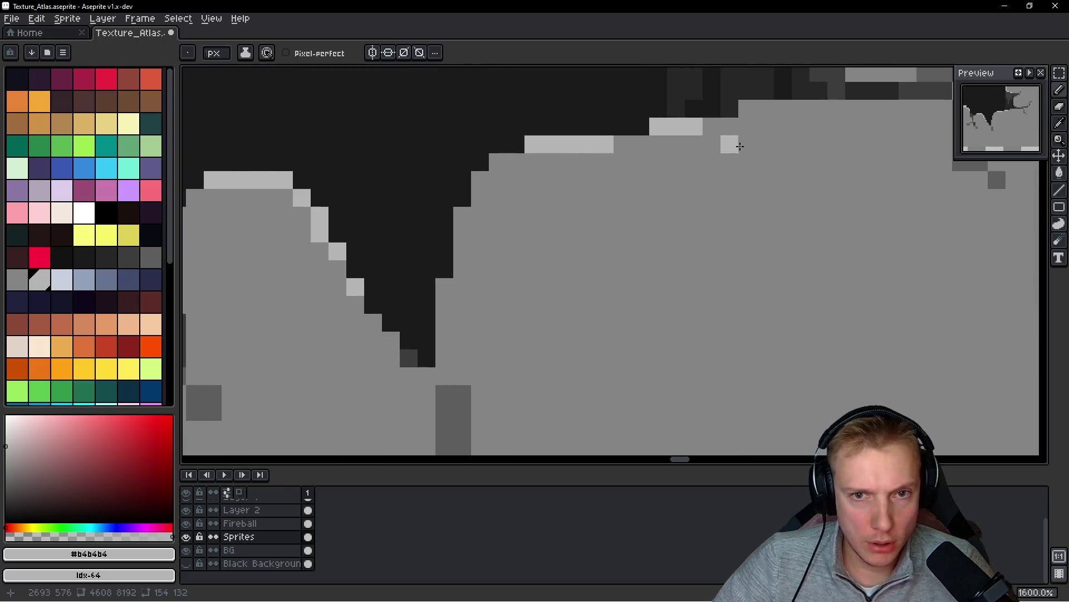
mouse_move(763, 104)
left_mouse_down()
mouse_move(737, 111)
mouse_move(765, 109)
left_mouse_up()
key("ctrl+z")
- Deepen the notch between two rim bumps with the near-black hole colour
scroll(778, 174, "down", 6)
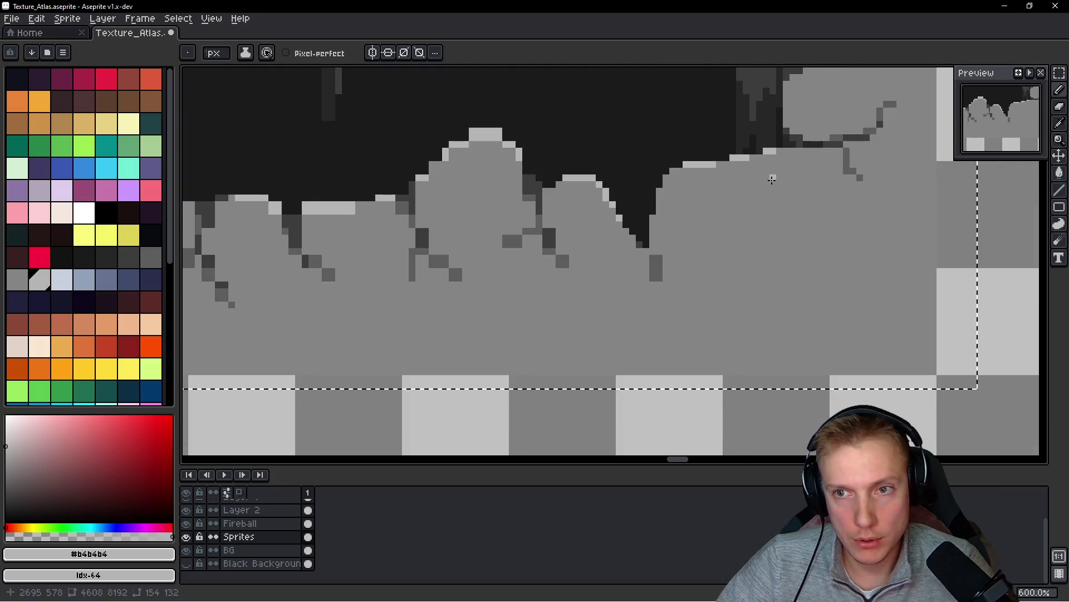
scroll(642, 206, "up", 3)
scroll(642, 206, "up", 2)
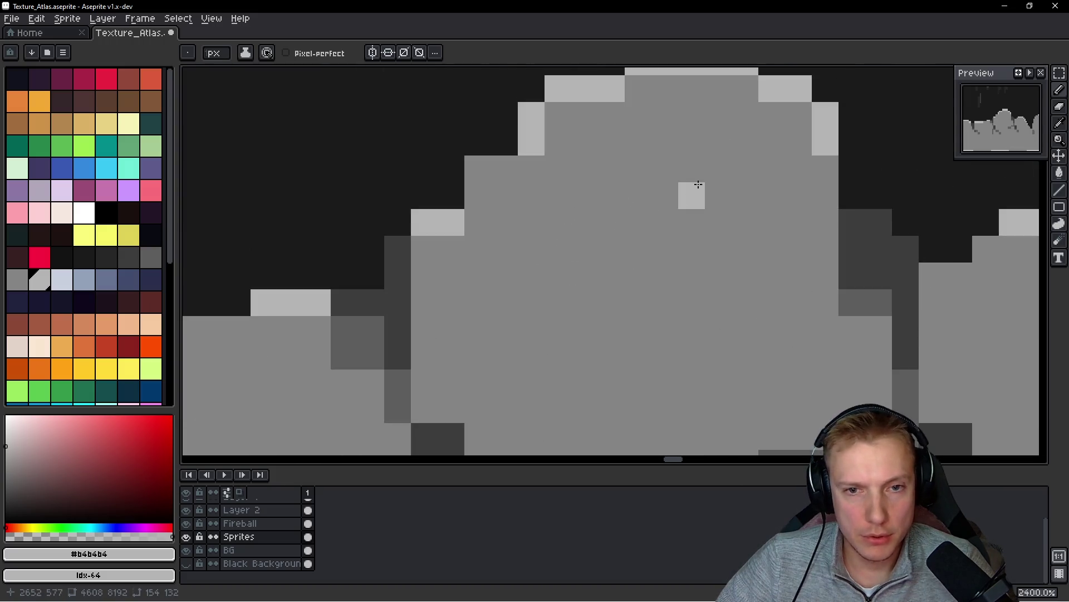
left_click(646, 210, "alt")
scroll(609, 228, "down", 3)
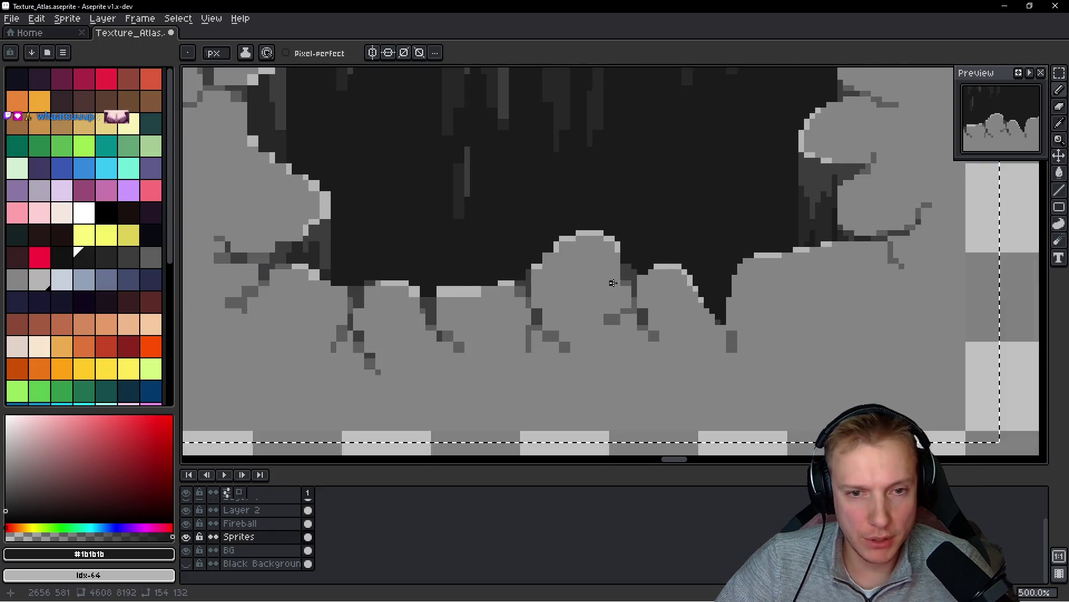
scroll(666, 220, "up", 3)
left_click_drag(632, 279, 632, 293)
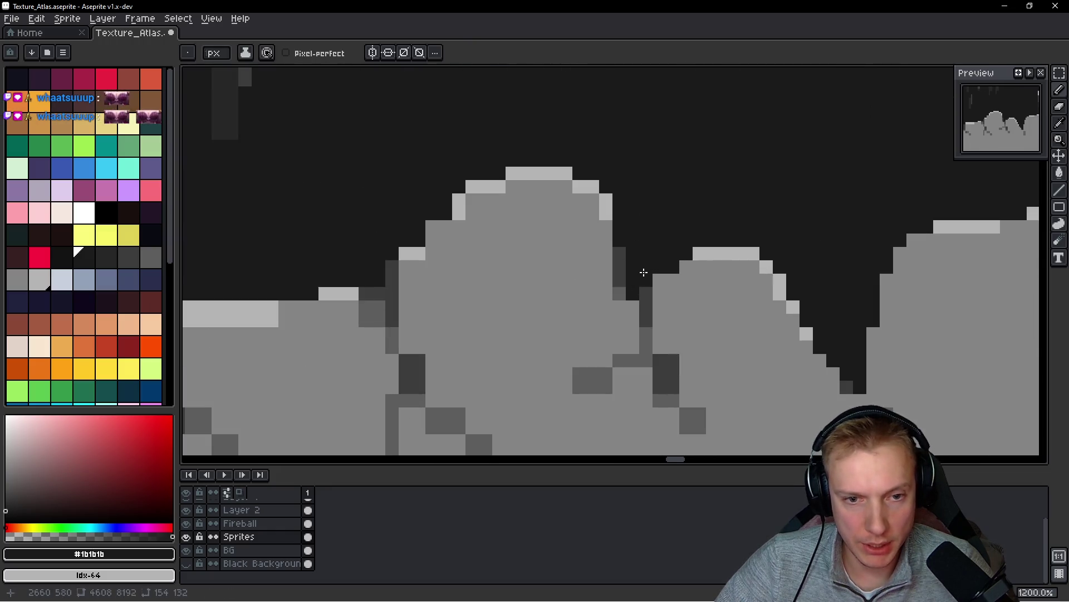
- Eyedrop the #3d3d3d dark grey and add crack pixels along the rim
left_click(621, 255, "alt")
scroll(629, 256, "down", 1)
scroll(543, 308, "up", 1)
left_click(539, 312, "alt")
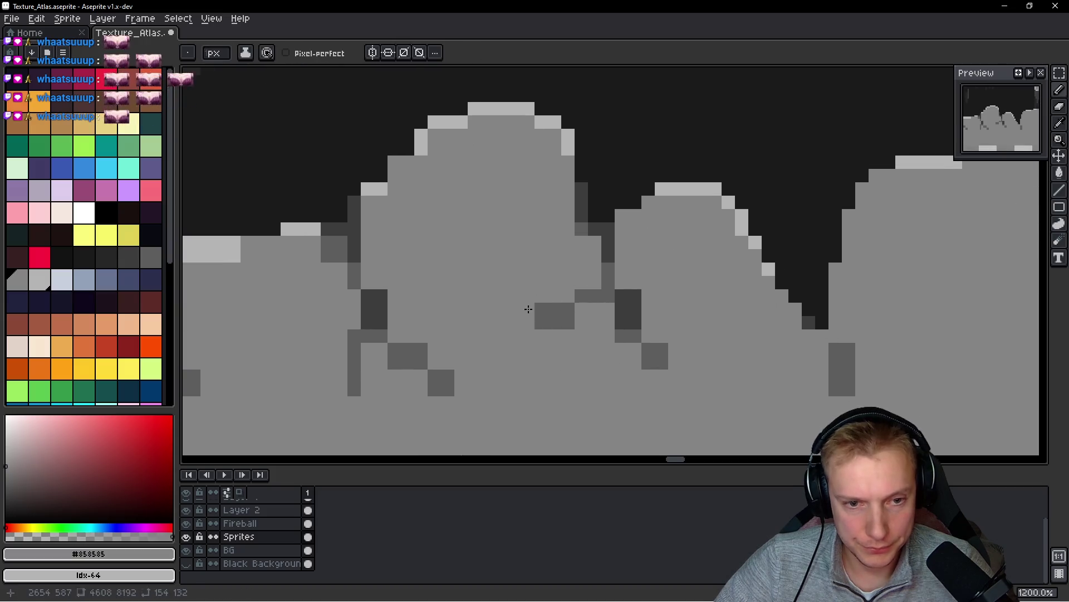
key("alt")
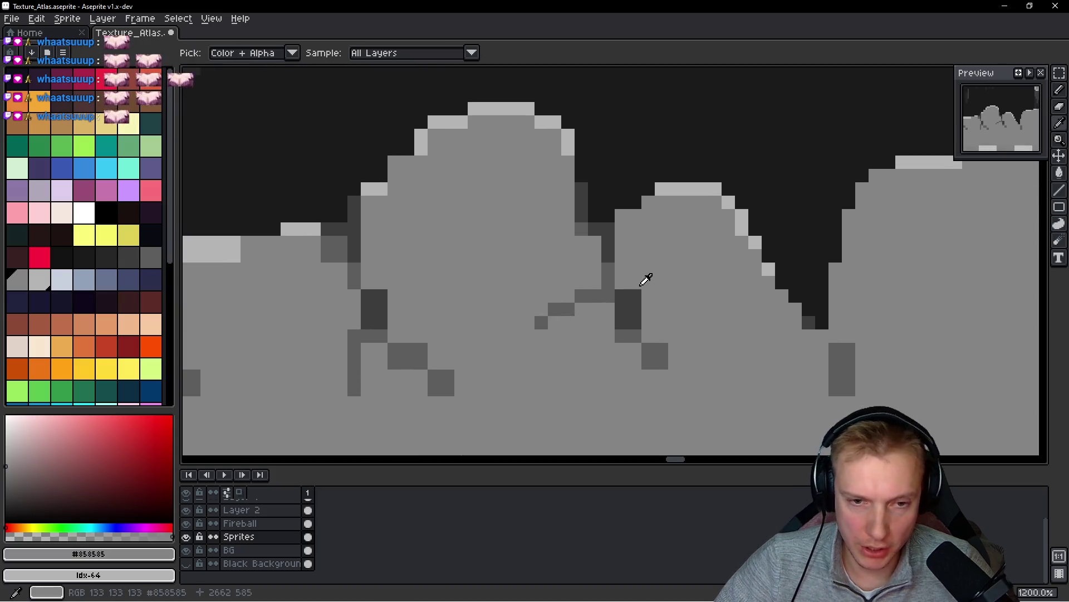
left_click(640, 311, "alt")
left_click(640, 276, "alt")
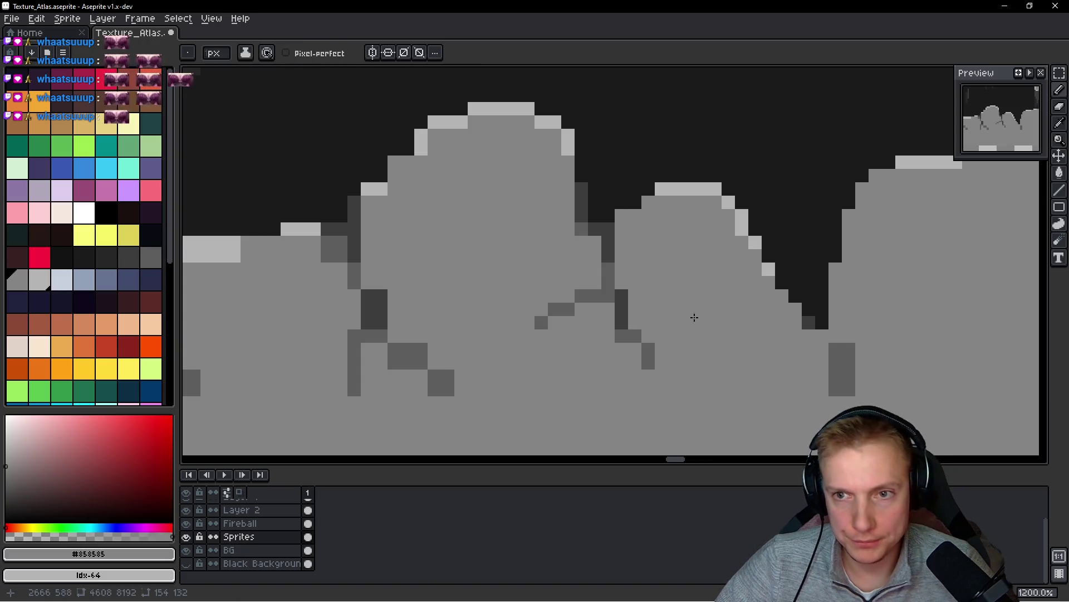
key("alt")
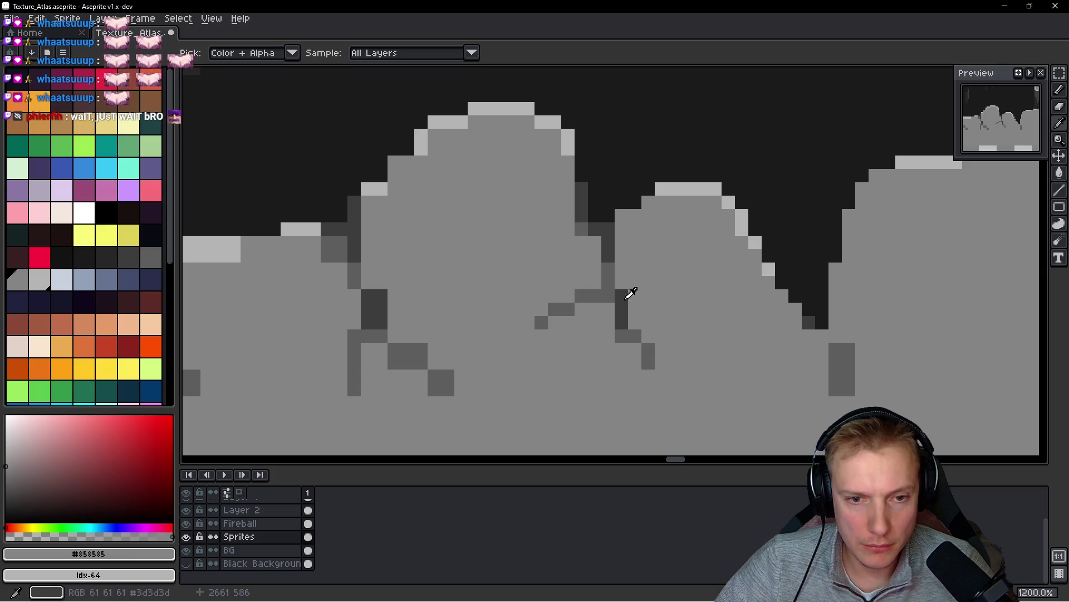
left_click(611, 287, "alt")
left_click(609, 285)
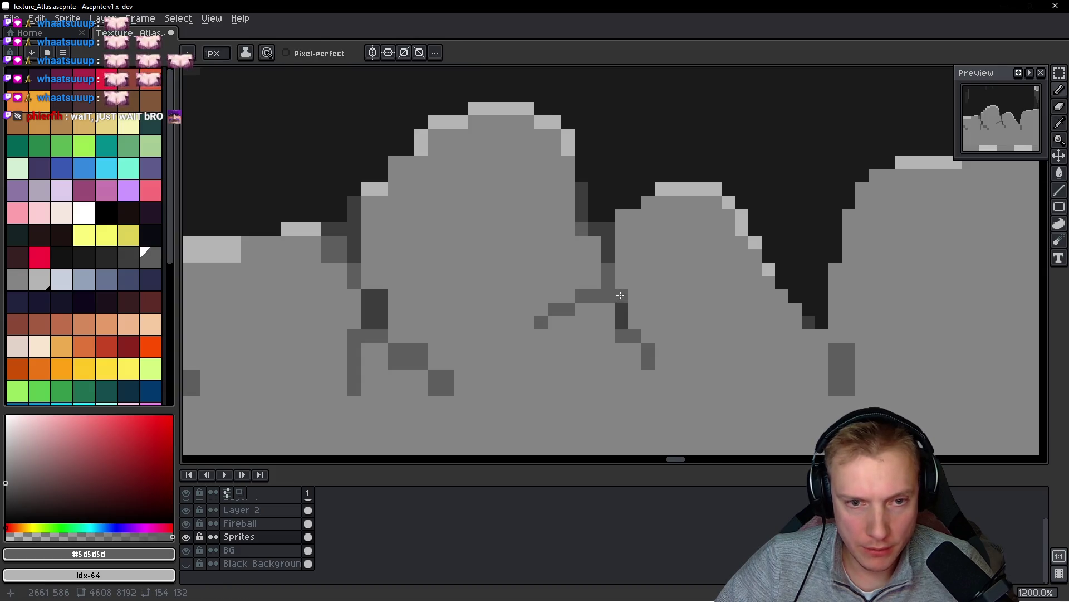
left_click(609, 288, "alt")
scroll(609, 288, "down", 5)
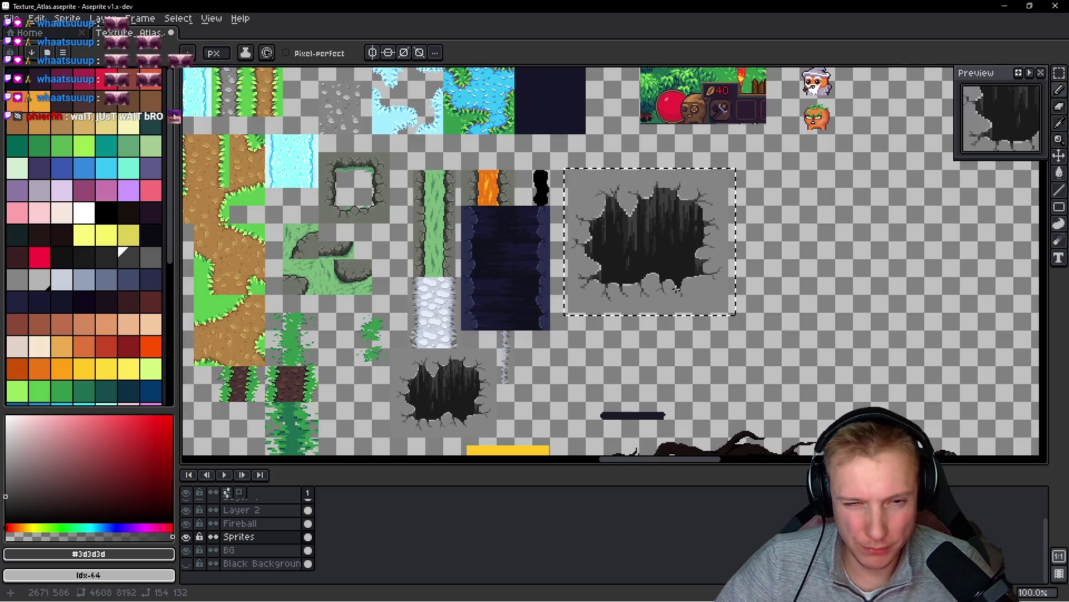
- Add a #5d5d5d pixel on the dark edge and draw a new vertical crack below the rim
scroll(669, 251, "up", 4)
left_click(706, 224, "alt")
left_click(663, 205)
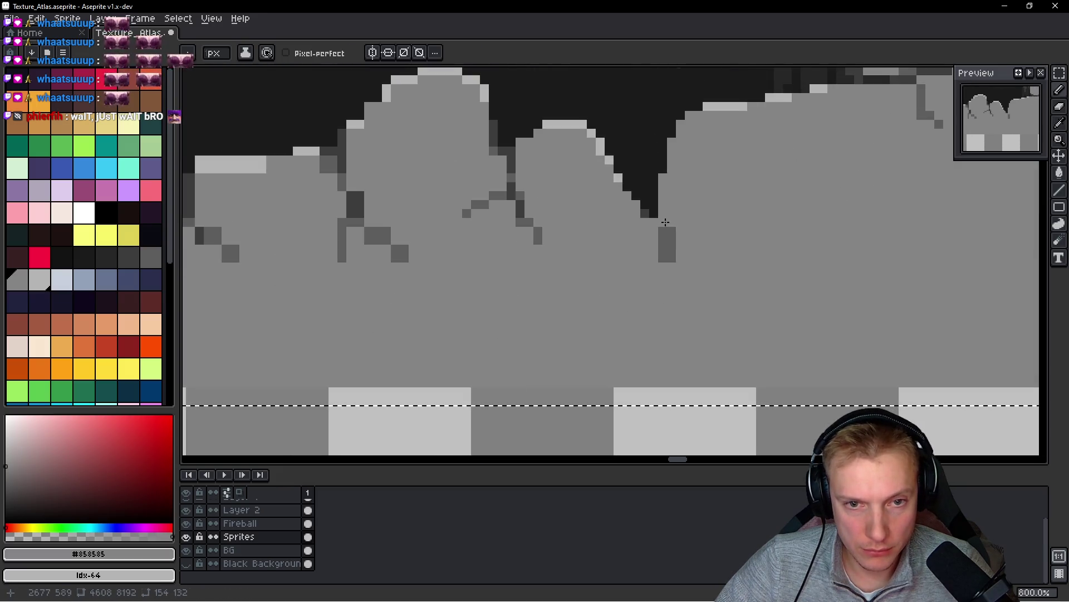
left_click(654, 221)
left_click_drag(680, 222, 671, 284)
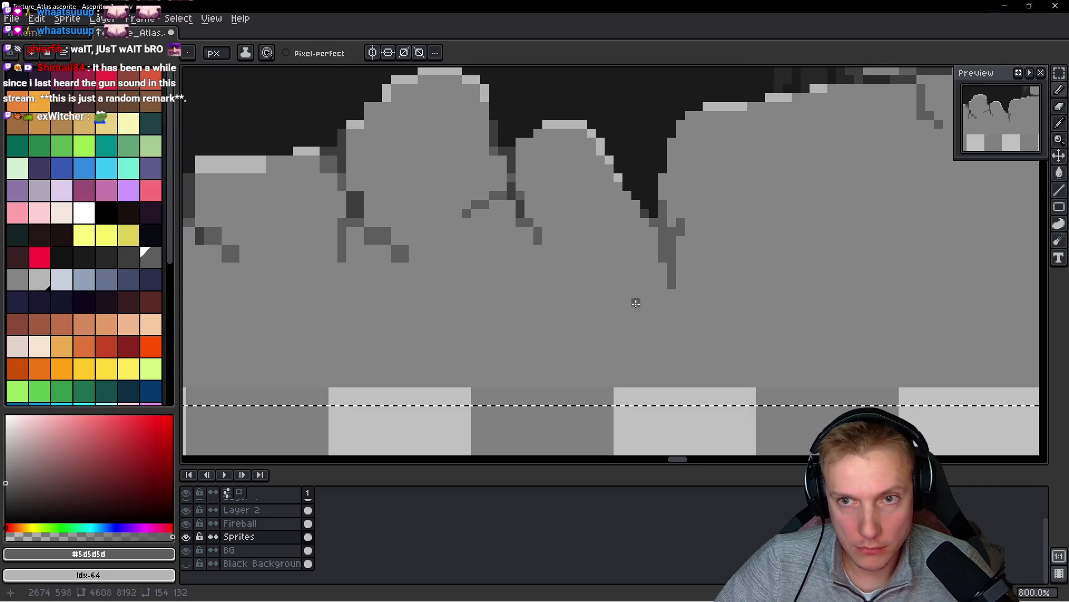
- Extend the crack downward in #3d3d3d, then remove a stray dark pixel and repaint one in mid grey
left_click(650, 260, "alt")
left_click(647, 206, "alt")
scroll(649, 220, "up", 3)
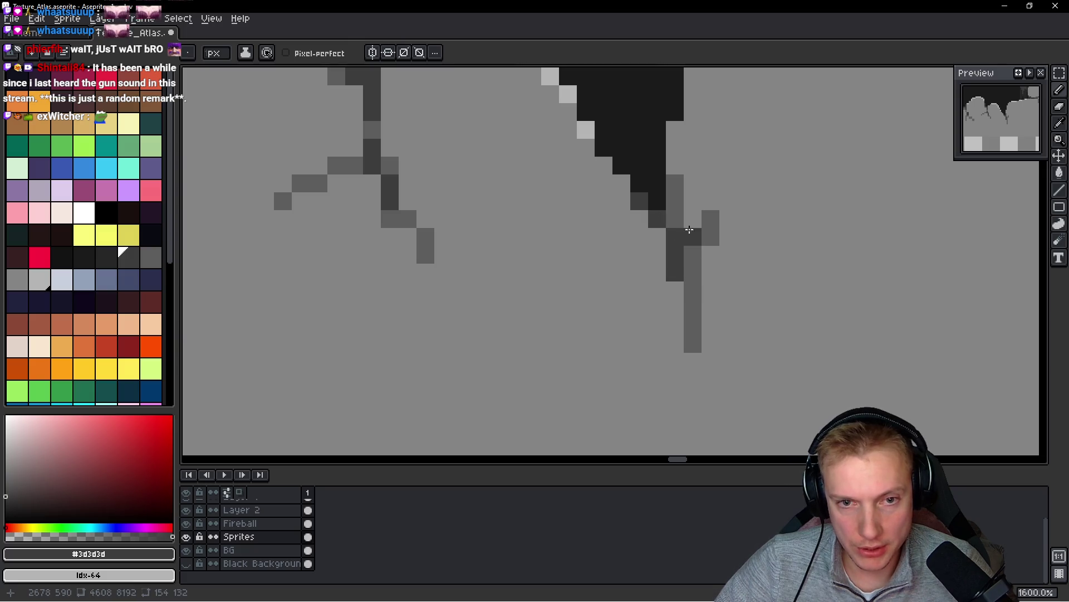
left_click(675, 201)
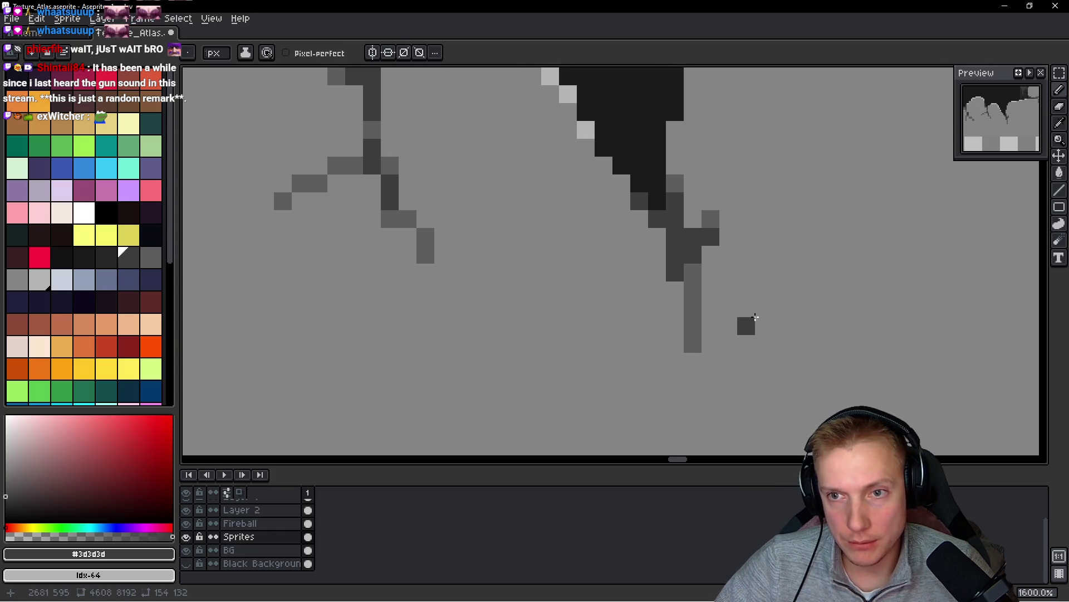
scroll(757, 285, "down", 1)
key("ctrl+z")
left_click(717, 234, "alt")
left_click(722, 246)
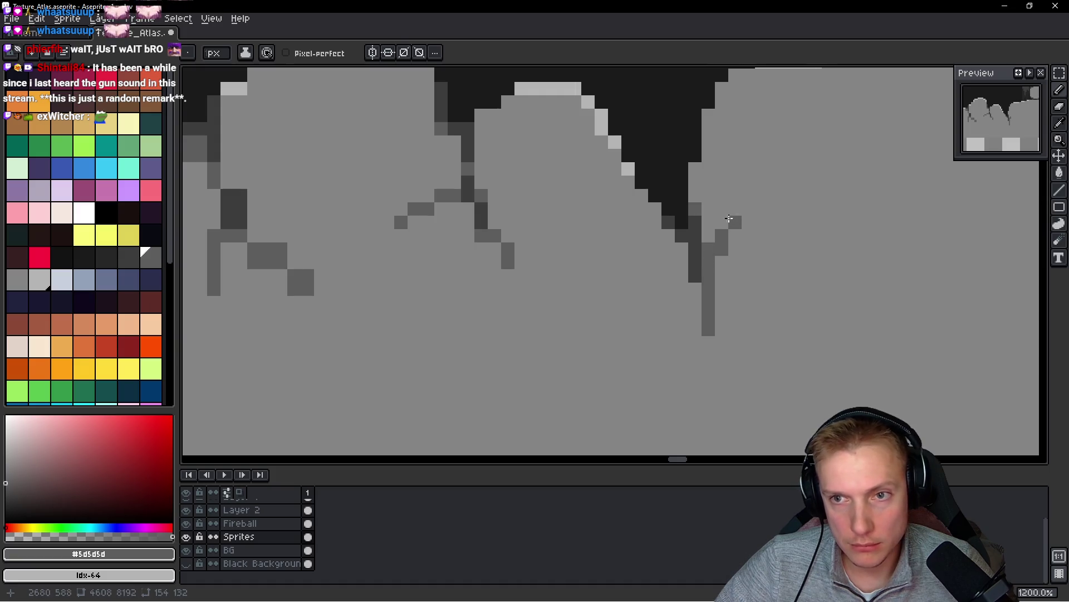
- Paint over the stray dark pixels with the base grey #858585
left_click(693, 262, "alt")
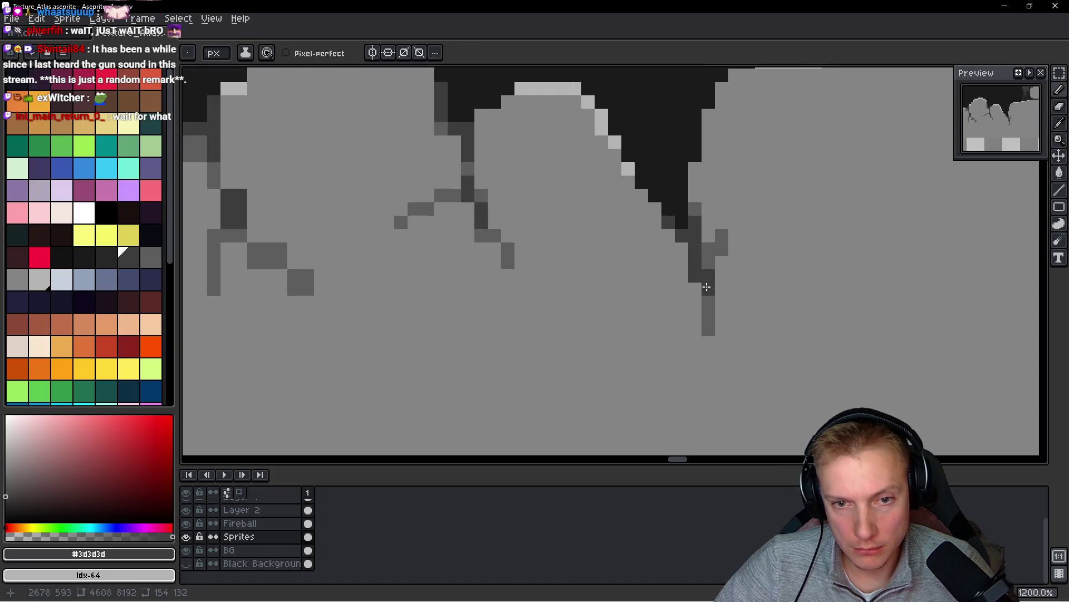
left_click(708, 247, "alt")
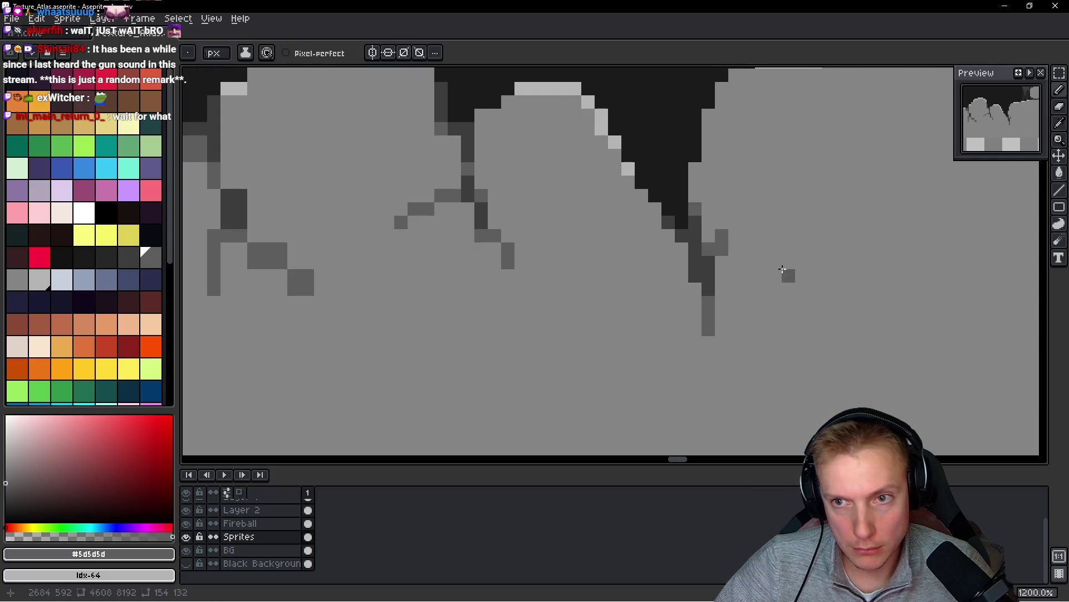
scroll(720, 222, "down", 3)
scroll(706, 291, "up", 3)
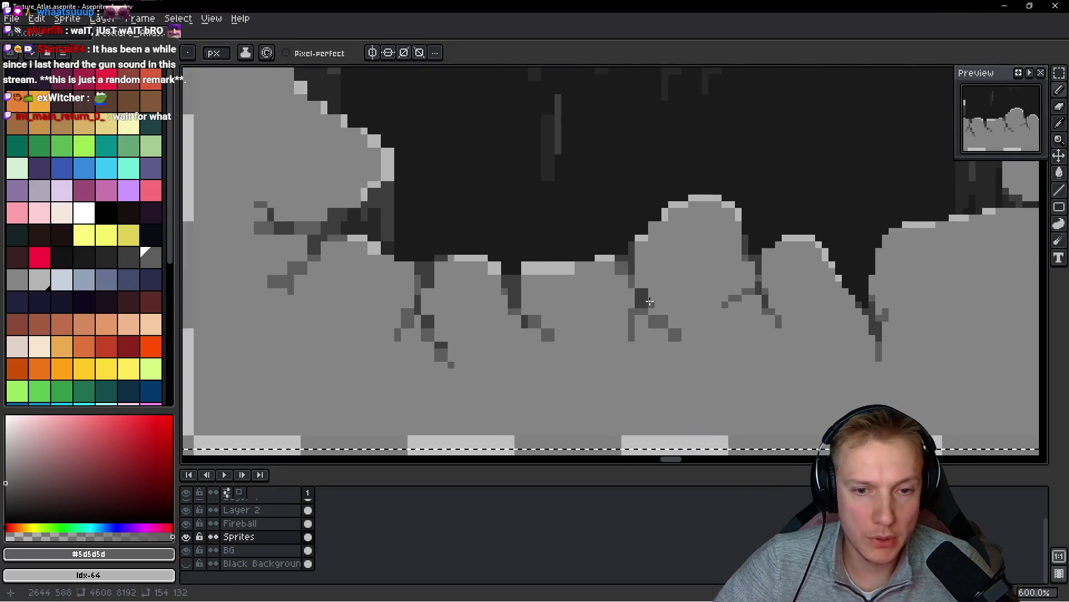
left_click(706, 292, "alt")
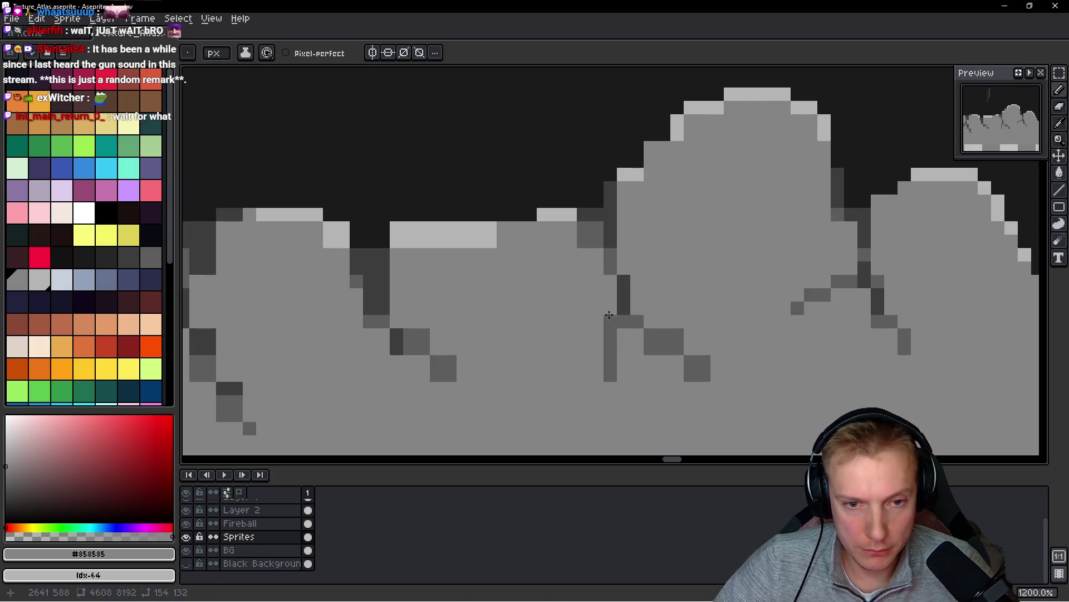
left_click_drag(662, 333, 681, 332)
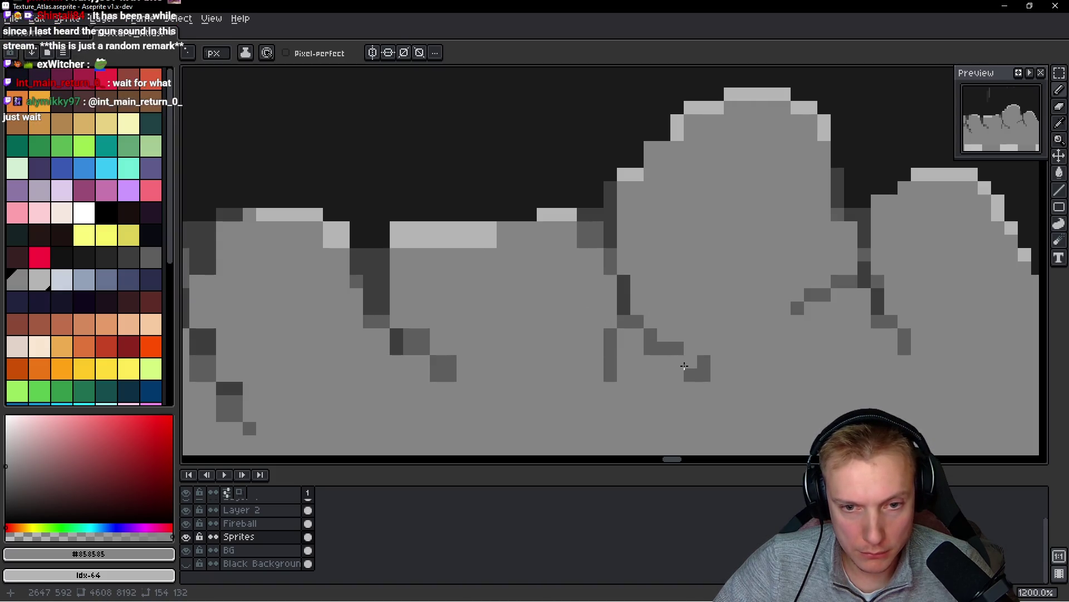
scroll(737, 310, "up", 2)
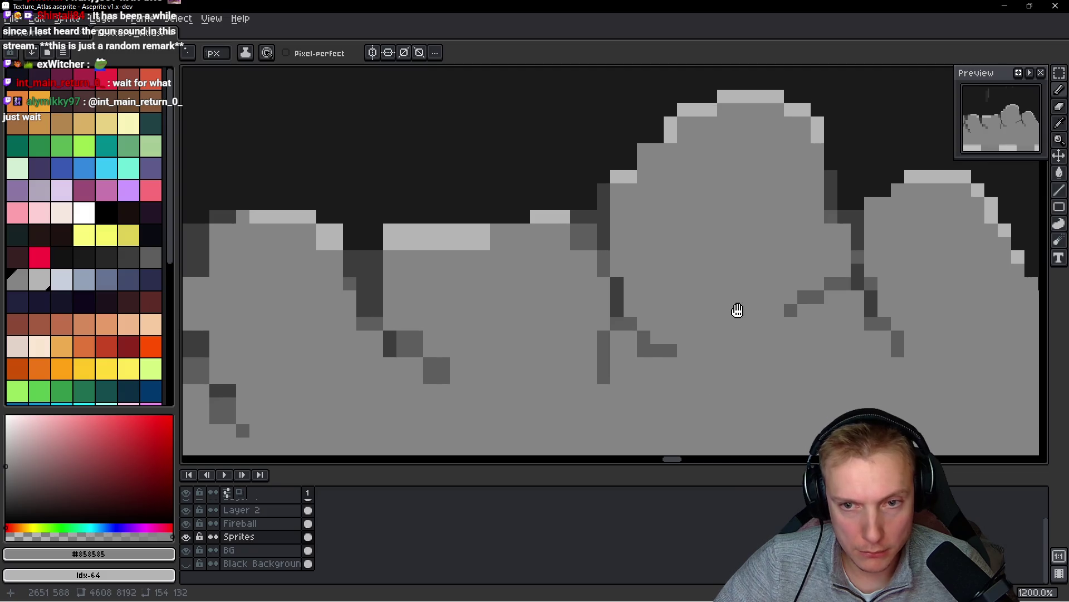
scroll(566, 296, "left", 3)
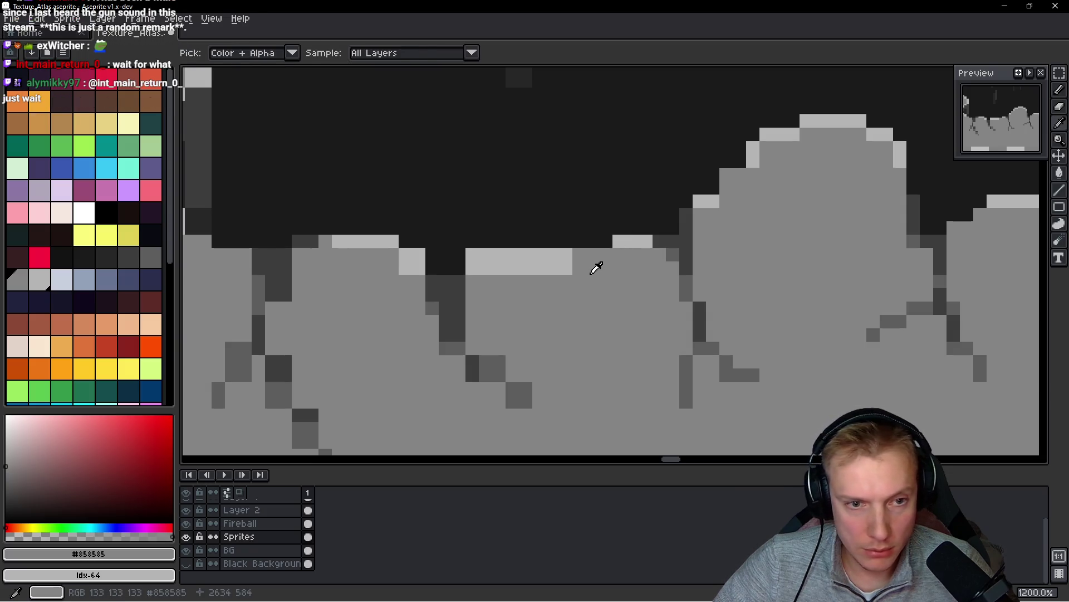
- Paint the light strip's lower half grey and cover a stray dark pixel with #858585
left_click_drag(596, 267, 495, 267)
left_click(471, 225, "alt")
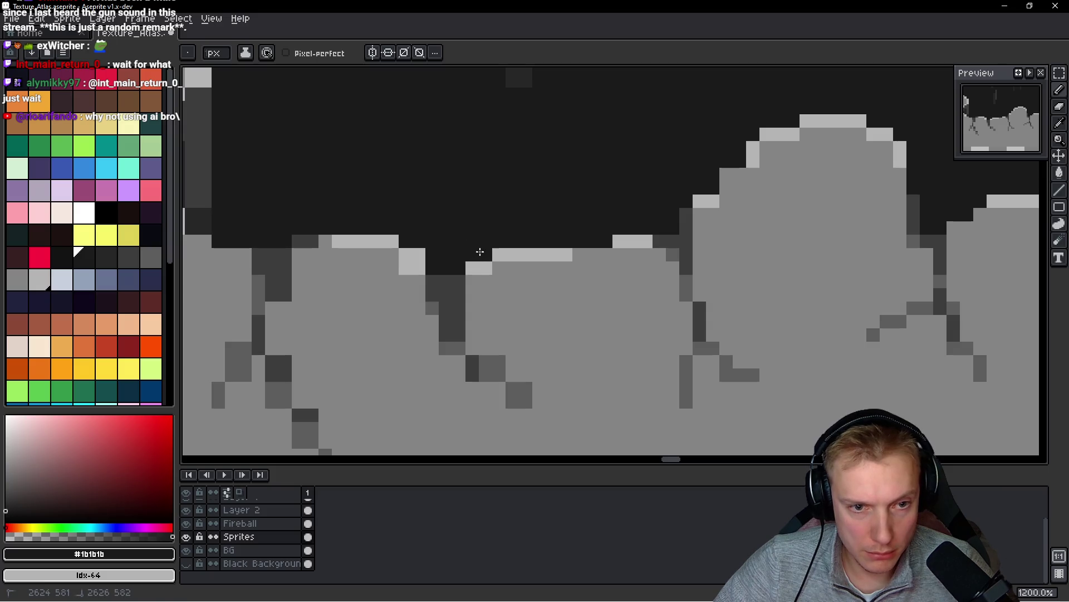
scroll(587, 291, "down", 4)
scroll(582, 292, "up", 6)
left_click(556, 306)
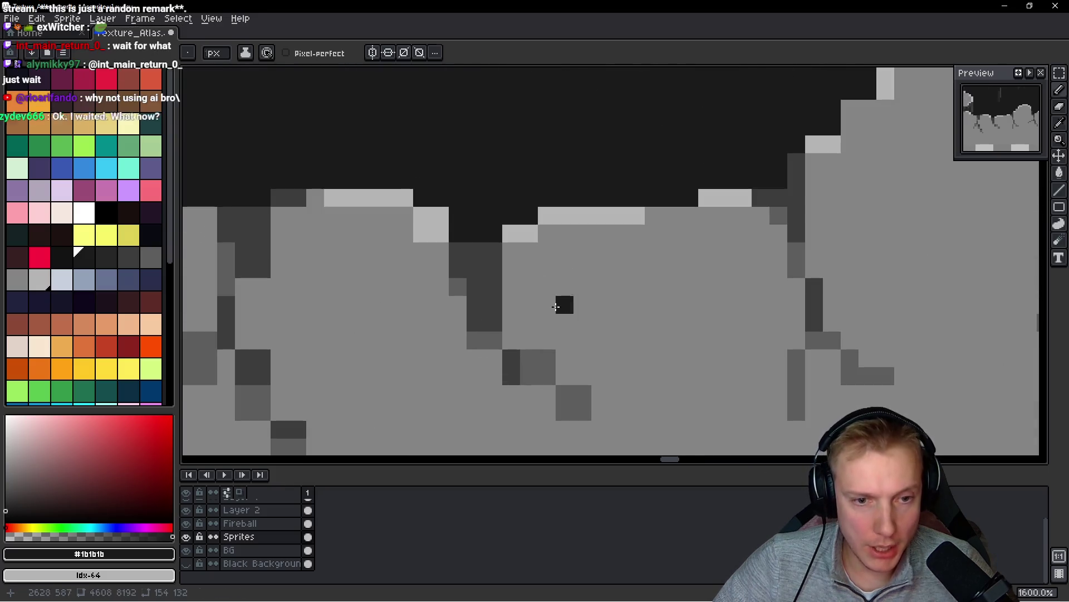
left_click(555, 306, "alt")
left_click(556, 306)
scroll(546, 329, "down", 2)
scroll(553, 307, "up", 2)
left_click(552, 307)
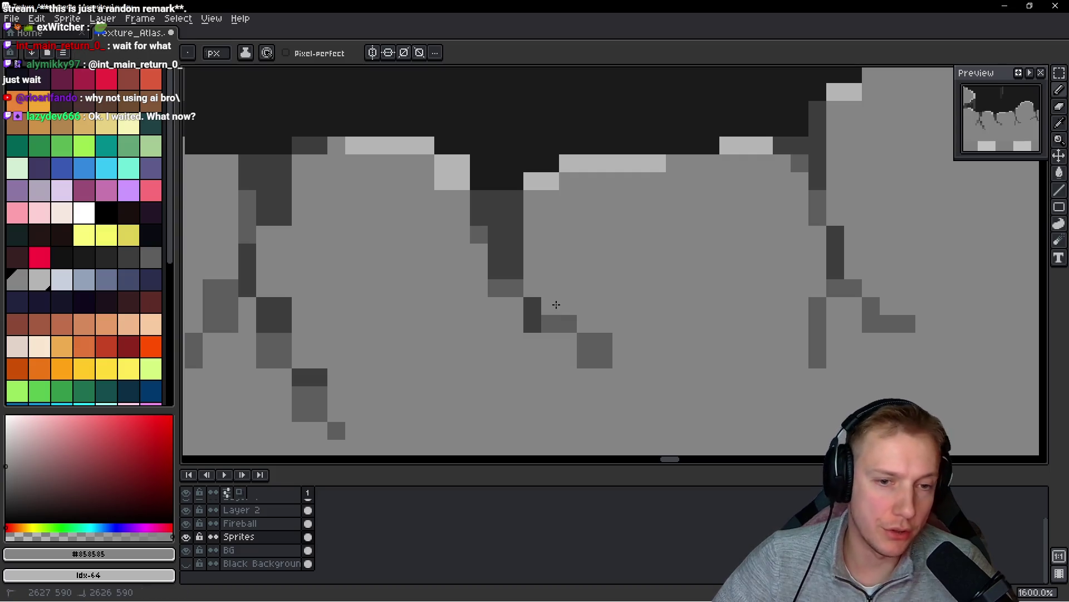
- Step the diagonal crack thinner, replacing a dark crack pixel with base grey
left_click(585, 359)
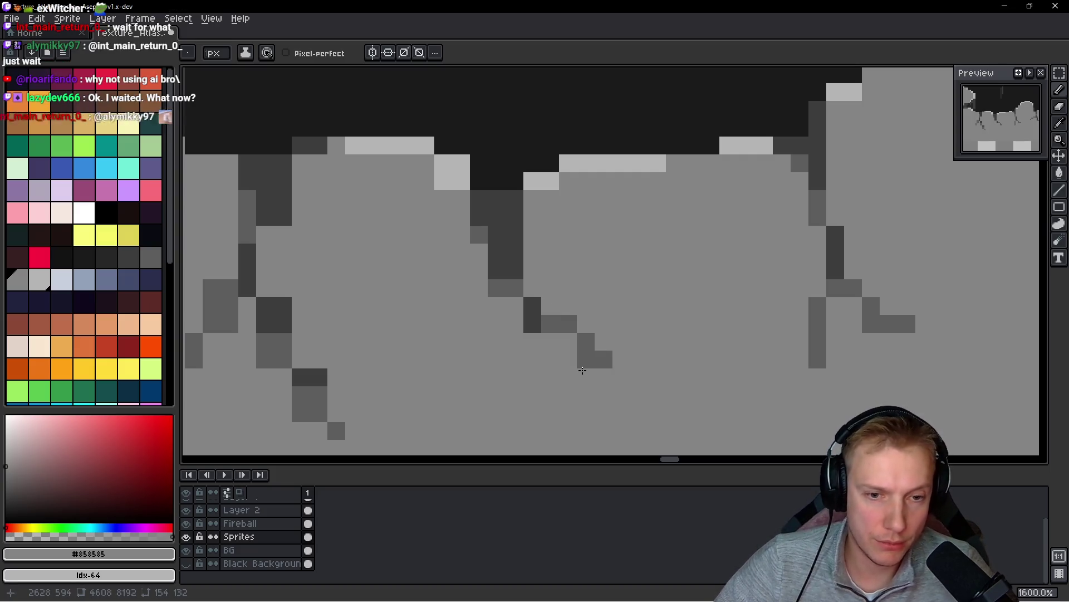
key("alt")
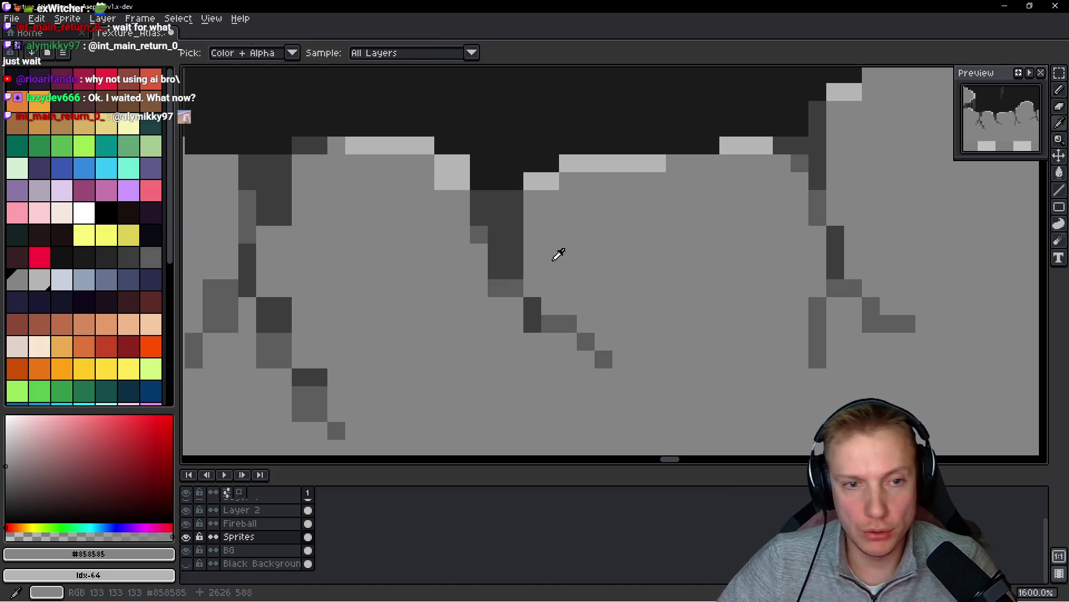
left_click(507, 206)
left_click(515, 261)
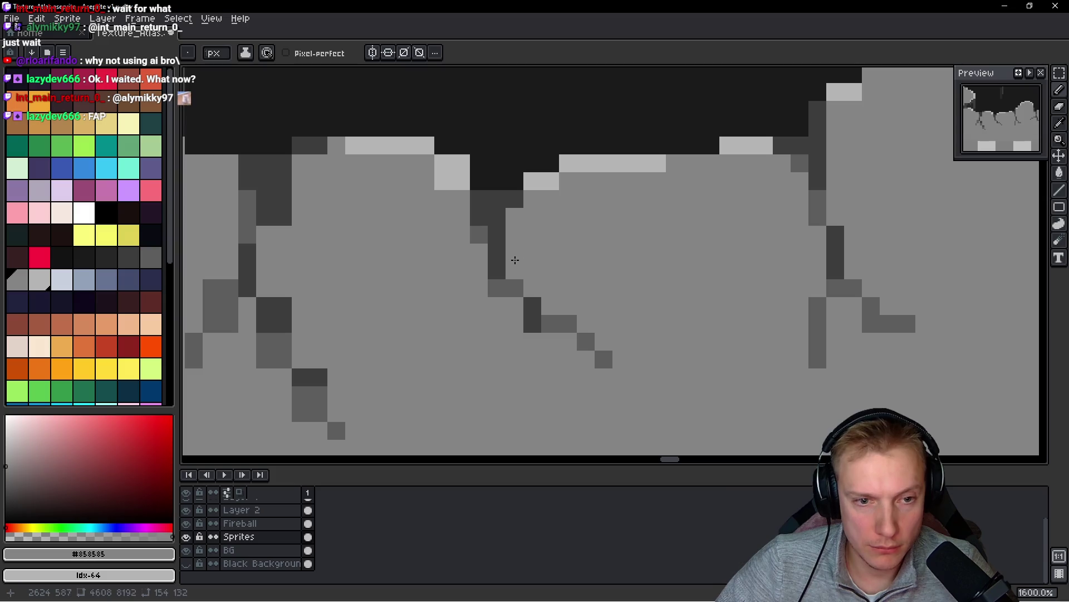
scroll(560, 261, "down", 3)
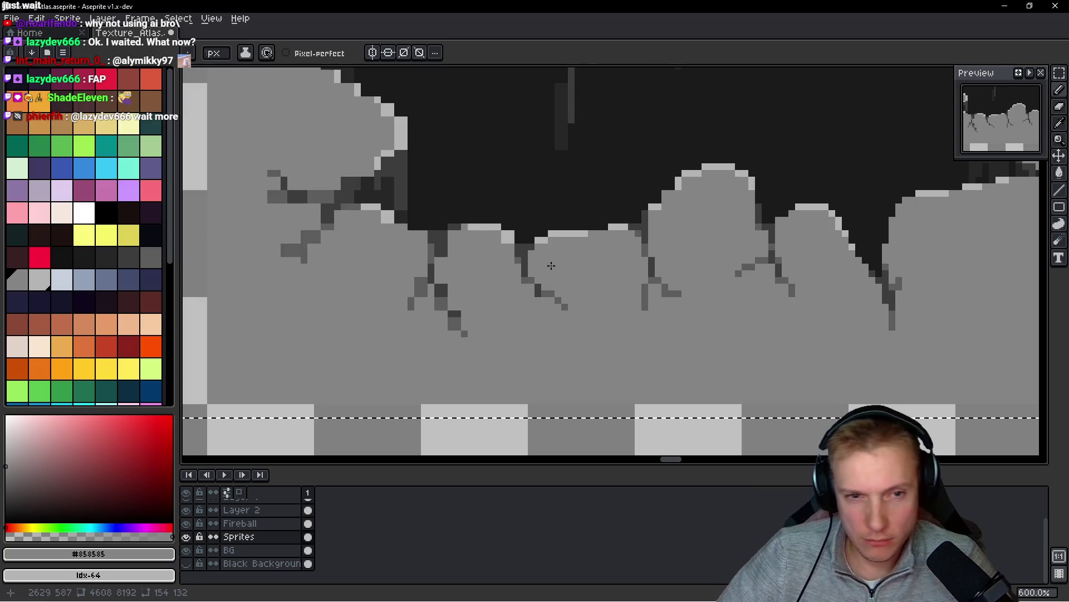
scroll(536, 261, "up", 3)
scroll(536, 261, "up", 2)
- Line the bump's edge with #b4b4b4 light highlight pixels
left_click(551, 160, "alt")
left_click_drag(499, 160, 689, 235)
left_click(608, 293, "alt")
left_click(632, 267)
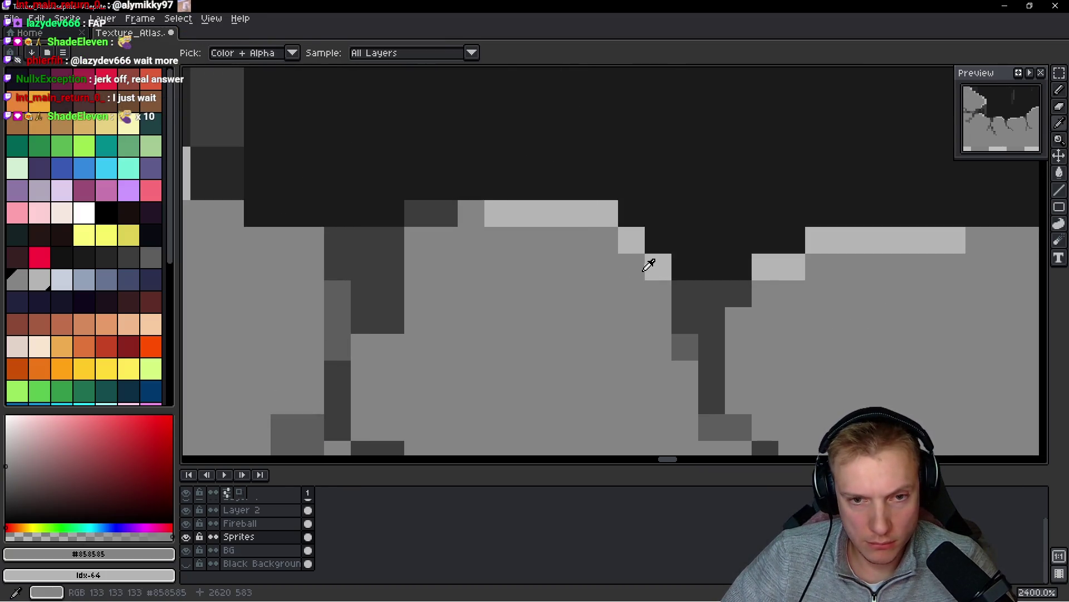
left_click(654, 267, "alt")
left_click(660, 294)
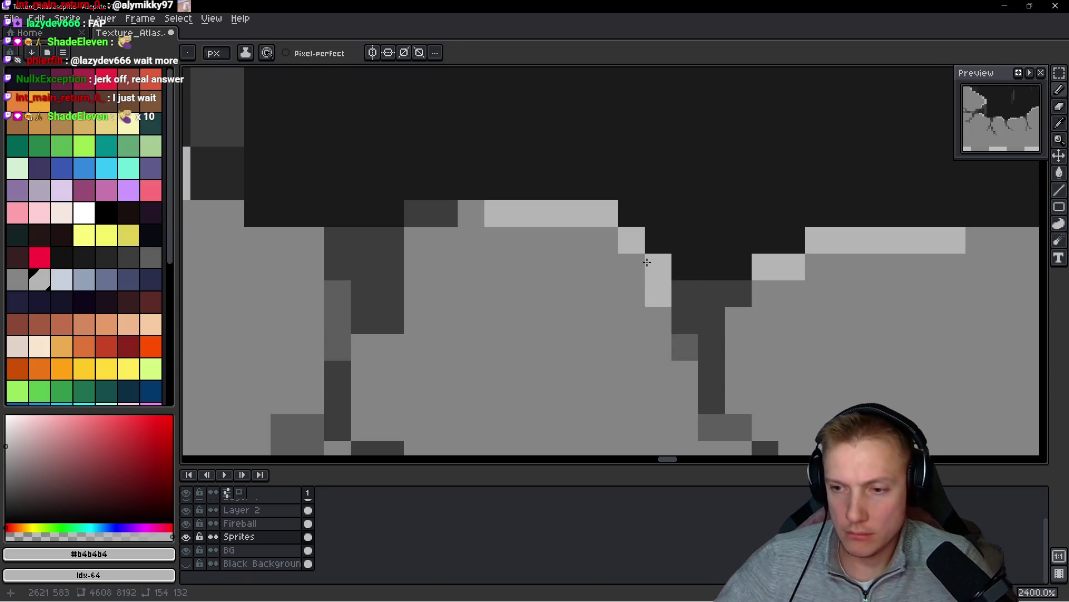
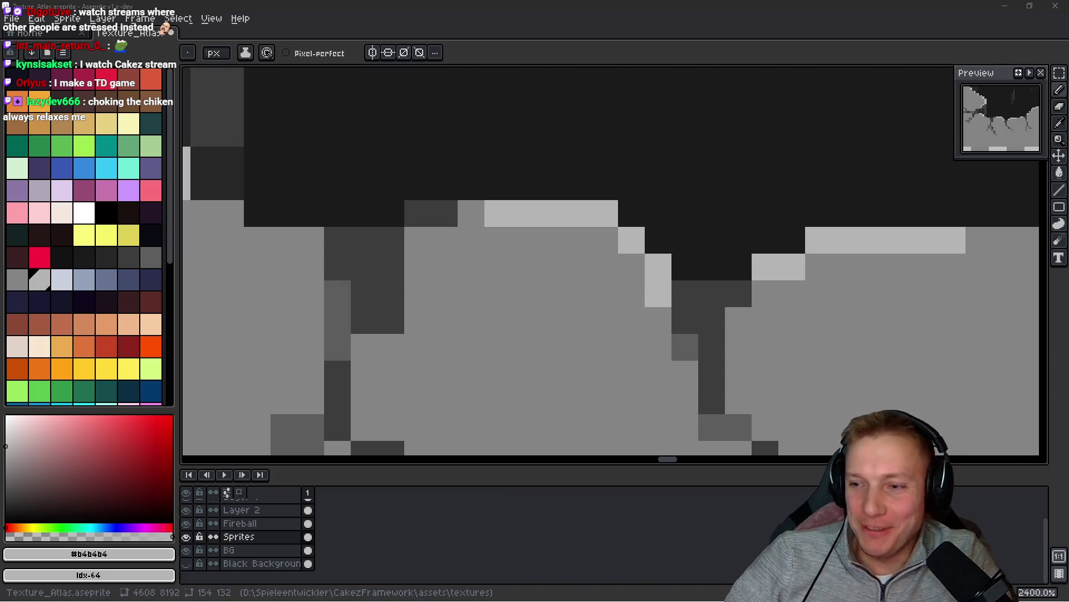
- Repaint the dark crack column below the hole in floor grey #858585 and add a near-black pixel to the hole edge
scroll(513, 272, "down", 3)
scroll(513, 273, "up", 4)
left_click(513, 272, "alt")
mouse_move(402, 261)
left_mouse_down()
mouse_move(399, 356)
mouse_move(428, 286)
left_mouse_up()
left_click(389, 136, "alt")
left_click(435, 154)
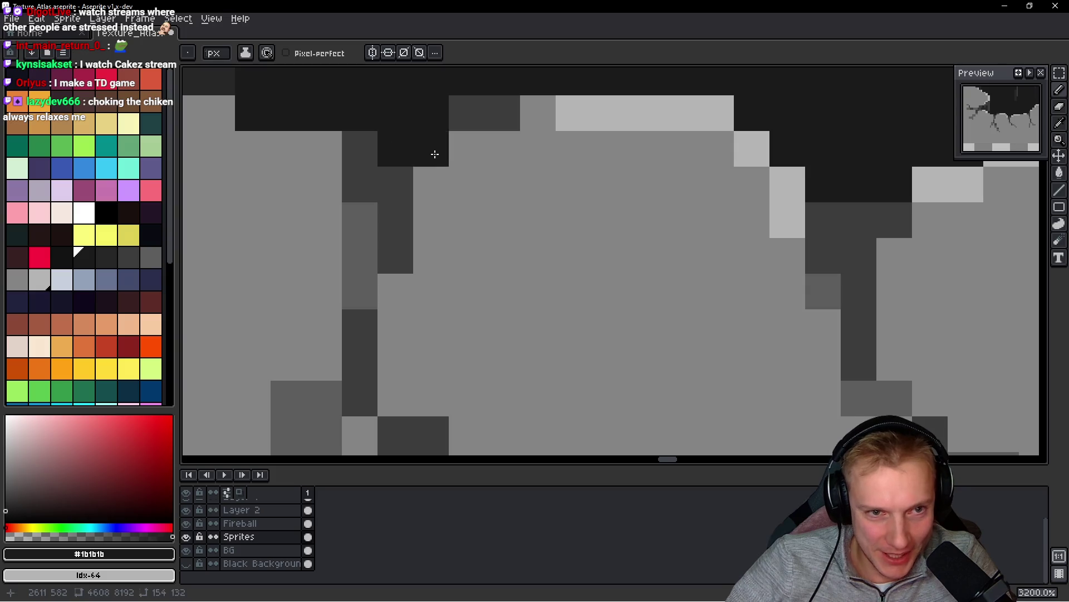
- Paint over several crack pixels in floor grey to shorten the crack along the lower rim
scroll(435, 154, "down", 1)
scroll(477, 140, "down", 3)
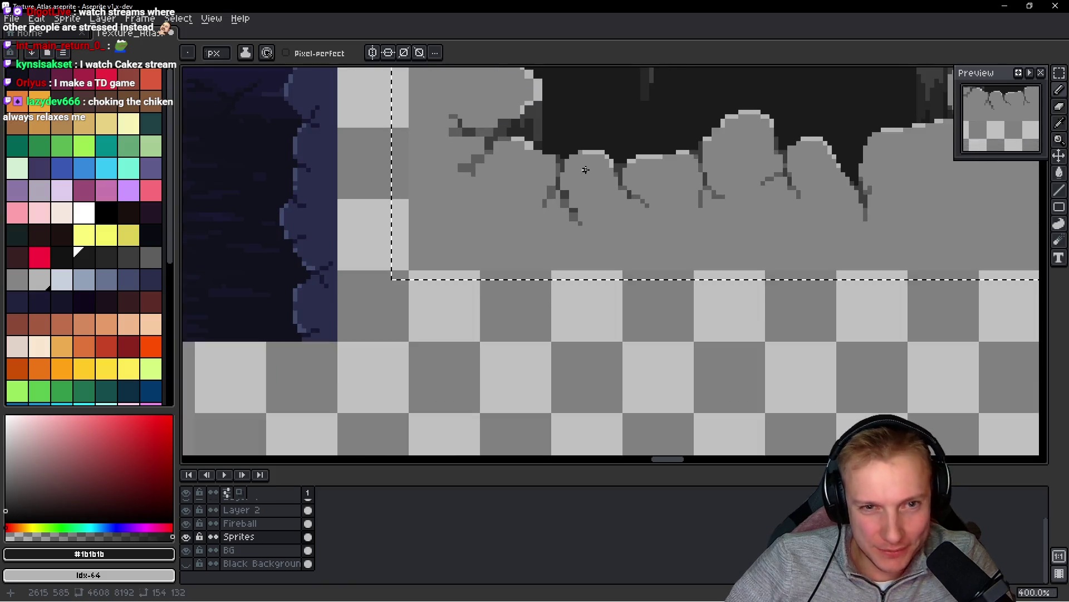
scroll(484, 144, "up", 3)
left_click(494, 226, "alt")
left_click_drag(434, 279, 439, 319)
left_click(437, 328)
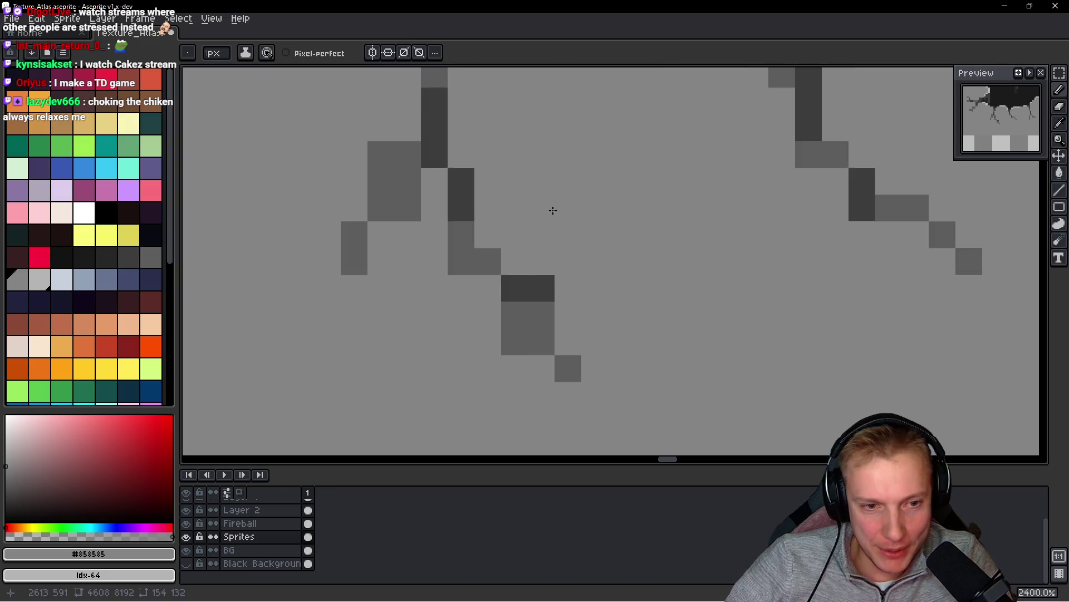
left_click_drag(546, 252, 562, 420)
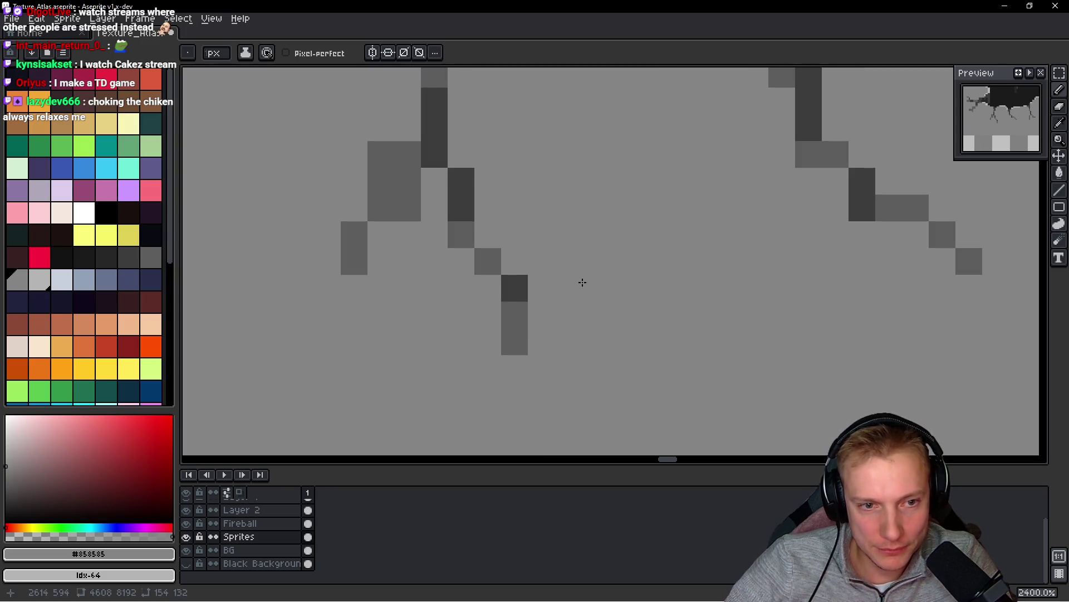
- Remove a stray crack pixel from the neighbouring cracks with floor grey
left_click_drag(365, 120, 418, 222)
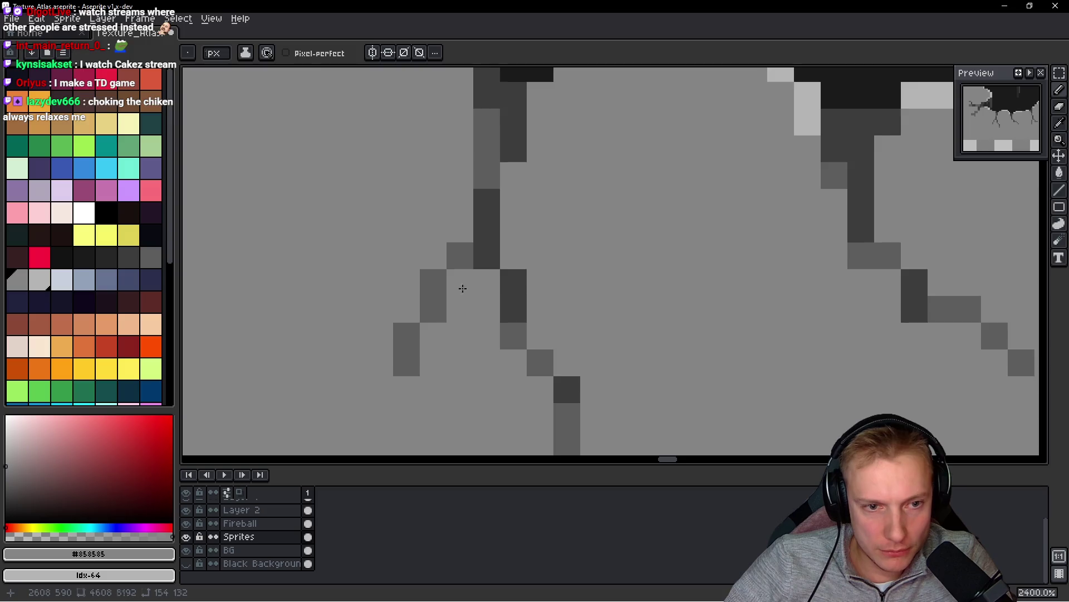
scroll(463, 288, "down", 5)
scroll(559, 210, "up", 5)
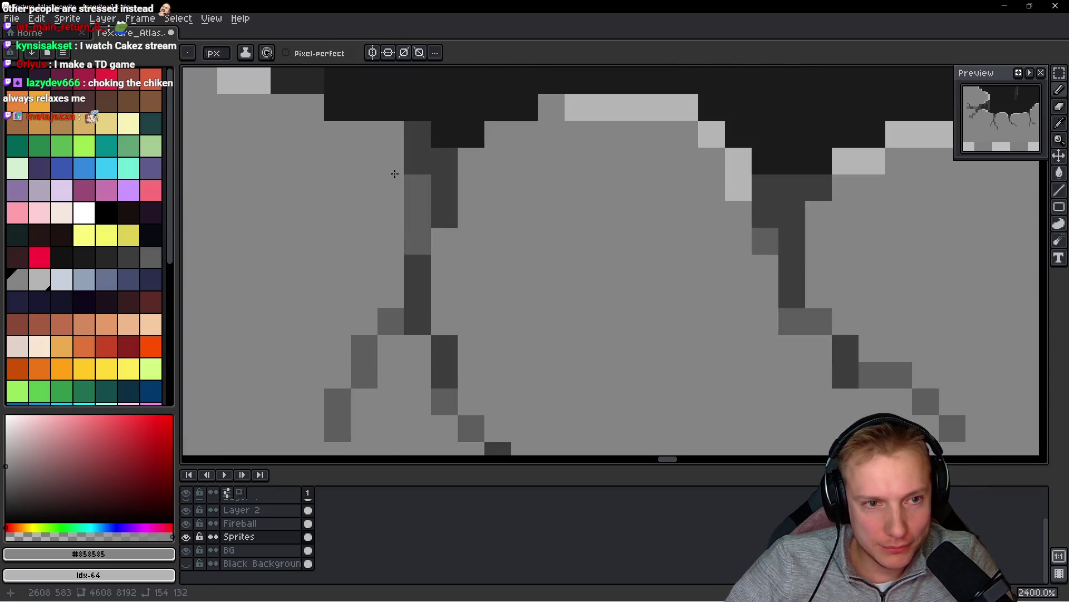
left_click(417, 214)
scroll(418, 212, "down", 4)
scroll(413, 186, "up", 4)
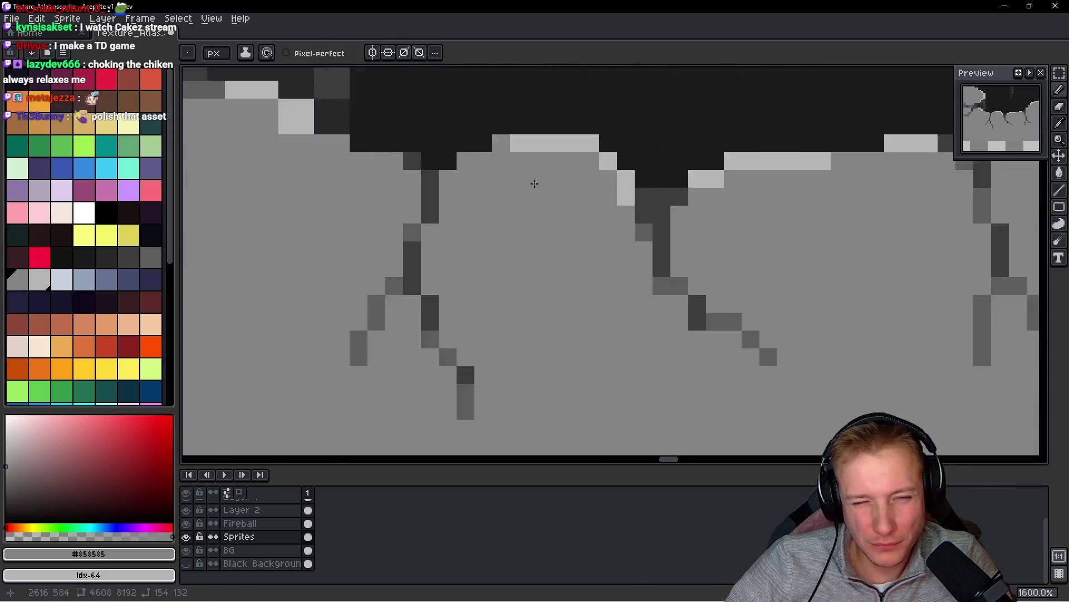
- Redraw a crack line down the rim in dark grey #3d3d3d, adding an extra pixel
key("alt")
left_click(381, 200, "alt")
left_click_drag(354, 167, 354, 262)
left_click(328, 154)
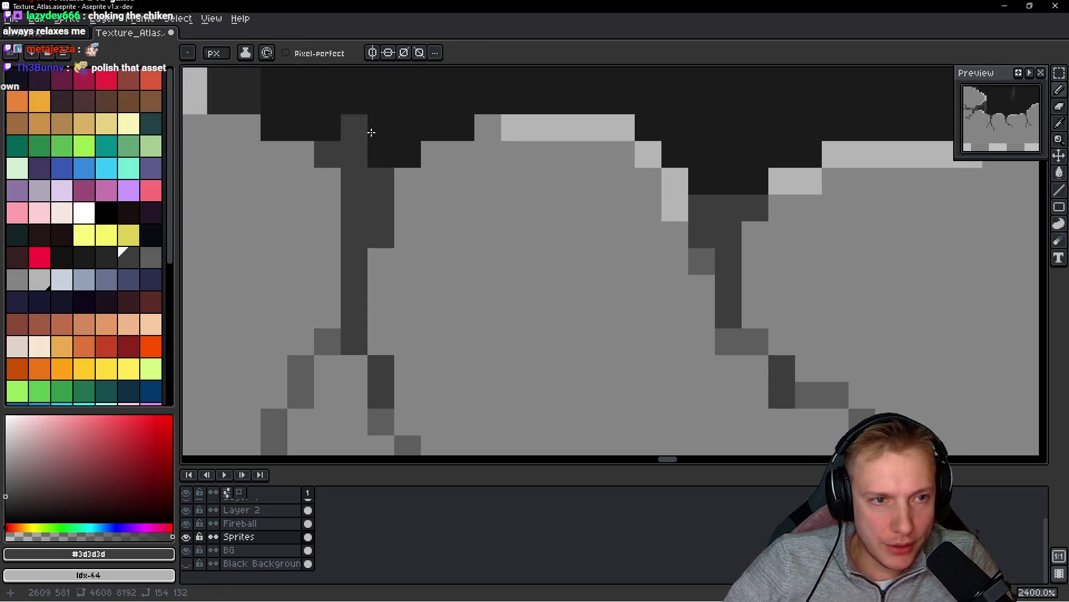
scroll(429, 161, "down", 5)
scroll(429, 161, "down", 1)
scroll(497, 147, "up", 3)
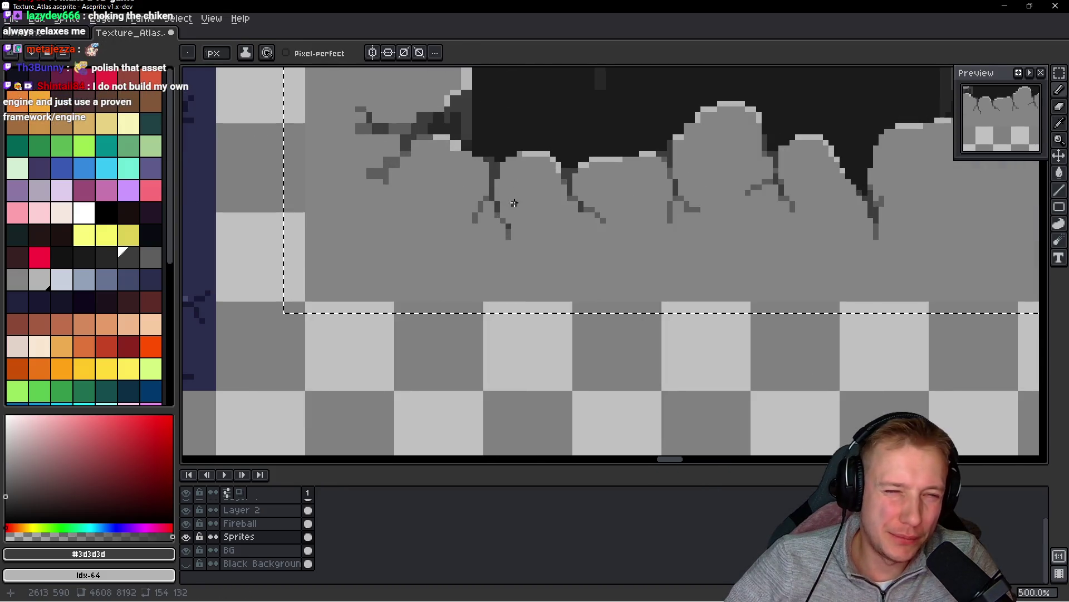
scroll(497, 147, "down", 4)
scroll(584, 215, "up", 3)
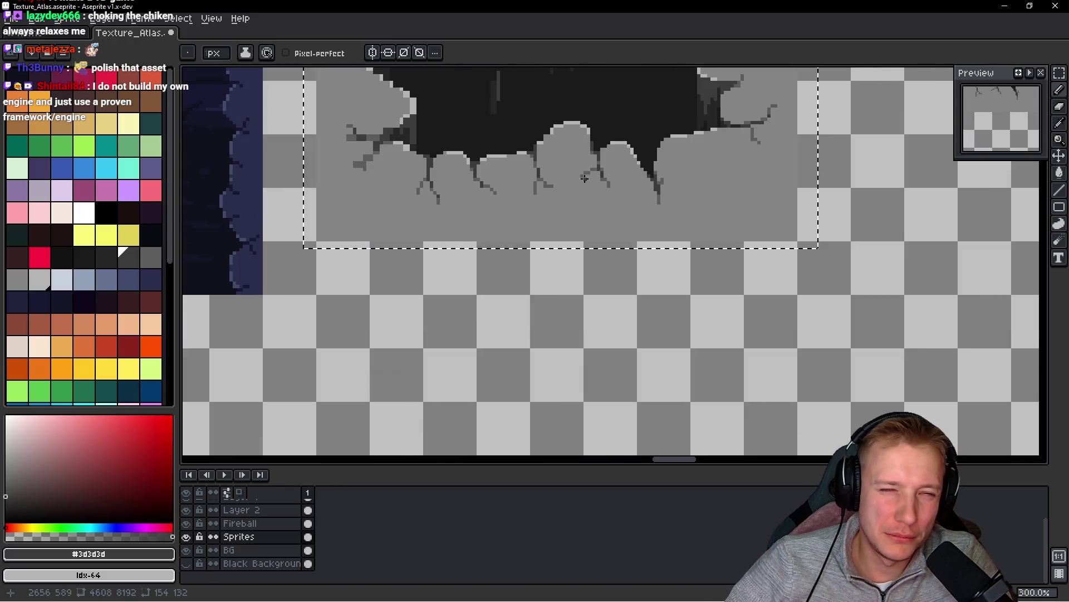
scroll(583, 216, "down", 2)
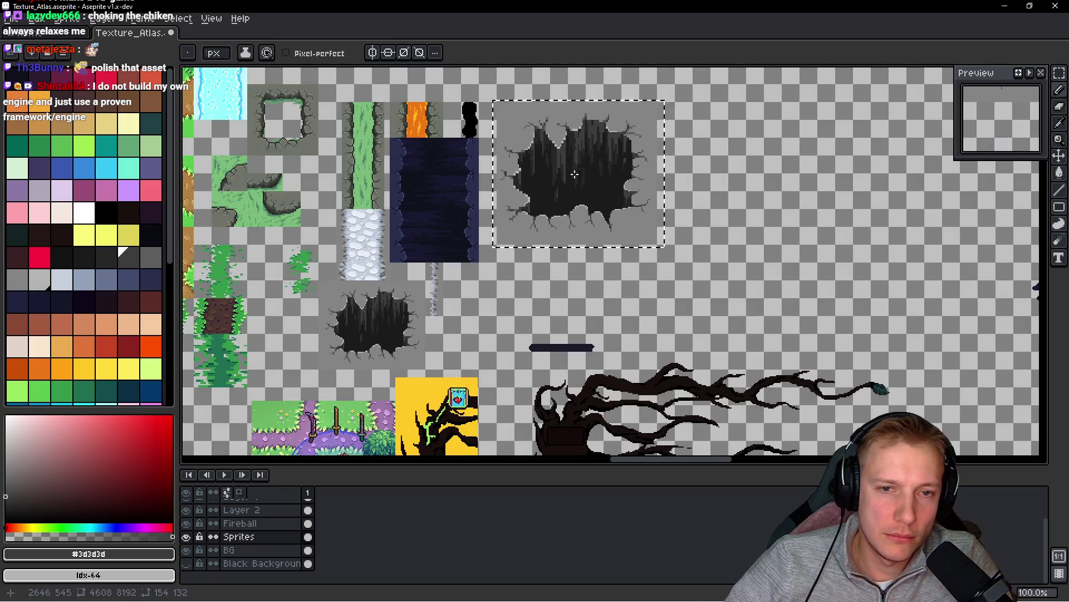
scroll(574, 175, "up", 5)
scroll(607, 198, "down", 5)
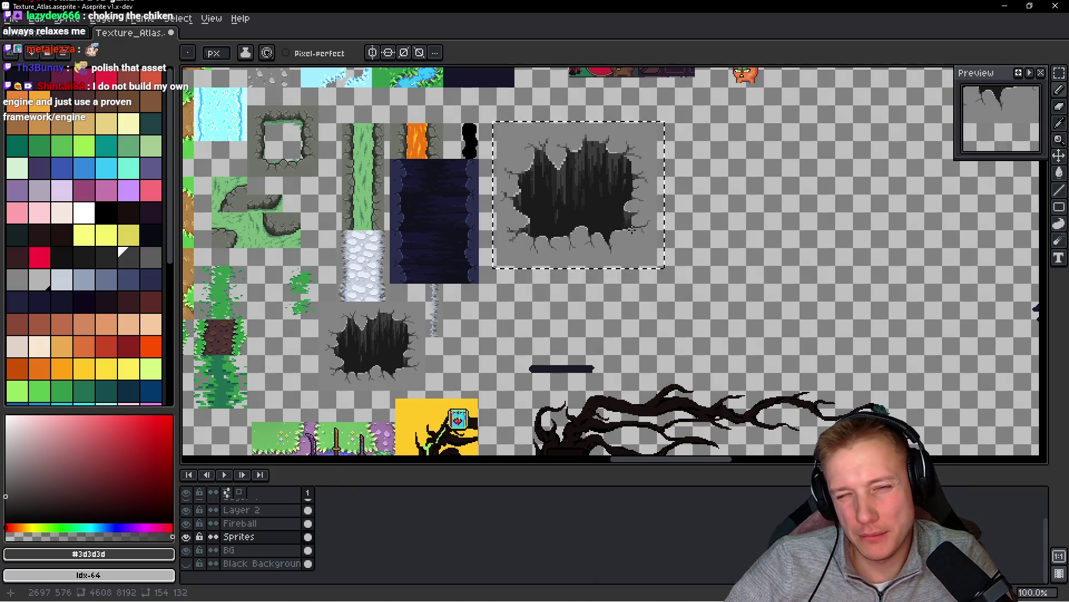
scroll(628, 208, "up", 9)
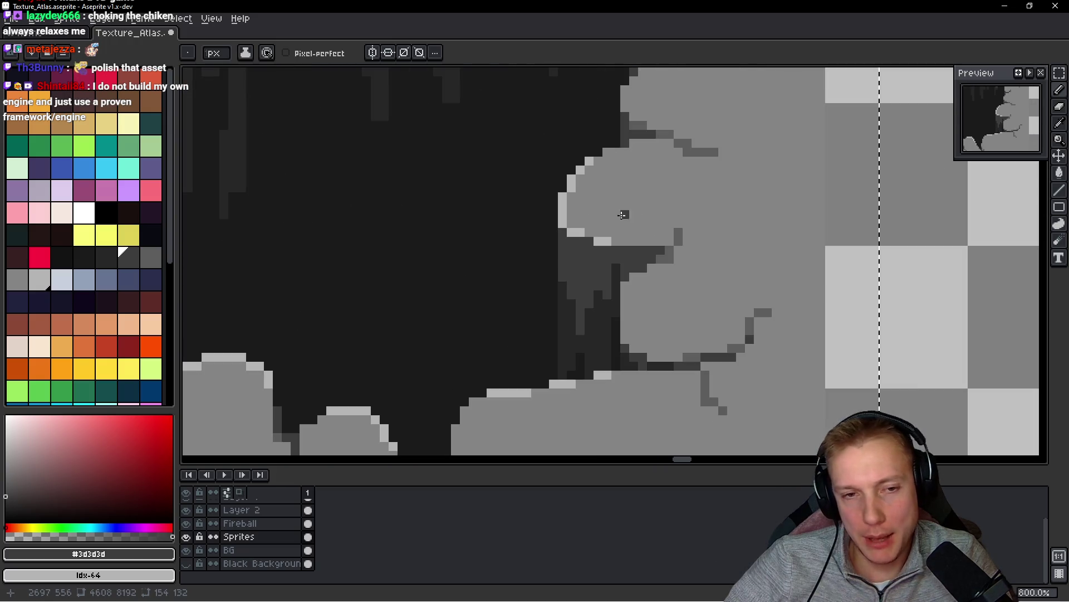
- Repaint the stray light pixels under the right rock bulge in floor grey #858585 and fill its dark notch
scroll(624, 204, "up", 3)
left_click(450, 232, "alt")
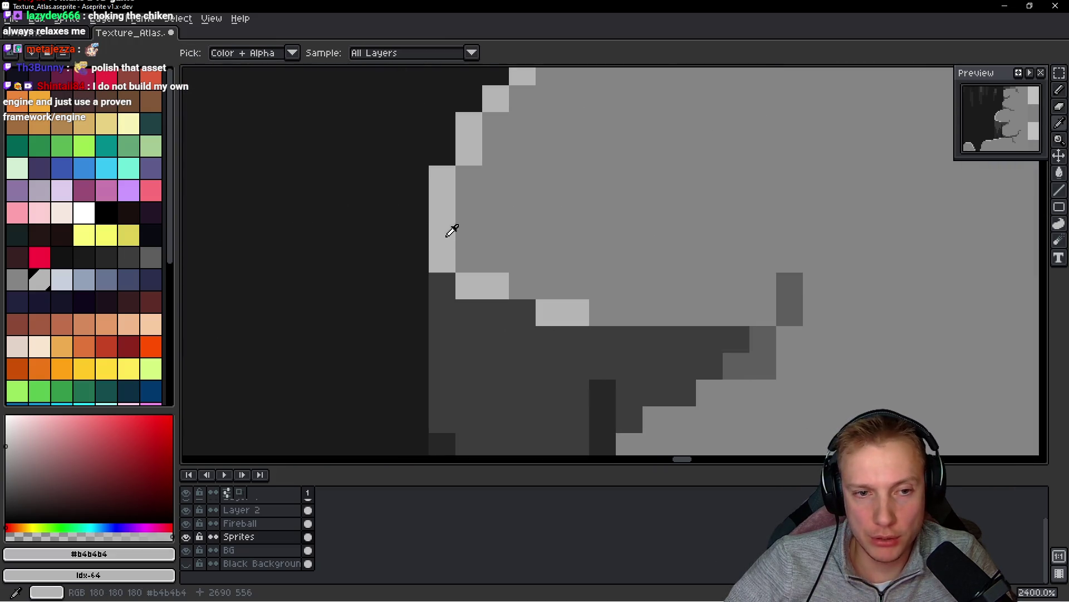
left_click_drag(482, 242, 434, 170)
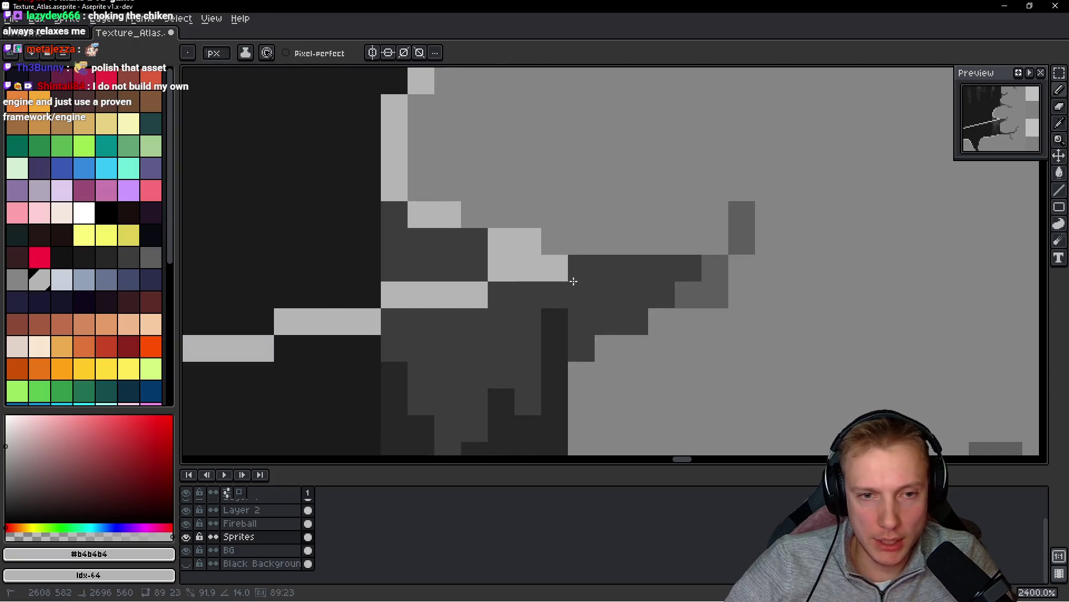
left_click(454, 216, "alt")
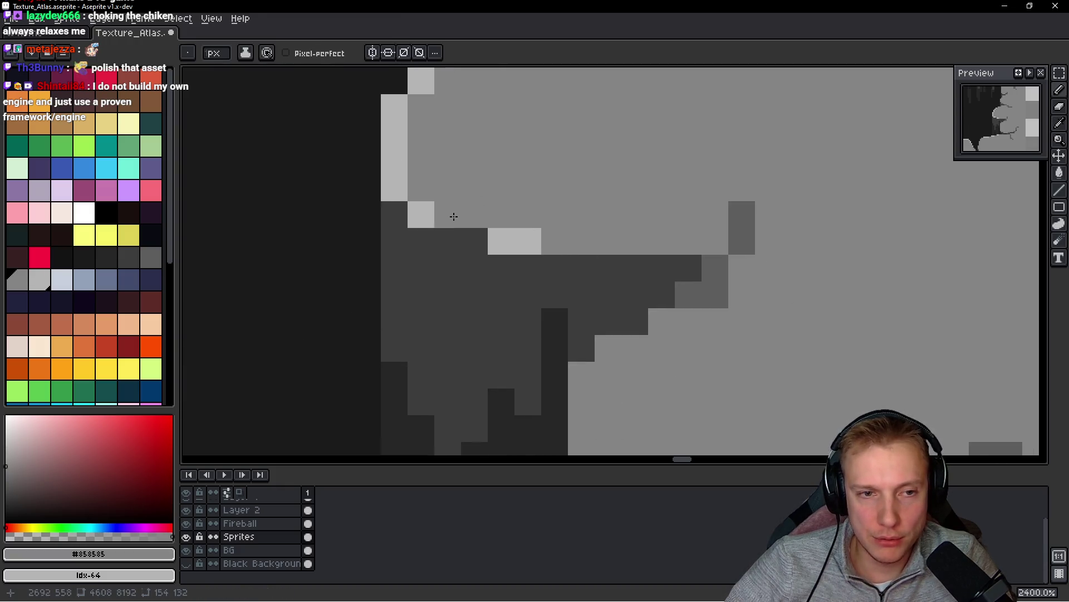
left_click_drag(448, 214, 573, 291)
left_click(603, 299)
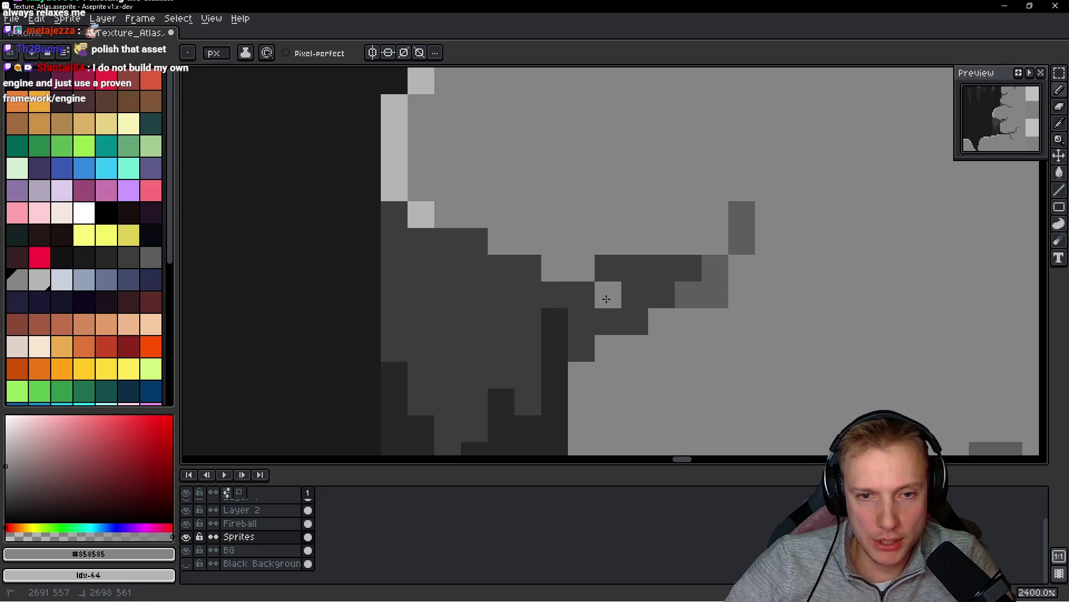
left_click(618, 262)
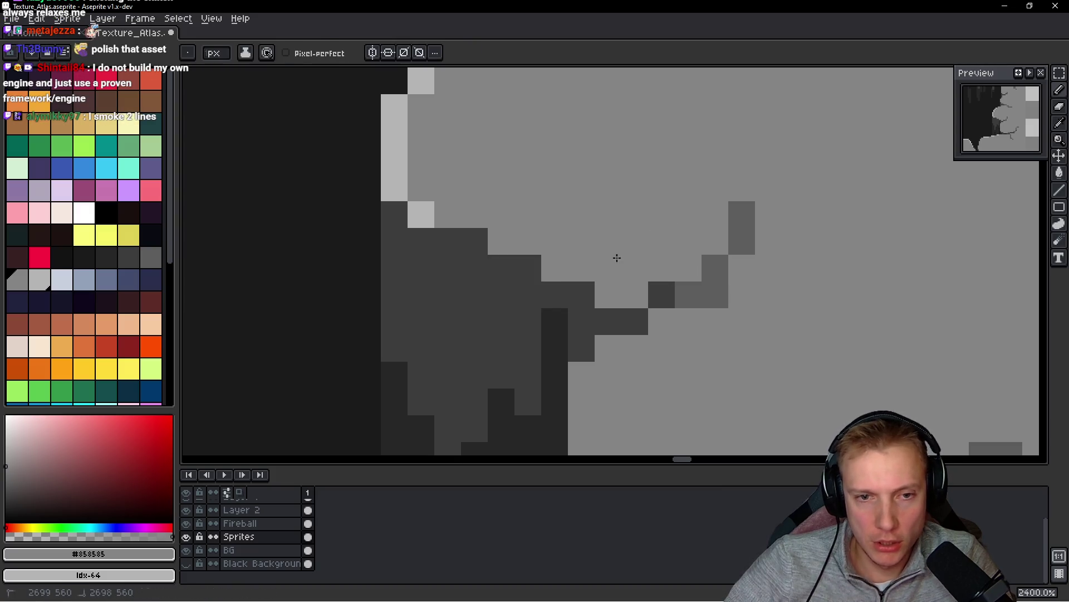
- Add a light grey #b4b4b4 highlight pixel on the bulge edge and remove a stray highlight
scroll(590, 234, "down", 7)
scroll(585, 233, "up", 7)
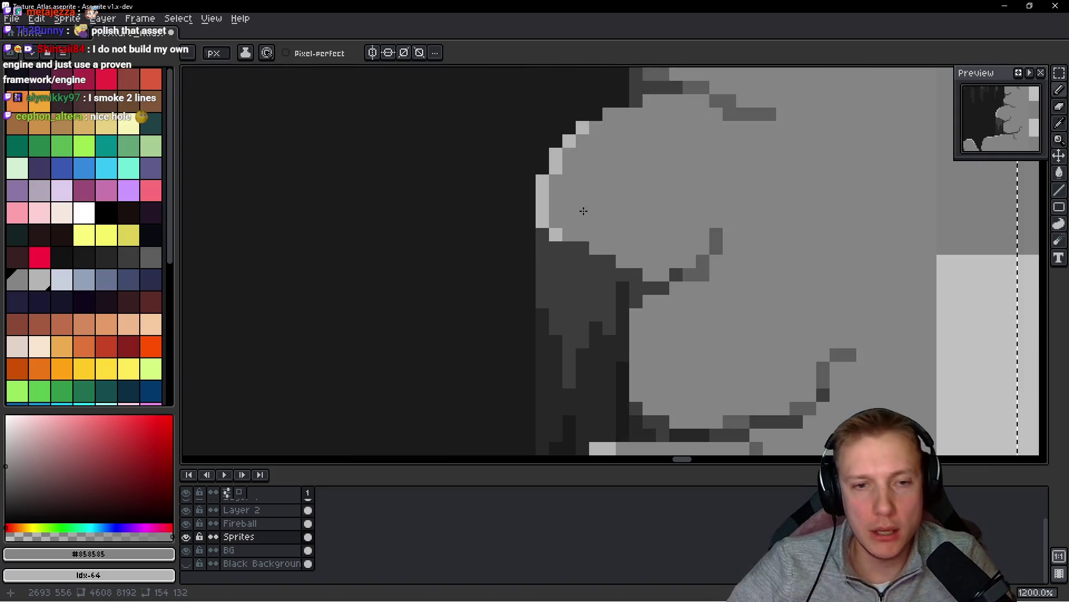
left_click(518, 253, "alt")
left_click(607, 282)
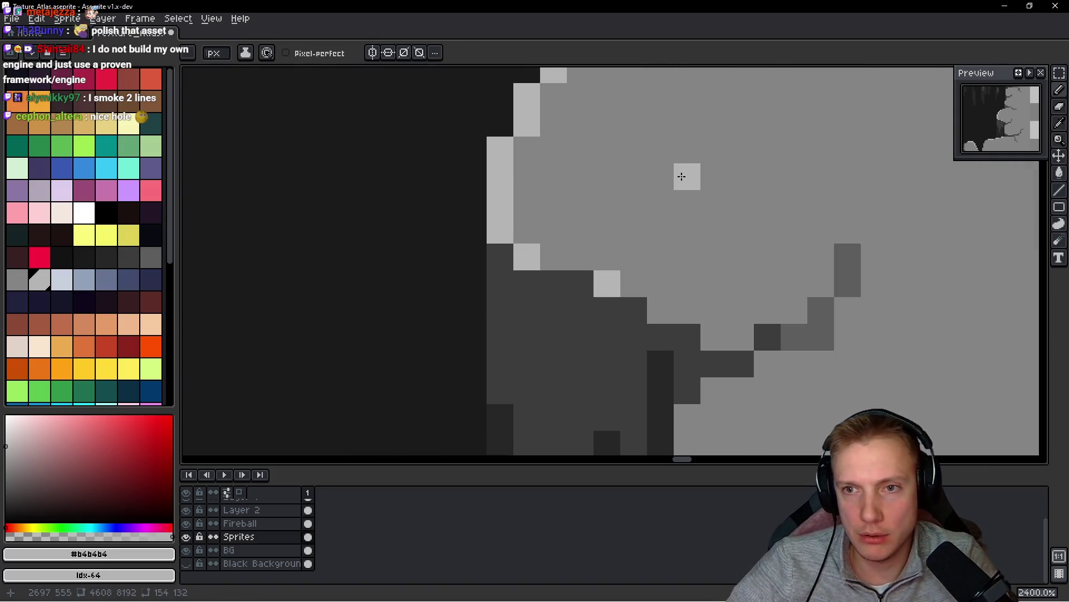
scroll(696, 176, "down", 9)
scroll(707, 178, "up", 6)
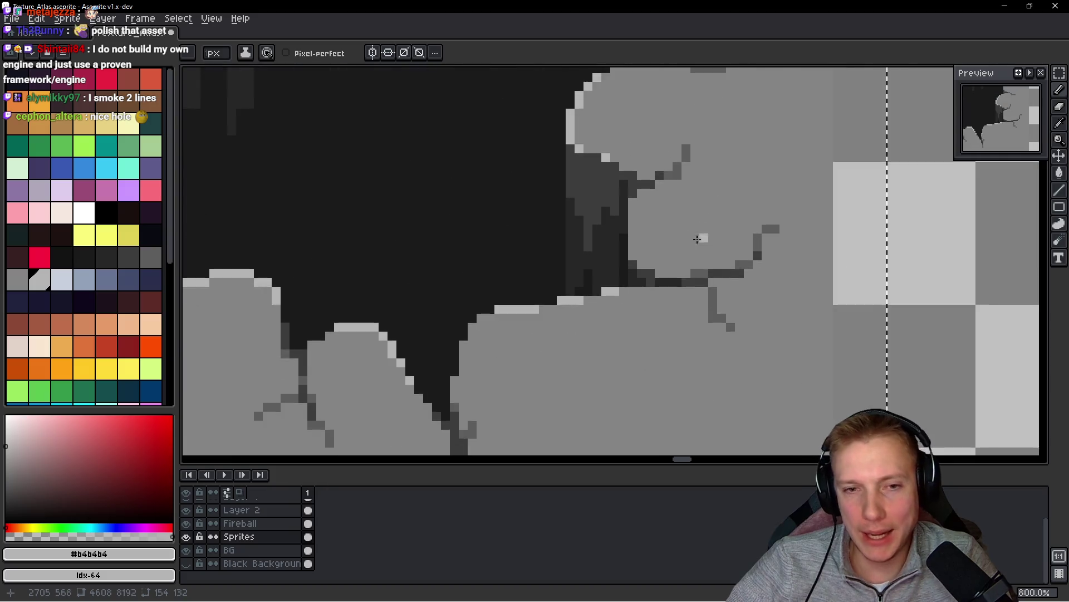
left_click(661, 232, "alt")
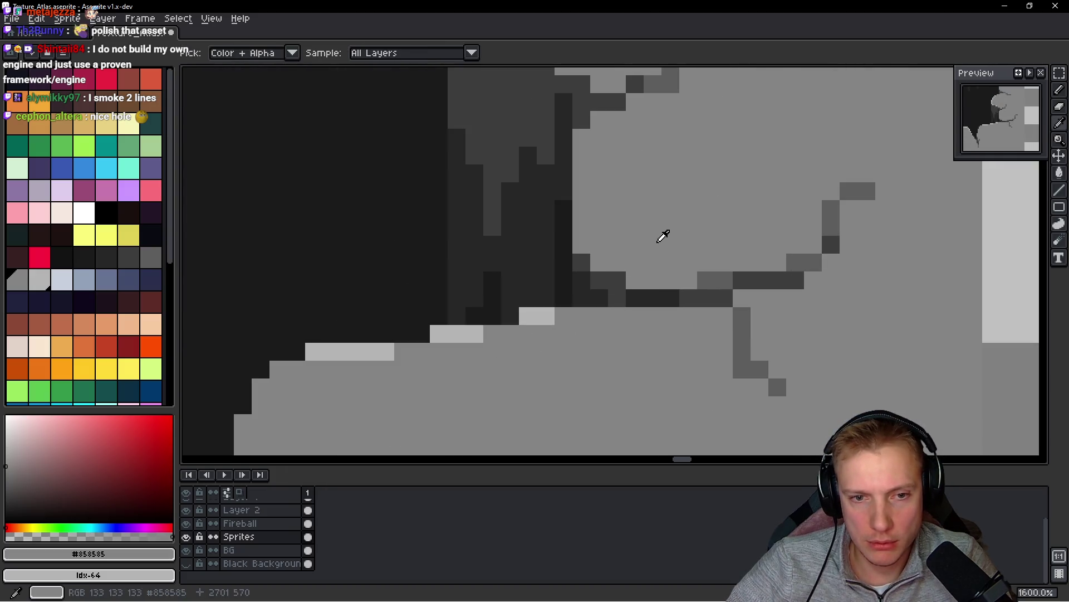
left_click(614, 277)
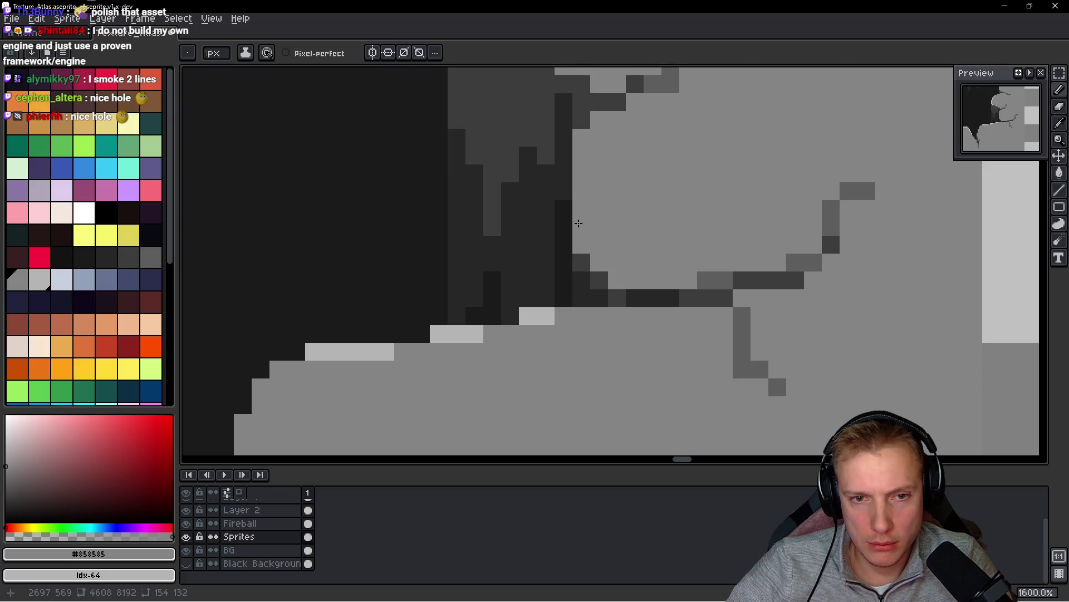
- Add a dark grey #3d3d3d outline pixel at the top of the bulge
scroll(689, 233, "down", 7)
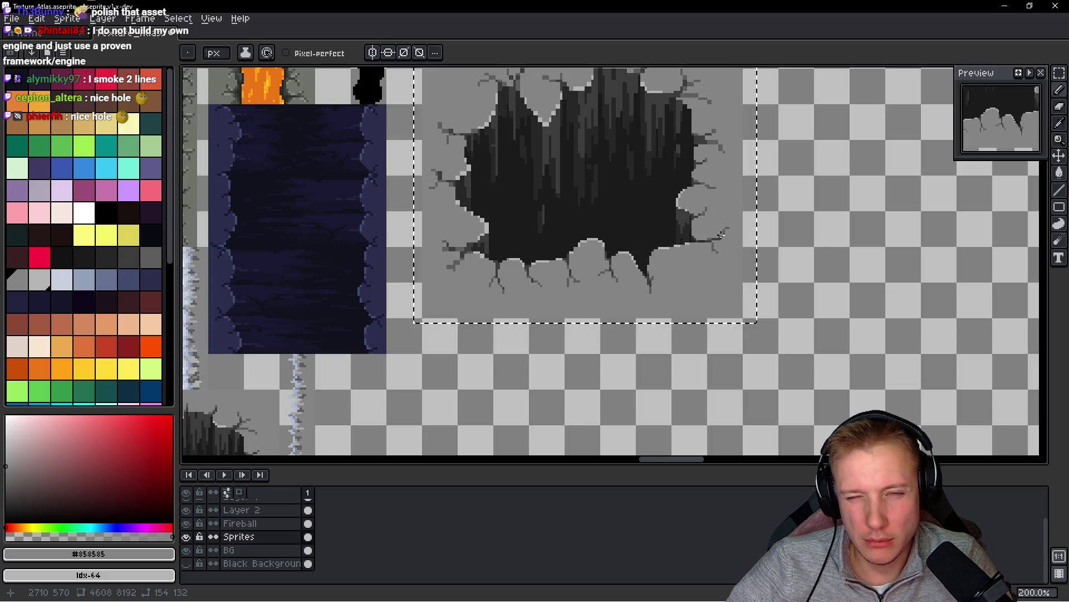
scroll(718, 234, "up", 10)
left_click(653, 138, "alt")
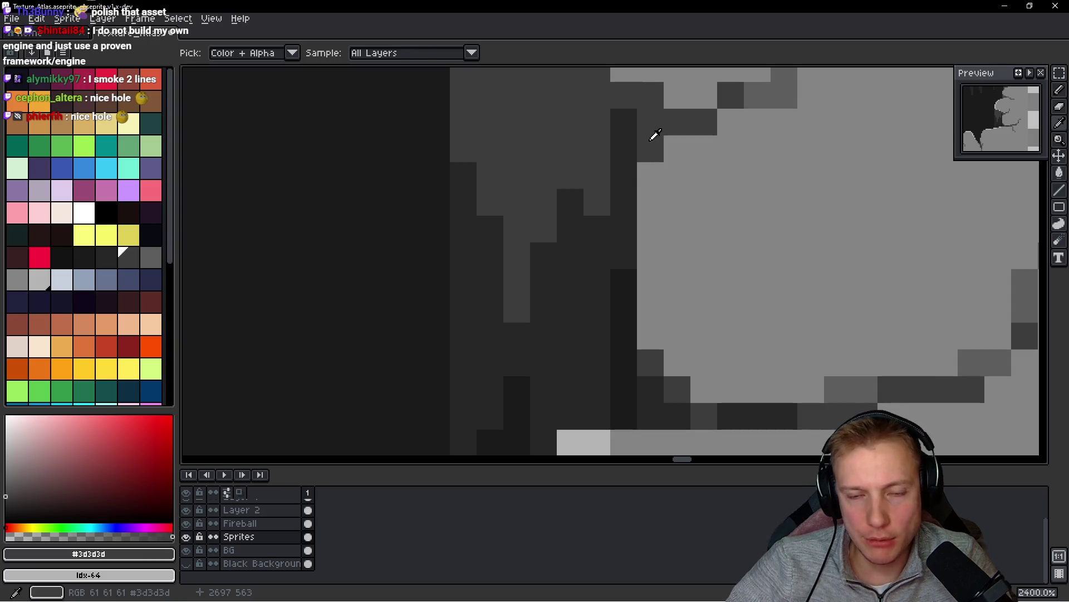
left_click(650, 191)
scroll(664, 154, "down", 8)
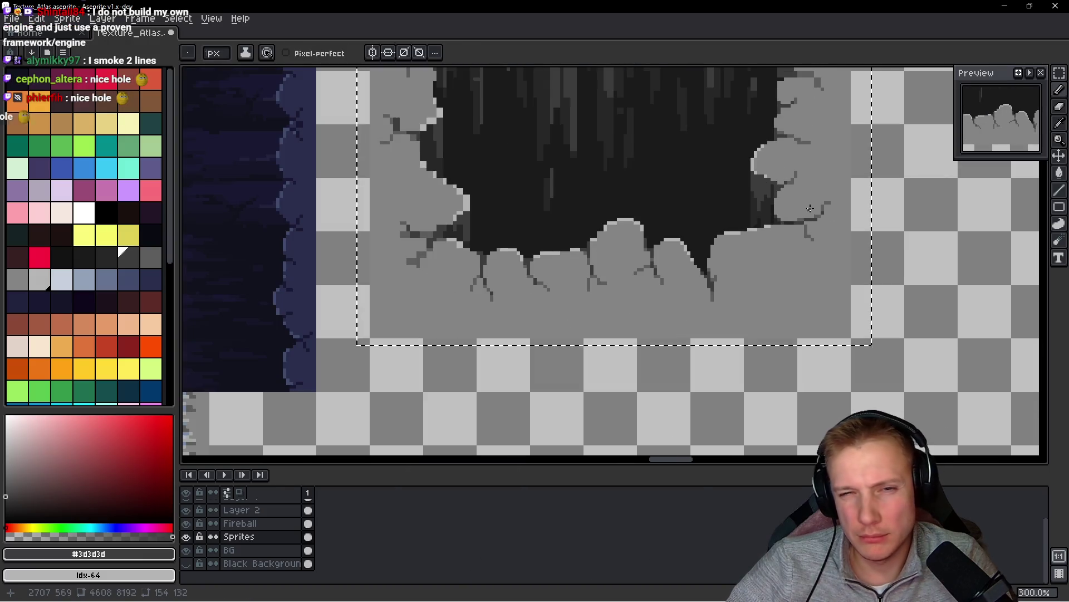
scroll(802, 179, "up", 8)
left_click(559, 271, "alt")
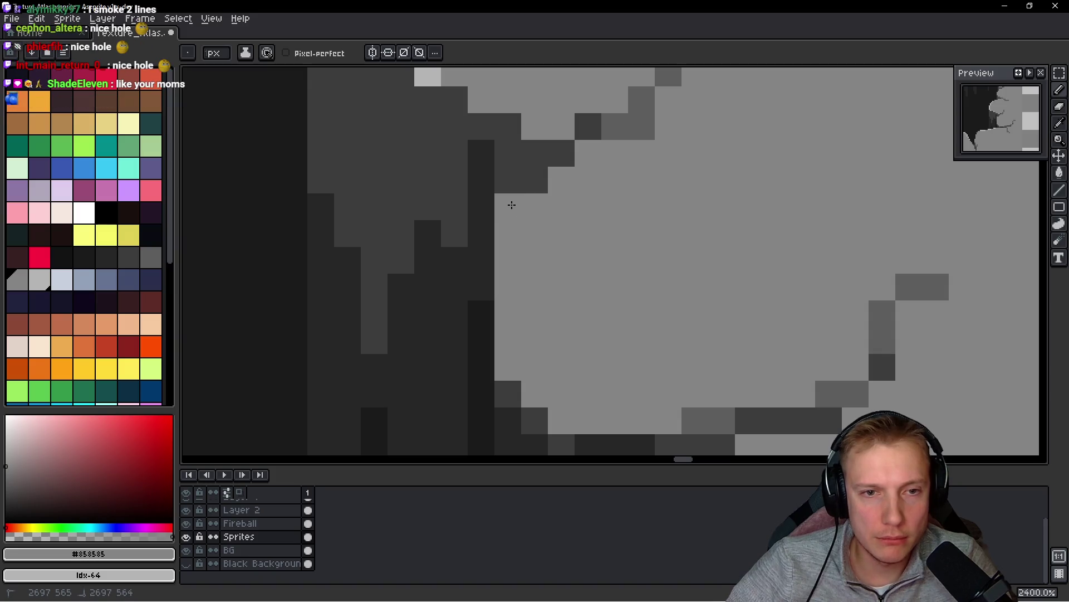
scroll(612, 183, "down", 6)
scroll(644, 182, "down", 2)
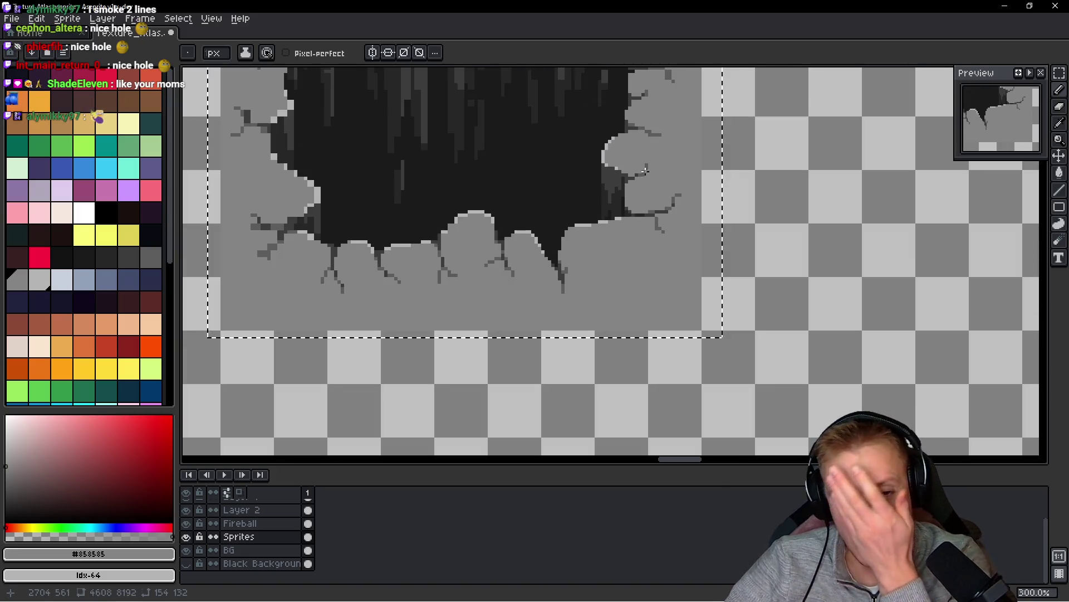
scroll(625, 241, "down", 1)
scroll(625, 241, "up", 3)
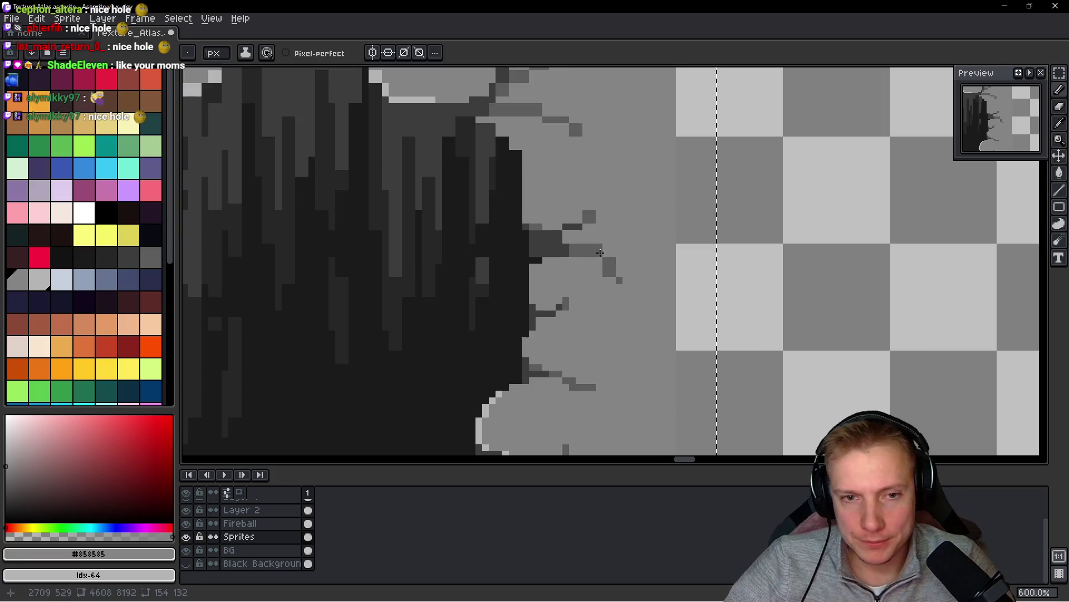
scroll(496, 256, "down", 3)
left_click_drag(496, 255, 615, 223)
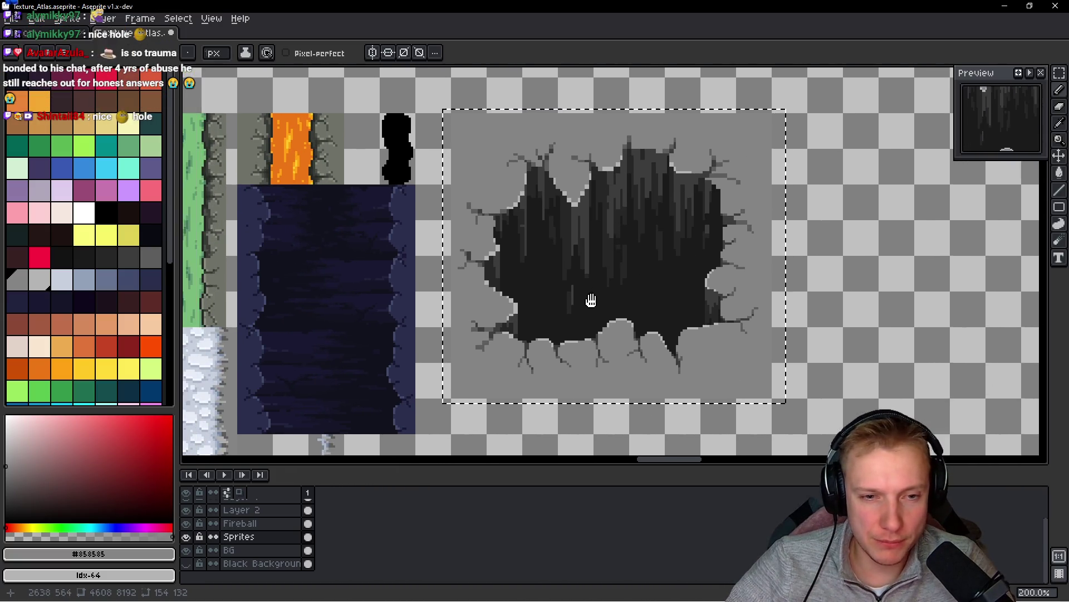
- Draw a near-black vertical line along the hole edge
scroll(496, 341, "up", 8)
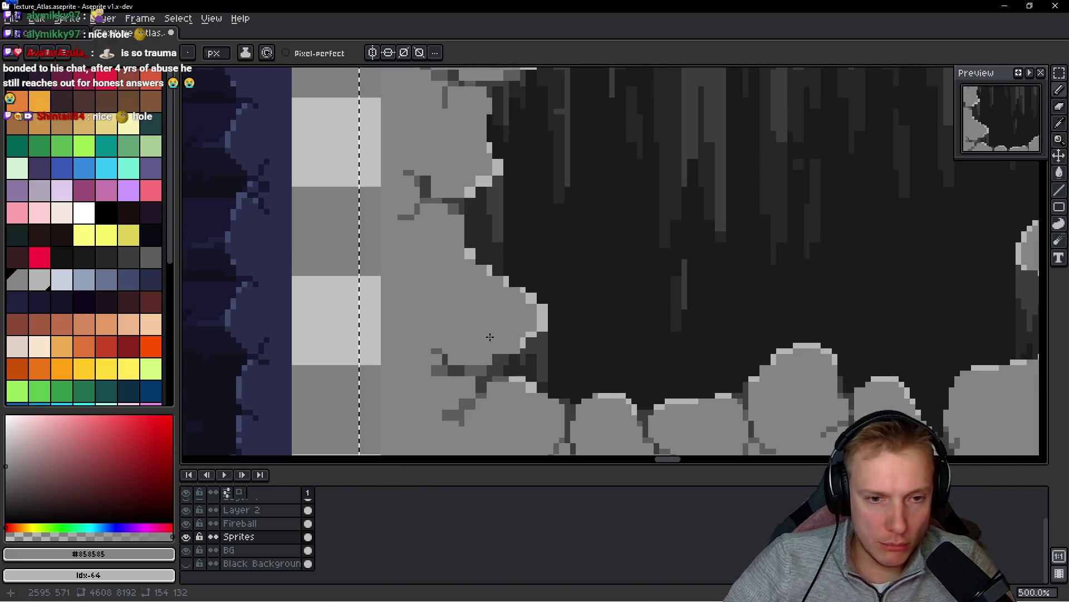
left_click(620, 132, "alt")
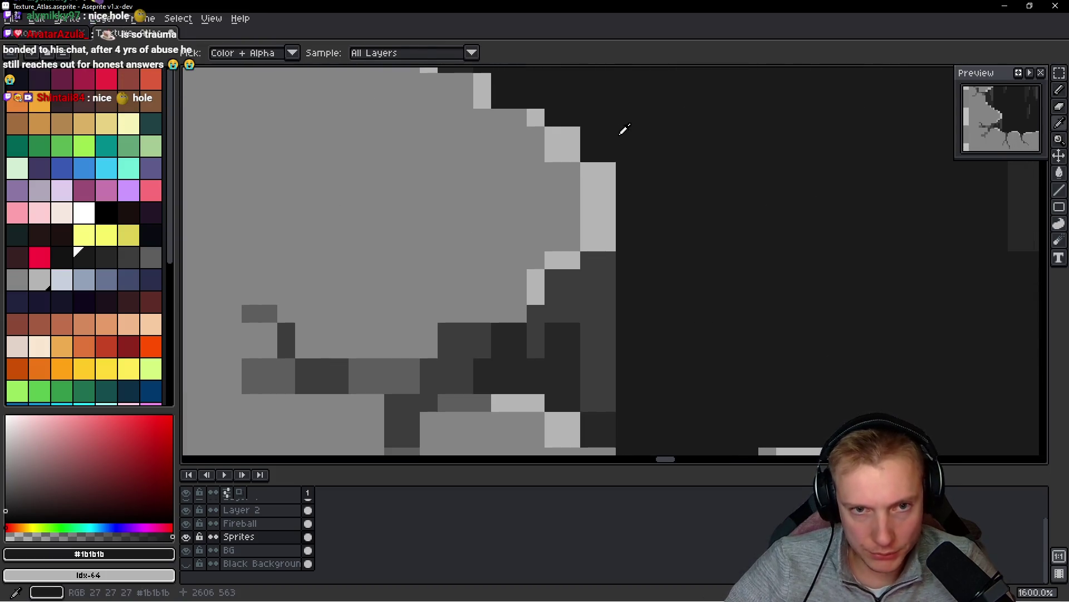
left_click_drag(680, 388, 654, 292)
left_click(584, 345, "shift")
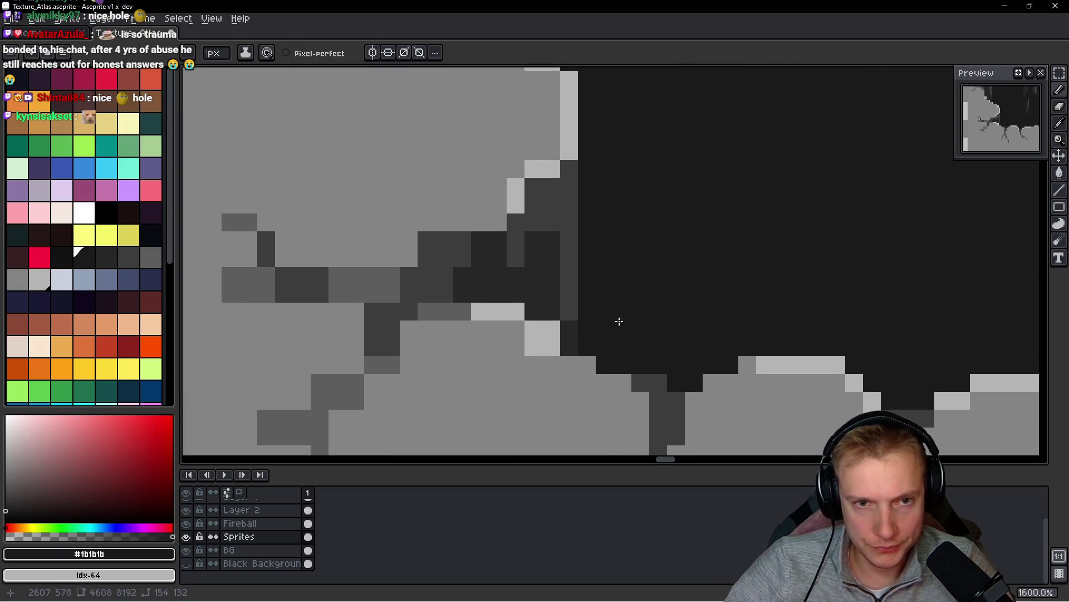
scroll(619, 321, "down", 3)
scroll(561, 317, "up", 3)
- Repaint stray light pixels along the hole edge in ground grey
left_click(578, 290, "alt")
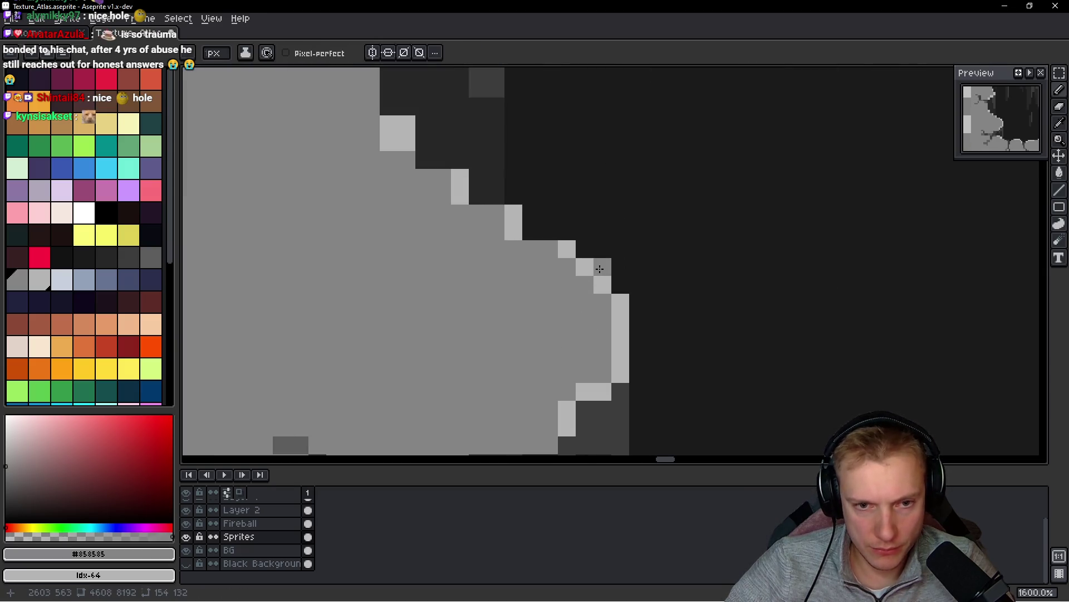
scroll(591, 296, "down", 3)
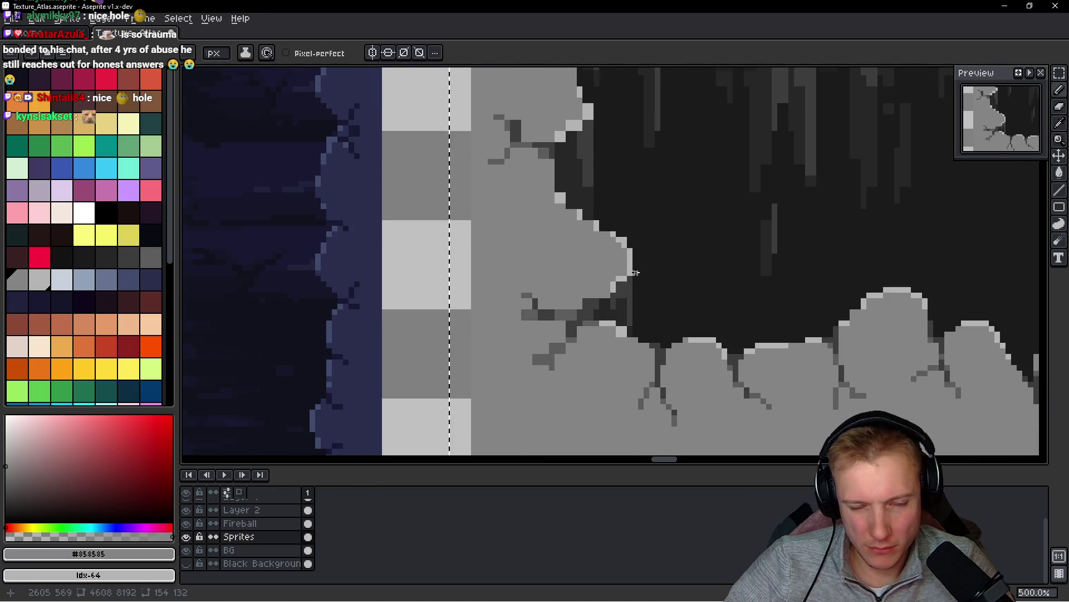
scroll(534, 328, "up", 3)
left_click(560, 326)
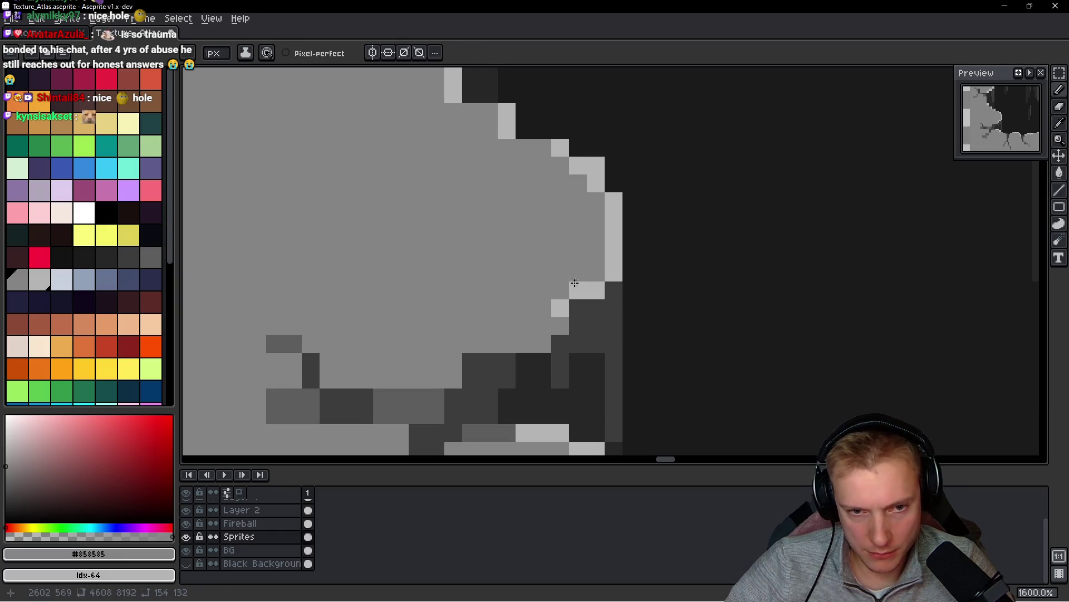
left_click(568, 304)
left_click(574, 308, "alt")
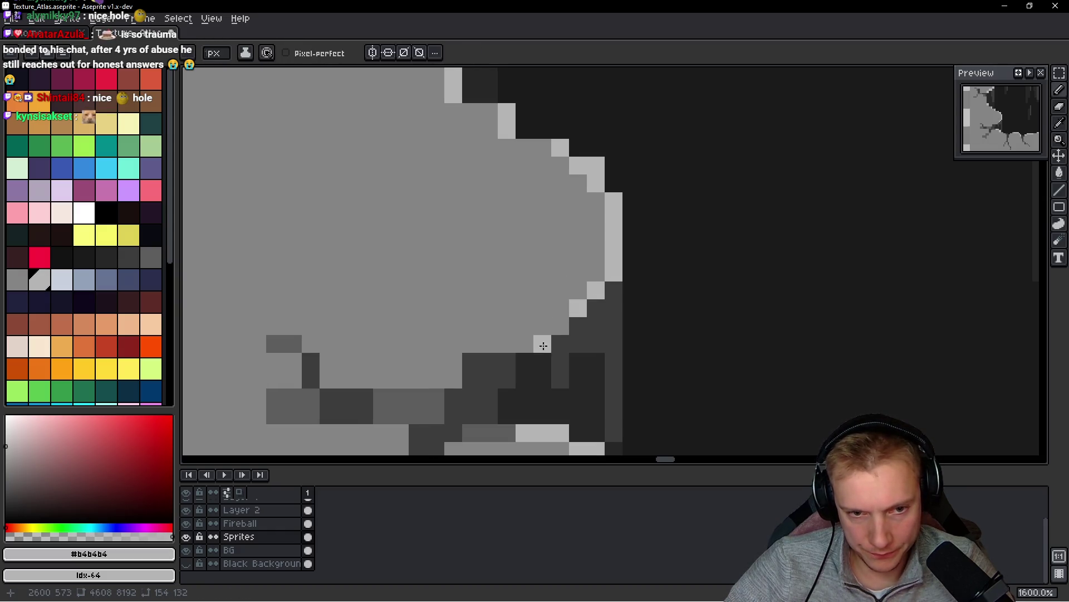
scroll(635, 325, "down", 3)
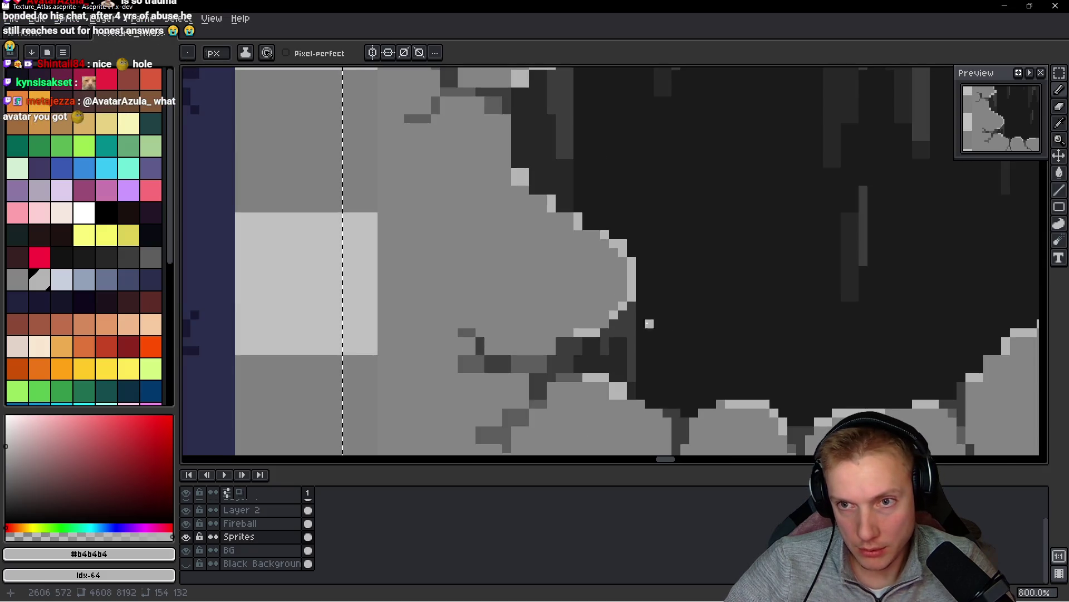
scroll(638, 325, "up", 2)
scroll(638, 324, "up", 1)
left_click(613, 279, "alt")
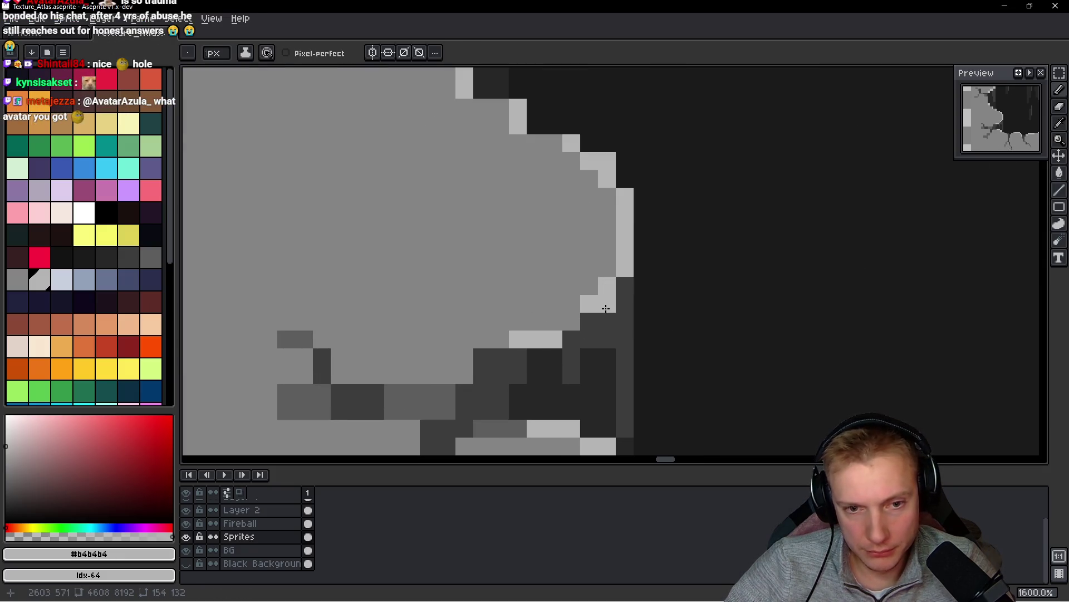
- Paint a dark crack pixel ground grey and test extending the crack, reverting it
left_click(557, 286, "alt")
scroll(775, 301, "down", 6)
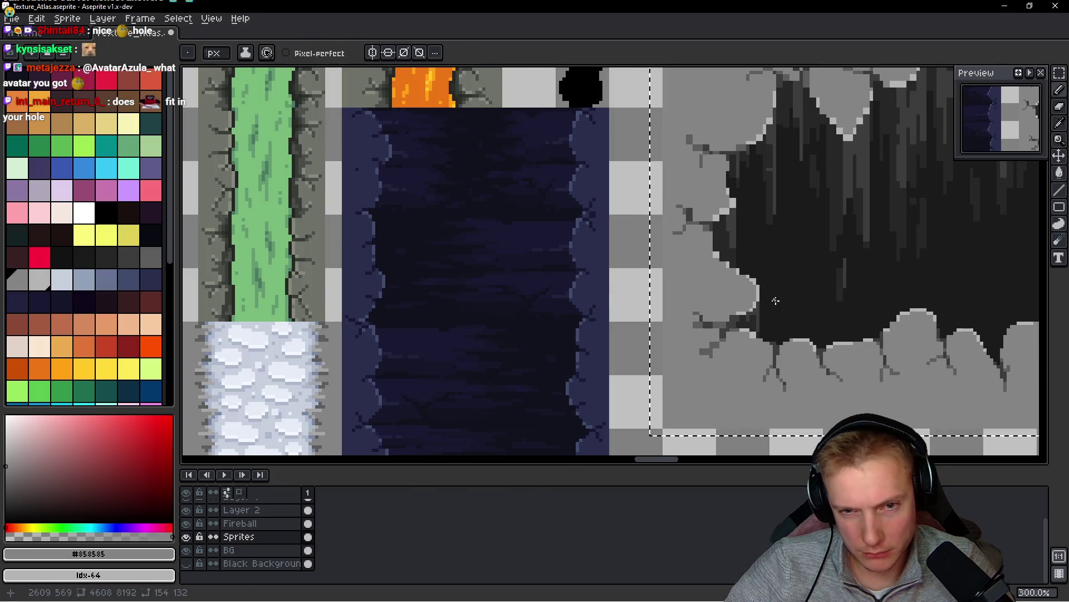
scroll(779, 299, "up", 9)
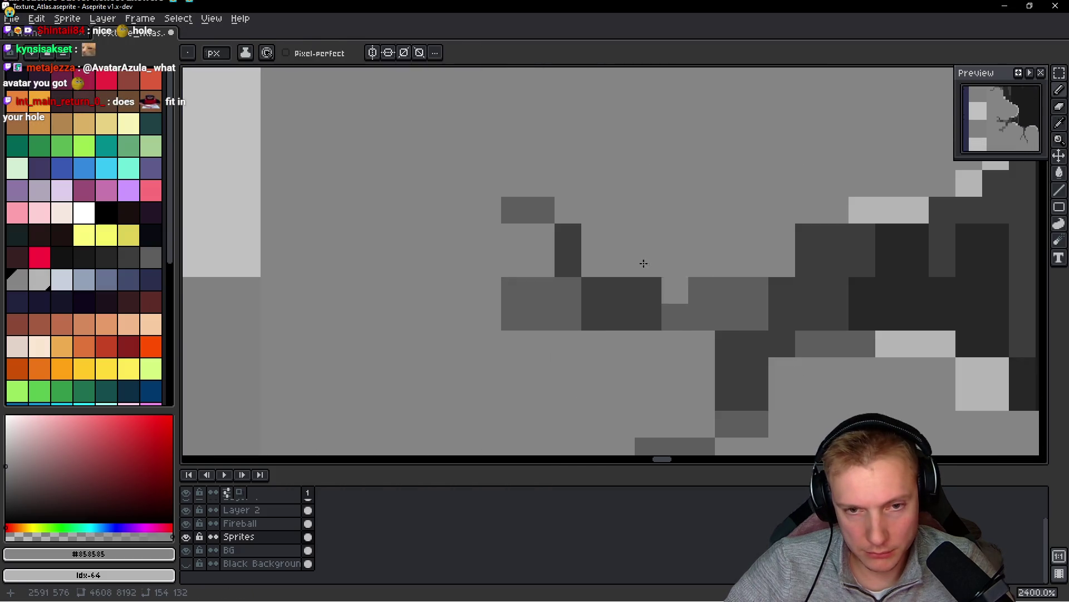
left_click(594, 257)
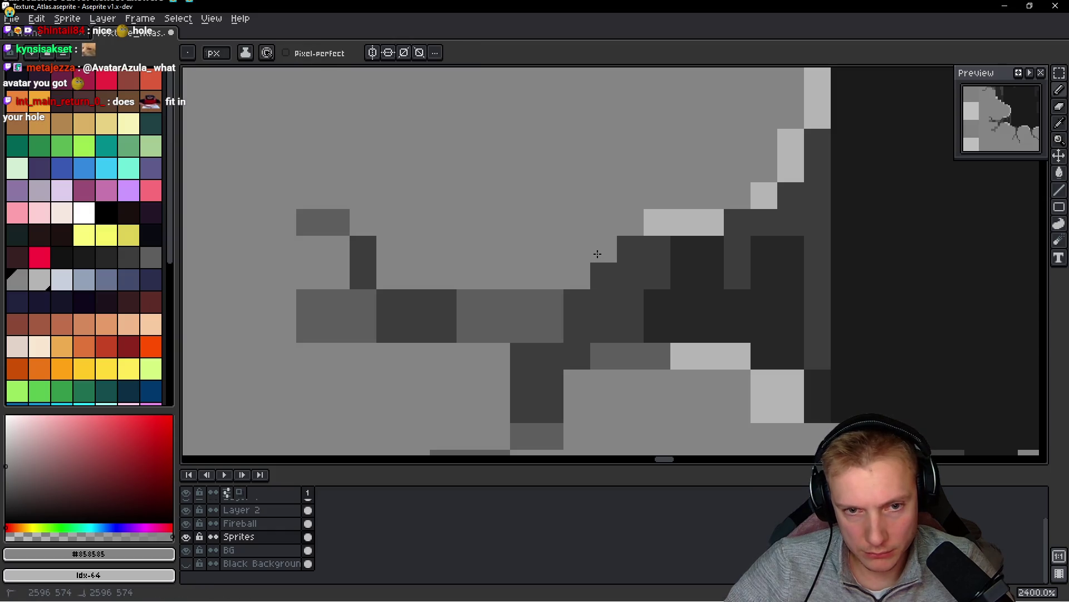
left_click(611, 320, "alt")
left_click(587, 286)
left_click(573, 254, "alt")
left_click(577, 276)
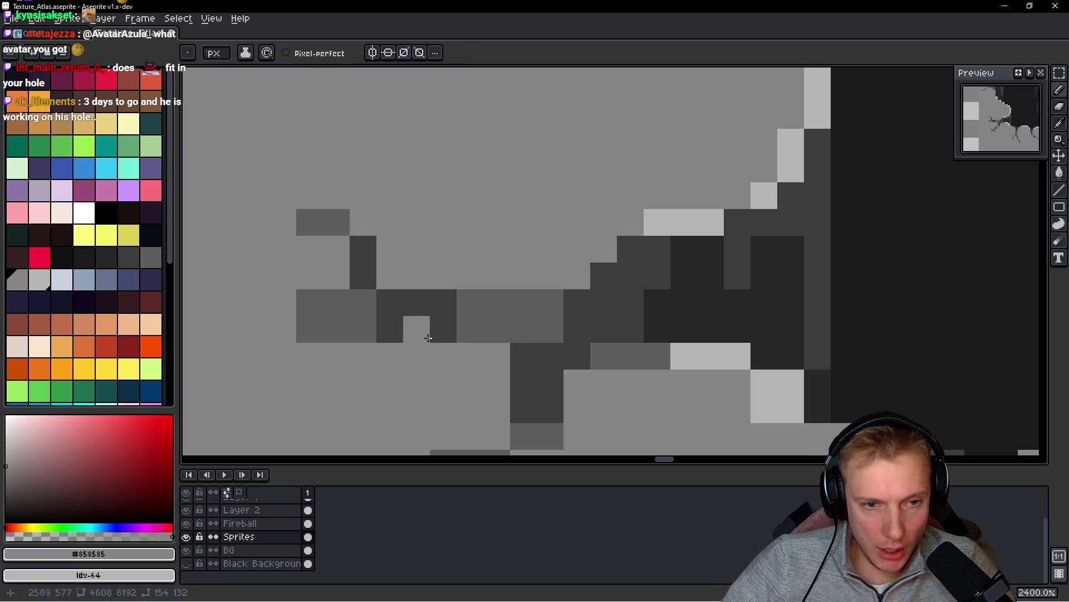
scroll(466, 319, "down", 3)
scroll(466, 318, "up", 2)
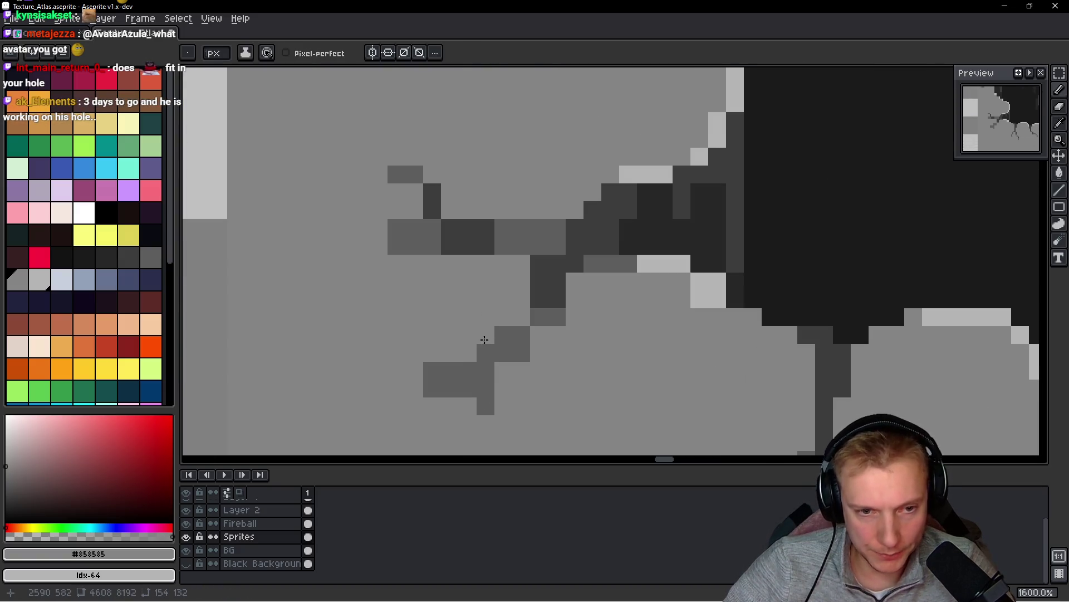
scroll(579, 357, "down", 1)
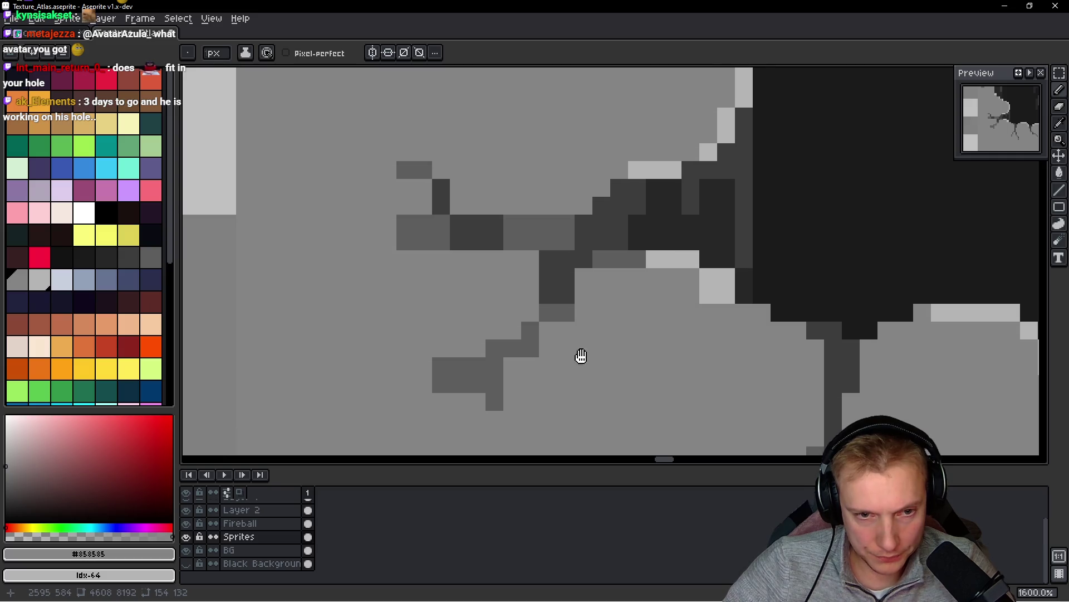
scroll(500, 395, "up", 1)
- Clear the lower crack pixels and draw a new crack branch running down-left
left_click_drag(488, 348, 397, 351)
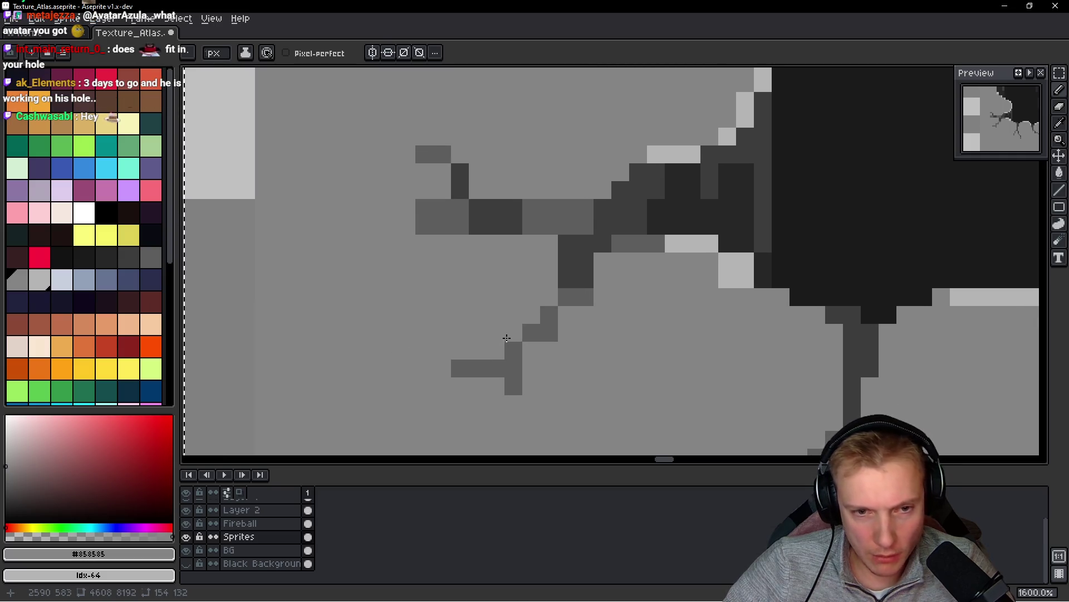
left_click(550, 339, "alt")
left_click_drag(531, 333, 603, 278)
left_click(603, 295, "alt")
left_click(587, 277, "alt")
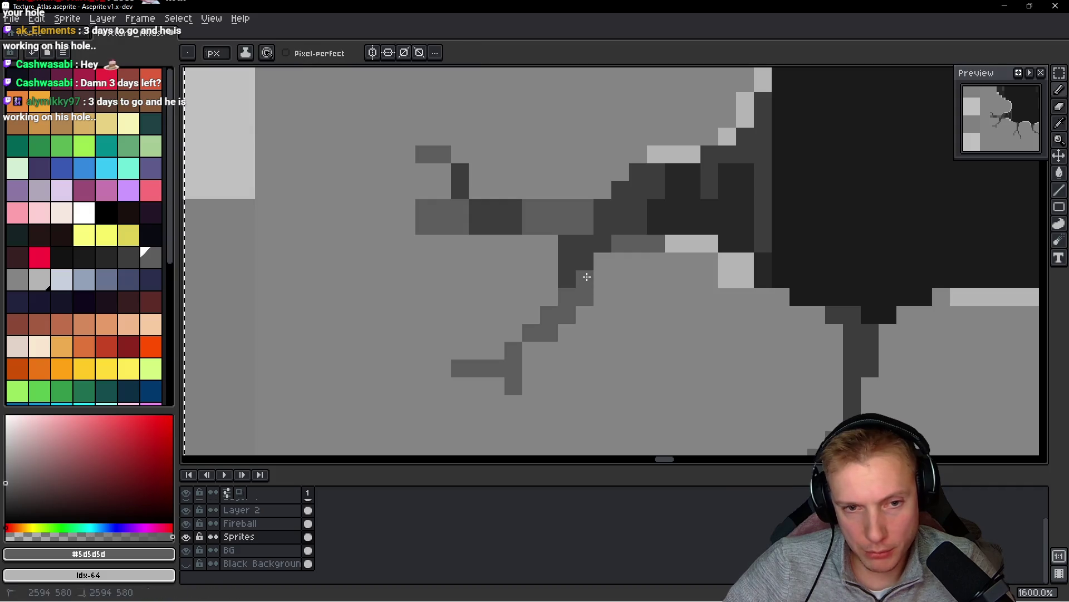
scroll(607, 266, "down", 3)
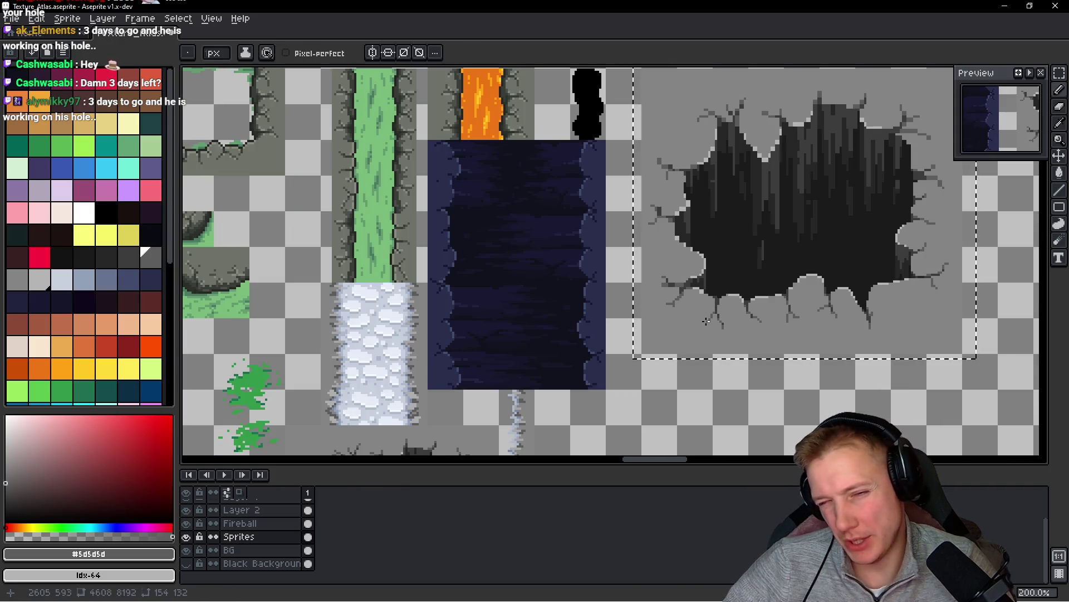
scroll(658, 305, "up", 3)
key("ctrl+z")
left_click(432, 273, "alt")
left_click(460, 310)
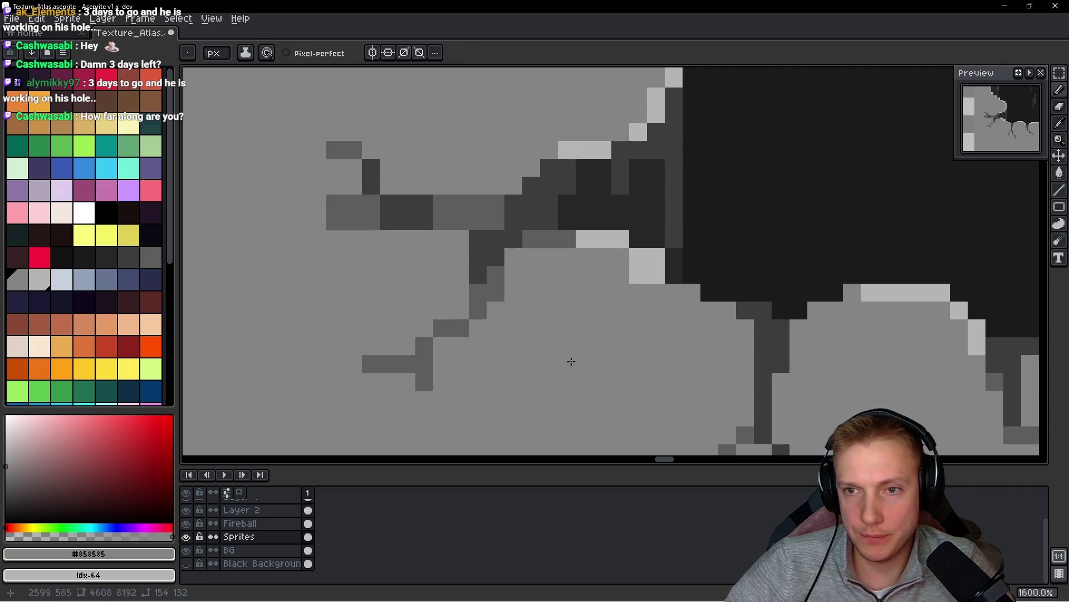
- Tidy the crack by undoing stray pixels and erasing part of its upper row
scroll(571, 361, "left", 5)
left_click(545, 349, "alt")
left_click(506, 378)
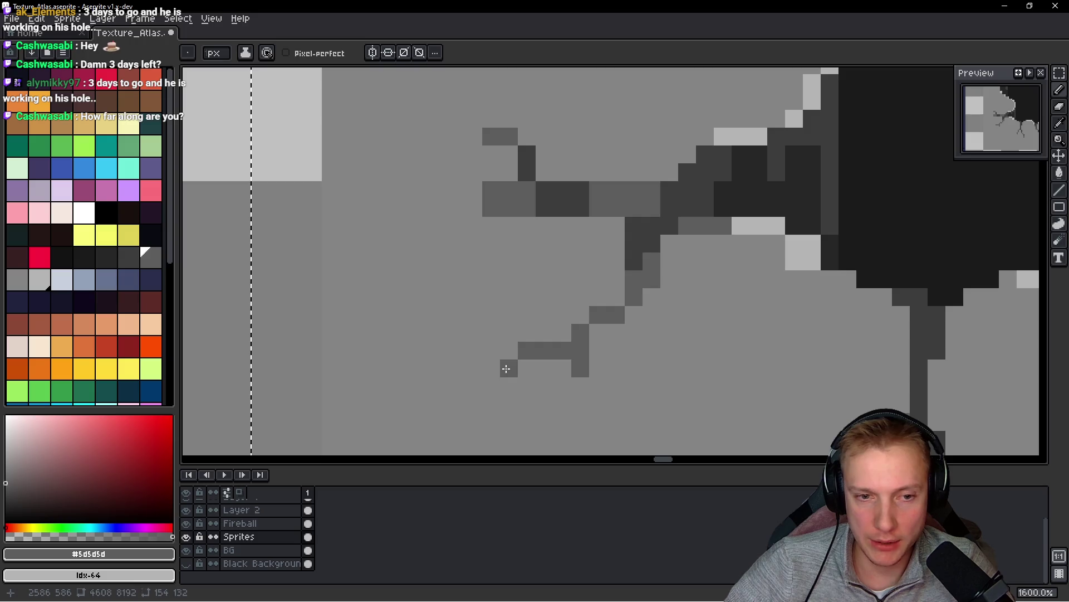
scroll(495, 285, "up", 2)
scroll(495, 284, "right", 1)
key("ctrl+z")
left_click(576, 295)
left_click(603, 250, "alt")
left_click_drag(604, 261, 511, 263)
key("ctrl+z")
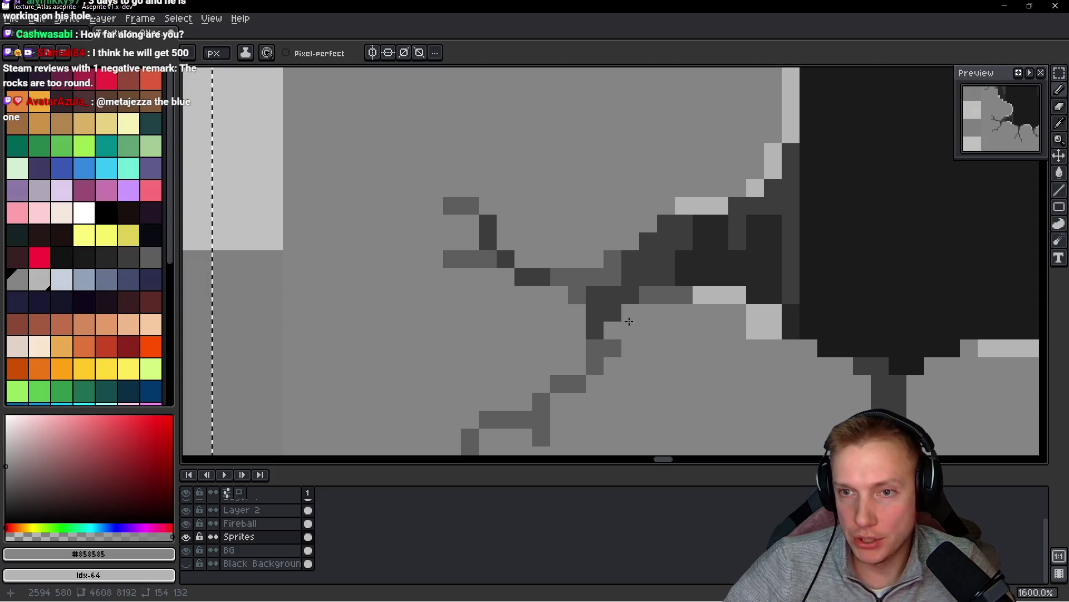
- Redraw the crack row in dark grey and remove dark pixels above it
key("alt")
left_click_drag(595, 279, 613, 277)
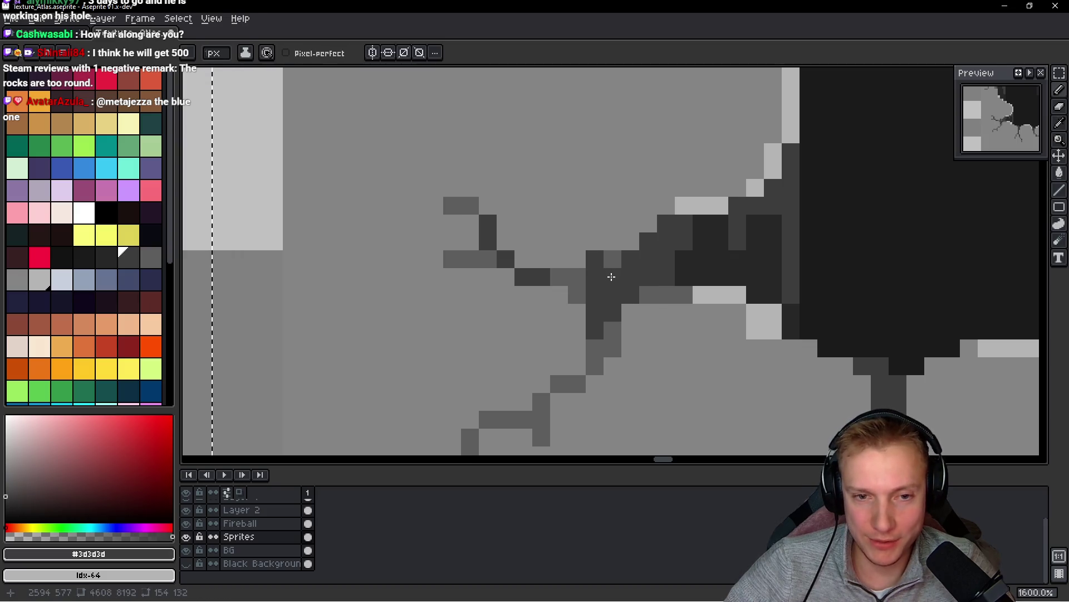
left_click(592, 207, "alt")
left_click(613, 259)
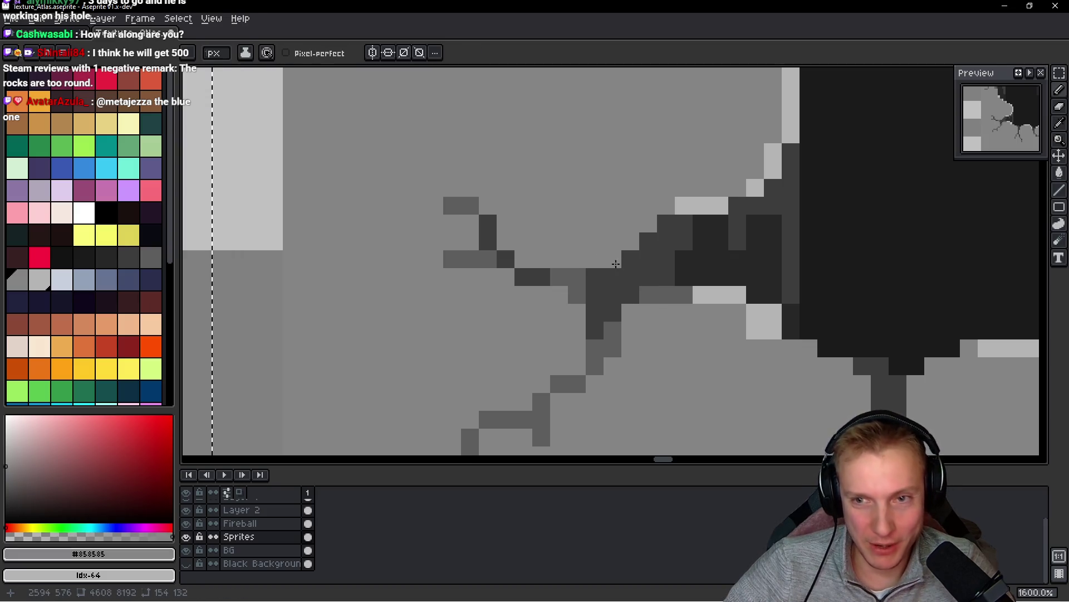
left_click(666, 216)
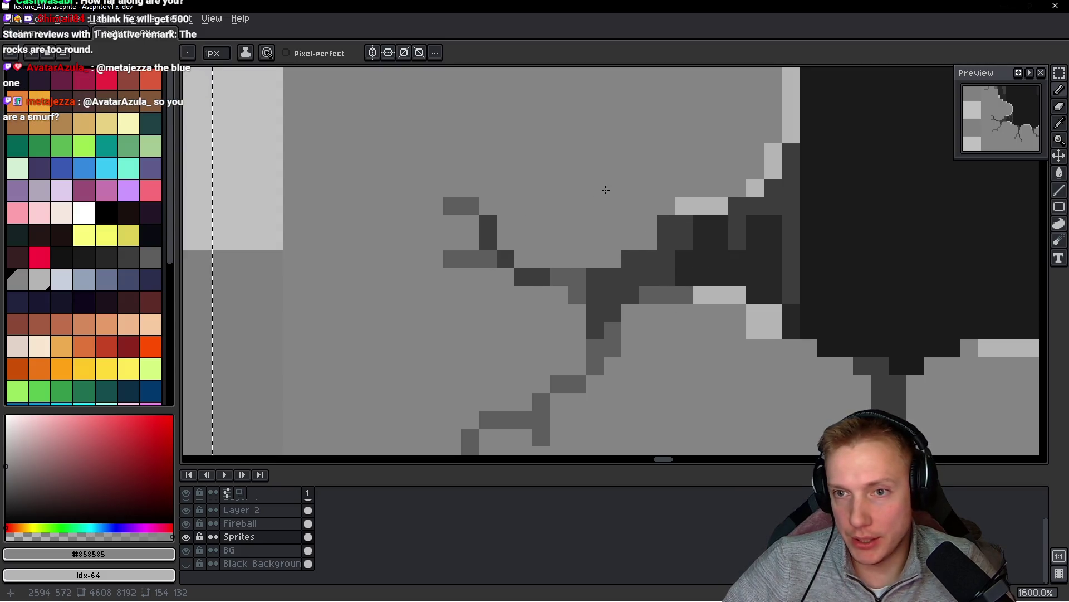
scroll(606, 190, "down", 2)
scroll(613, 189, "up", 2)
key("alt")
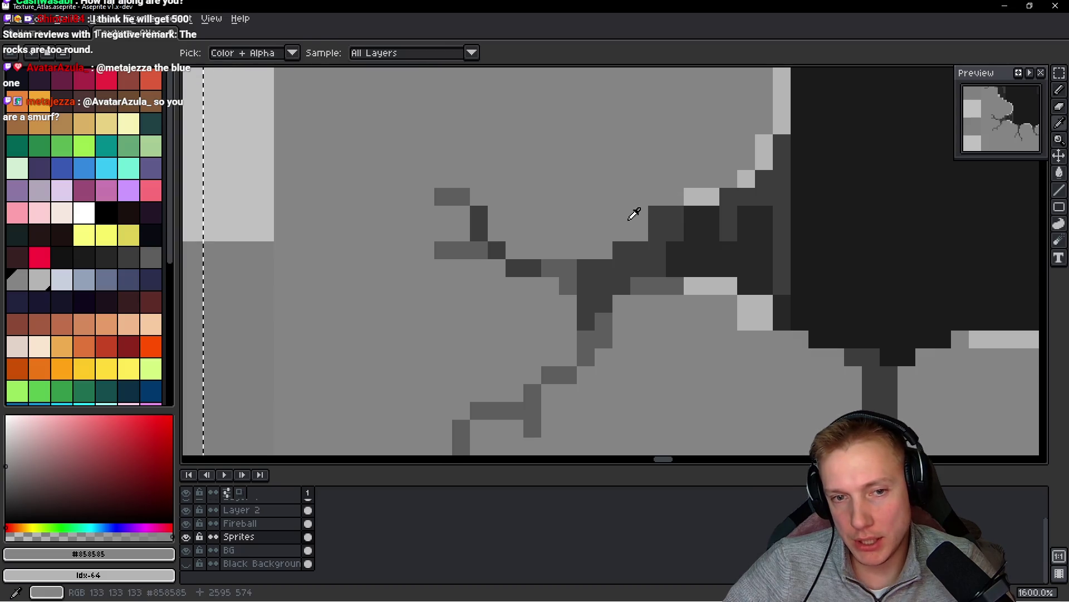
left_click(657, 215)
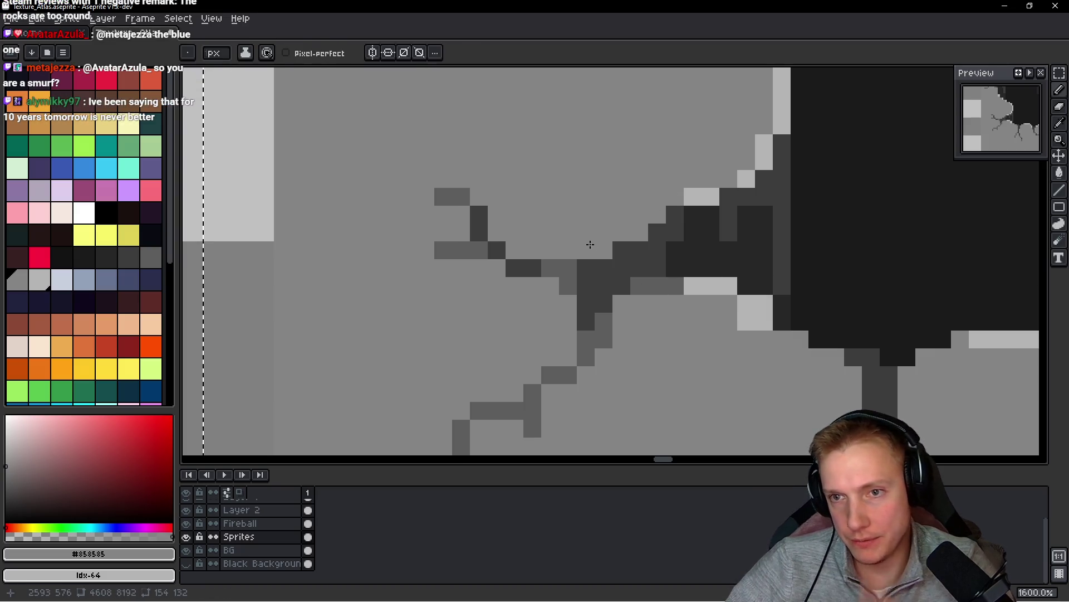
scroll(590, 244, "down", 2)
scroll(699, 235, "up", 2)
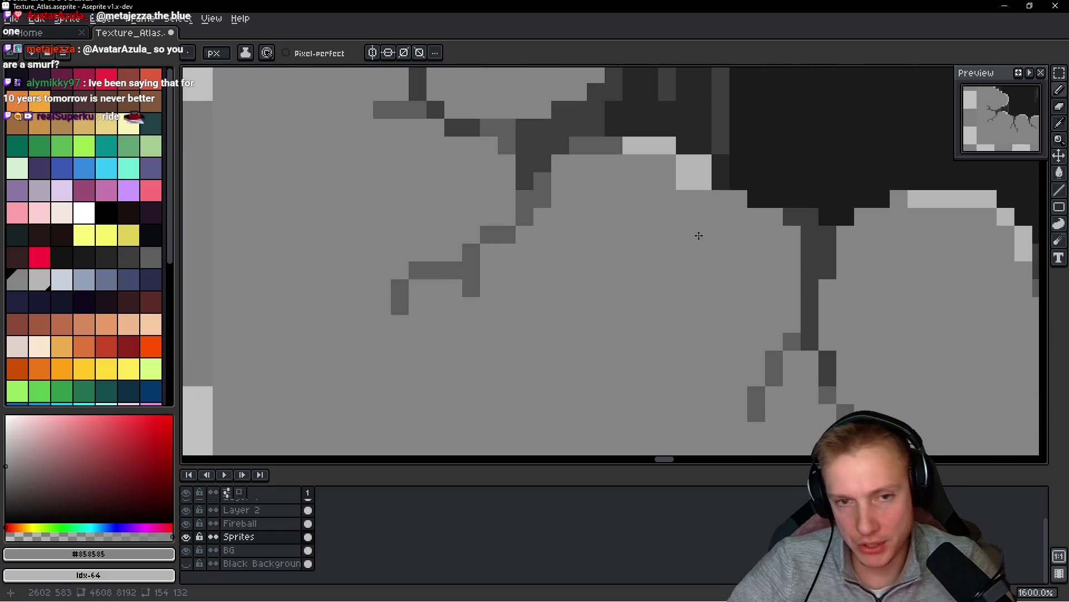
- Paint a diagonal staircase of light grey highlight pixels along the lower rim
right_click(687, 181)
left_click(696, 162, "alt")
left_click(718, 175)
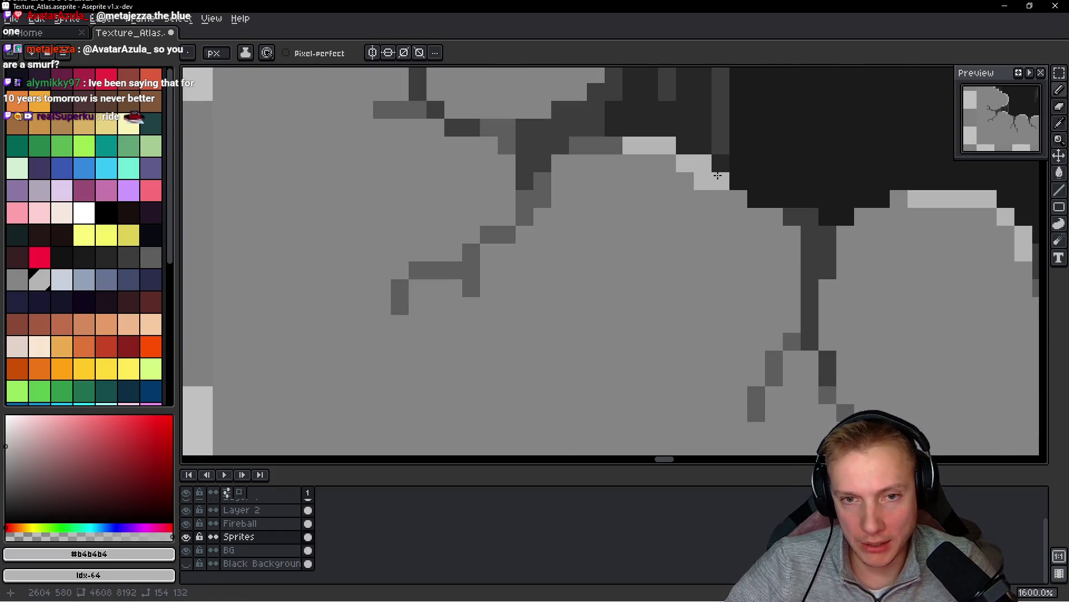
right_click(703, 180)
left_click(738, 198)
left_click(732, 178)
left_click(774, 199)
scroll(791, 218, "down", 6)
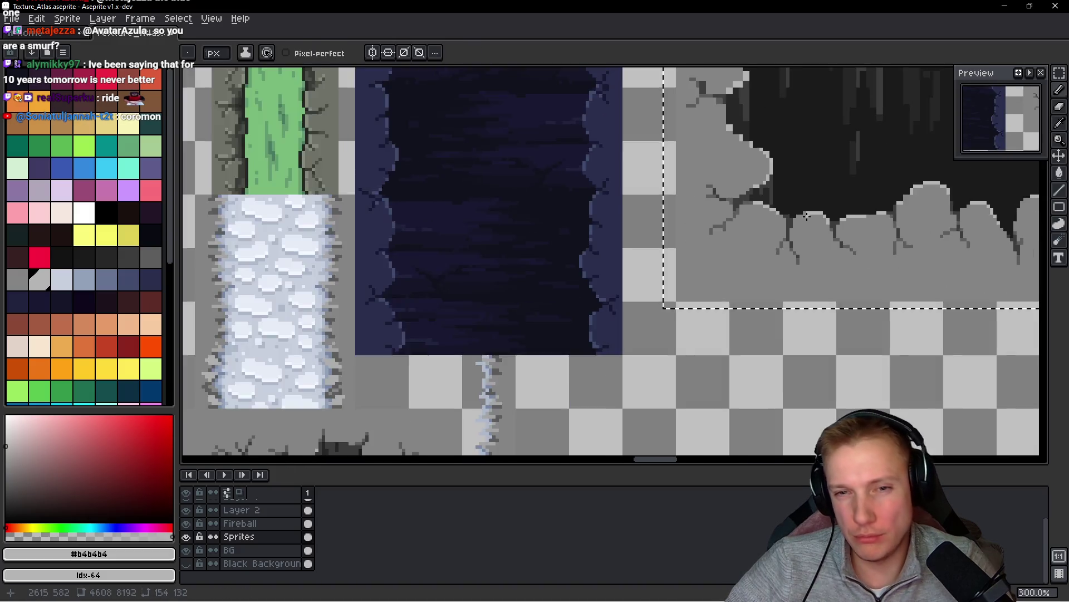
scroll(807, 216, "down", 3)
scroll(802, 222, "up", 4)
scroll(680, 271, "down", 4)
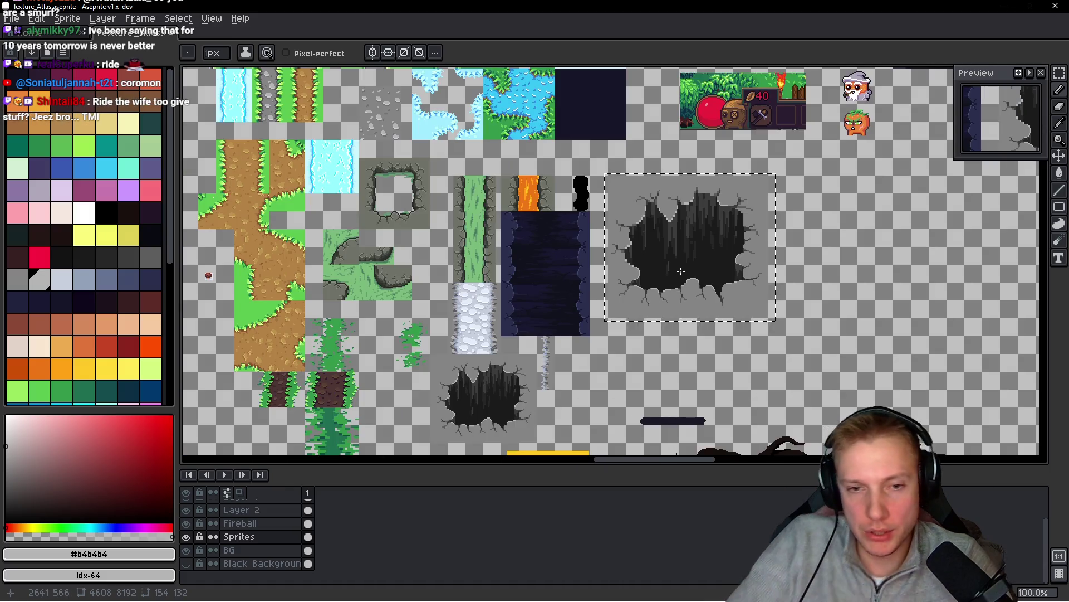
- Draw a dark vertical line inside the hole and repaint light rim pixels mid grey
scroll(681, 272, "up", 6)
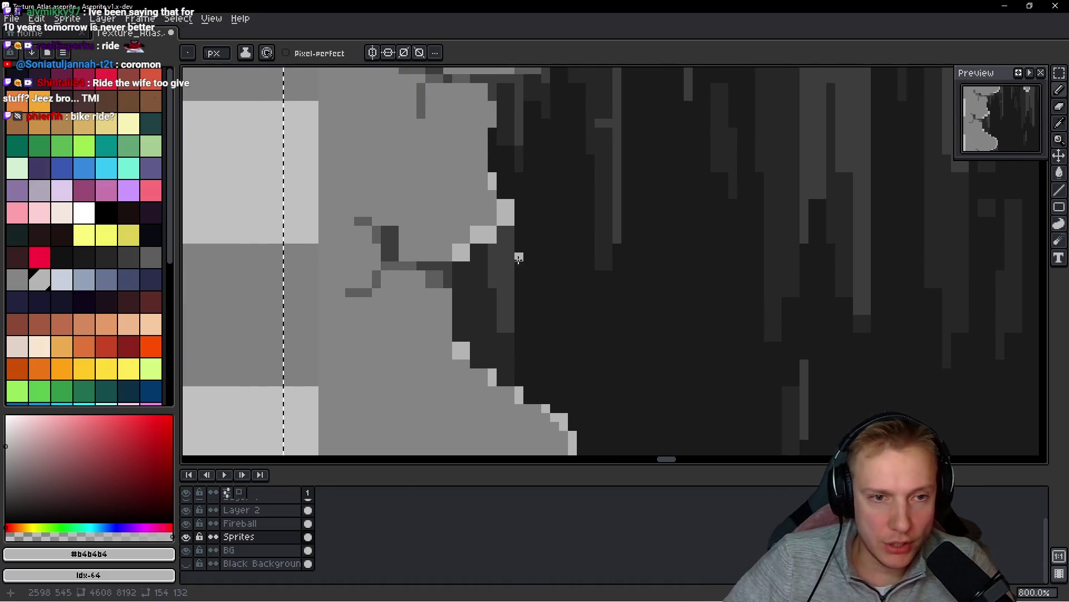
left_click(510, 188, "alt")
mouse_move(510, 192)
left_mouse_down()
mouse_move(510, 379)
mouse_move(573, 245)
left_mouse_up()
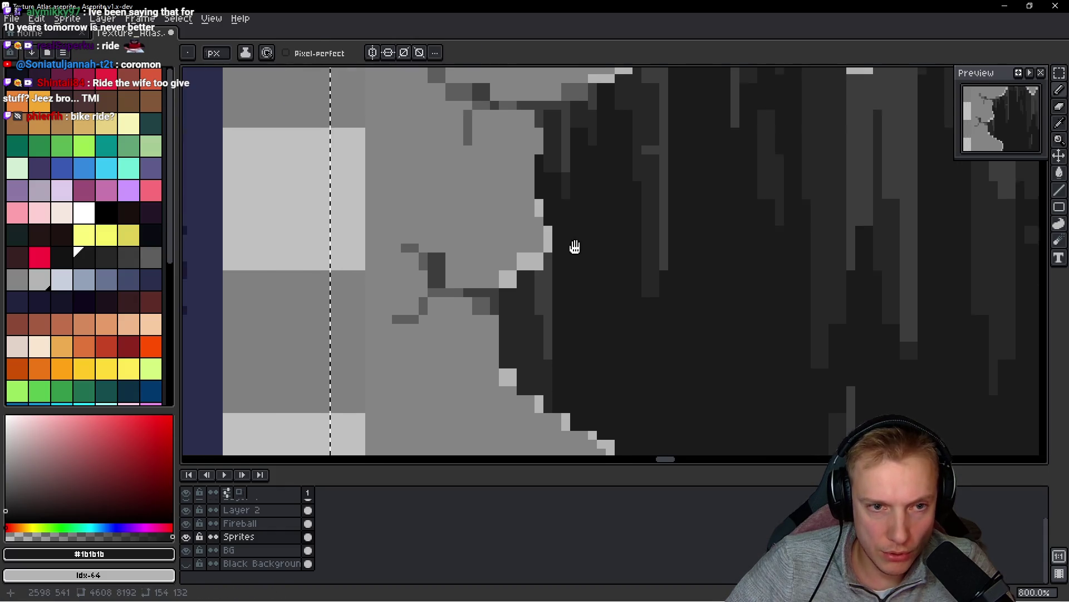
left_click(520, 245, "alt")
left_click(545, 262)
- Darken the light pixels along the hole's edge with the dark hole grey
scroll(599, 283, "up", 4)
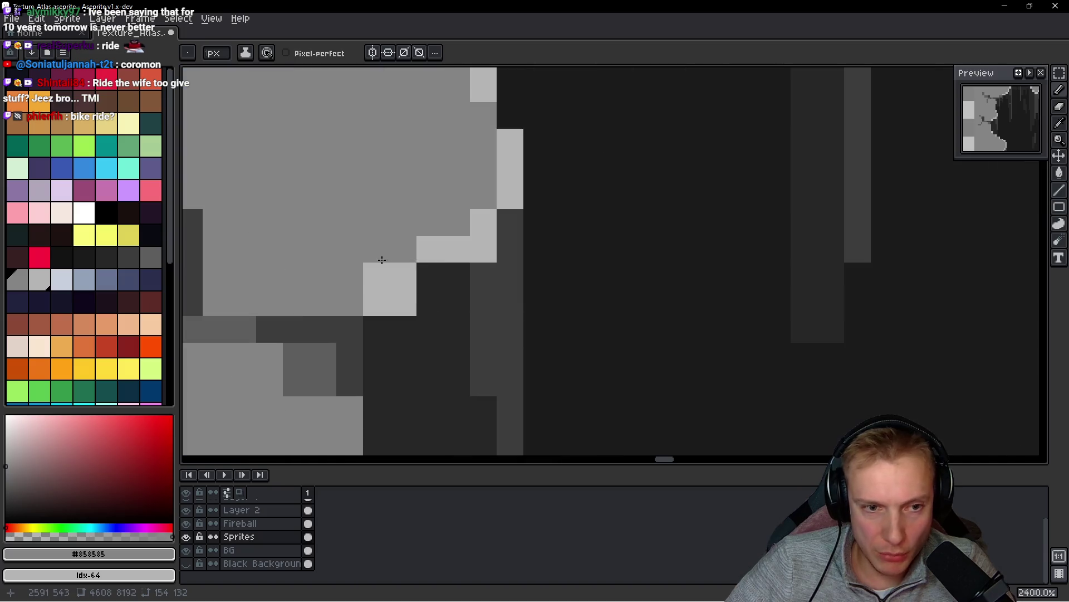
left_click(402, 334, "alt")
left_click(376, 304)
left_click_drag(384, 344, 525, 344)
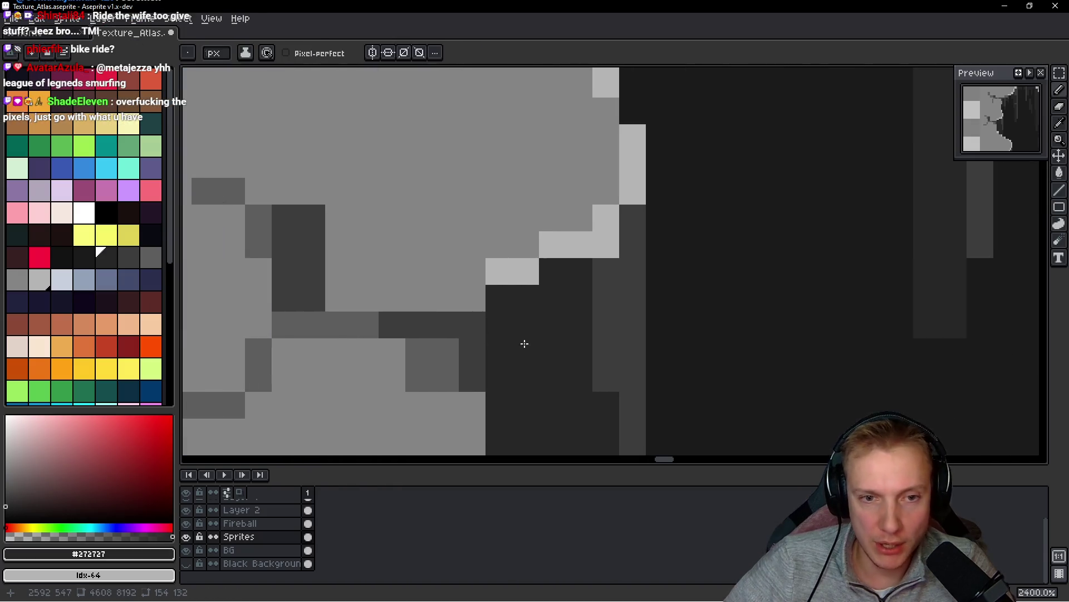
left_click(613, 306, "alt")
left_click(610, 248)
- Extend the crack by one dark grey pixel
scroll(668, 255, "down", 6)
scroll(683, 262, "down", 3)
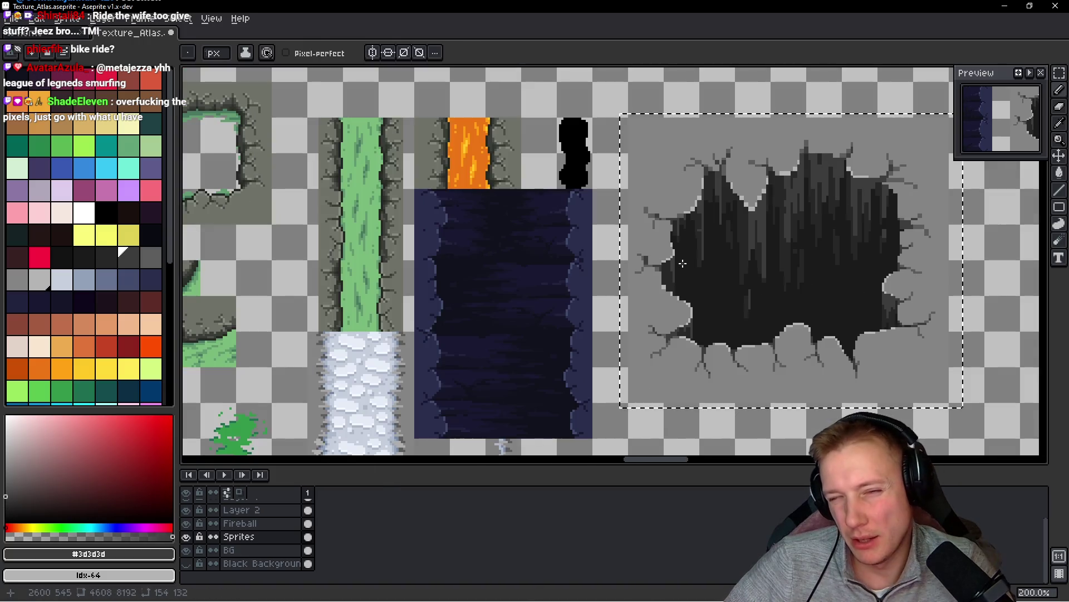
scroll(680, 265, "up", 6)
left_click(479, 212, "alt")
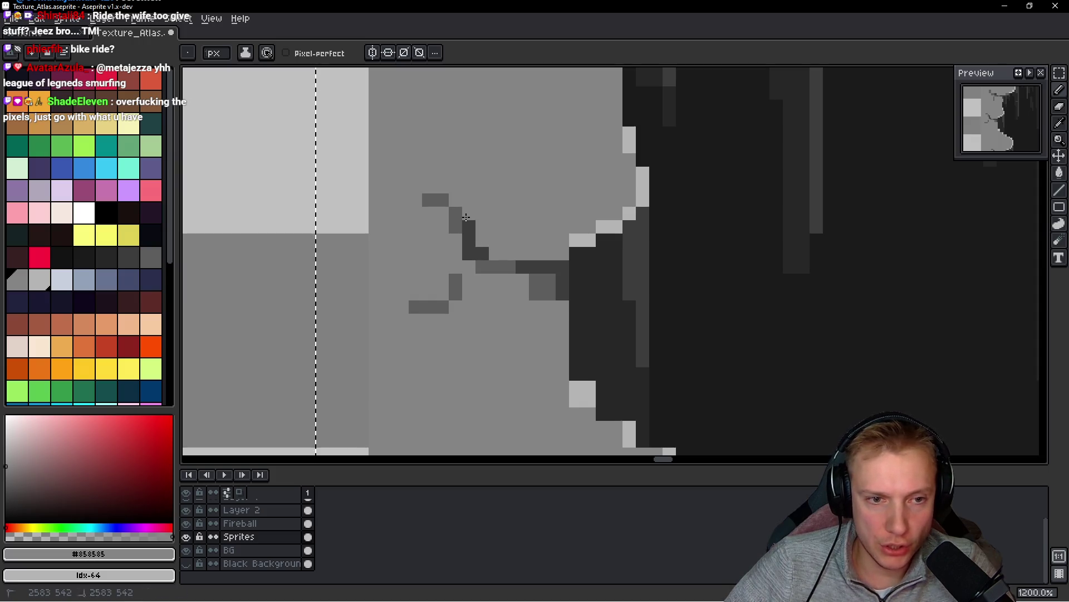
scroll(465, 220, "up", 1)
scroll(466, 220, "down", 1)
left_click(449, 291, "alt")
left_click(467, 280)
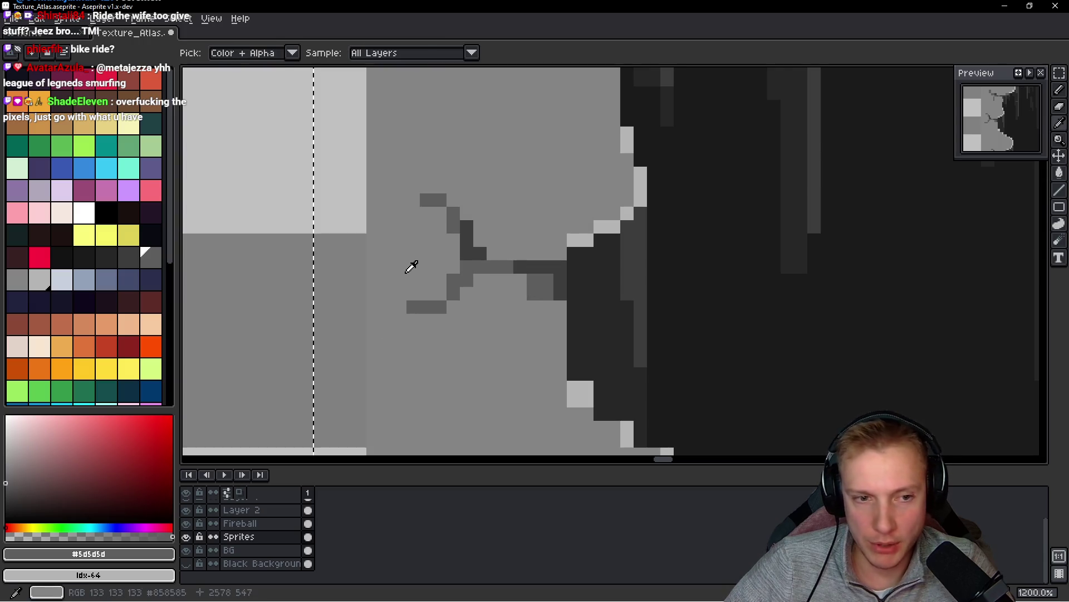
- Add more dark pixels along the crack line
left_click(449, 278, "alt")
left_click(466, 247, "alt")
left_click(480, 266)
left_click(455, 255)
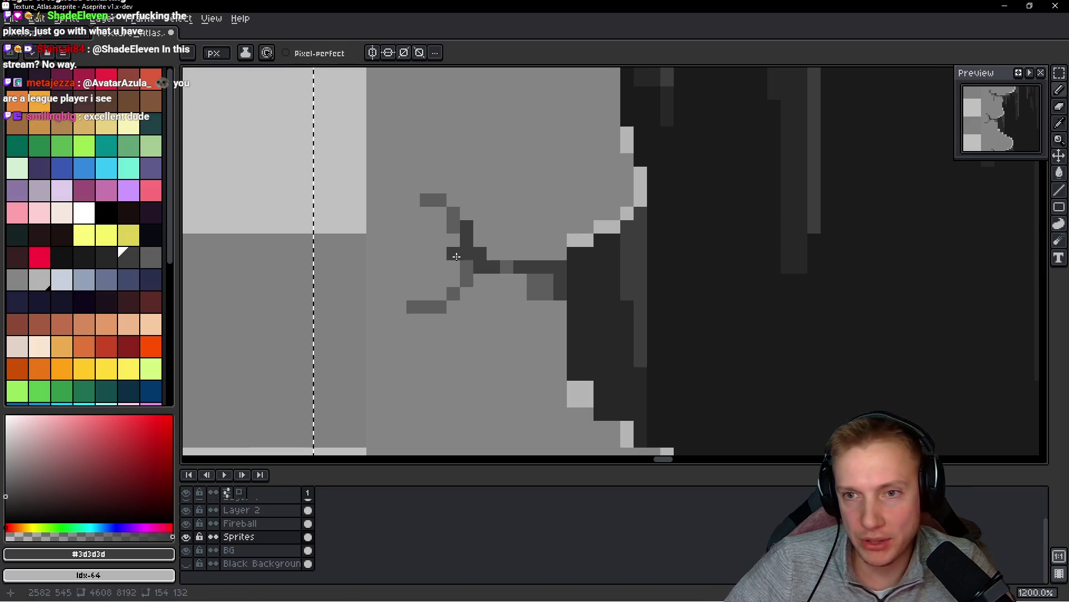
- Repaint one crack pixel rim grey and darken another along the crack
scroll(504, 265, "down", 3)
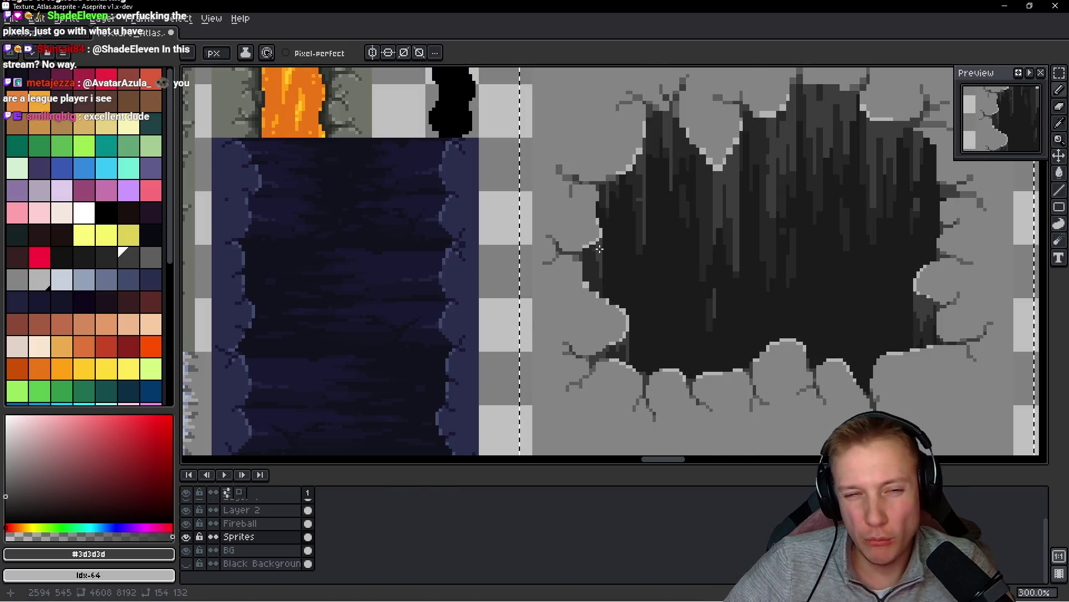
scroll(590, 269, "up", 3)
left_click(455, 298, "alt")
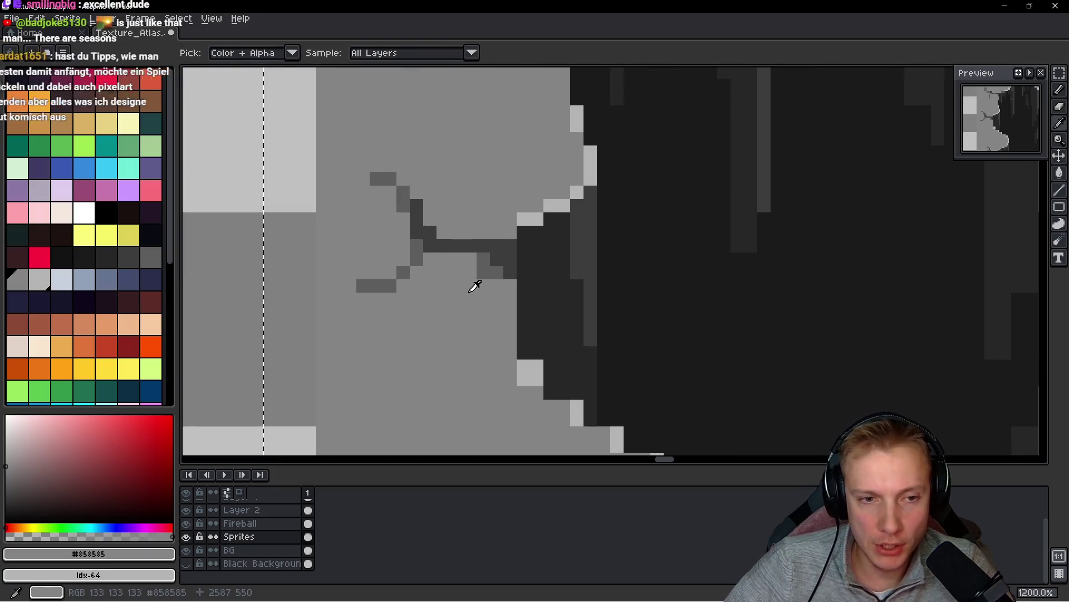
left_click(484, 272)
left_click(510, 273, "alt")
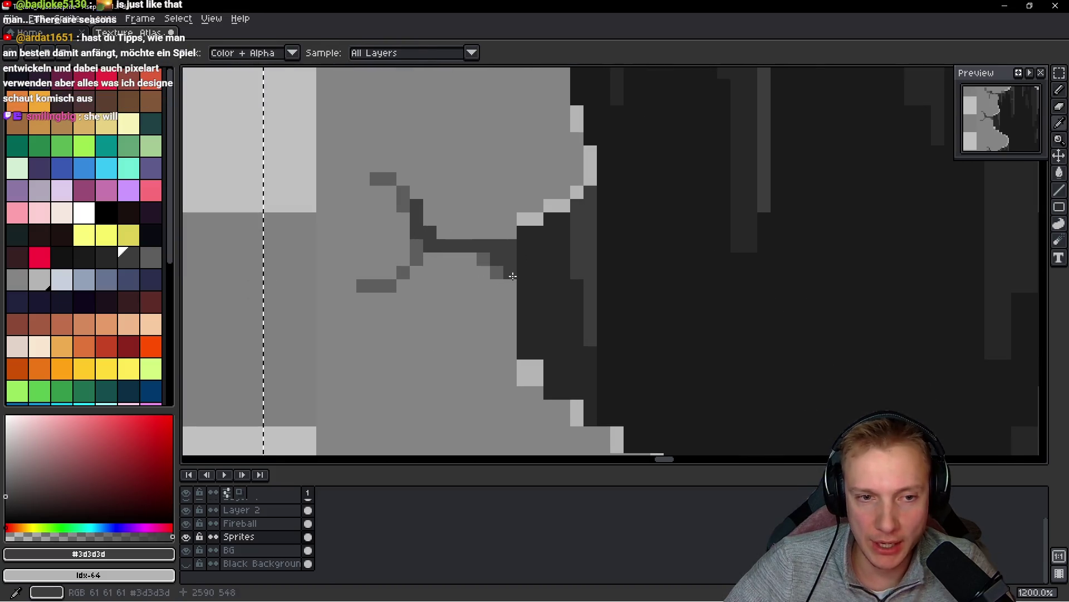
left_click(510, 285)
- Cover the stray dark pixel beside the crack with rim grey
scroll(535, 278, "down", 5)
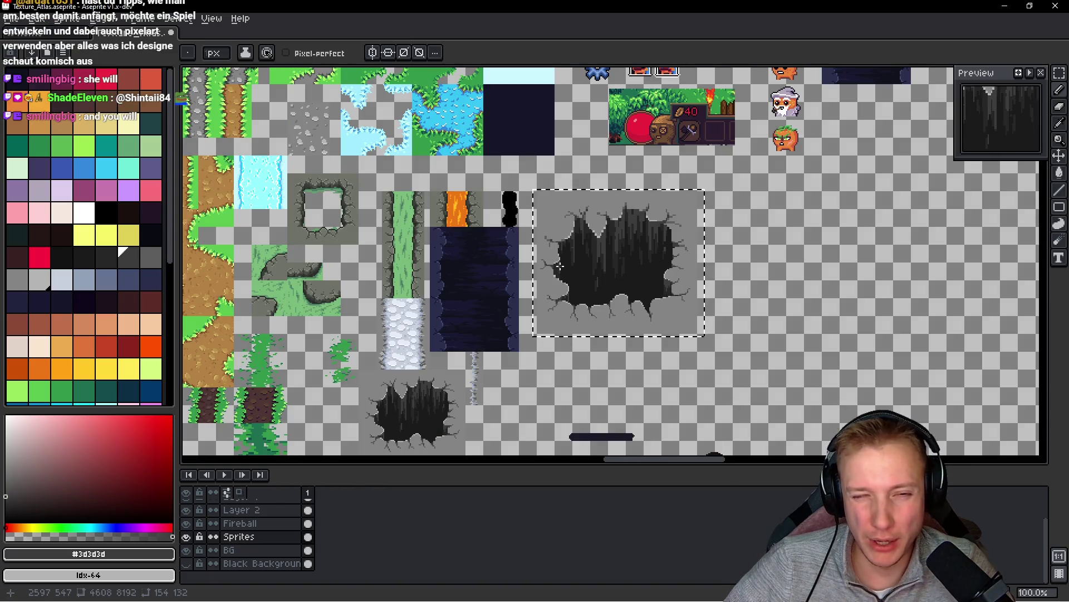
scroll(564, 272, "up", 5)
scroll(466, 309, "up", 4)
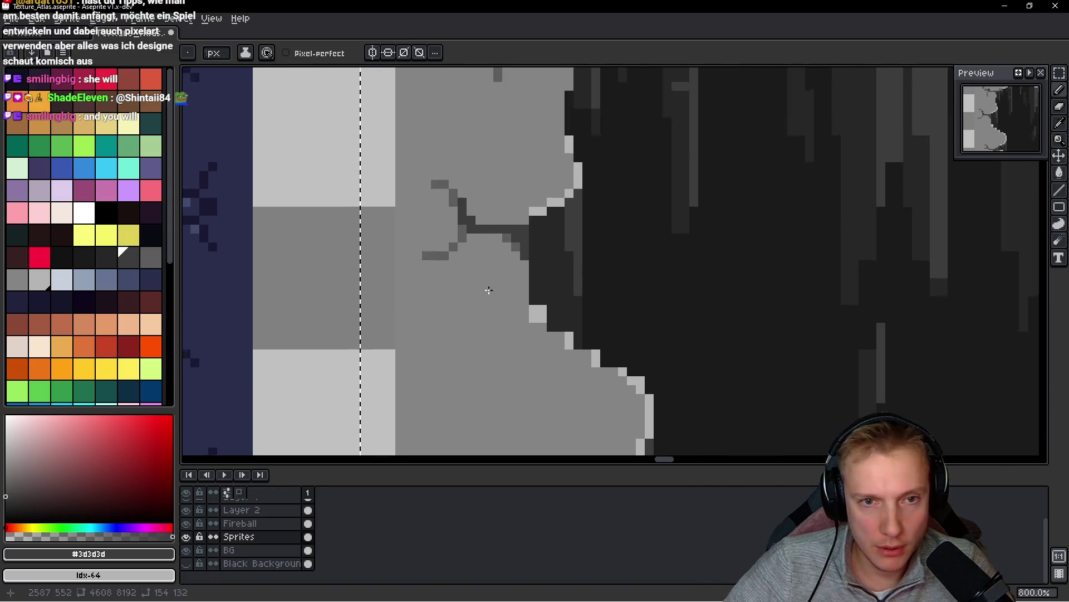
left_click(490, 267, "alt")
left_click(476, 282)
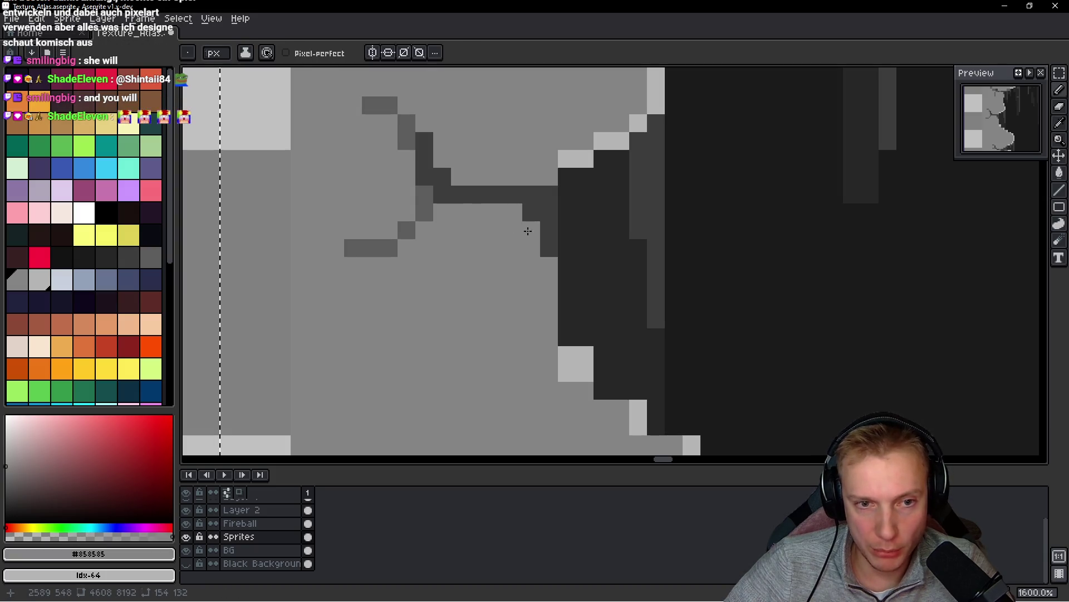
scroll(591, 274, "down", 6)
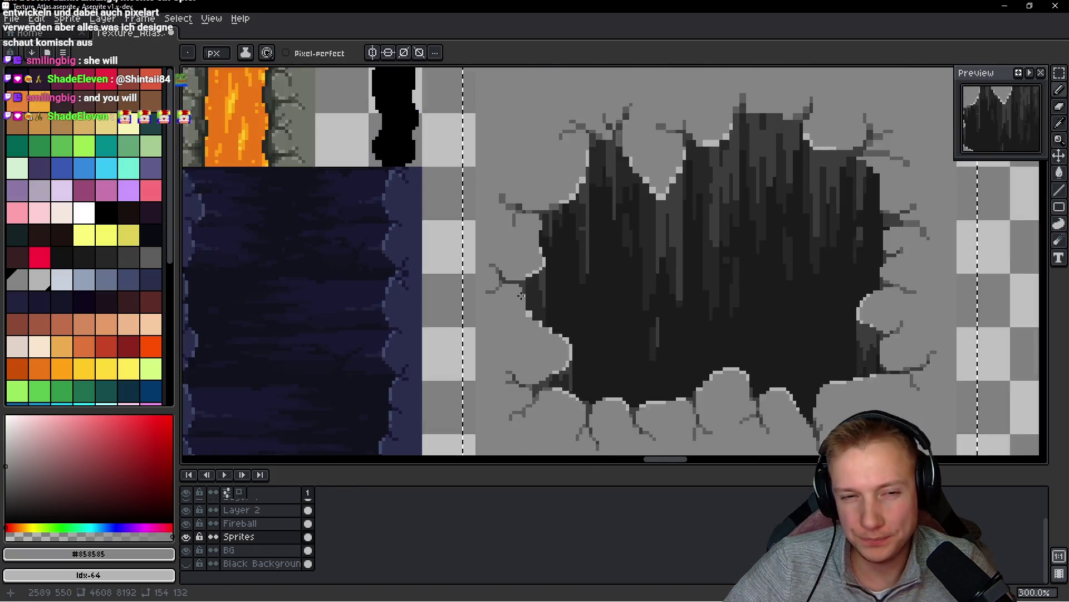
scroll(533, 225, "up", 4)
scroll(534, 225, "up", 1)
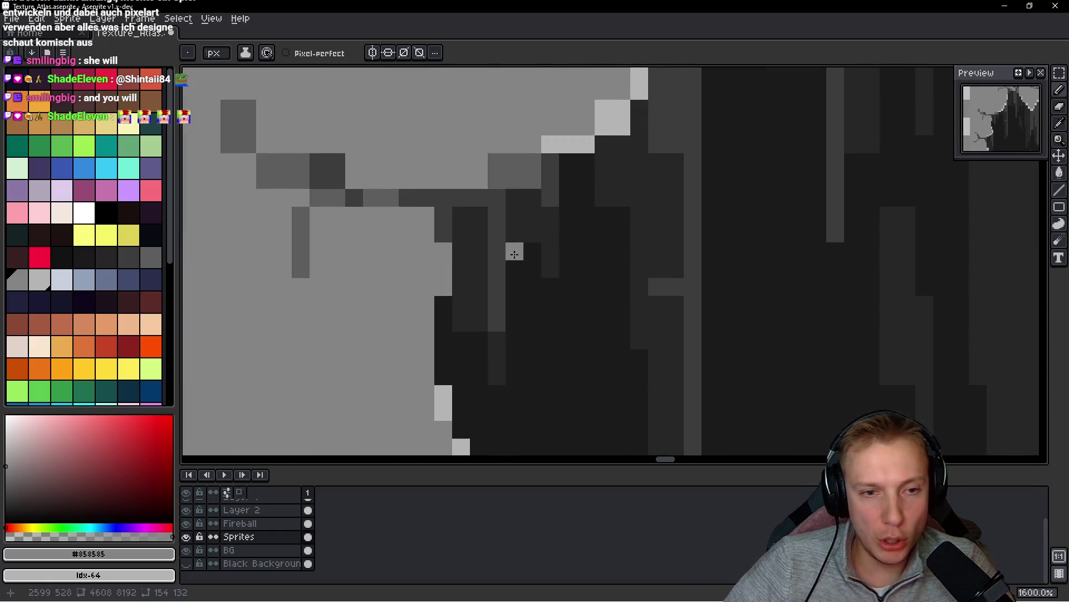
- Sample the hole's darkest and slightly lighter dark greys from the upper hole
scroll(511, 248, "down", 2)
scroll(527, 258, "up", 1)
scroll(509, 302, "up", 1)
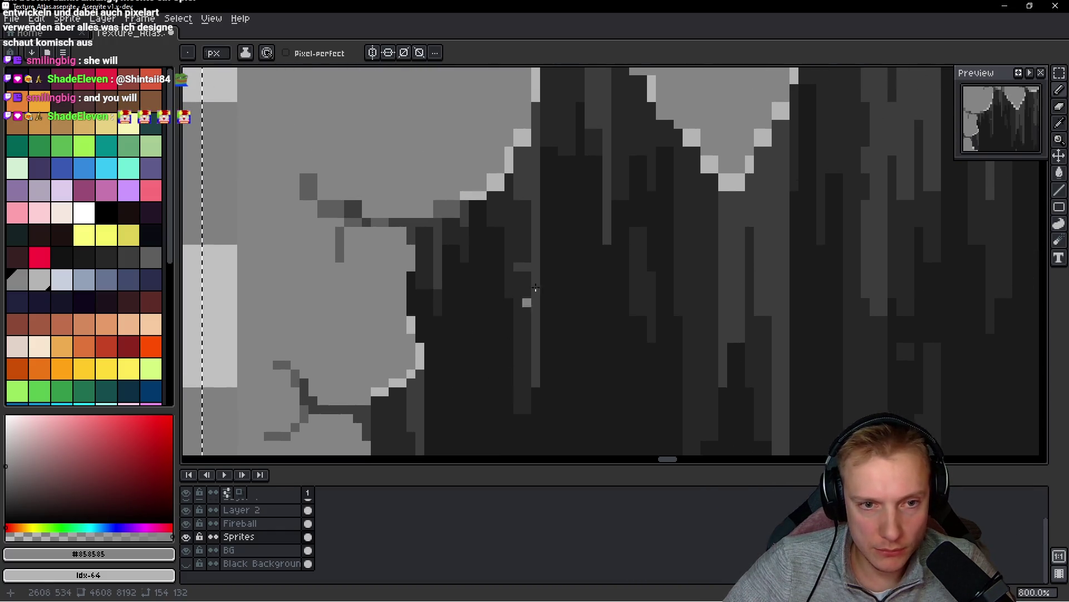
left_click(506, 287, "alt")
left_click(536, 240, "alt")
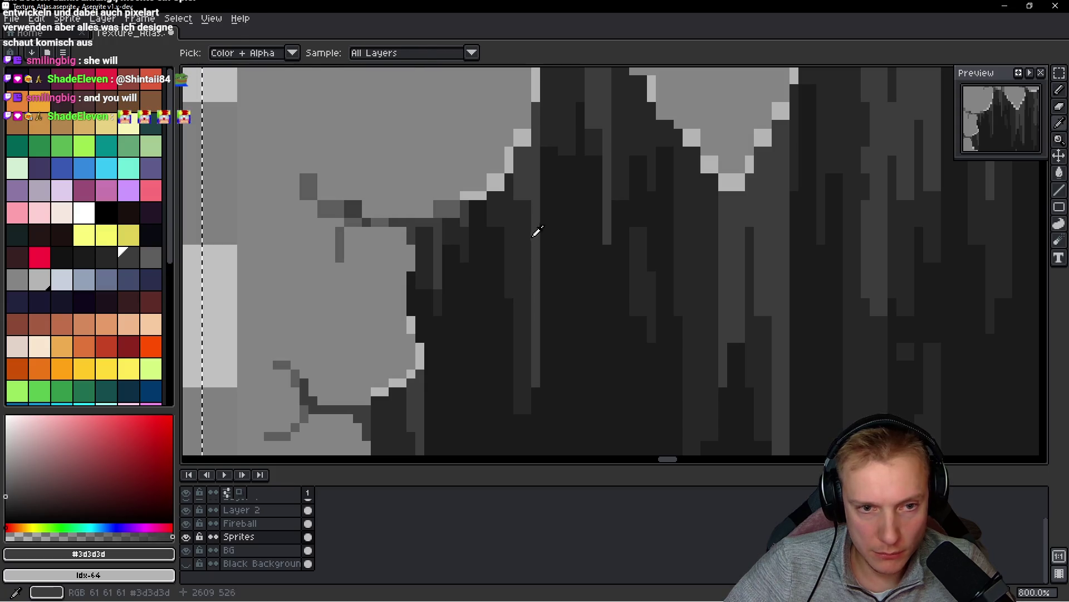
scroll(511, 269, "up", 2)
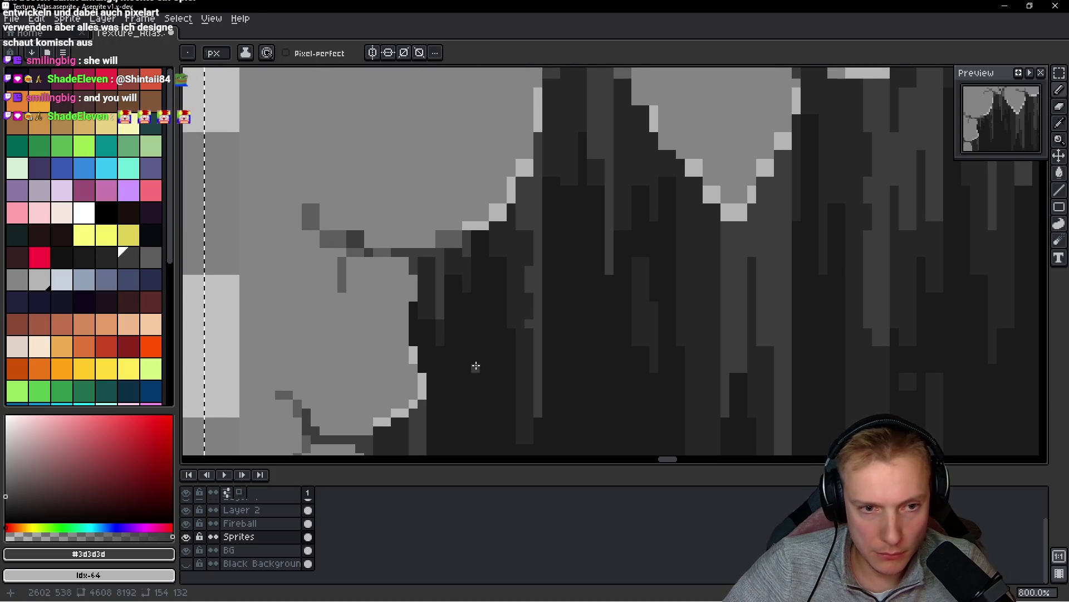
left_click(503, 266, "alt")
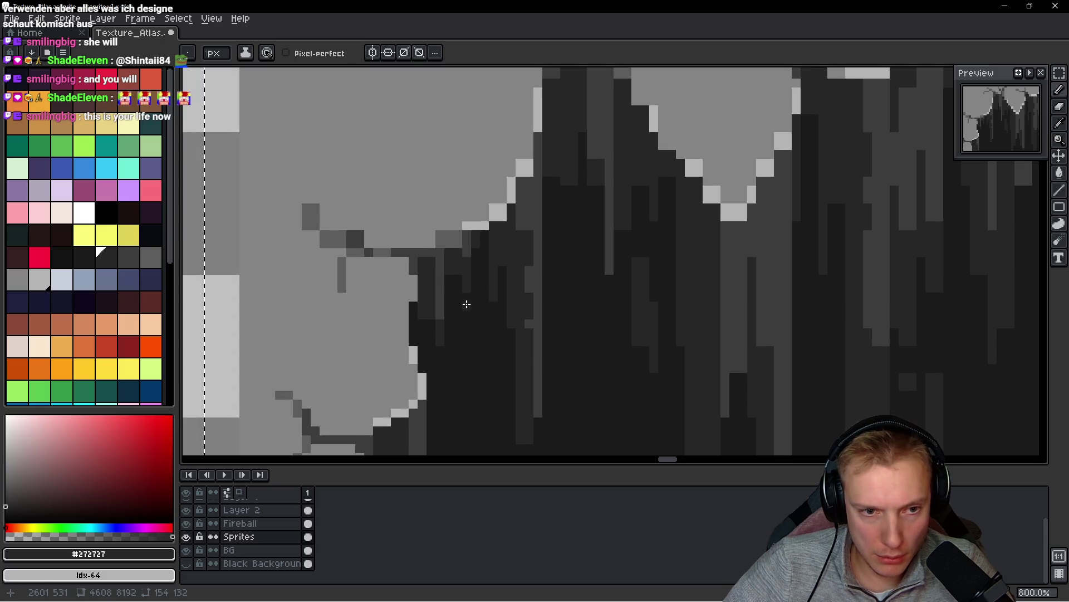
mouse_move(491, 334)
left_mouse_down()
mouse_move(493, 282)
mouse_move(504, 362)
left_mouse_up()
scroll(490, 363, "down", 3)
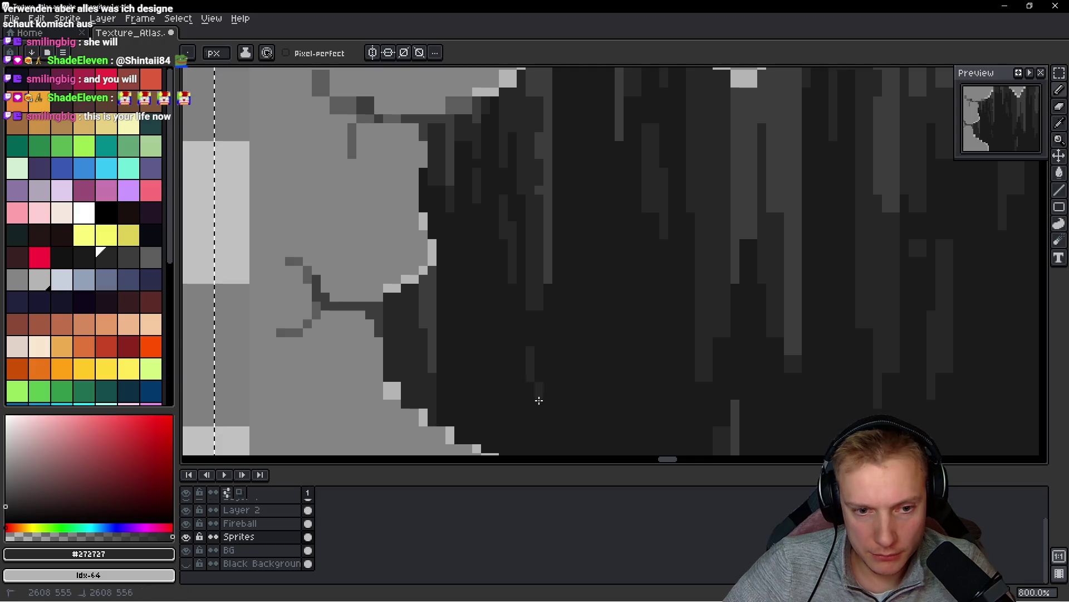
- Paint two dark grey pixels inside the hole
left_click(529, 289, "alt")
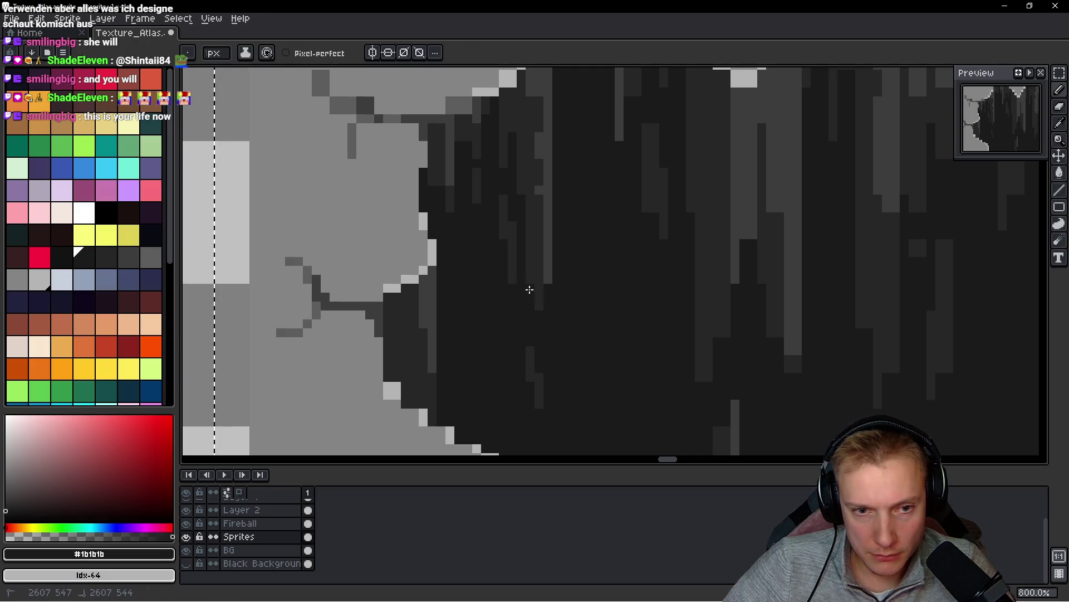
left_click(536, 295, "alt")
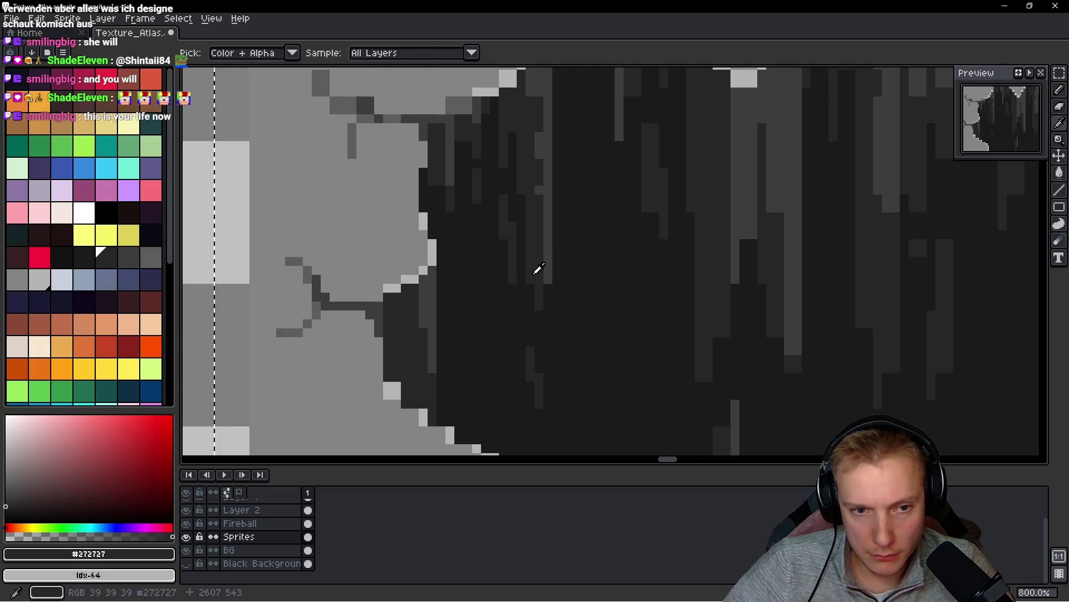
left_click(528, 312, "alt")
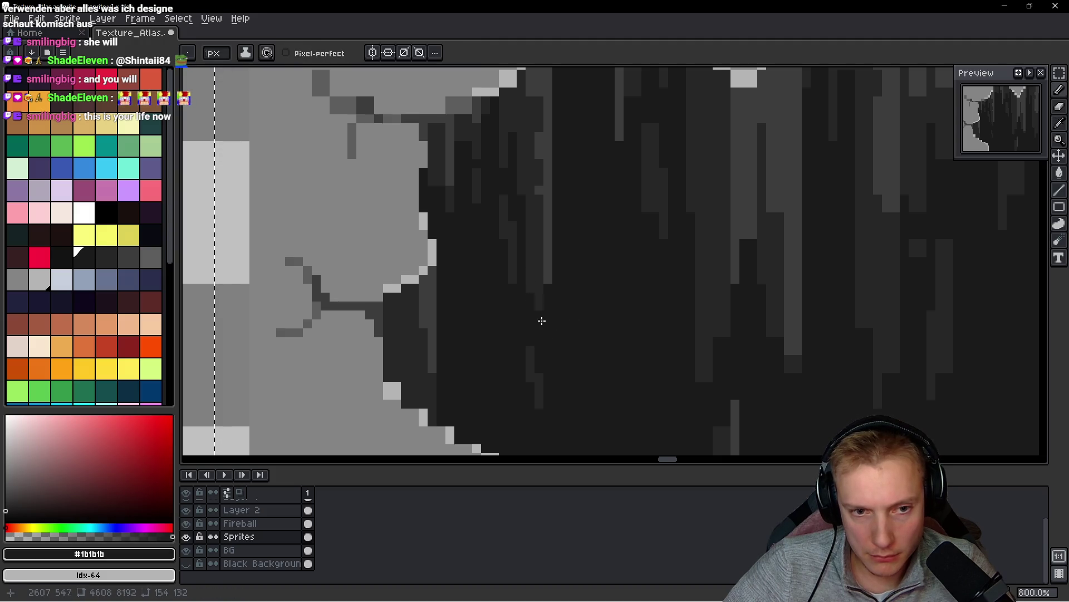
left_click(539, 320, "alt")
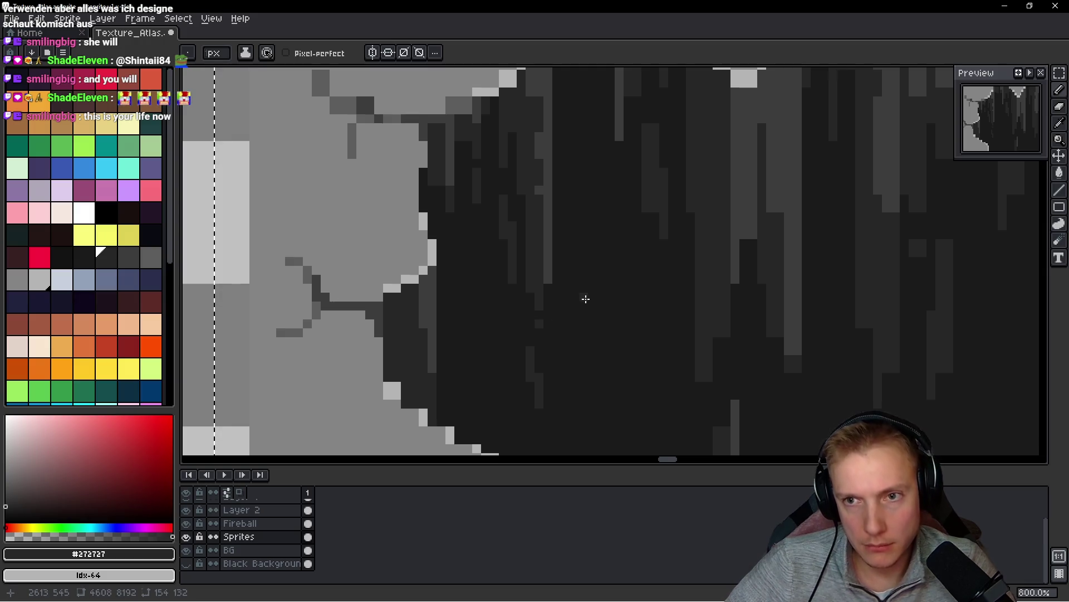
scroll(589, 286, "down", 2)
scroll(582, 278, "up", 5)
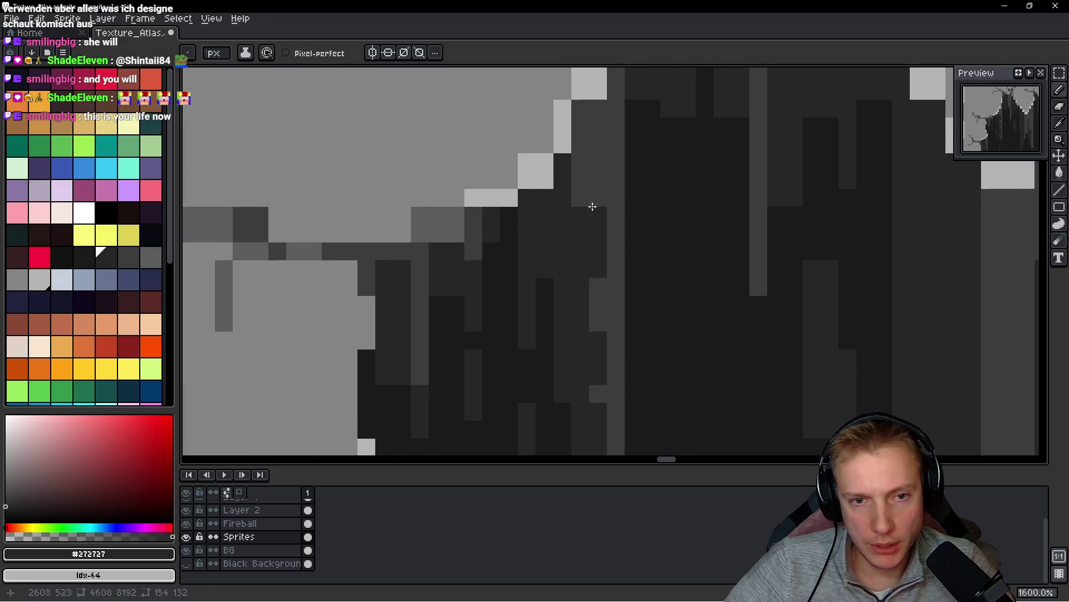
left_click_drag(594, 200, 597, 186)
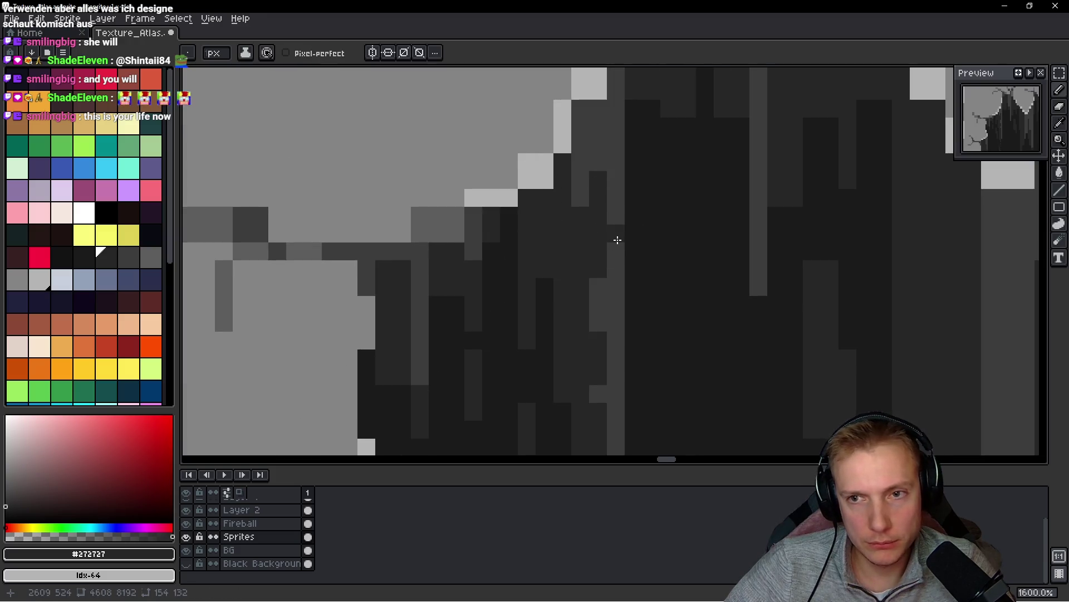
- Repaint rim pixels mid grey, undoing the last one
scroll(593, 225, "down", 3)
scroll(557, 195, "up", 3)
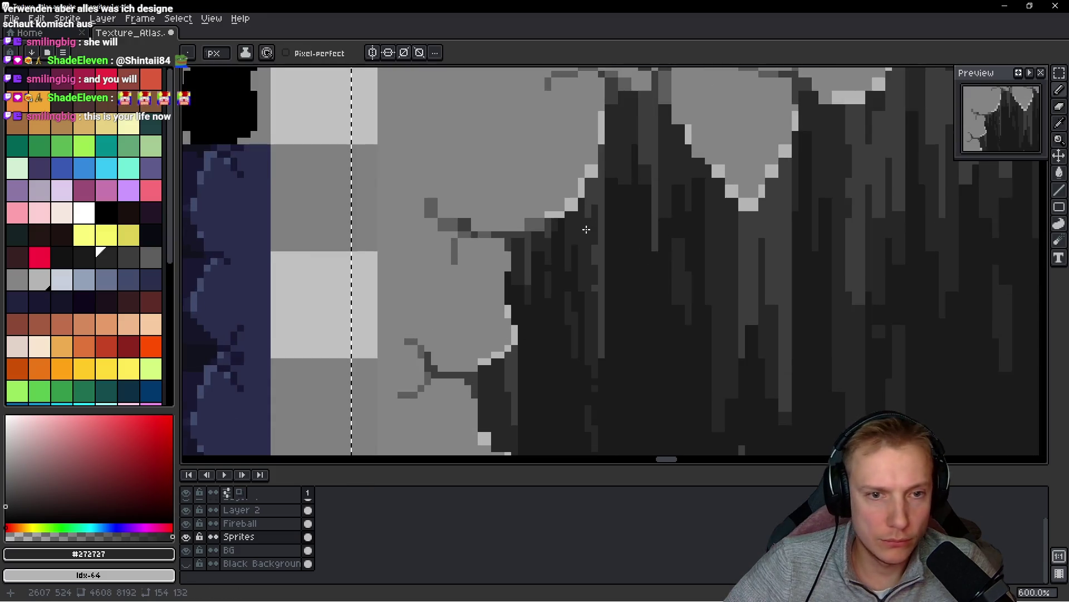
left_click(518, 155, "alt")
left_click(537, 162)
scroll(585, 223, "down", 3)
left_click(646, 209)
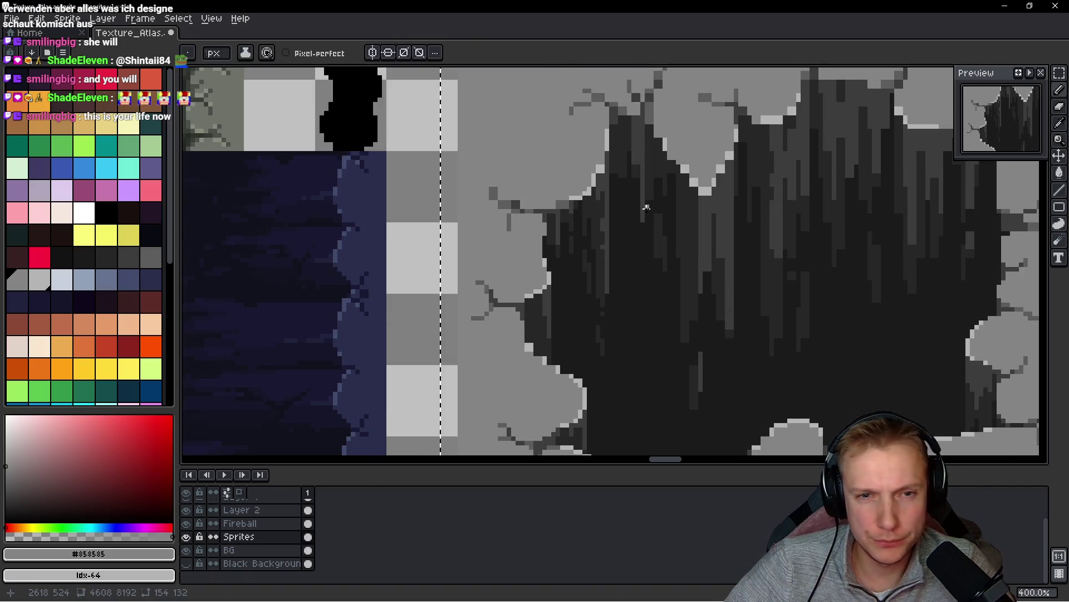
scroll(632, 280, "up", 3)
key("ctrl+z")
- Add light highlight pixels along the rim edge and touch up neighbours in rim grey
left_click(613, 204, "alt")
left_click_drag(606, 173, 606, 189)
left_click(580, 186, "alt")
left_click(590, 205)
left_click(591, 226)
left_click(573, 239, "alt")
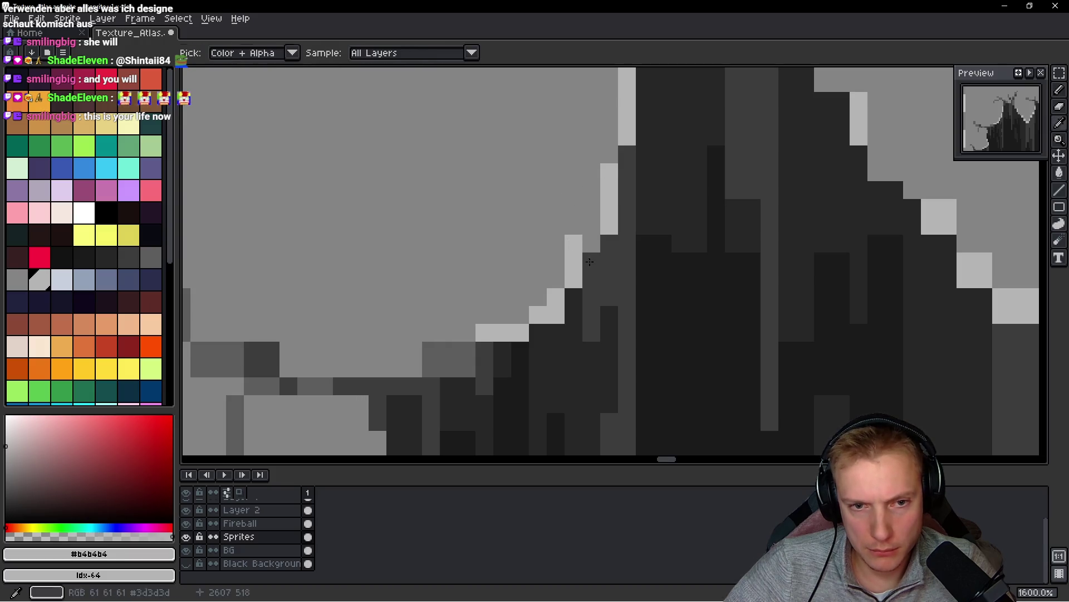
left_click(590, 243)
left_click(578, 230, "alt")
left_click(583, 246)
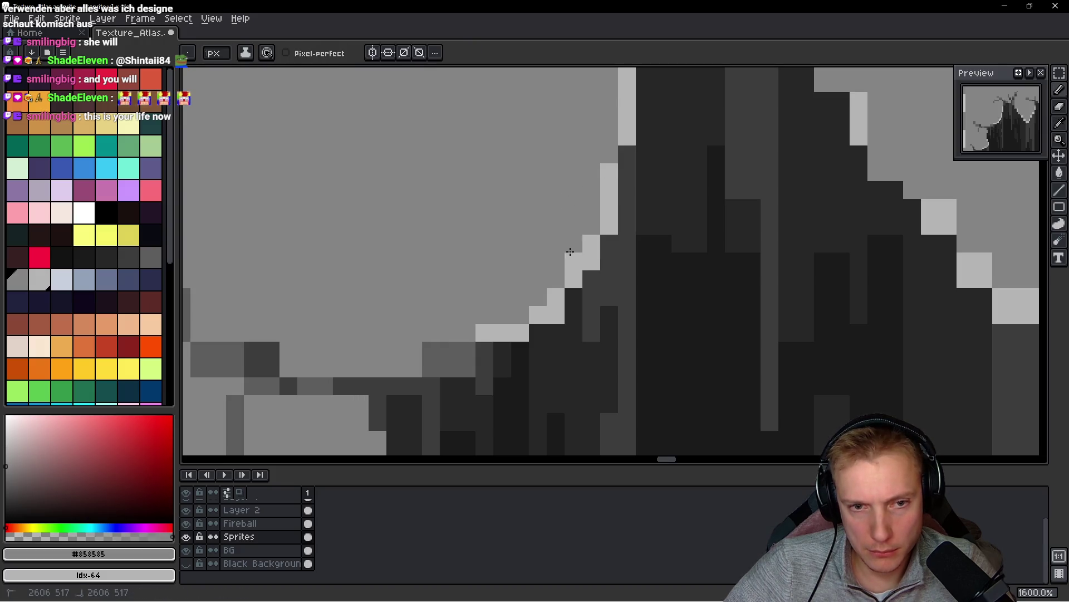
- Cover stray dark crack pixels with rim grey to trim the crack
scroll(663, 292, "down", 8)
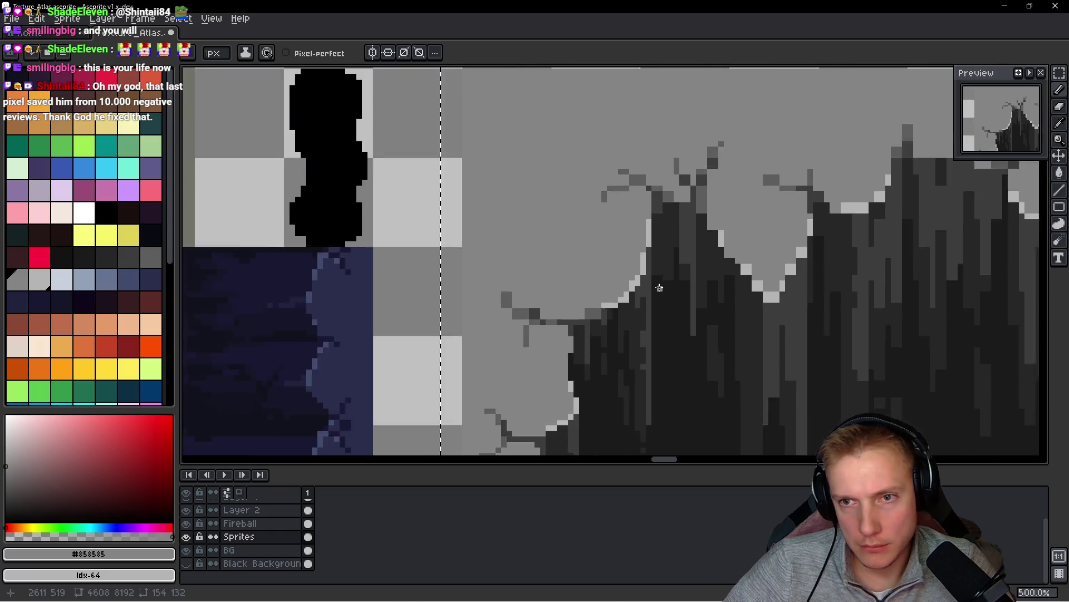
scroll(696, 317, "up", 10)
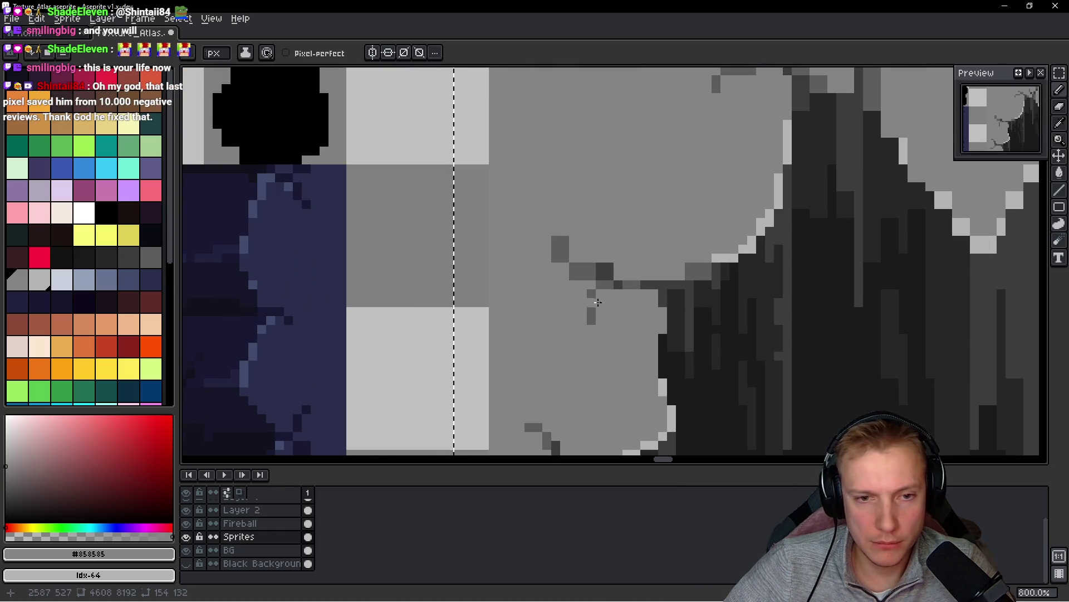
left_click_drag(579, 240, 508, 240)
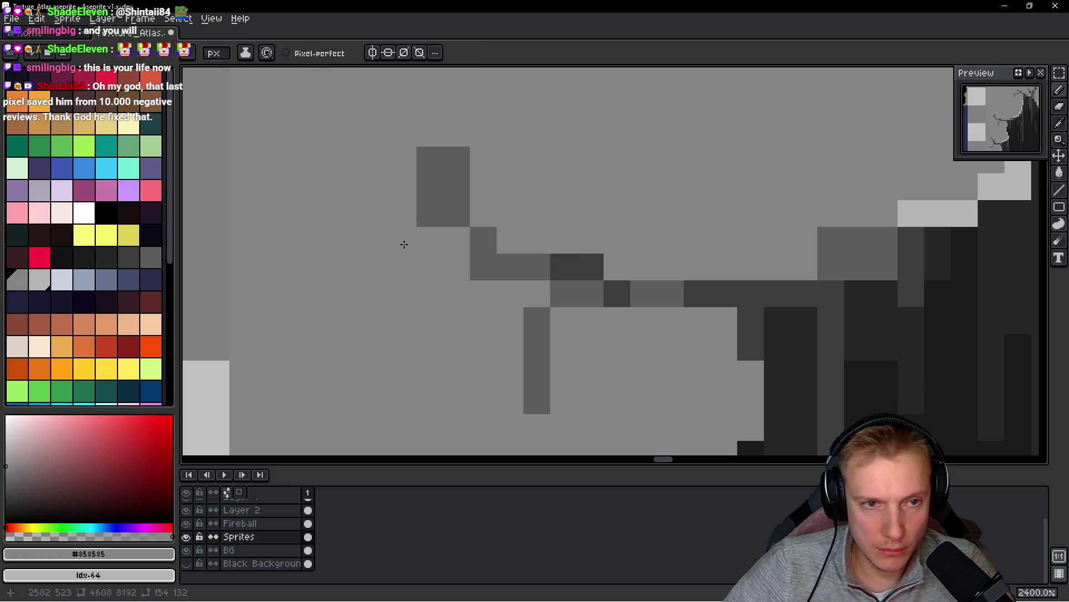
left_click(428, 208)
left_click(463, 167)
left_click(470, 177)
- Reshape the crack's stair-step pixels and paint a row of light grey along it
scroll(469, 176, "down", 3)
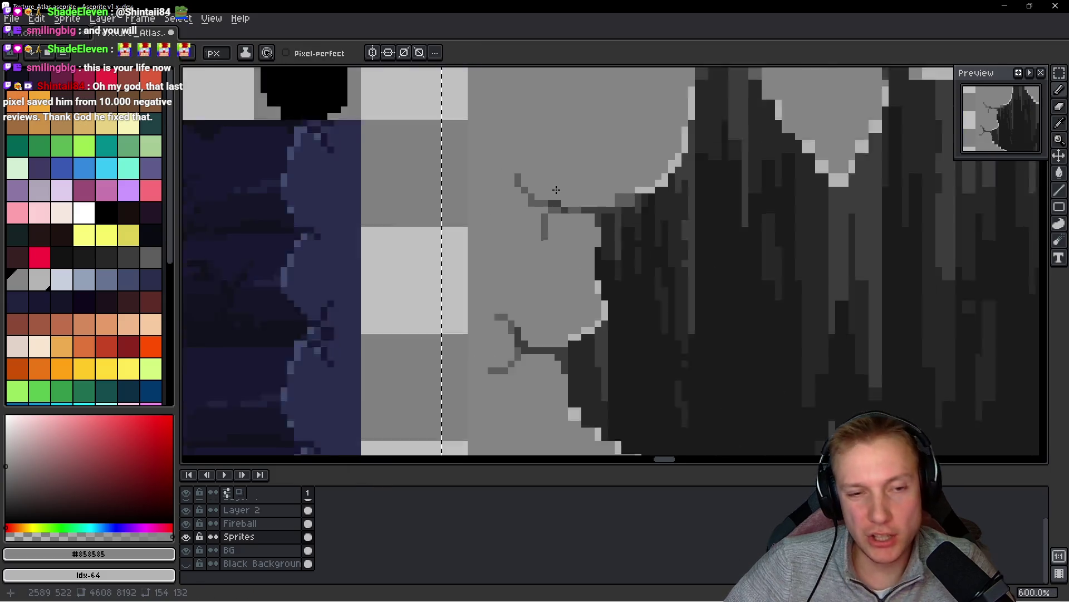
scroll(557, 190, "up", 3)
left_click(573, 194)
left_click(518, 174, "alt")
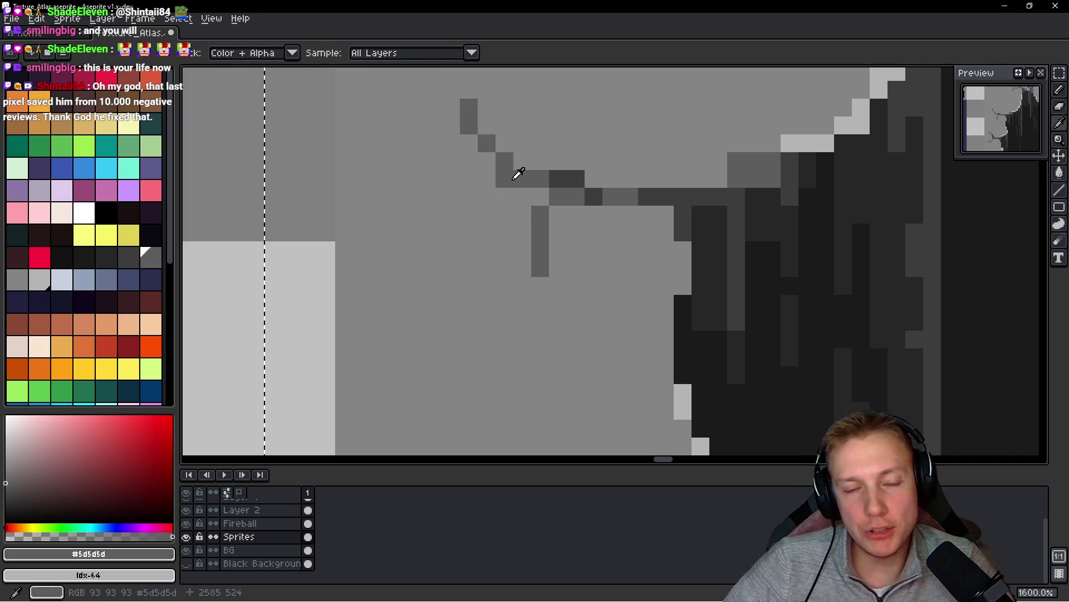
left_click(471, 217, "alt")
left_click_drag(504, 179, 519, 184)
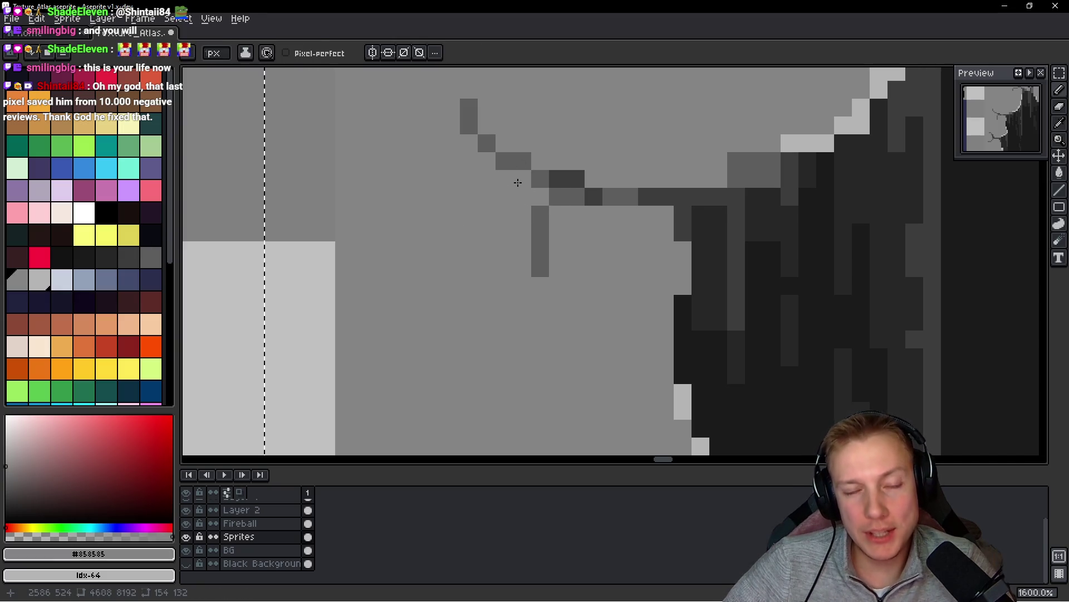
- Paint dark grey pixels along the crack, below it and at its bend
left_click(570, 175, "alt")
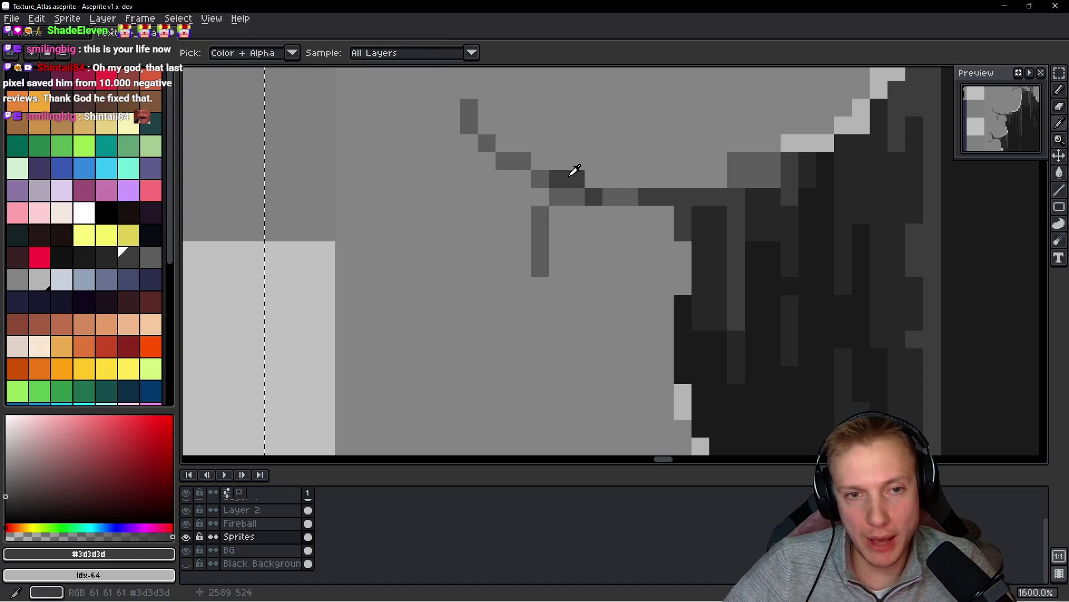
left_click(610, 196)
left_click(629, 198)
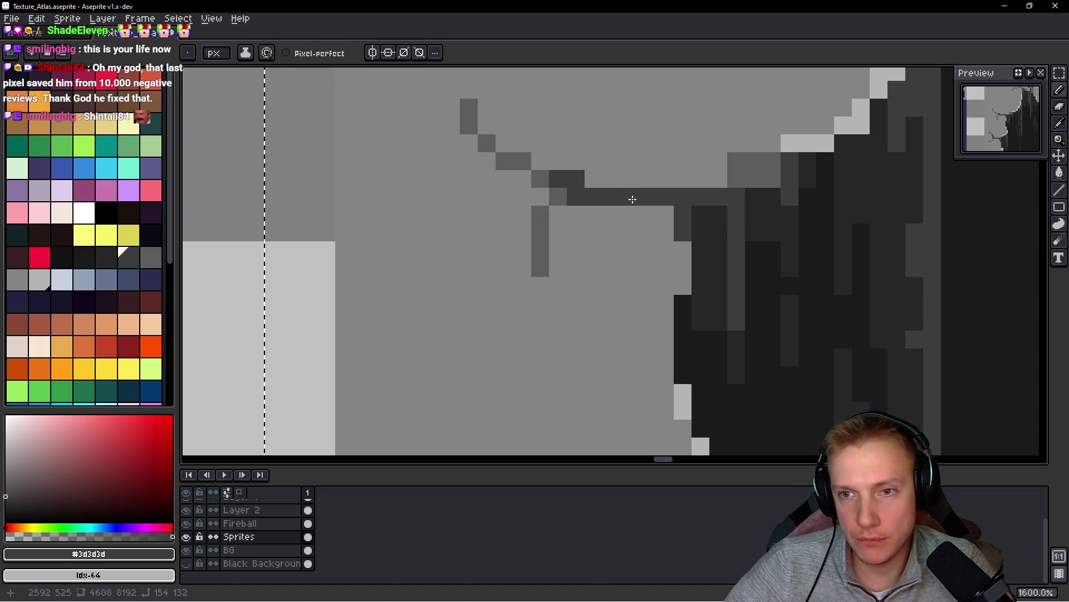
left_click(541, 224)
left_click(523, 178)
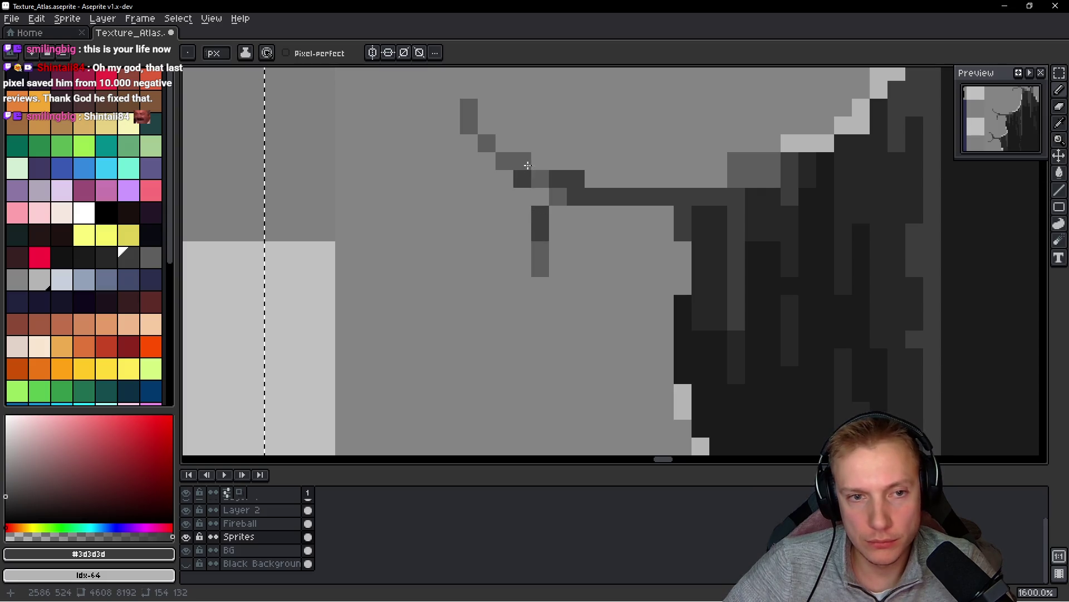
- Repaint stray dark pixels #858585 and darken a pixel beside the crack #5d5d5d
scroll(668, 216, "down", 7)
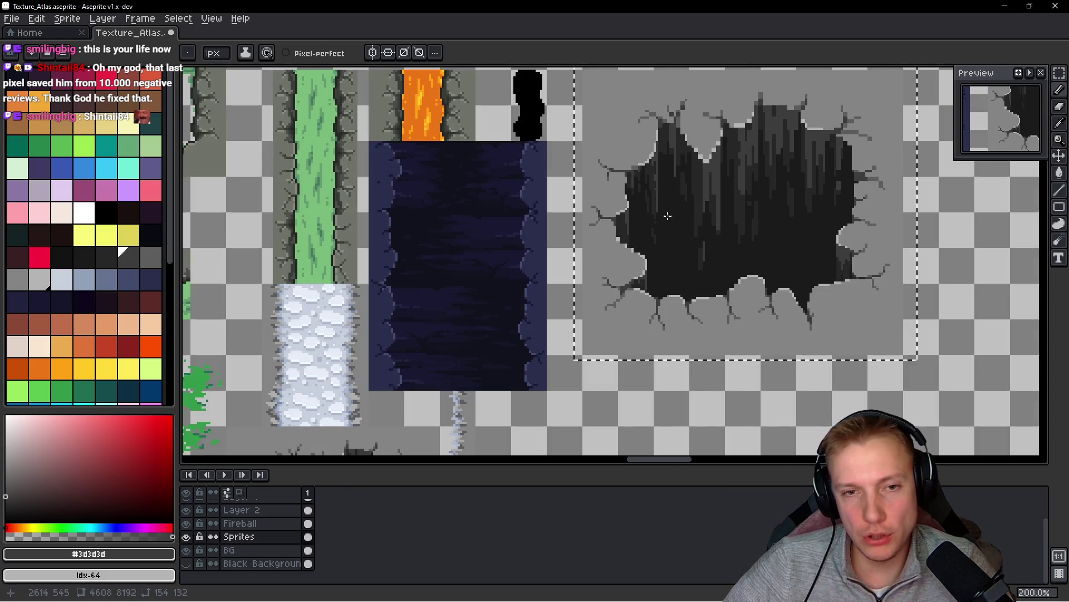
scroll(668, 215, "up", 7)
left_click(510, 175, "alt")
left_click(537, 182)
left_click(536, 164)
left_click(572, 172, "alt")
left_click(520, 181)
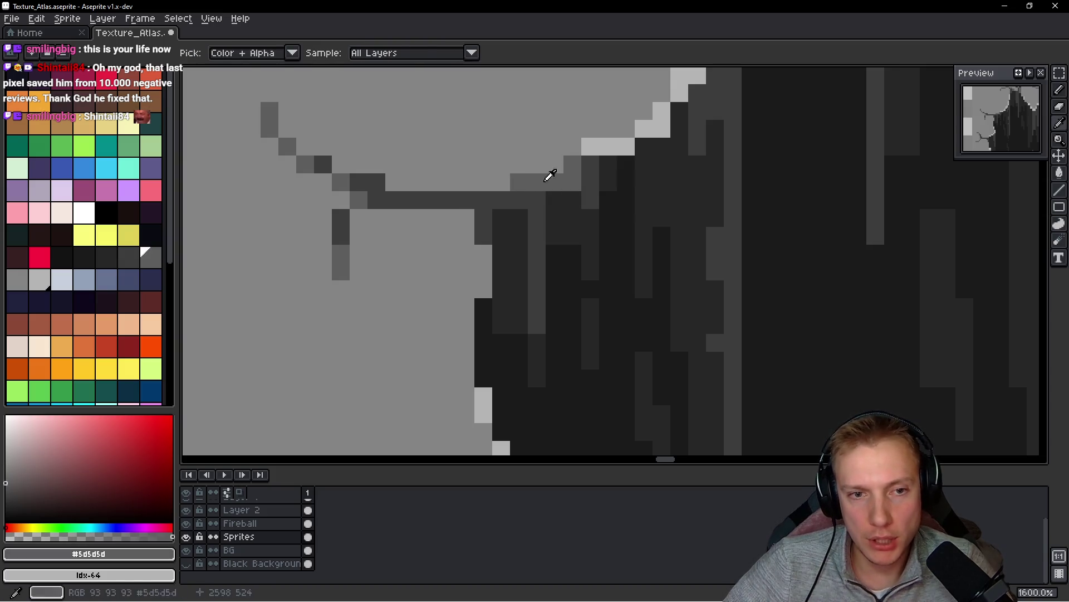
- Paint two hole pixels #272727 and lighten others with #3d3d3d
left_click(572, 184, "alt")
mouse_move(585, 183)
left_mouse_down()
mouse_move(586, 169)
mouse_move(589, 210)
mouse_move(611, 167)
mouse_move(611, 189)
left_mouse_up()
key("alt")
left_click(537, 222, "alt")
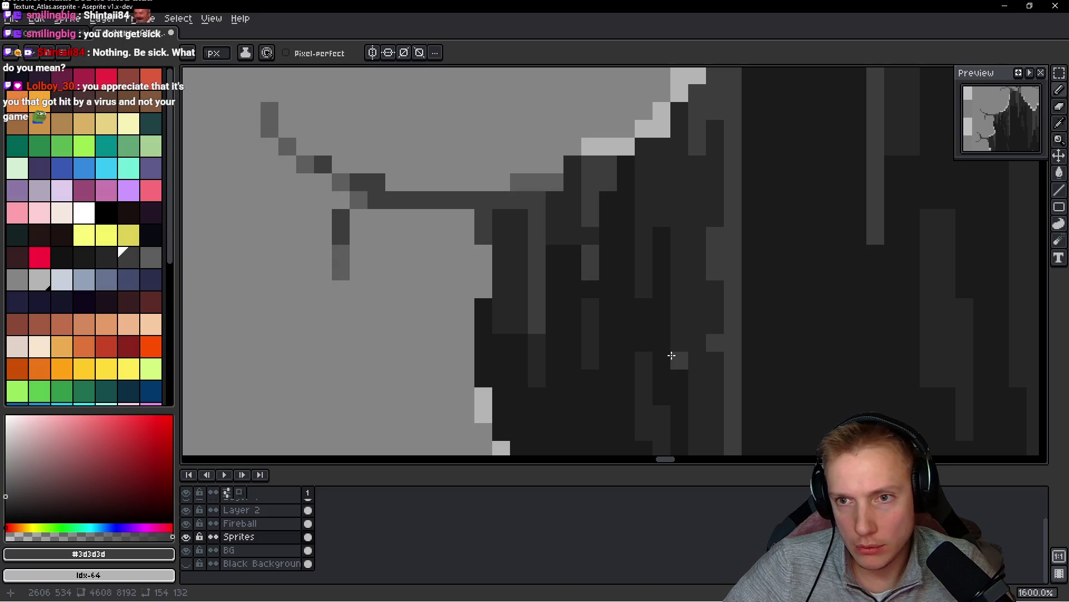
scroll(661, 303, "down", 1)
- Extend the light grey drip with #858585 and darken its edge pixel #5d5d5d
left_click(531, 236, "alt")
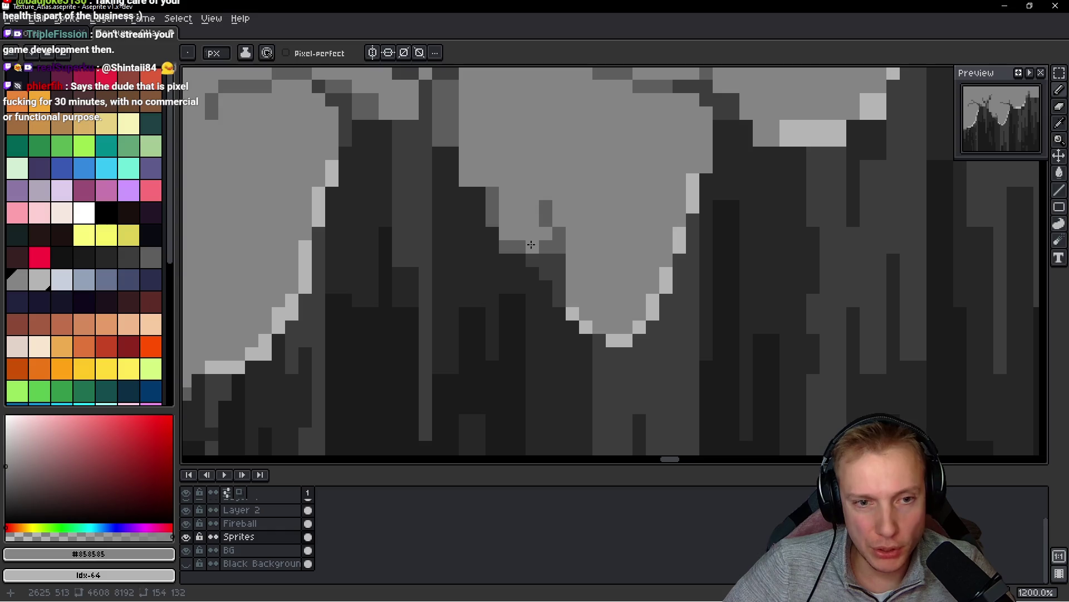
left_click_drag(494, 209, 470, 193)
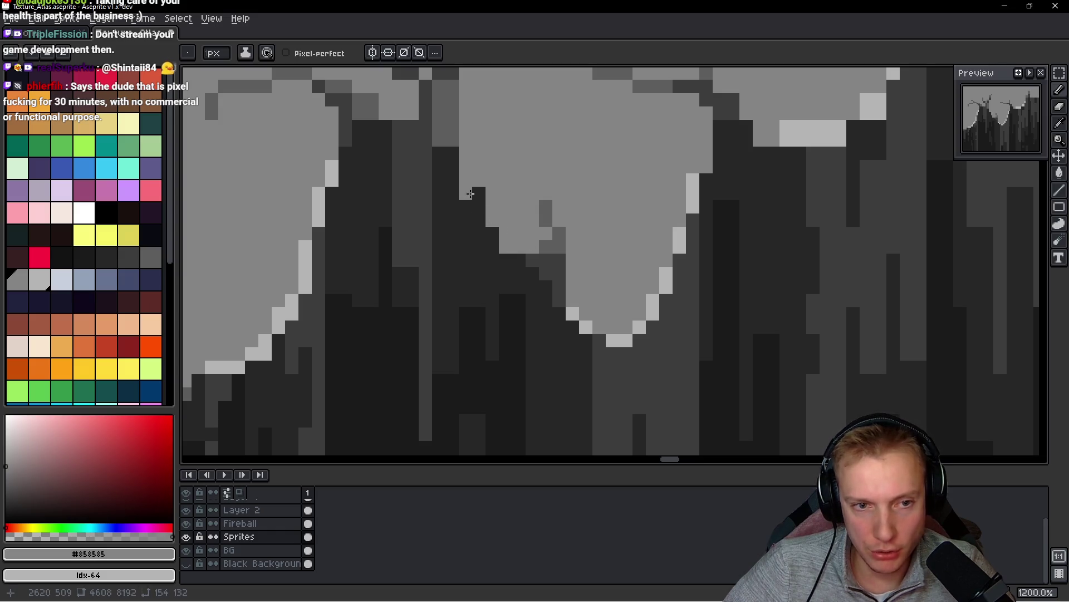
left_click(479, 207)
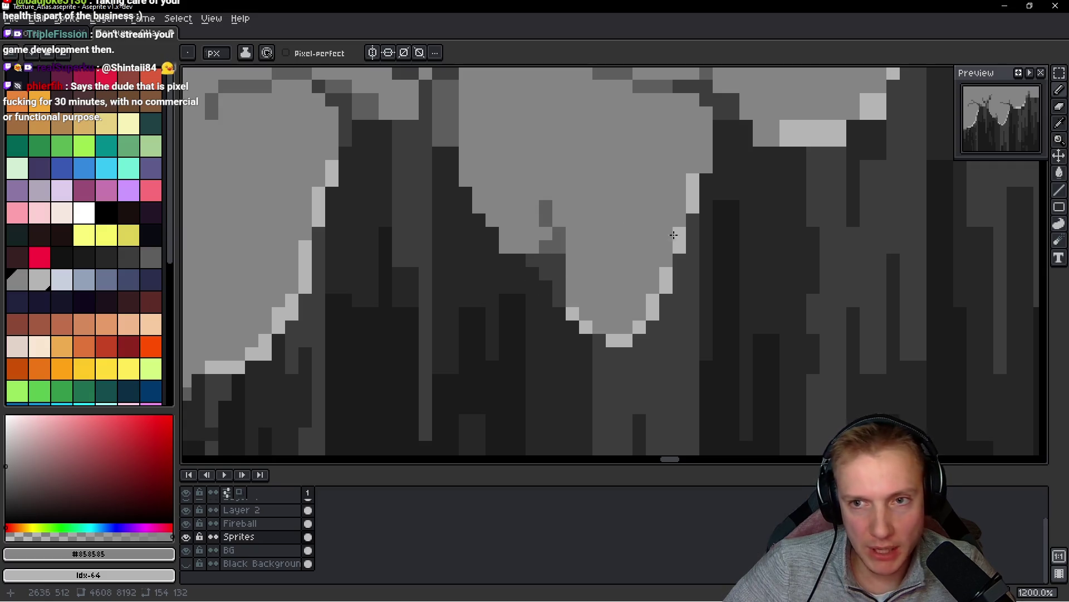
left_click(563, 232, "alt")
left_click(561, 224)
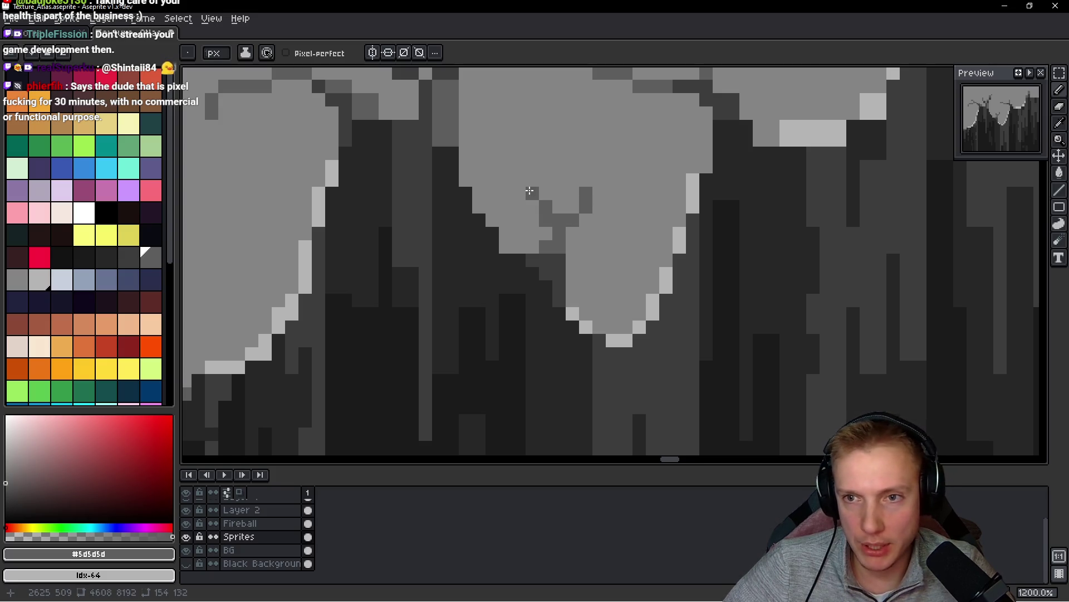
- Shade beneath the drip using #3d3d3d, #1b1b1b and #272727
left_click(561, 257, "alt")
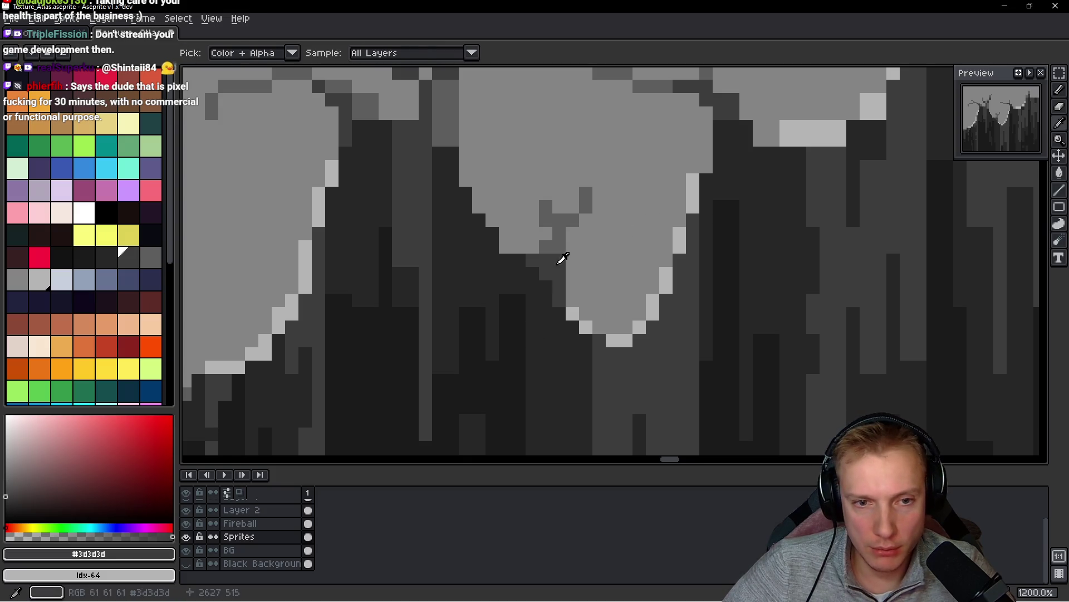
left_click(559, 232)
left_click(559, 341, "alt")
left_click(540, 273)
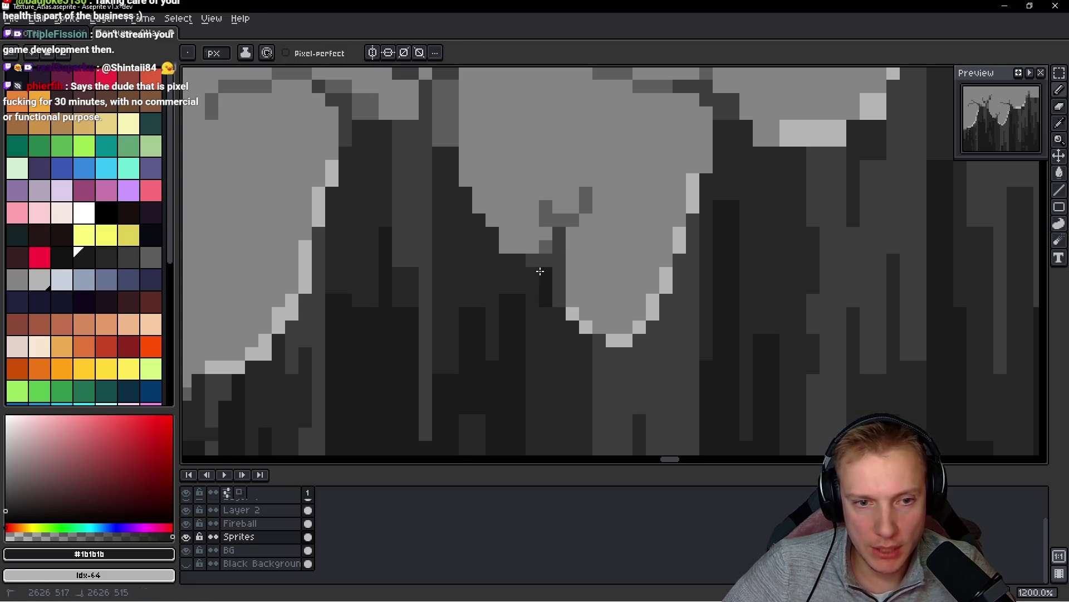
left_click(547, 314, "alt")
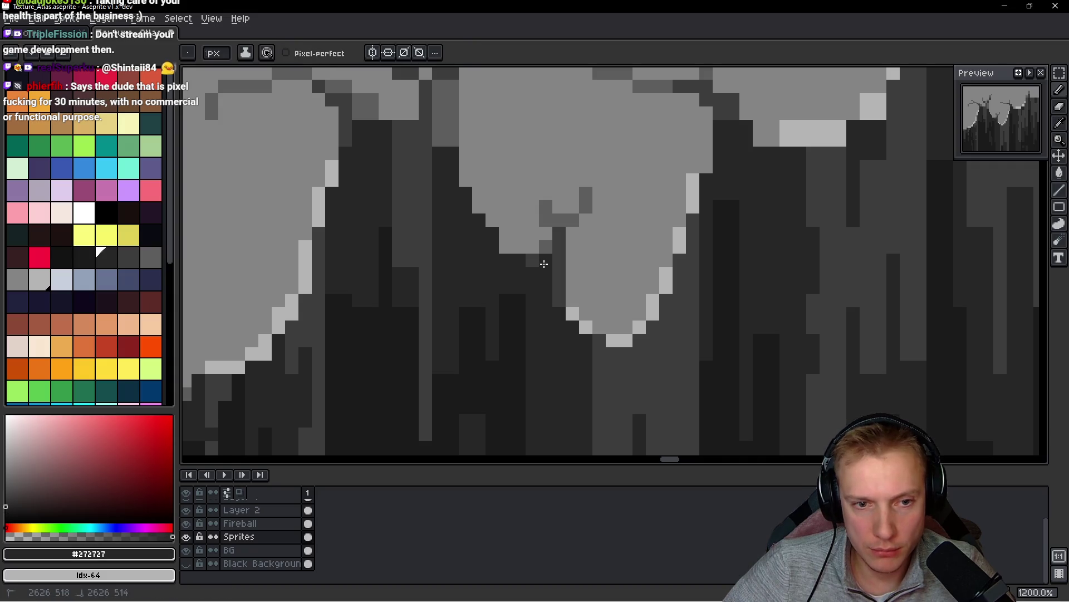
key("alt")
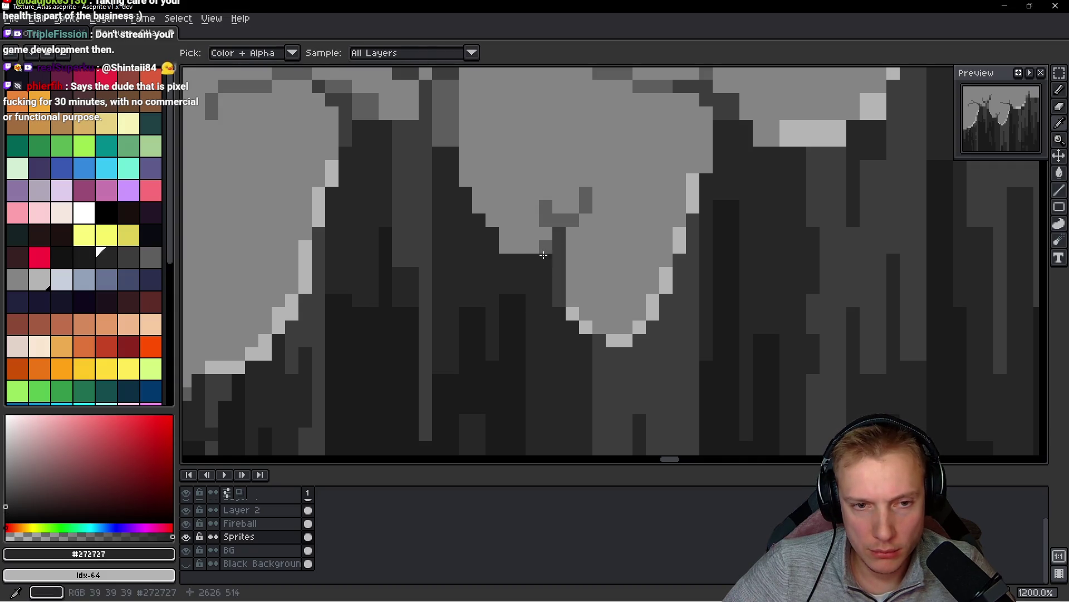
left_click(544, 250)
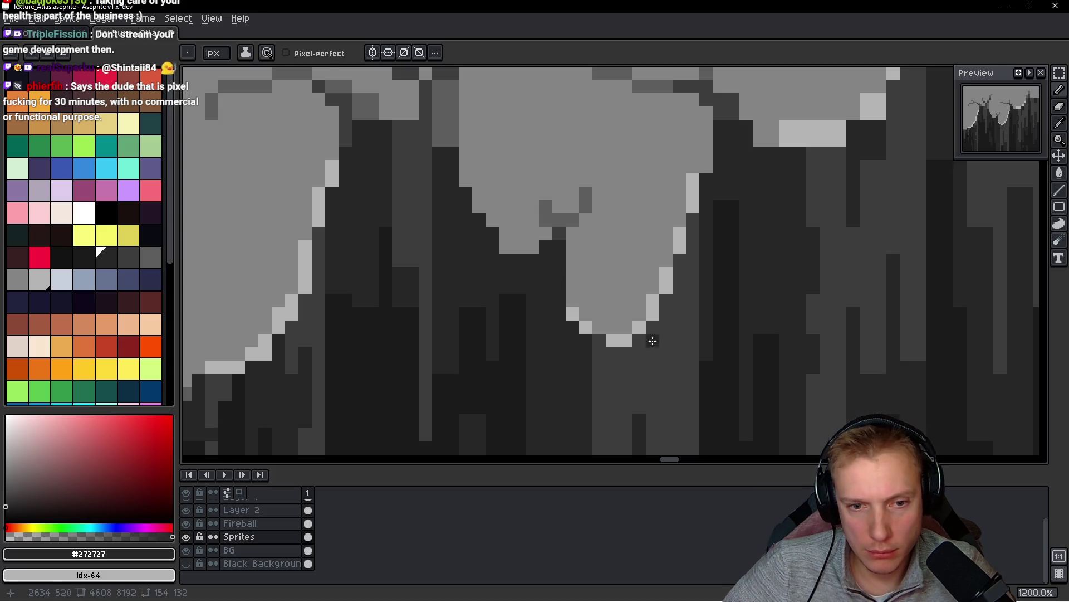
- Paint a short #272727 dark column inside the hole
left_click(559, 234, "alt")
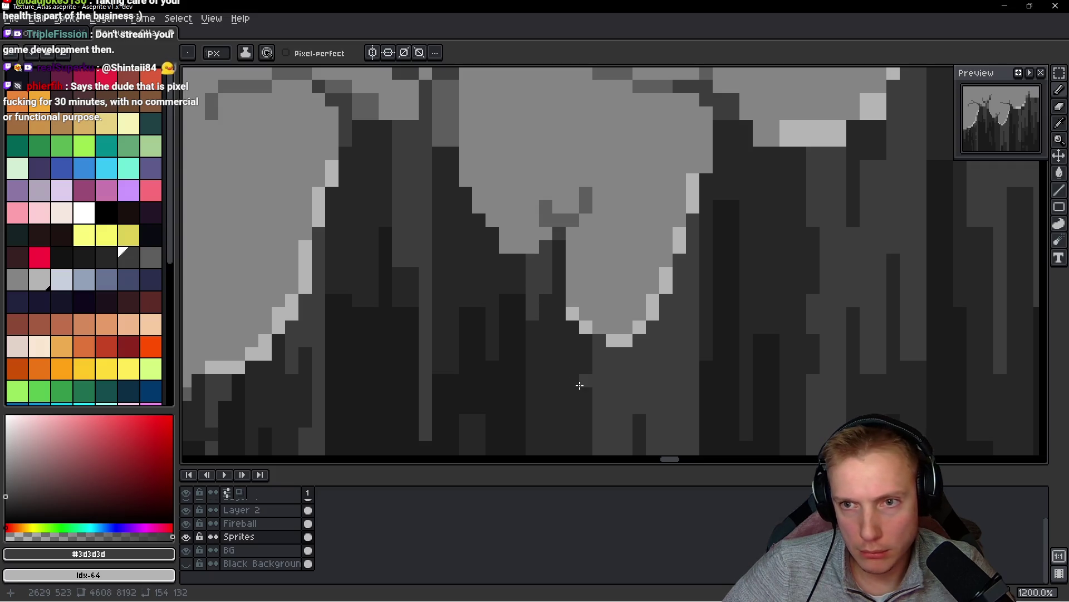
left_click(534, 346, "alt")
left_click_drag(533, 318, 533, 283)
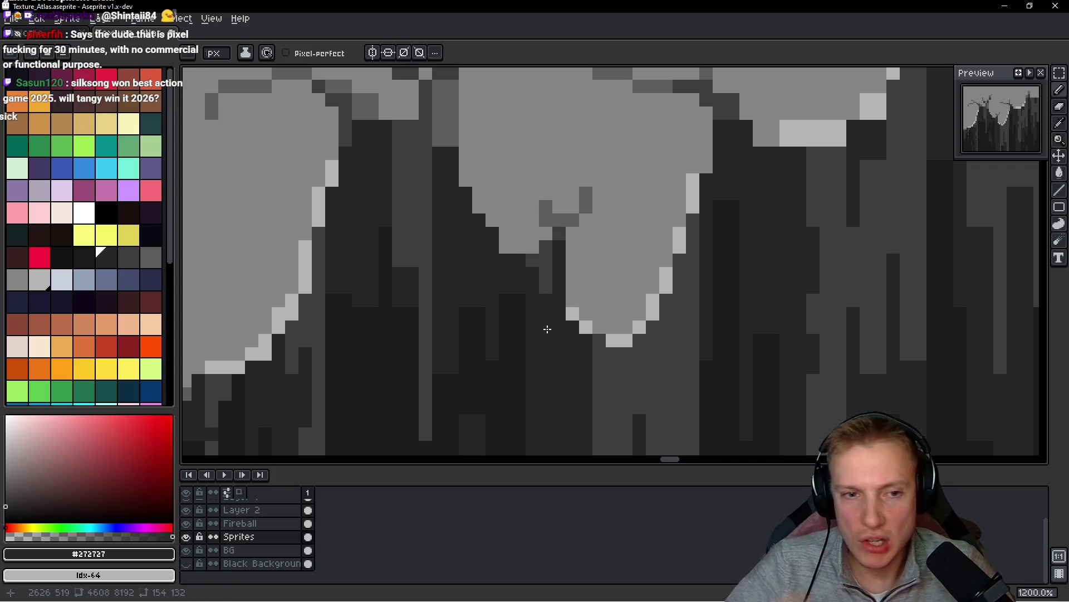
key("alt")
left_click(507, 217, "alt")
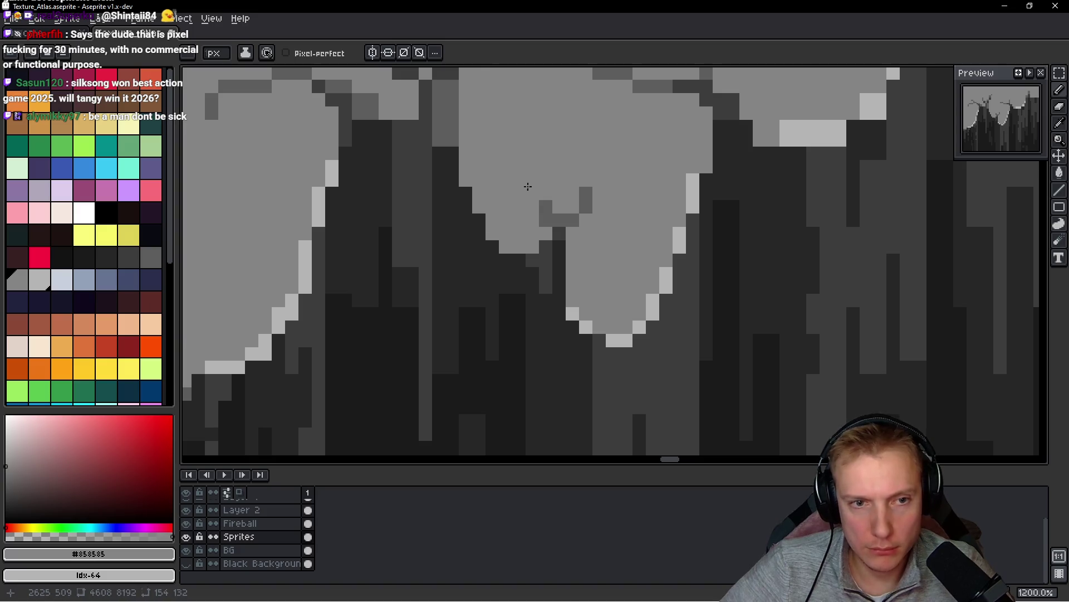
- Add a #b4b4b4 highlight pixel on the drip's edge
scroll(529, 195, "down", 7)
scroll(532, 200, "up", 5)
left_click(495, 240, "alt")
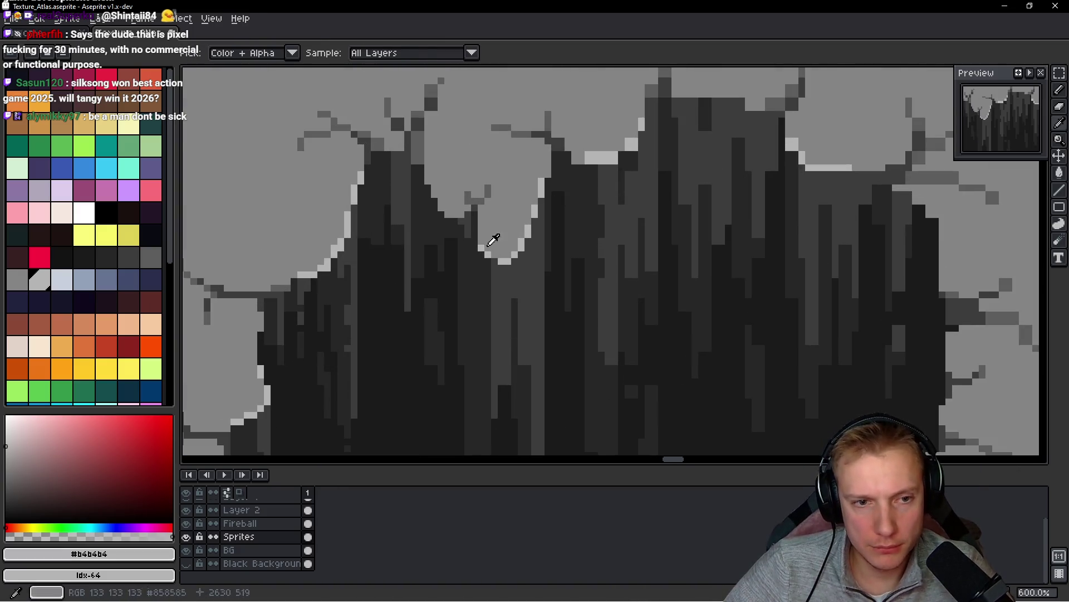
scroll(464, 209, "up", 2)
left_click(474, 187)
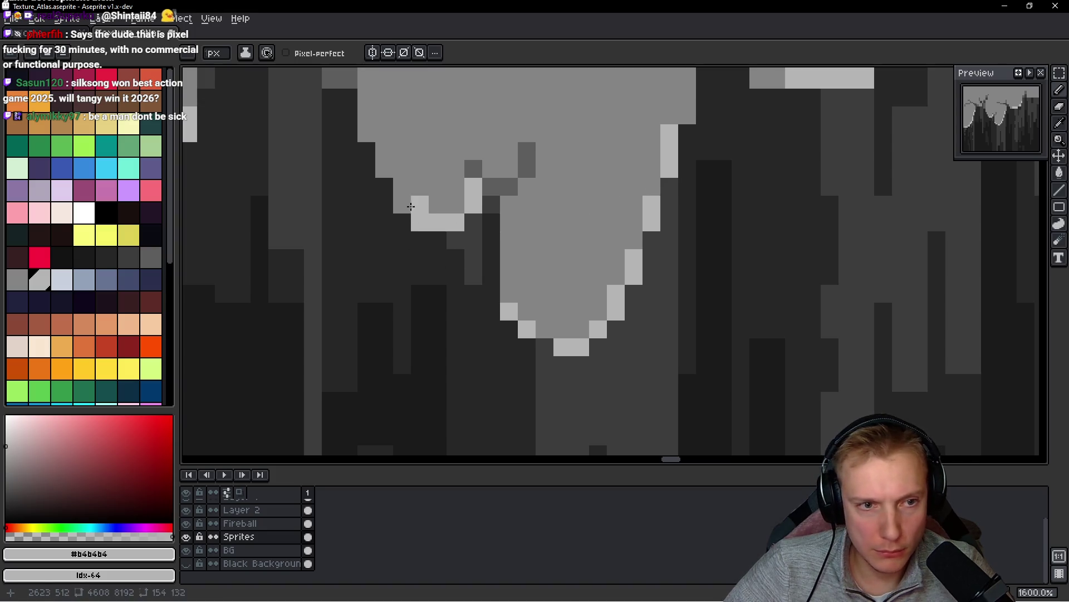
left_click(462, 190, "alt")
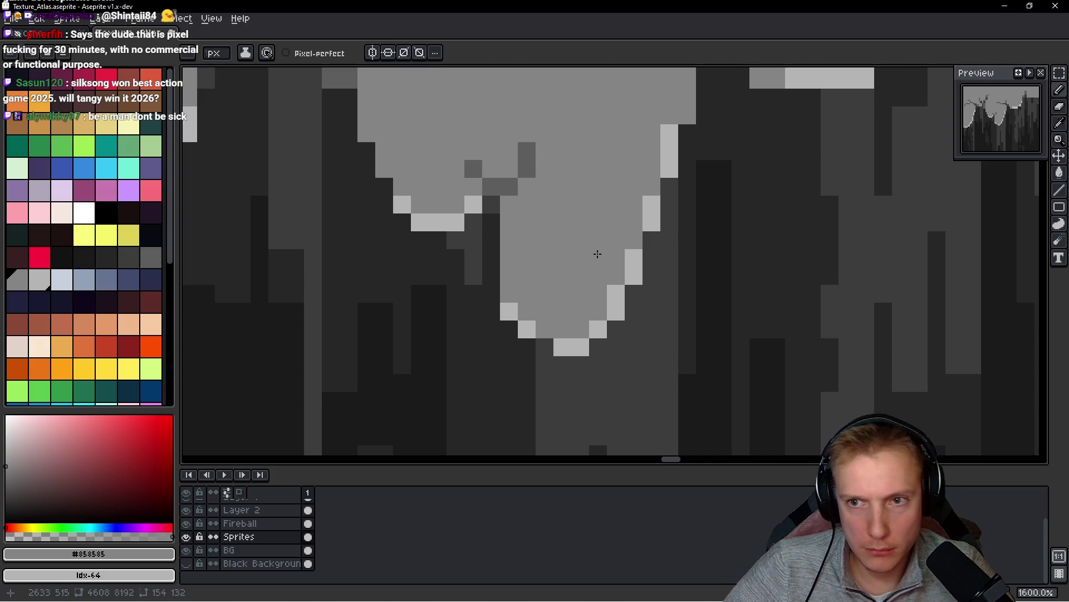
scroll(607, 174, "down", 8)
scroll(519, 326, "up", 7)
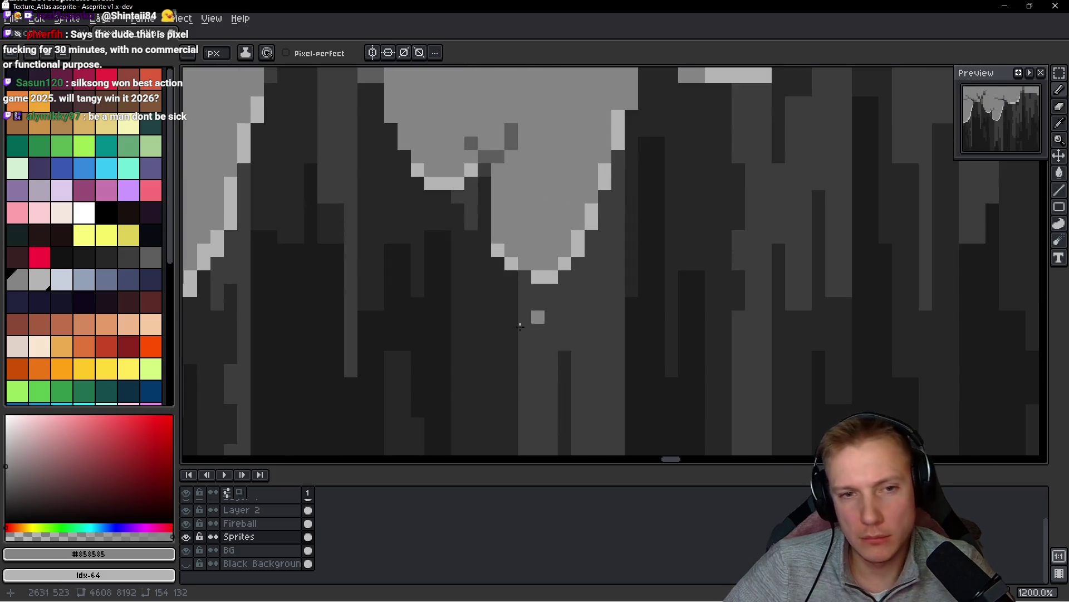
- Refine the drip's light outline, turning some highlight pixels back to grey
left_click(498, 251, "alt")
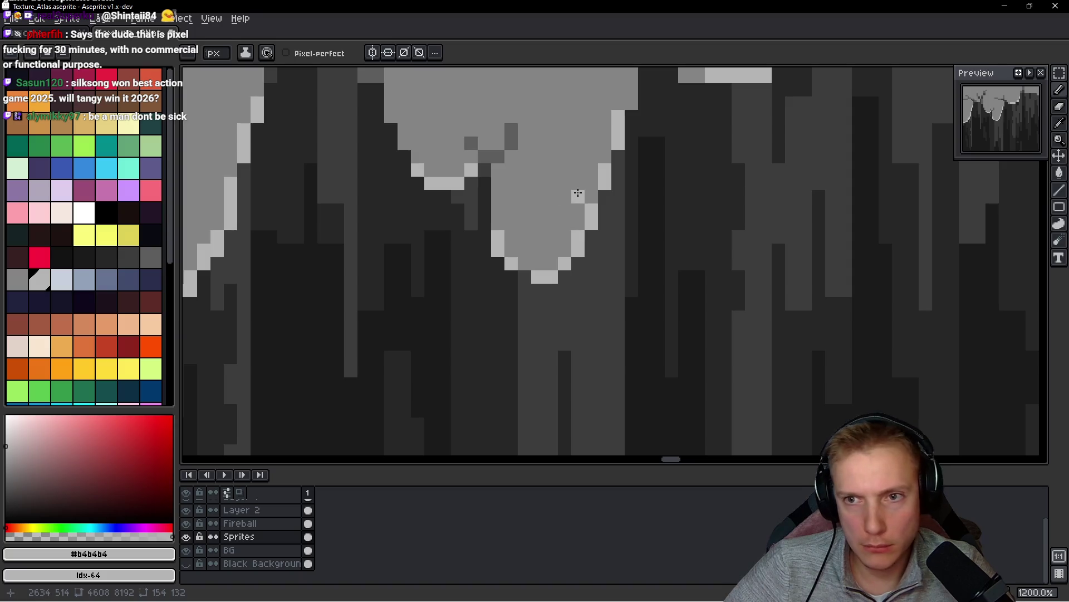
right_click(605, 196)
left_click(556, 217, "alt")
left_click(498, 237)
left_click(511, 262, "alt")
left_click(512, 277)
scroll(528, 251, "down", 6)
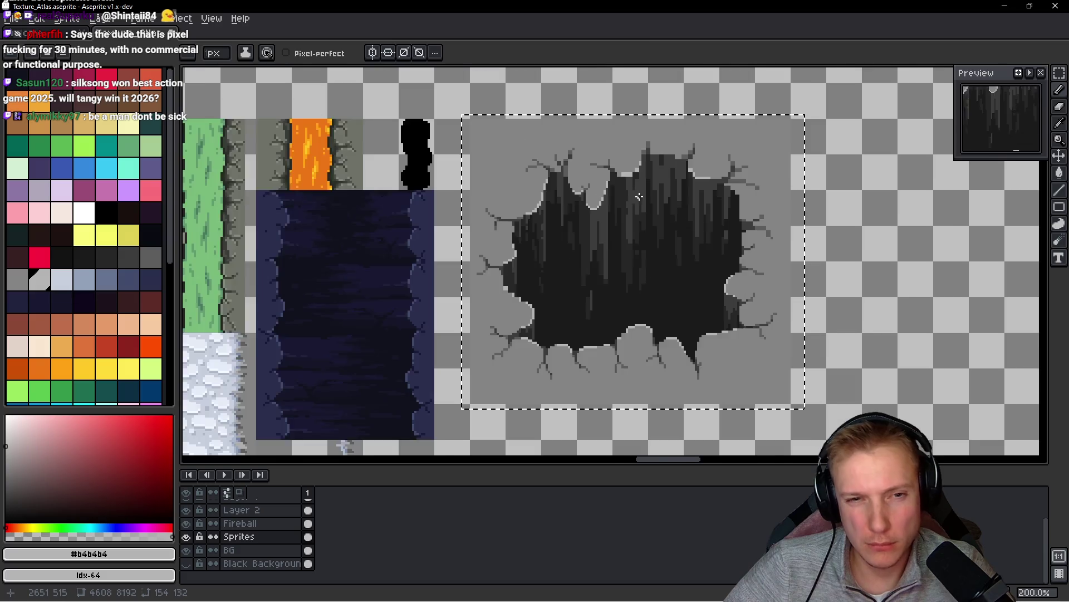
- Repaint the light vertical strip and its end pixel in dark #3d3d3d grey
scroll(604, 202, "up", 5)
left_click_drag(501, 208, 554, 273)
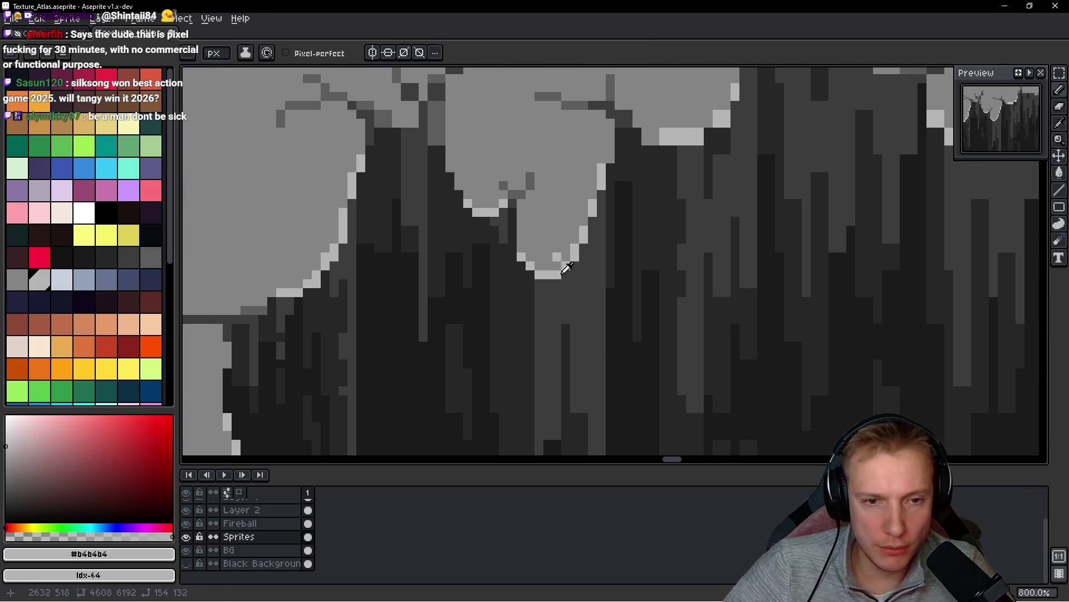
left_click(557, 277, "alt")
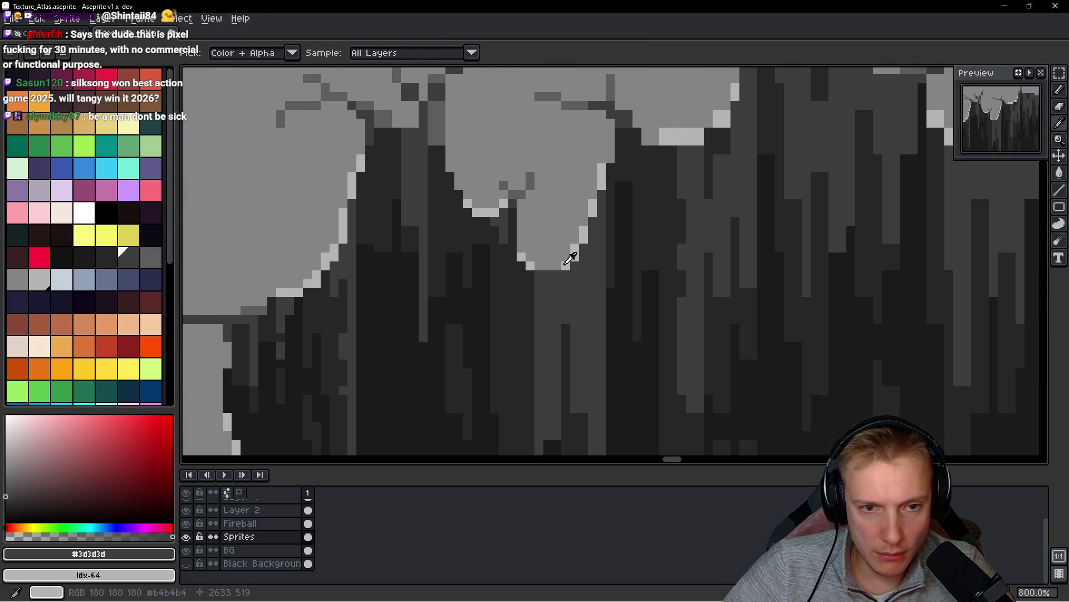
left_click(549, 265, "alt")
scroll(538, 266, "down", 6)
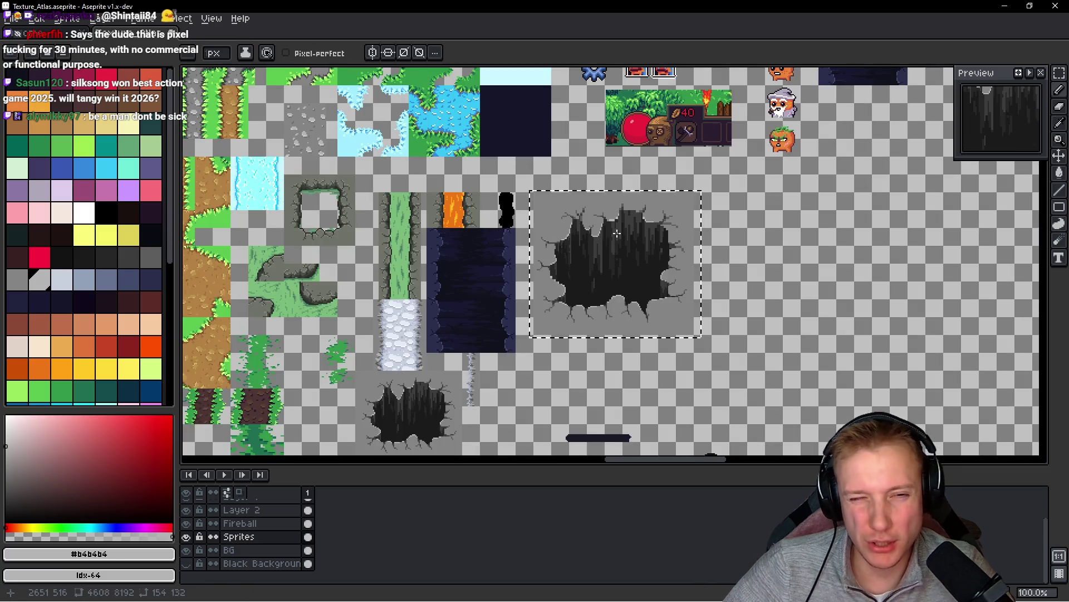
scroll(616, 233, "up", 8)
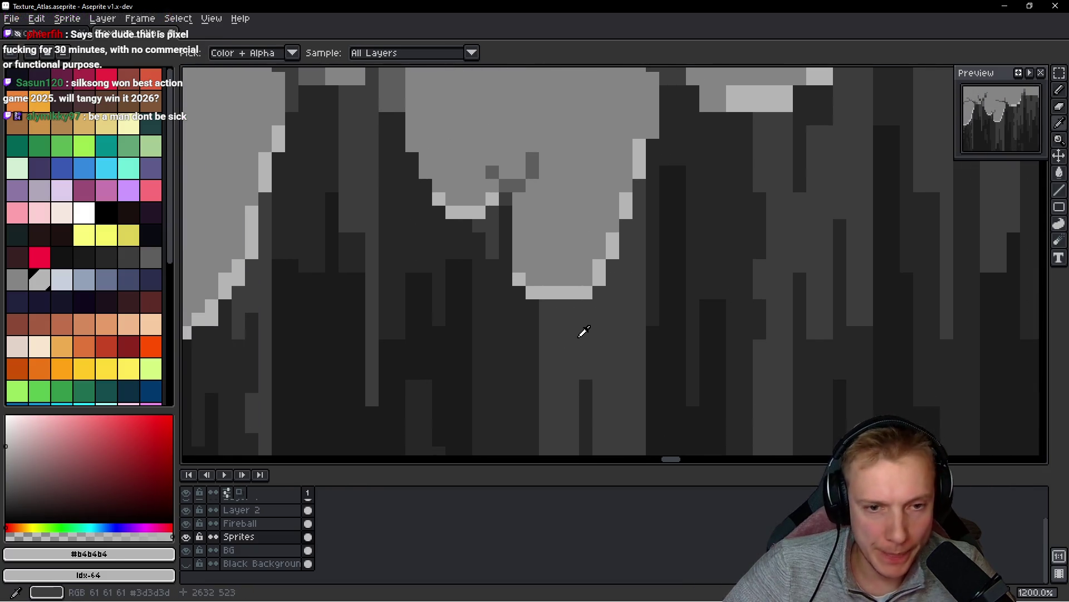
left_click(584, 312, "alt")
left_click(586, 295)
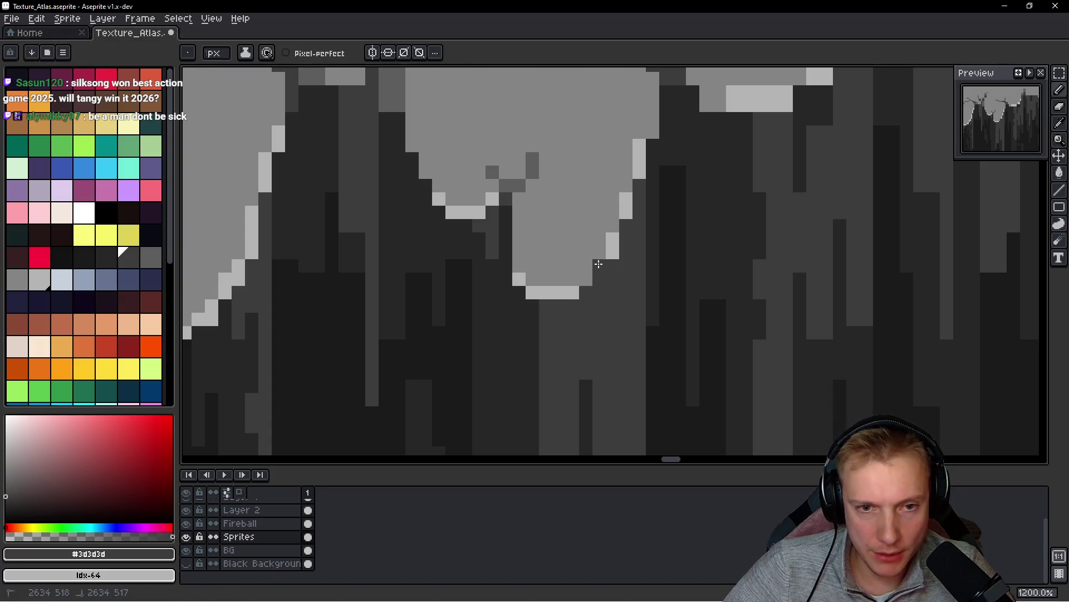
left_click_drag(621, 219, 622, 187)
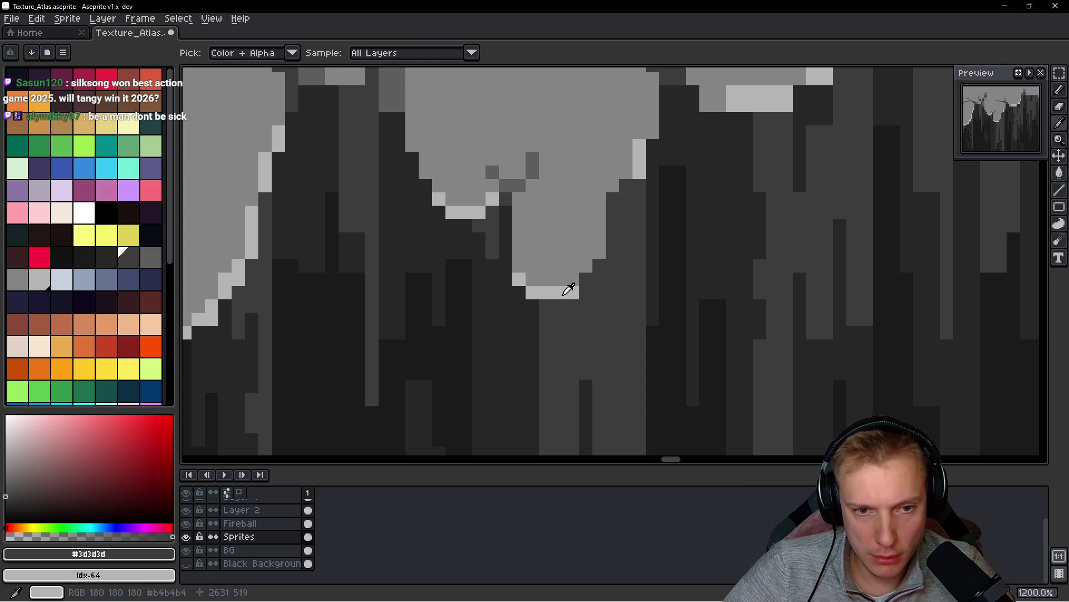
- Add a light grey highlight pixel beside the largest drip, then zoom back out
left_click(569, 284, "alt")
left_click(573, 299, "alt")
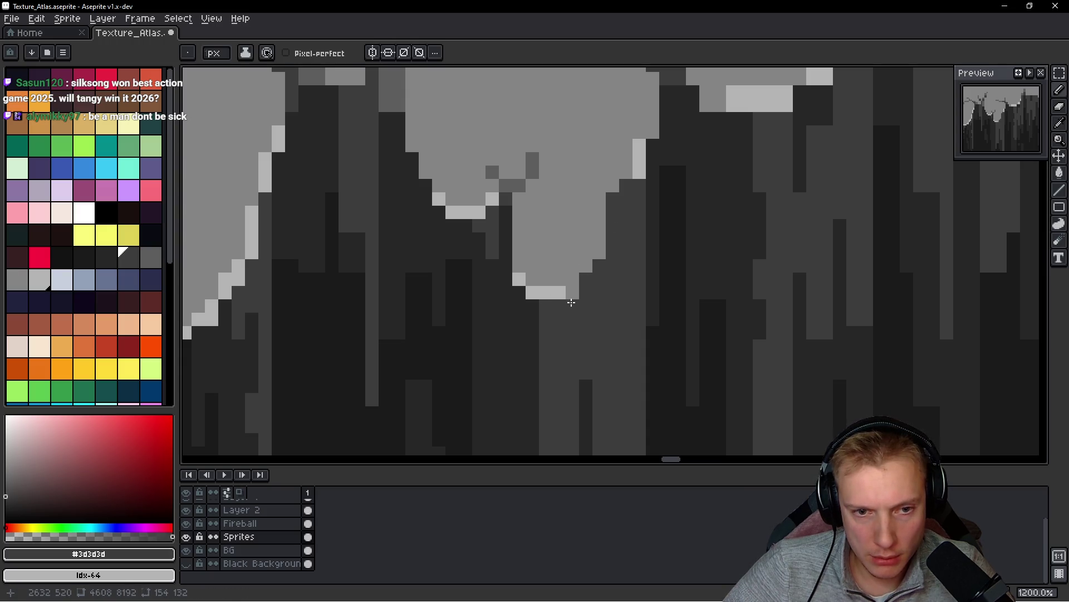
left_click(563, 291, "alt")
left_click(566, 282)
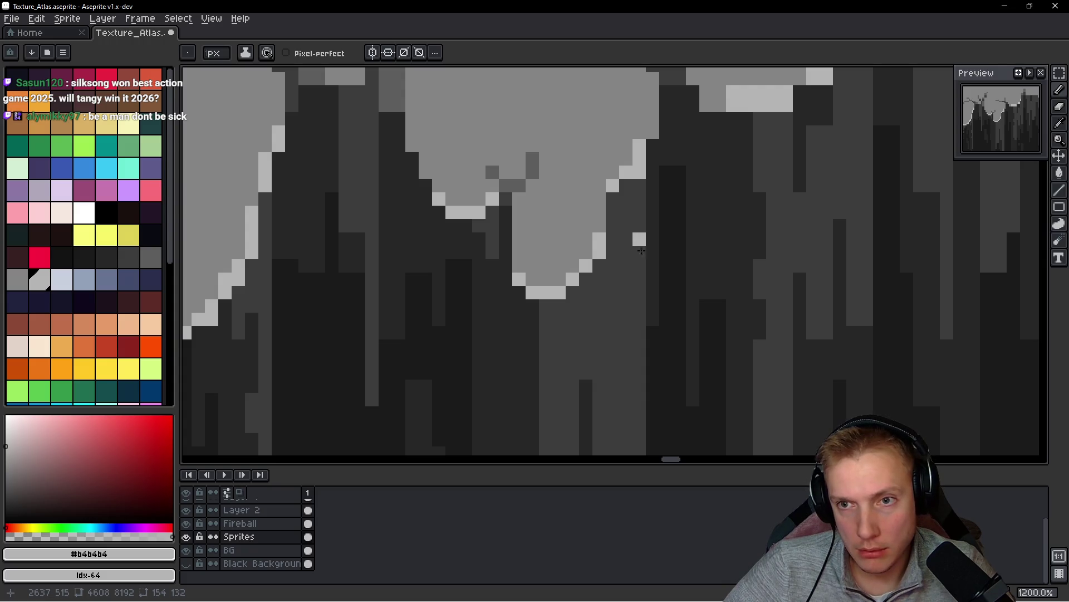
scroll(582, 282, "down", 8)
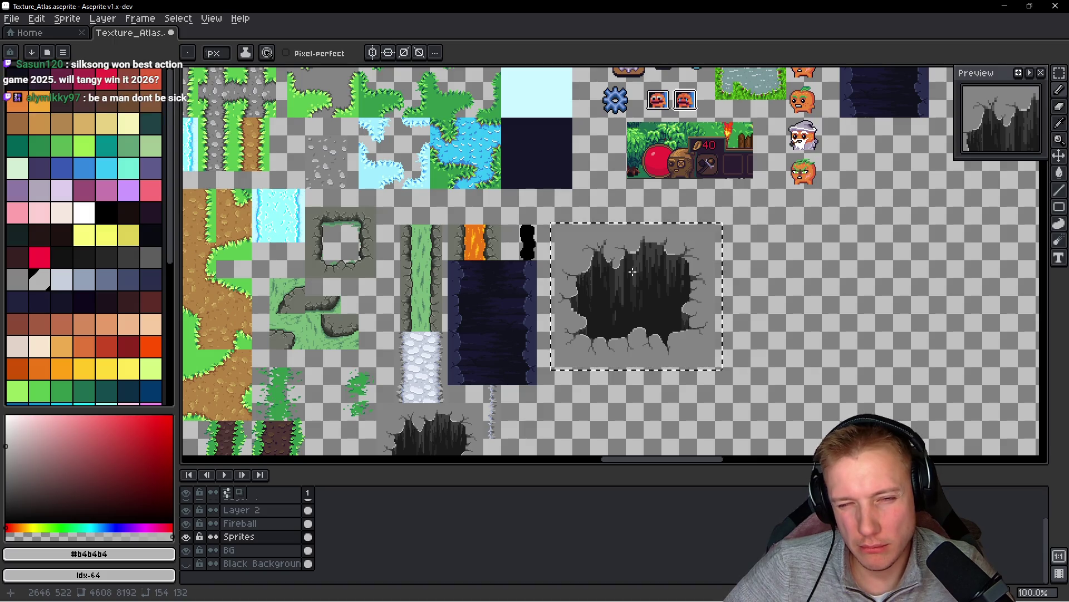
- Paint two dark columns (#272727 and #3d3d3d) under the crack on the hole's top rim
scroll(613, 262, "up", 5)
scroll(475, 208, "up", 4)
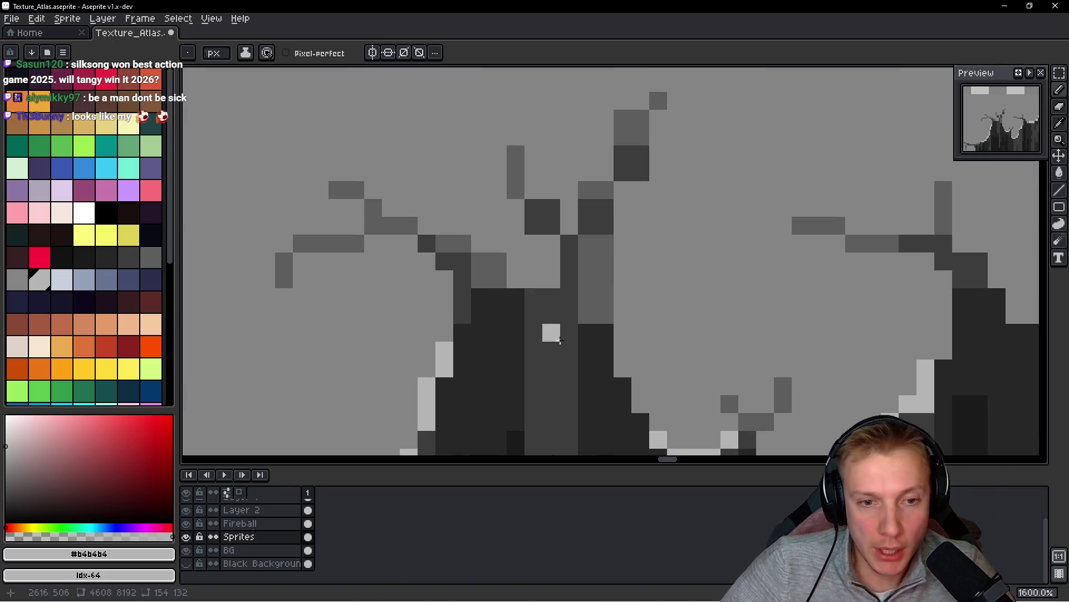
left_click(586, 260, "alt")
scroll(586, 234, "up", 2)
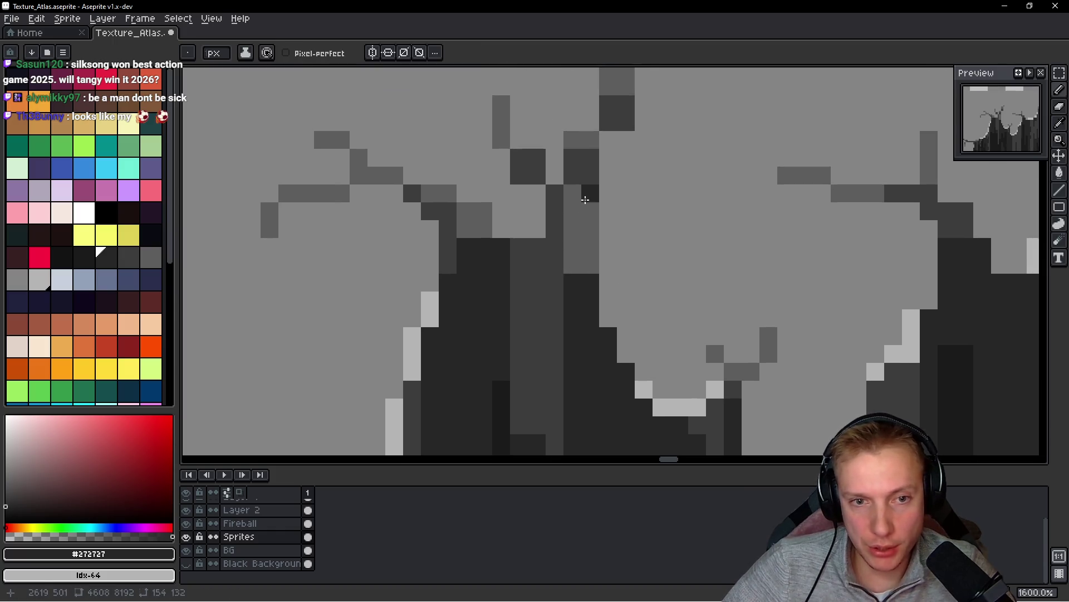
left_click_drag(588, 209, 590, 266)
left_click(560, 222, "alt")
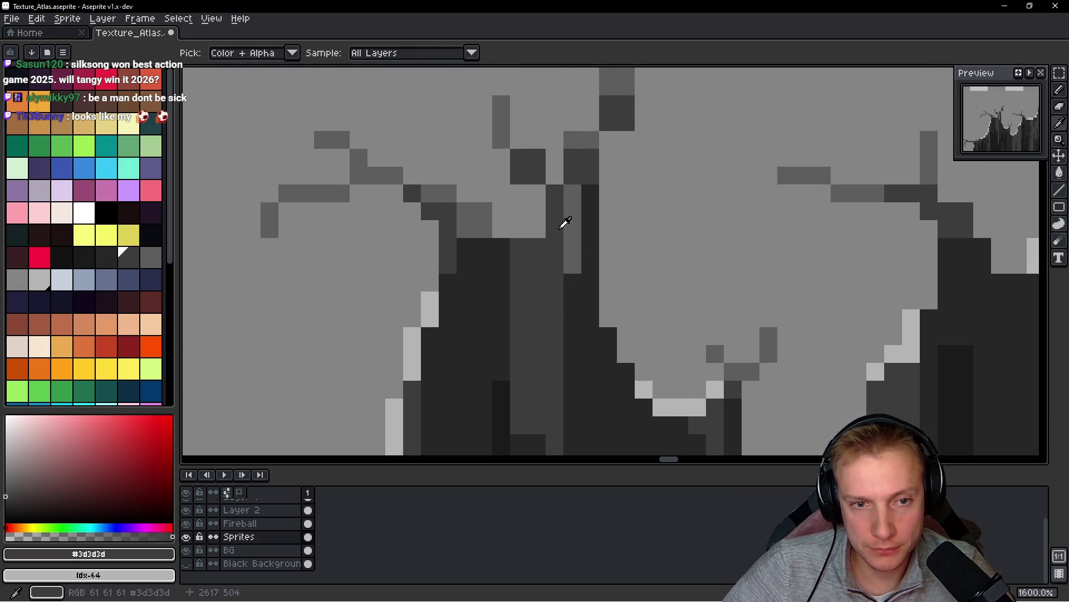
left_click_drag(571, 207, 572, 248)
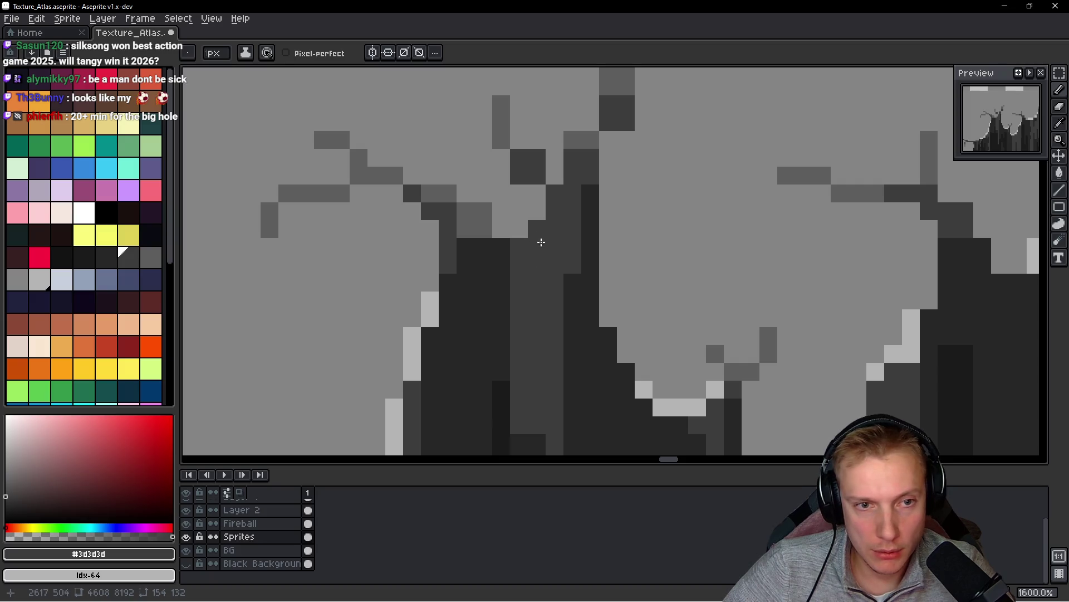
- Recolour the crack branch pixels with #5d5d5d mid grey and #858585 light grey
left_click(509, 187, "alt")
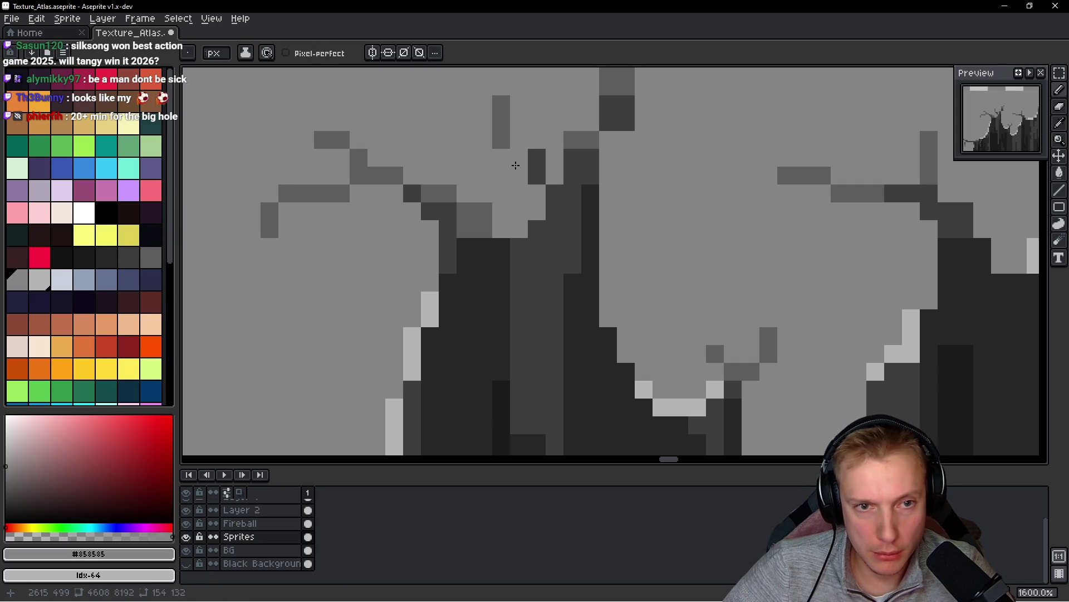
left_click(539, 150, "alt")
left_click(519, 140)
left_click(509, 119, "alt")
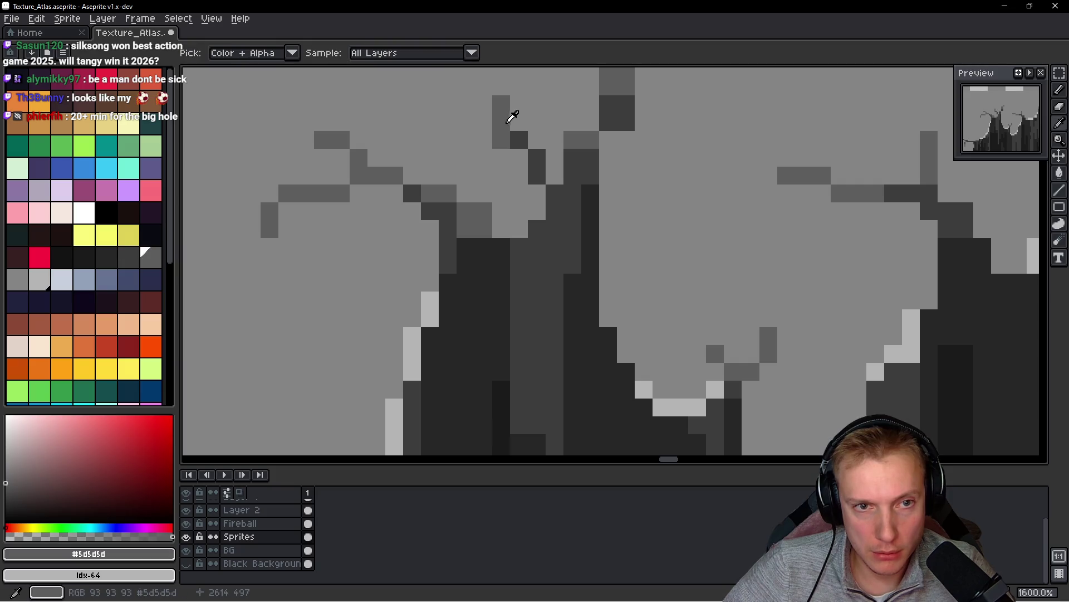
left_click(519, 140)
left_click(494, 160, "alt")
left_click(502, 139)
left_click(484, 211)
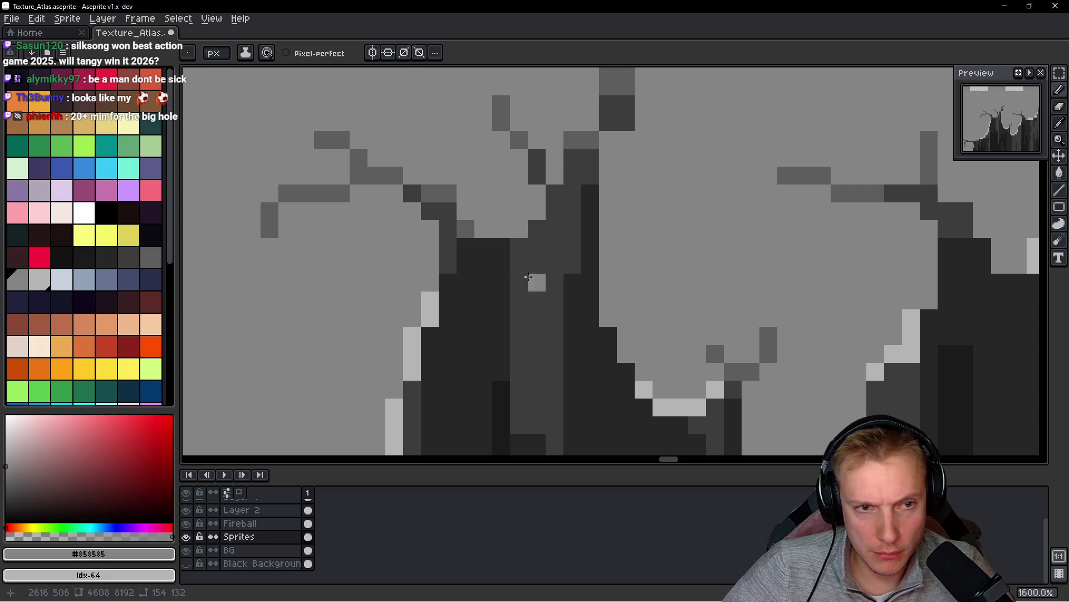
- Extend the crack branch tip further up-right with two dark-grey pixels
scroll(533, 239, "down", 7)
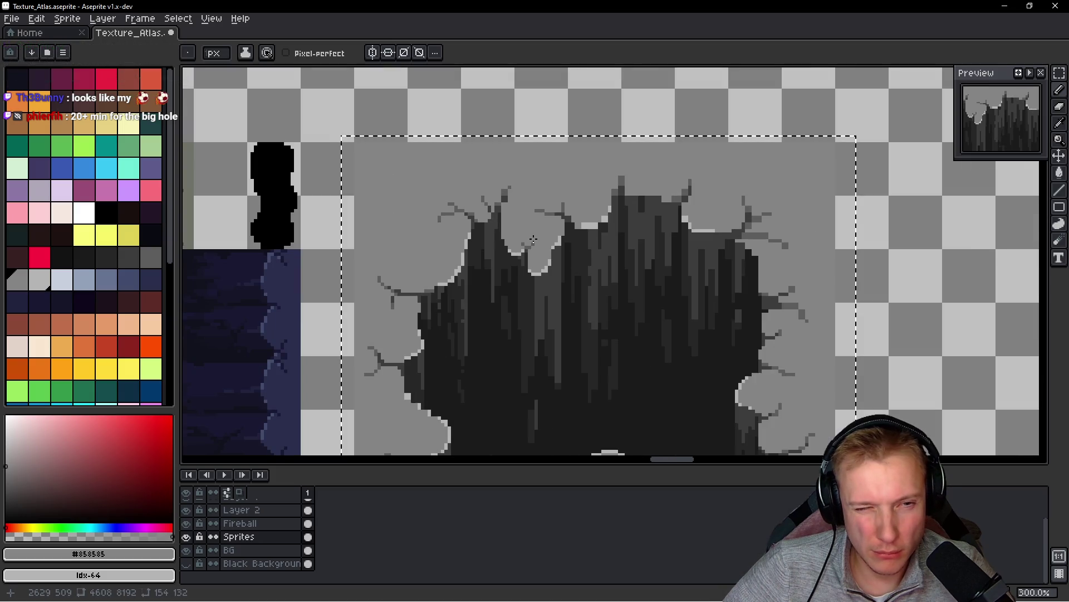
scroll(551, 277, "up", 4)
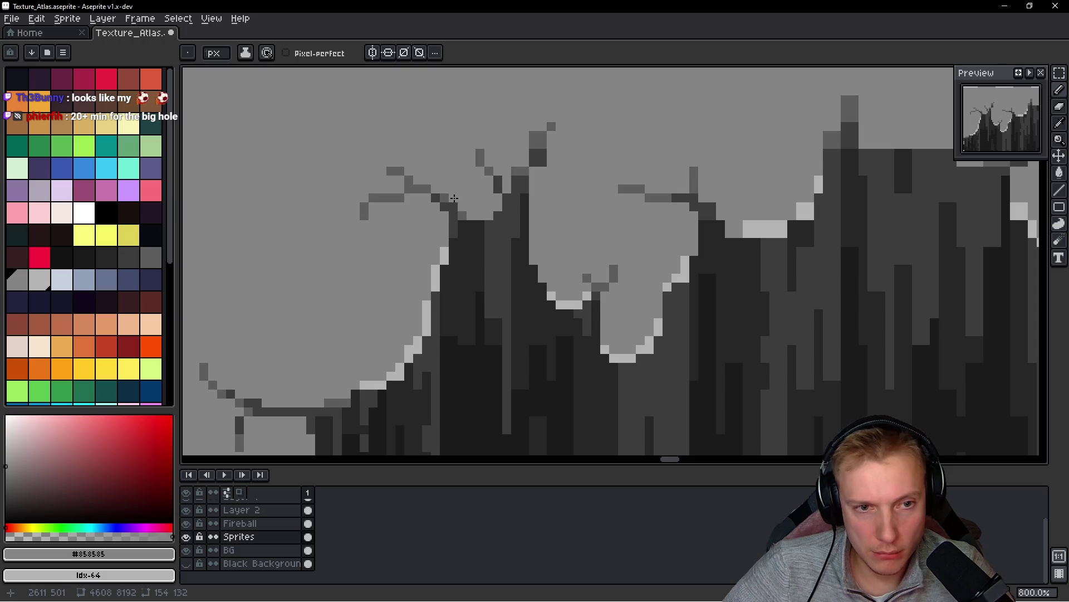
scroll(454, 199, "down", 4)
scroll(583, 190, "up", 4)
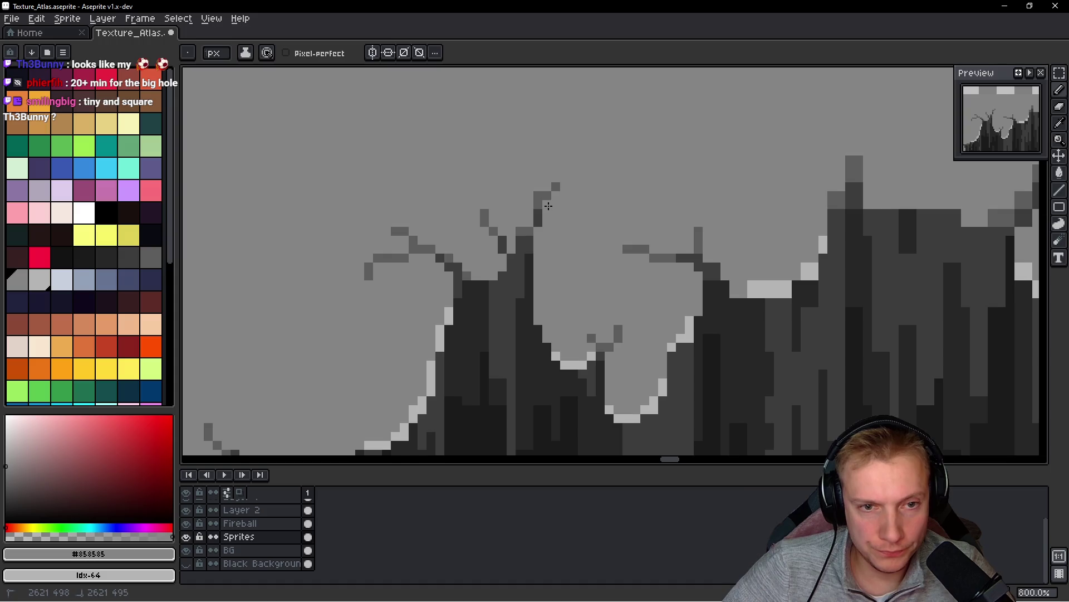
left_click(565, 186)
left_click(556, 195)
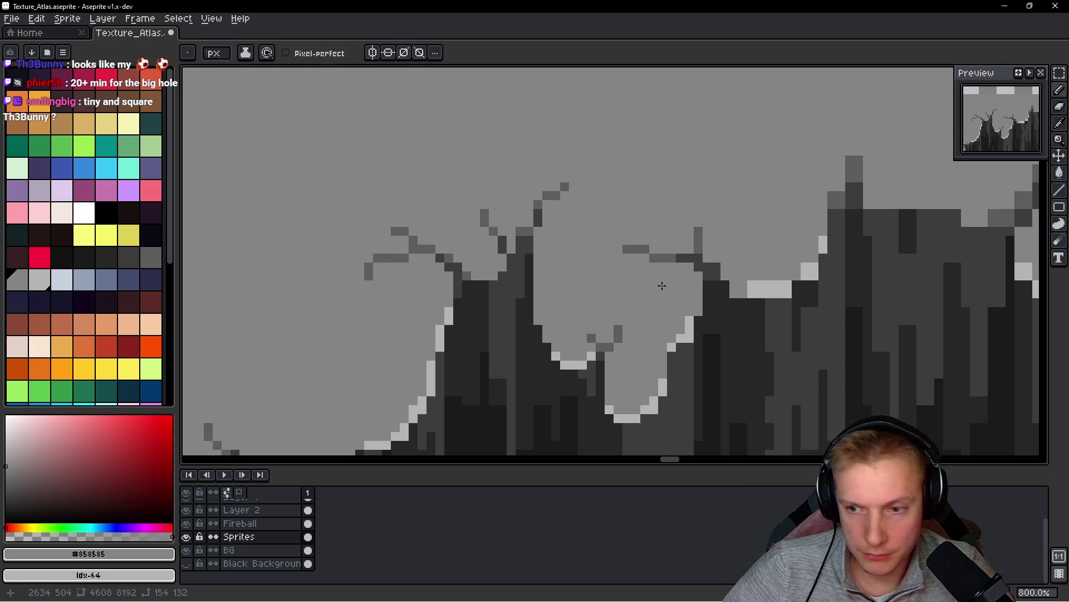
scroll(662, 285, "down", 5)
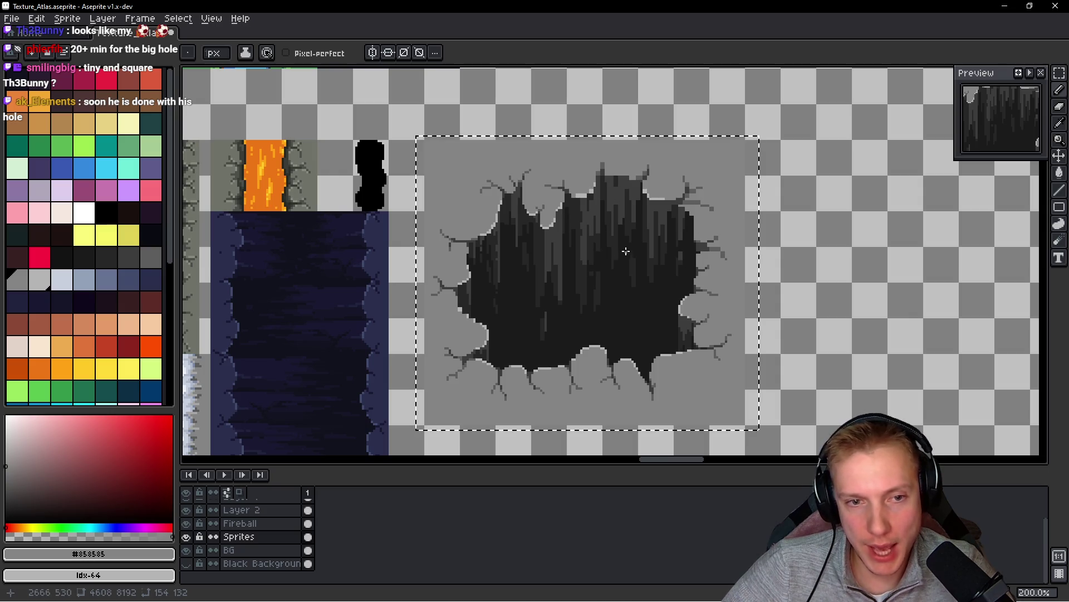
- Darken one light vertical streak inside the hole with the darkest grey #1b1b1b
scroll(625, 248, "up", 3)
key("i")
scroll(569, 241, "down", 3)
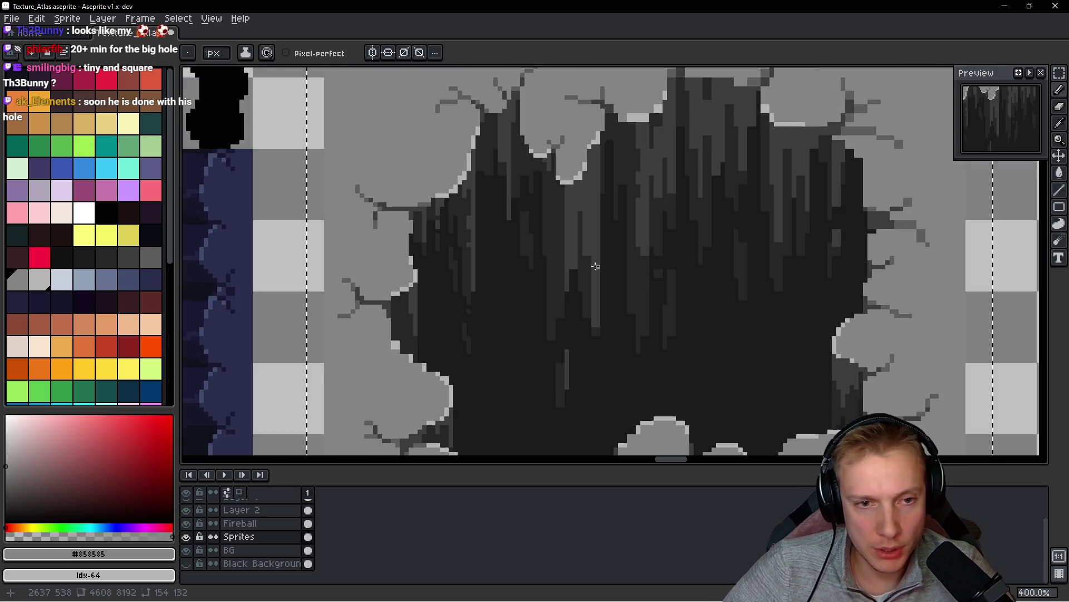
scroll(514, 239, "up", 3)
left_click(536, 231)
key("b")
scroll(516, 209, "up", 2)
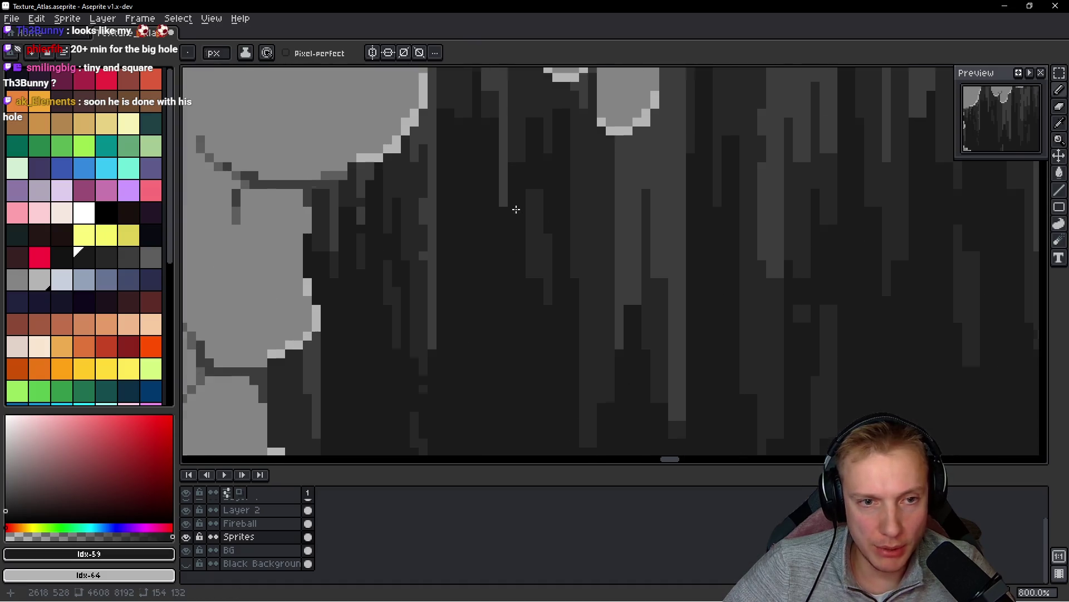
left_click(529, 178, "alt")
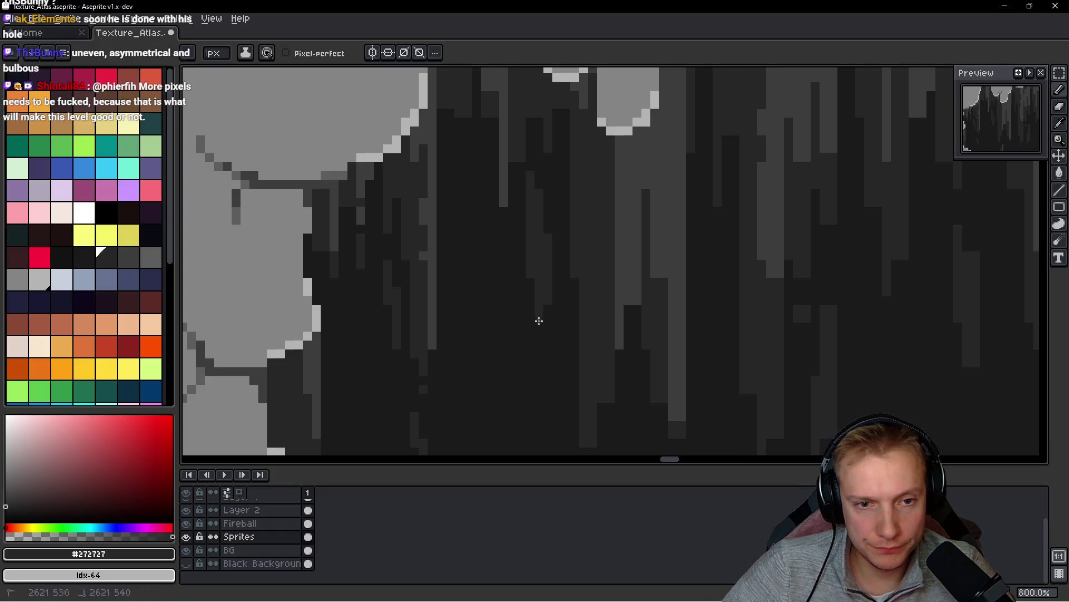
scroll(558, 309, "down", 3)
left_click(557, 375, "alt")
left_click_drag(557, 369, 557, 270)
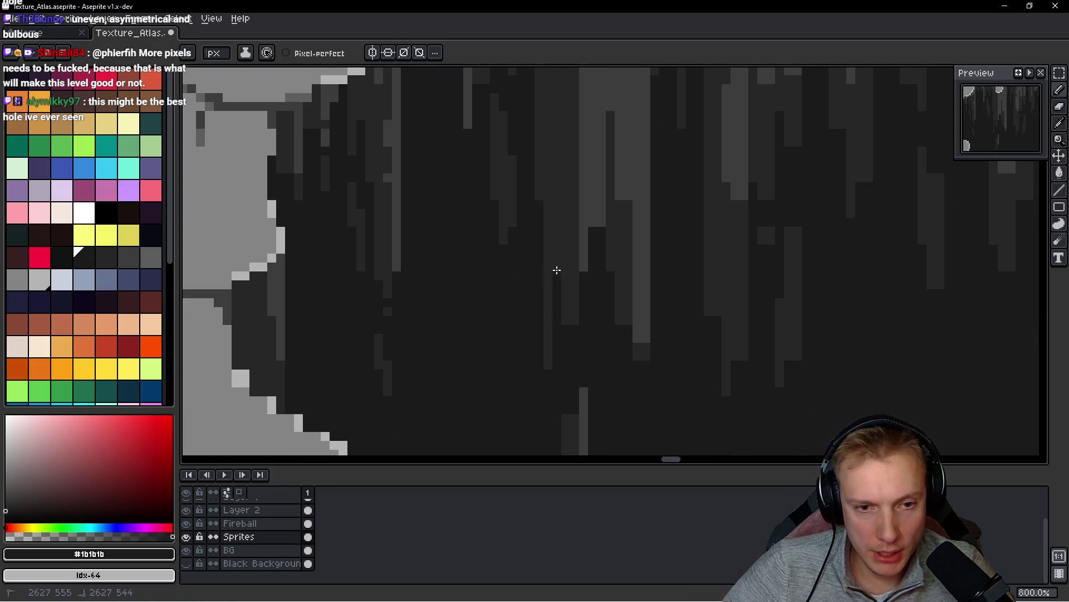
- Paint over the light stripe in #272727 and darken two short streaks with #1b1b1b
scroll(567, 317, "down", 2)
scroll(620, 384, "up", 2)
left_click(626, 351, "alt")
left_click_drag(626, 351, 621, 283)
left_click(613, 353, "alt")
left_click_drag(613, 353, 611, 302)
left_click(630, 356)
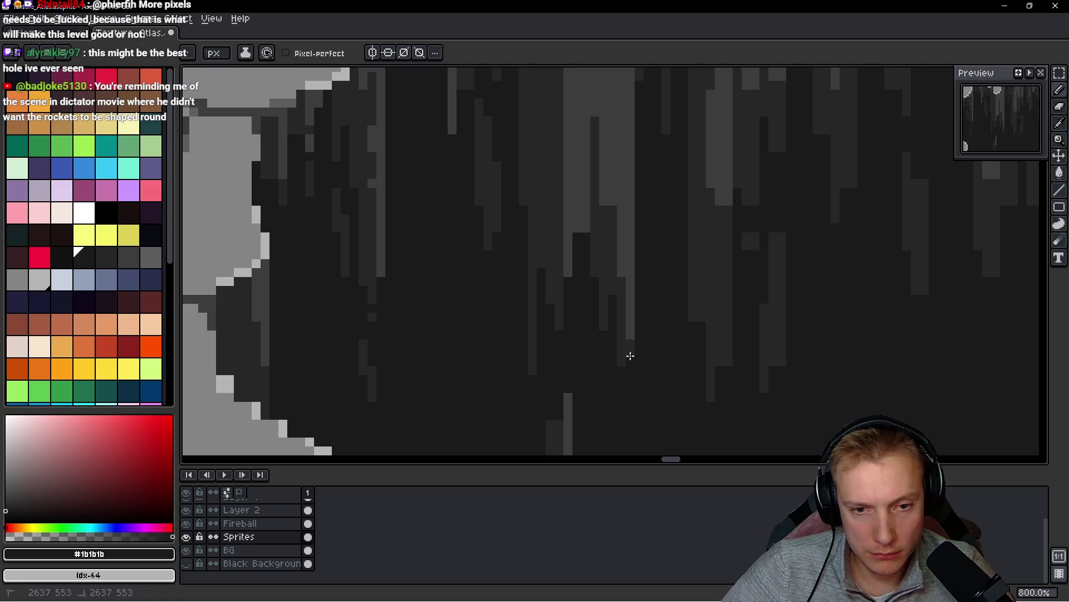
mouse_move(577, 246)
left_mouse_down()
mouse_move(575, 205)
mouse_move(587, 211)
left_mouse_up()
- Cover the remaining lighter columns inside the hole with #272727 and #1b1b1b
scroll(618, 255, "down", 4)
scroll(641, 245, "up", 7)
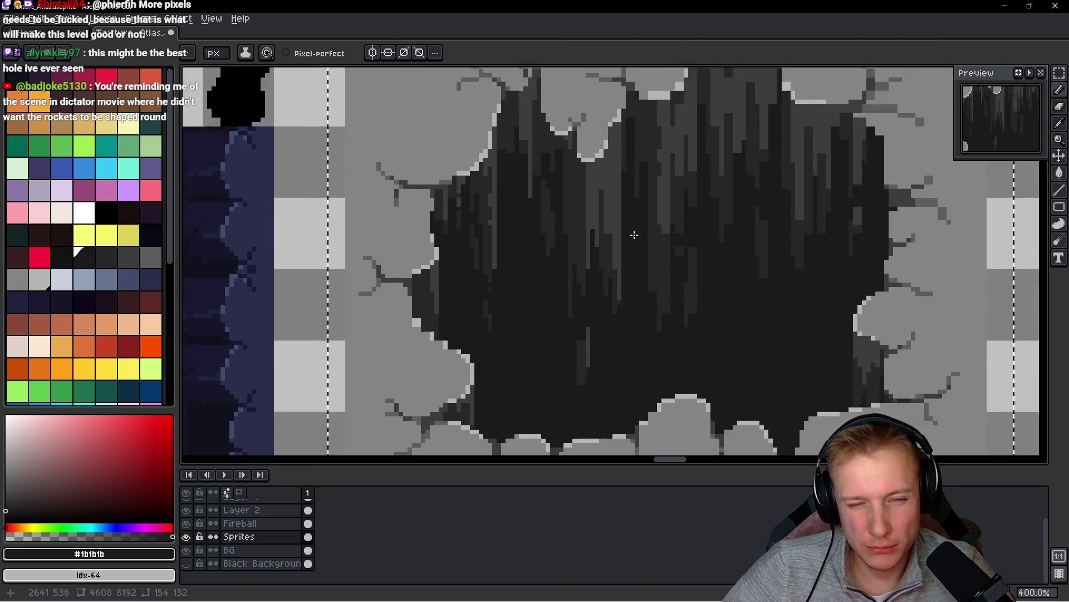
left_click(544, 224, "alt")
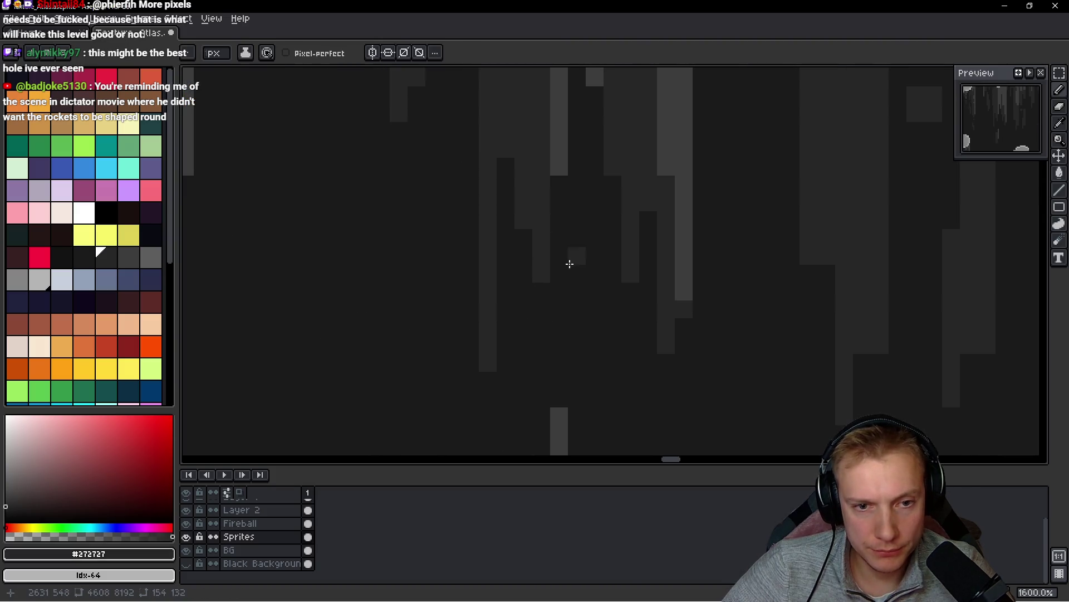
left_click_drag(561, 310, 542, 379)
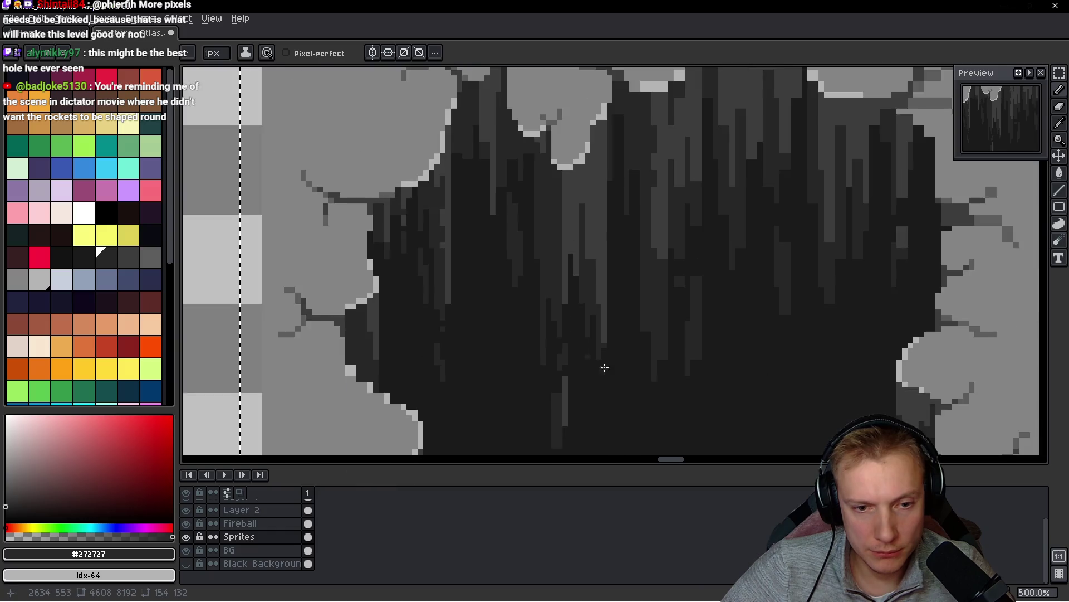
scroll(595, 315, "down", 5)
scroll(595, 314, "up", 4)
left_click(522, 263, "alt")
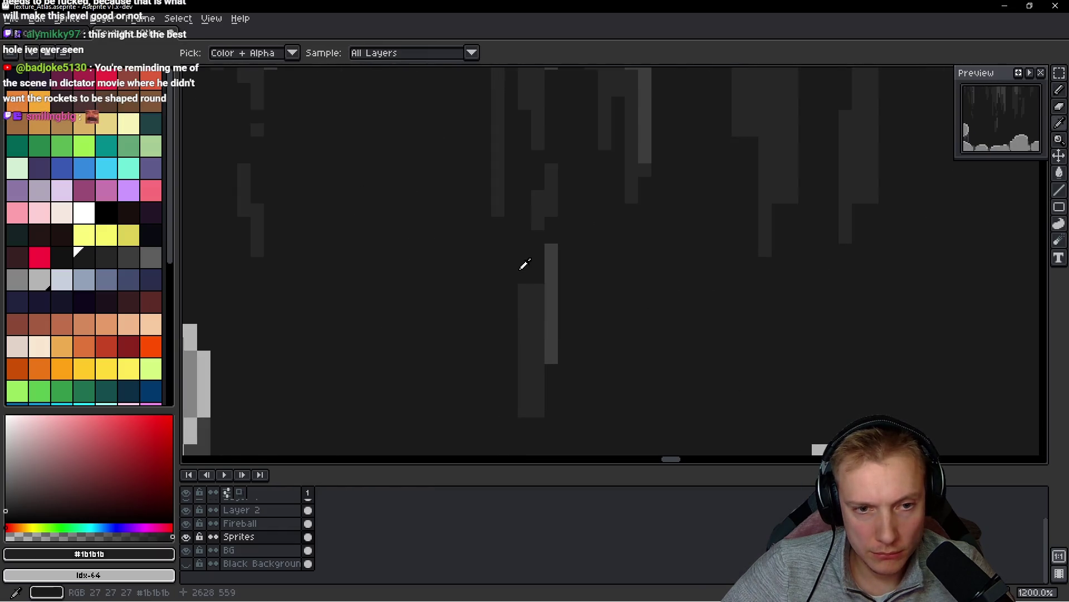
left_click_drag(523, 359, 525, 437)
scroll(626, 327, "down", 7)
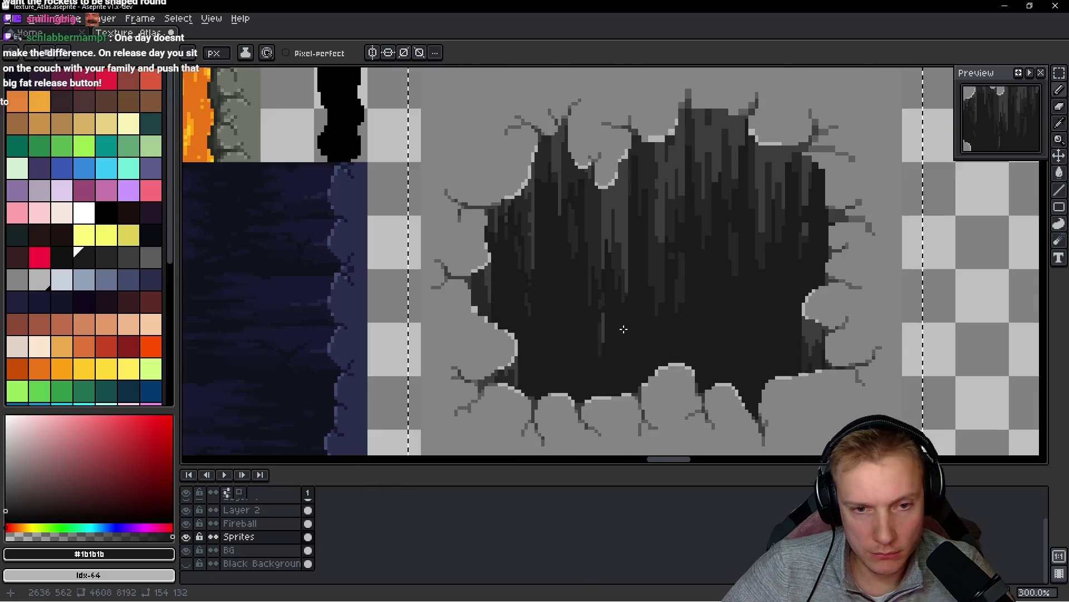
scroll(634, 307, "up", 5)
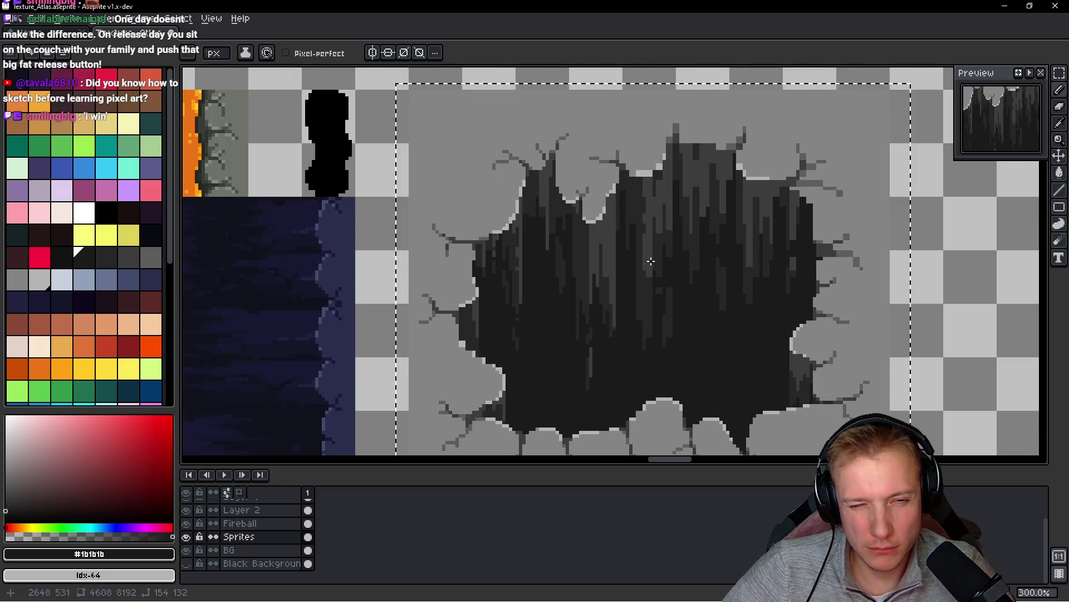
left_click(556, 351, "alt")
left_click_drag(558, 316, 561, 288)
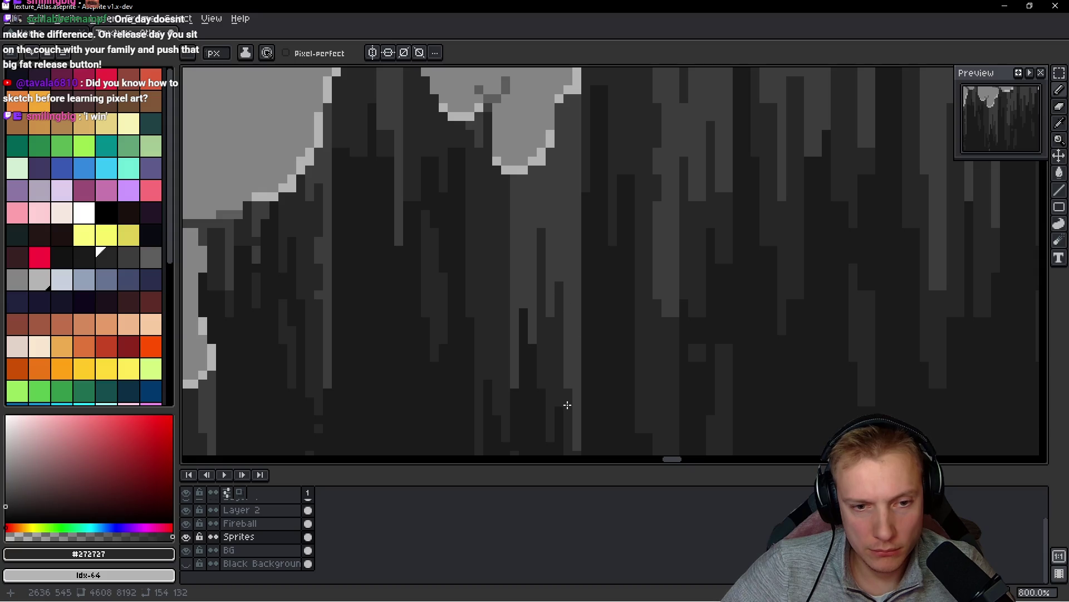
left_click_drag(568, 399, 568, 373)
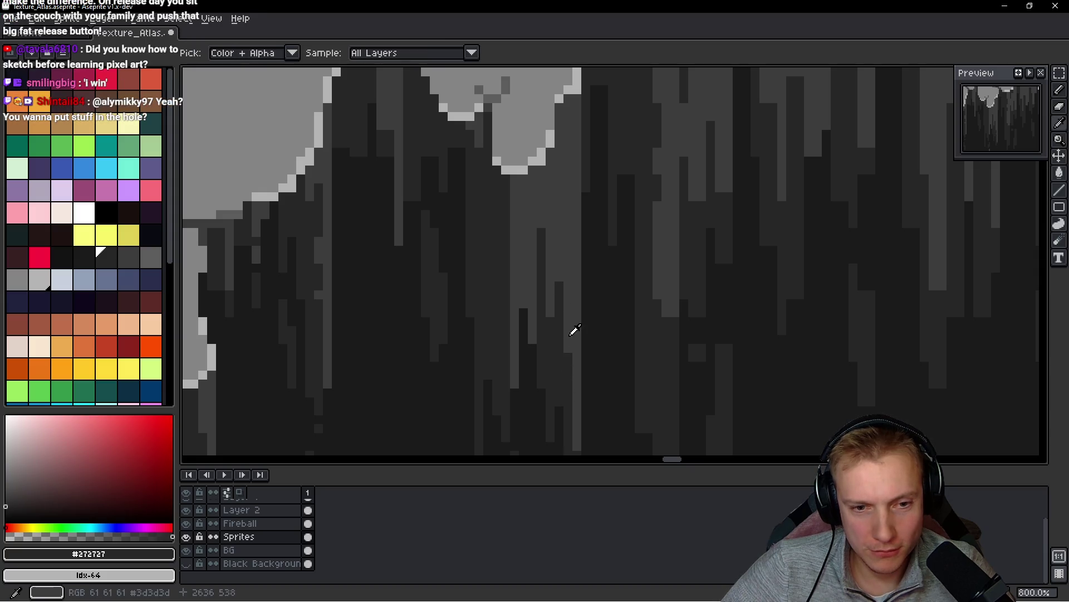
- Lighten three pixels inside the hole with the #3d3d3d grey
left_click(568, 376, "alt")
scroll(568, 385, "down", 3)
scroll(599, 368, "up", 2)
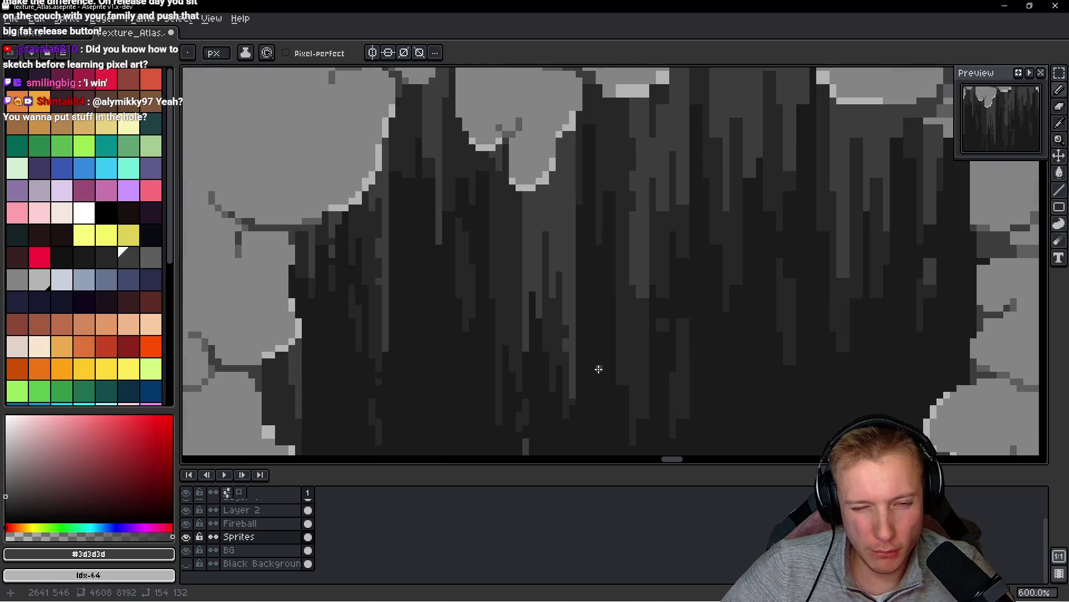
scroll(574, 371, "down", 3)
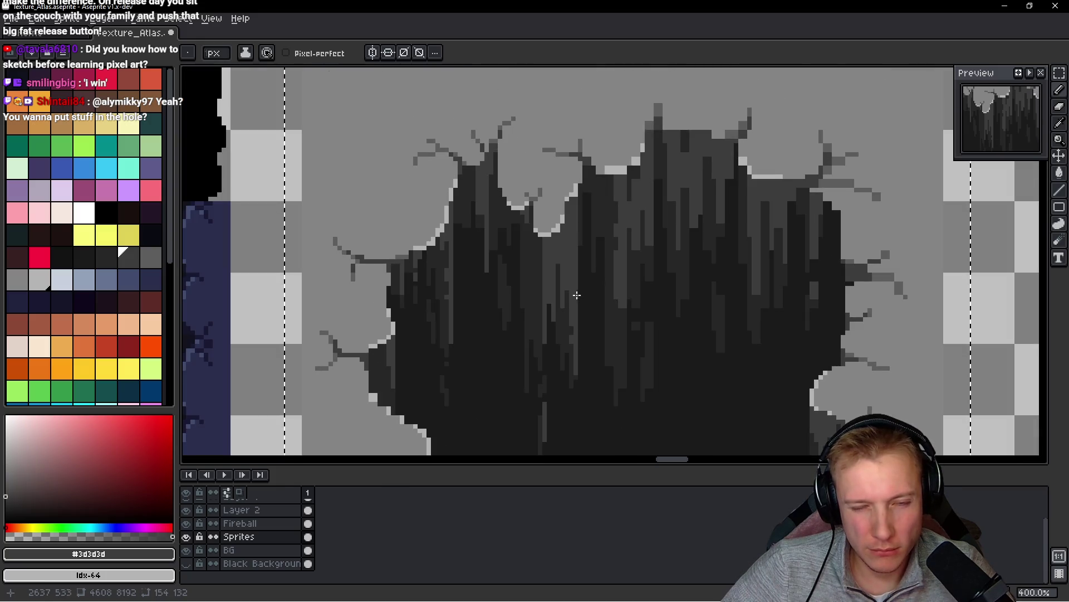
scroll(573, 296, "up", 5)
left_click_drag(477, 214, 477, 223)
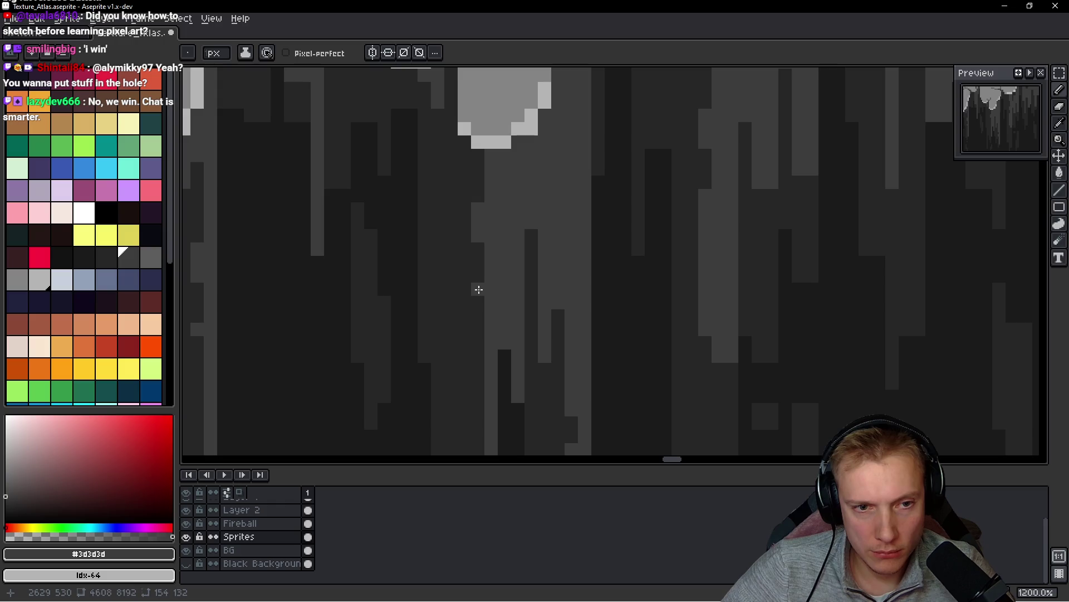
left_click(474, 352)
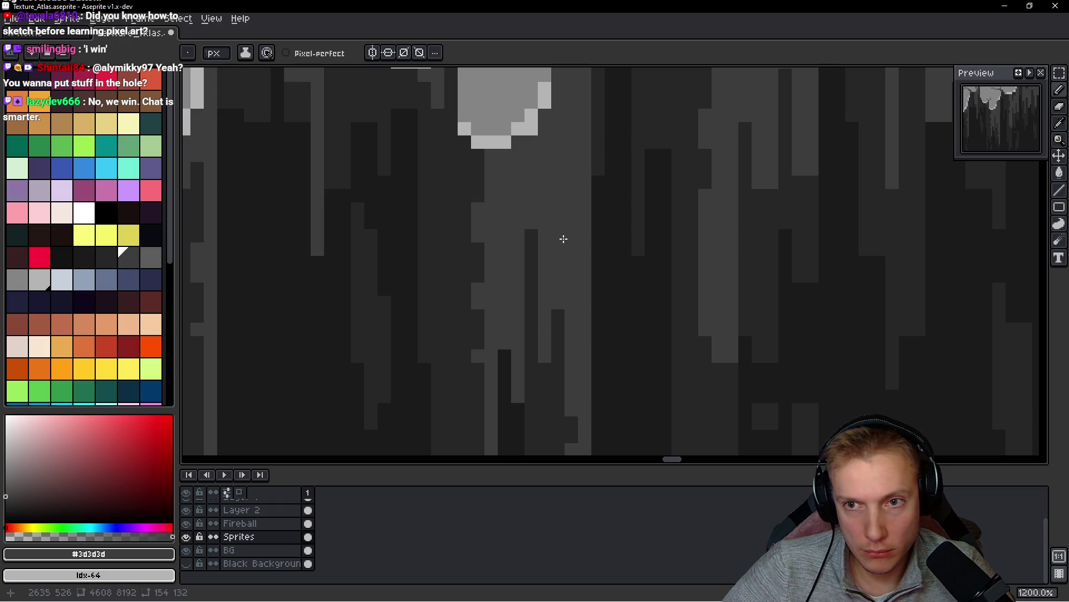
scroll(564, 238, "down", 6)
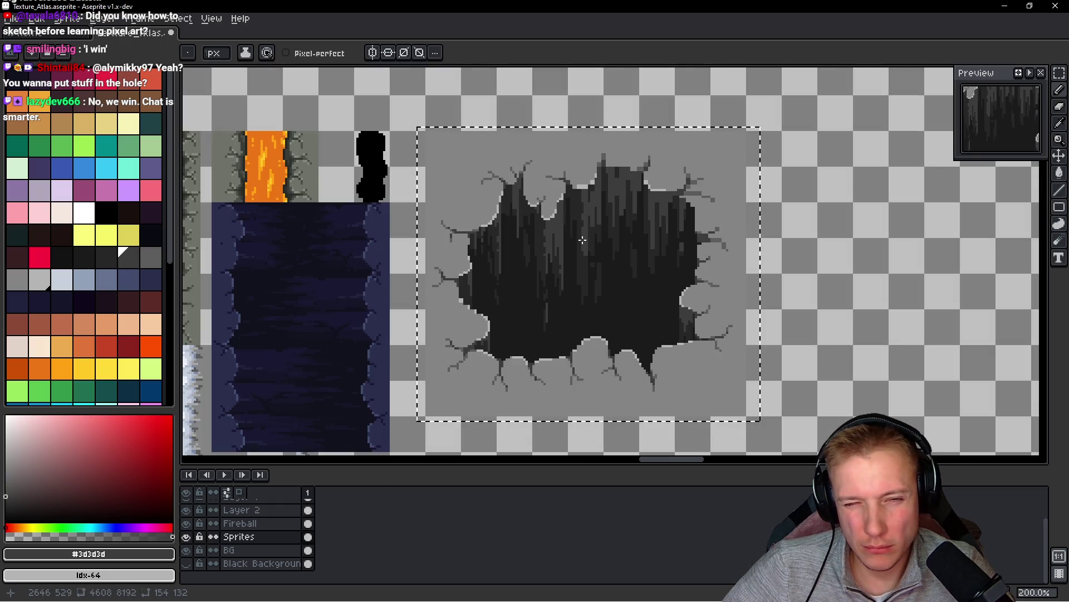
- Eyedrop #272727 and then #1b1b1b from the hole's streaks, leaving #1b1b1b as drawing colour
scroll(540, 236, "up", 5)
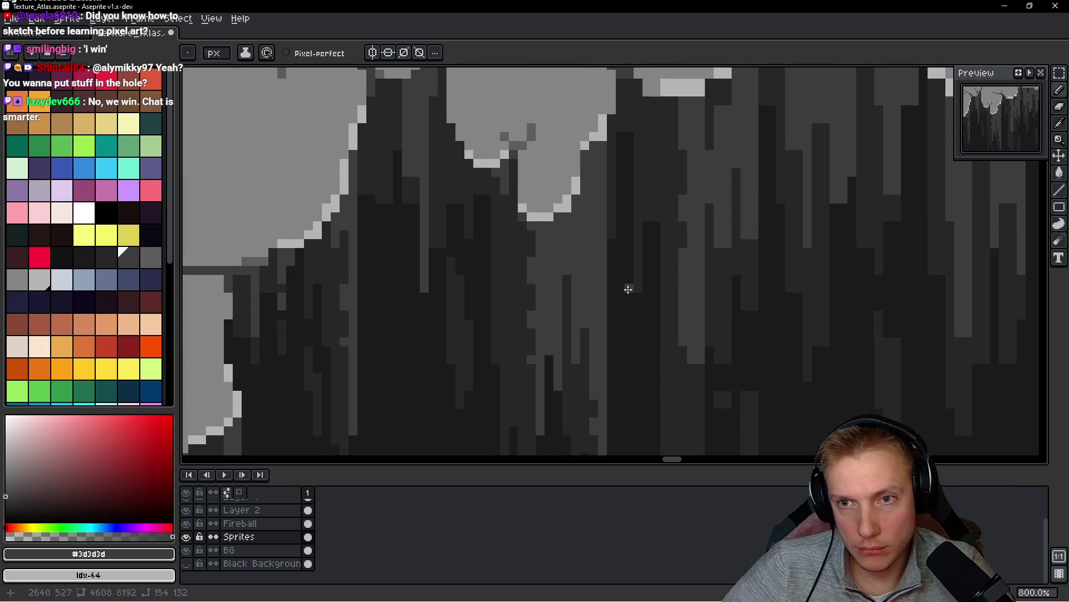
scroll(530, 236, "down", 5)
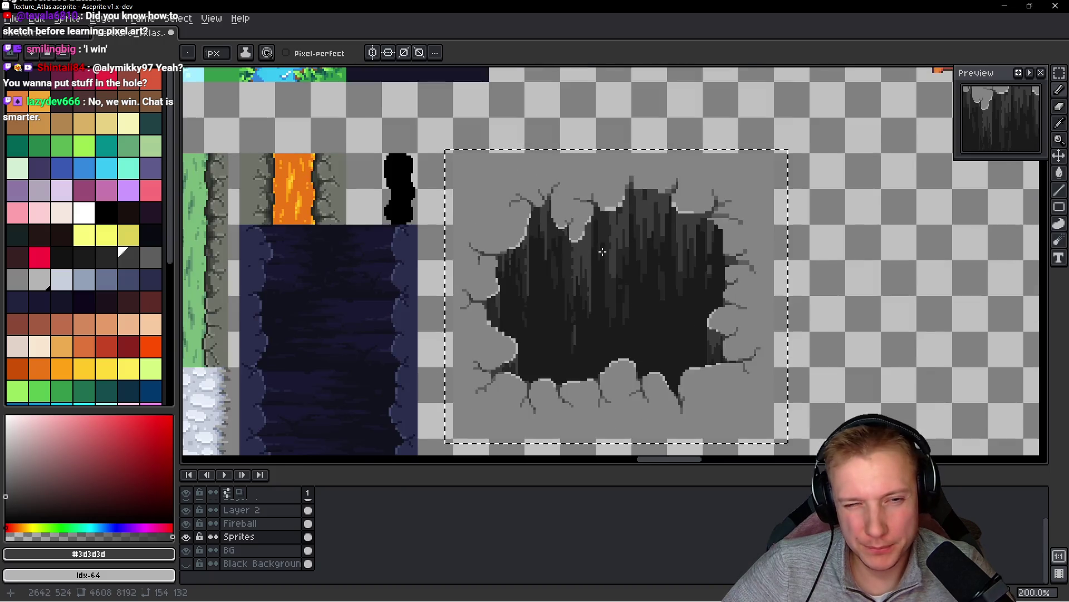
scroll(614, 274, "up", 4)
left_click_drag(602, 298, 588, 233)
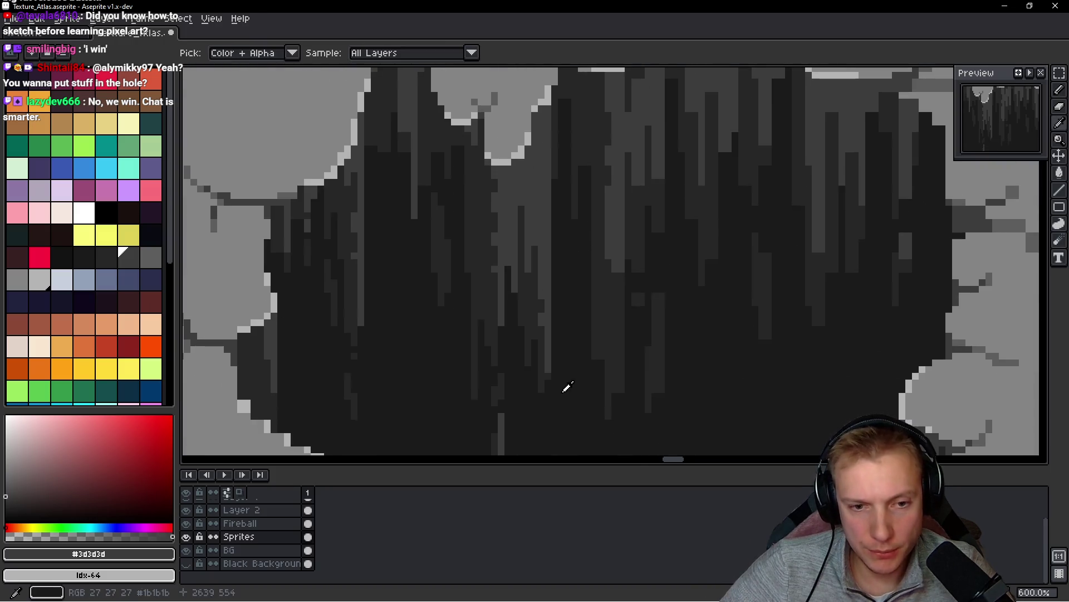
left_click(566, 387, "alt")
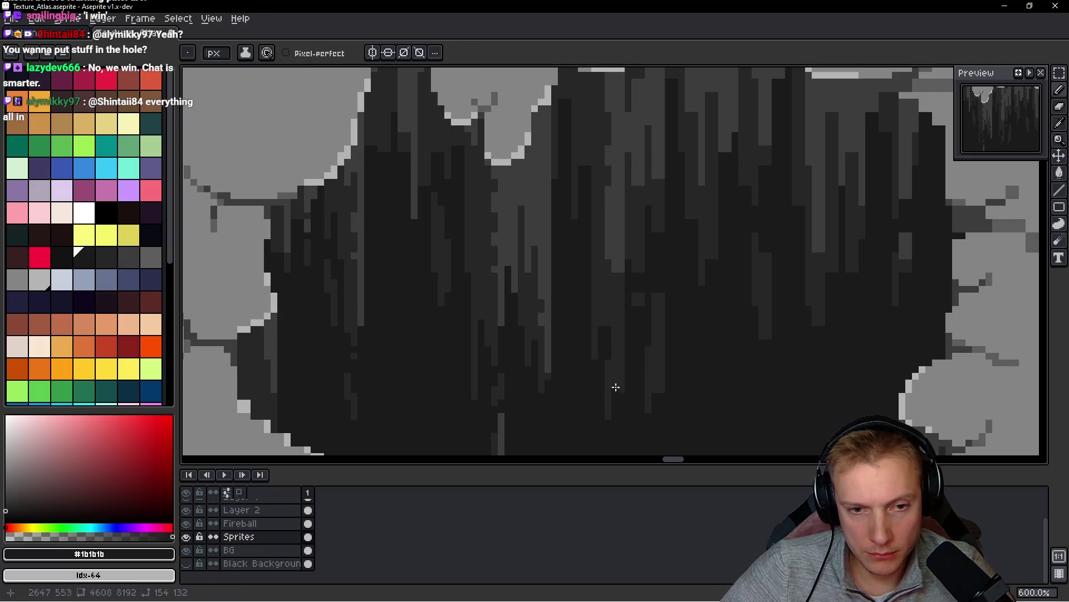
key("alt")
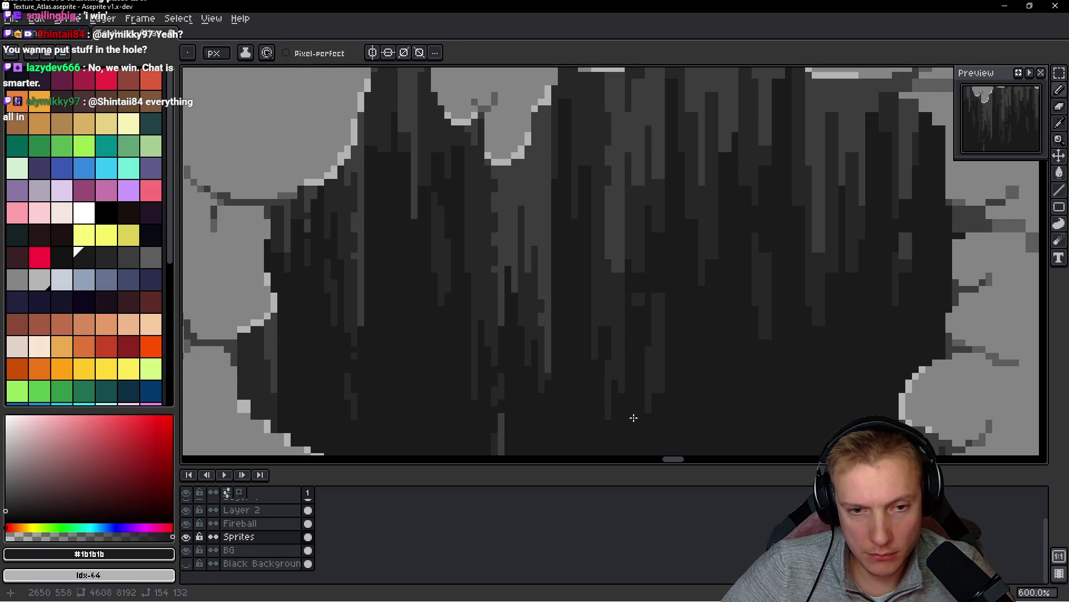
scroll(623, 286, "up", 2)
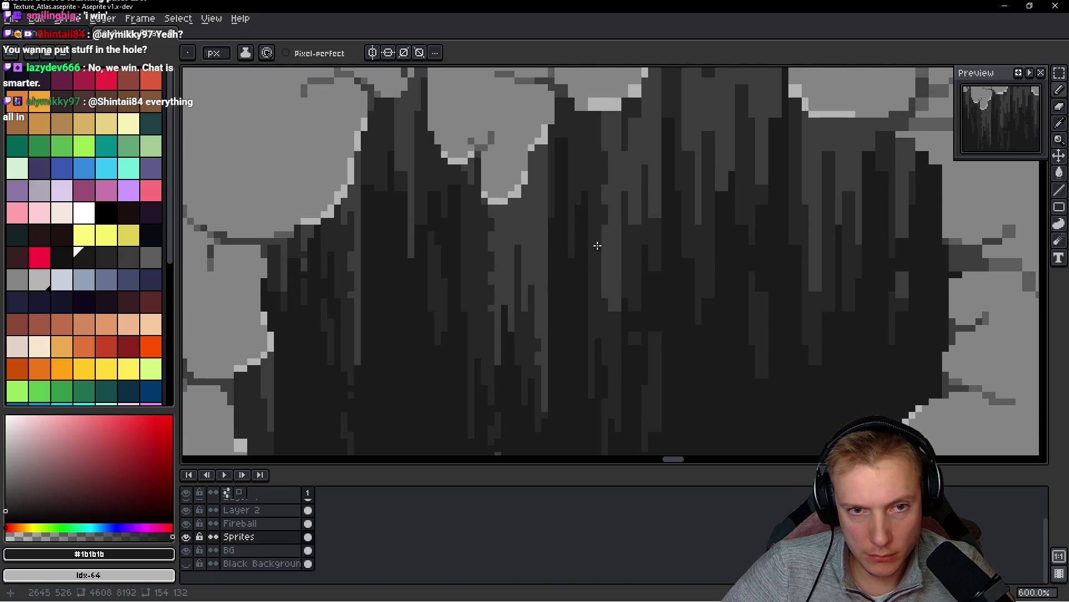
left_click(586, 275, "alt")
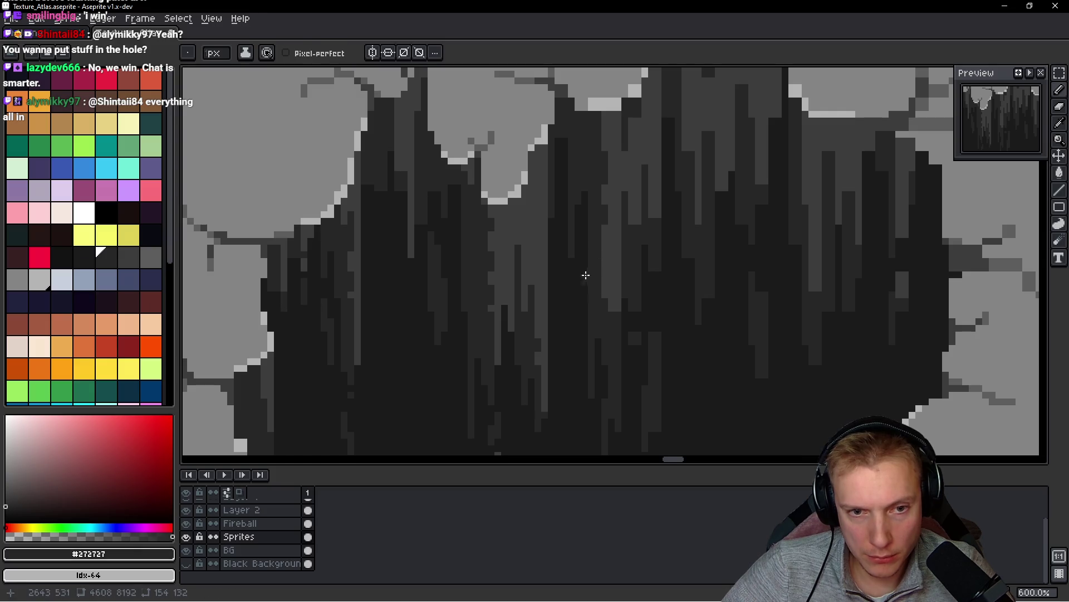
left_click(587, 254, "alt")
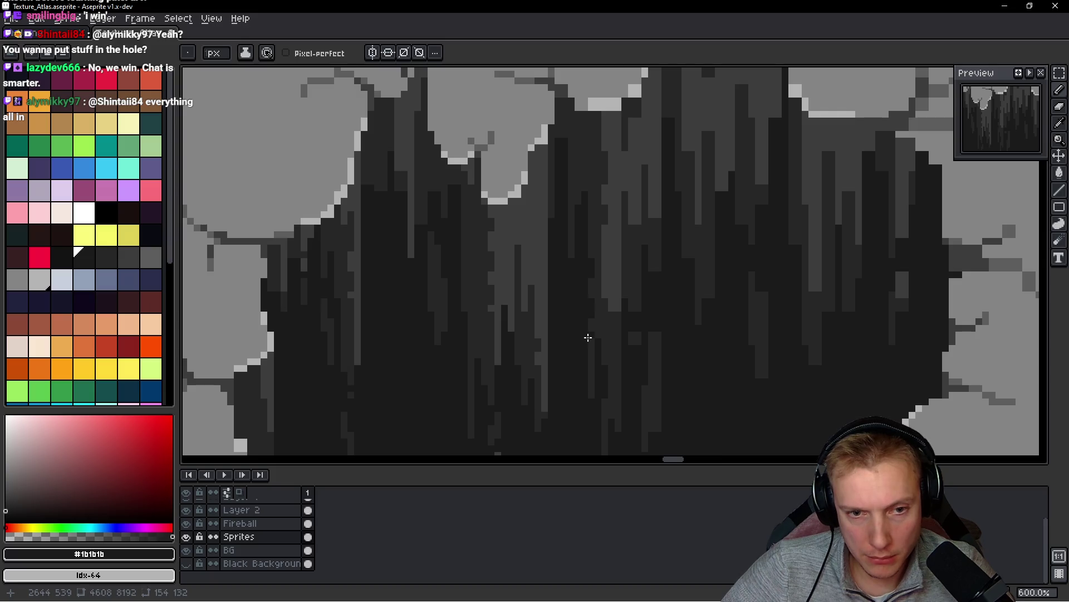
scroll(588, 337, "down", 5)
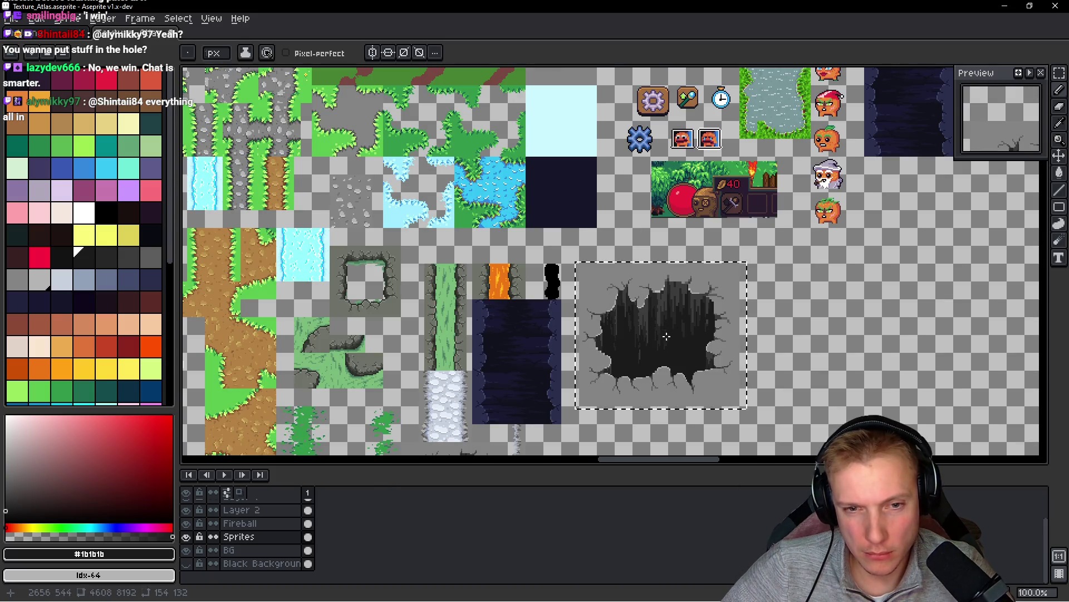
- Touch up streak pixels inside the hole with #272727, #1b1b1b and #3d3d3d greys
scroll(669, 334, "up", 4)
scroll(671, 335, "up", 1)
left_click(646, 283, "alt")
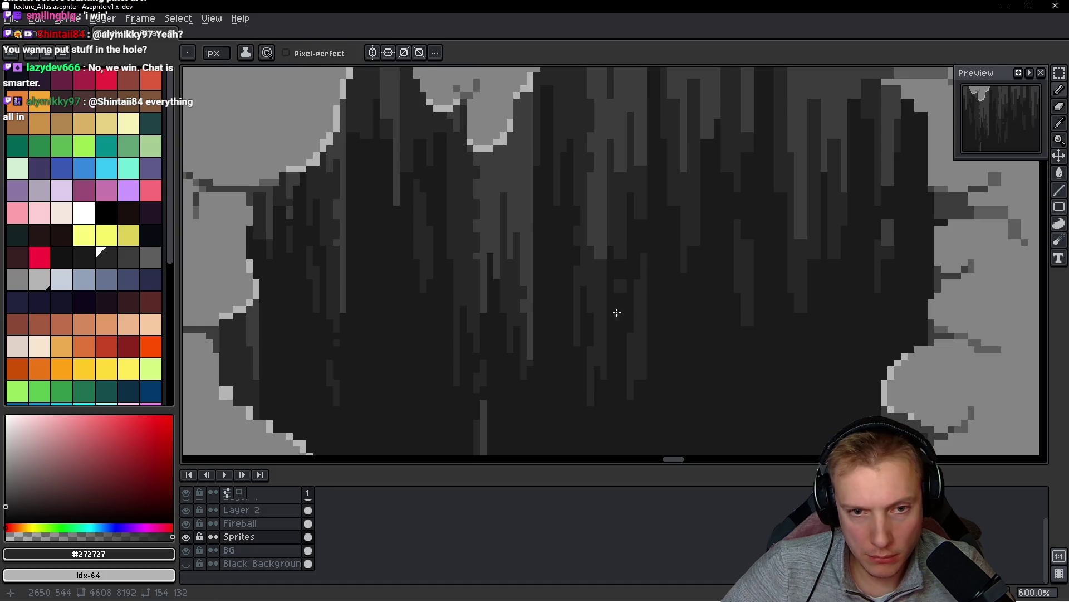
left_click(614, 258, "alt")
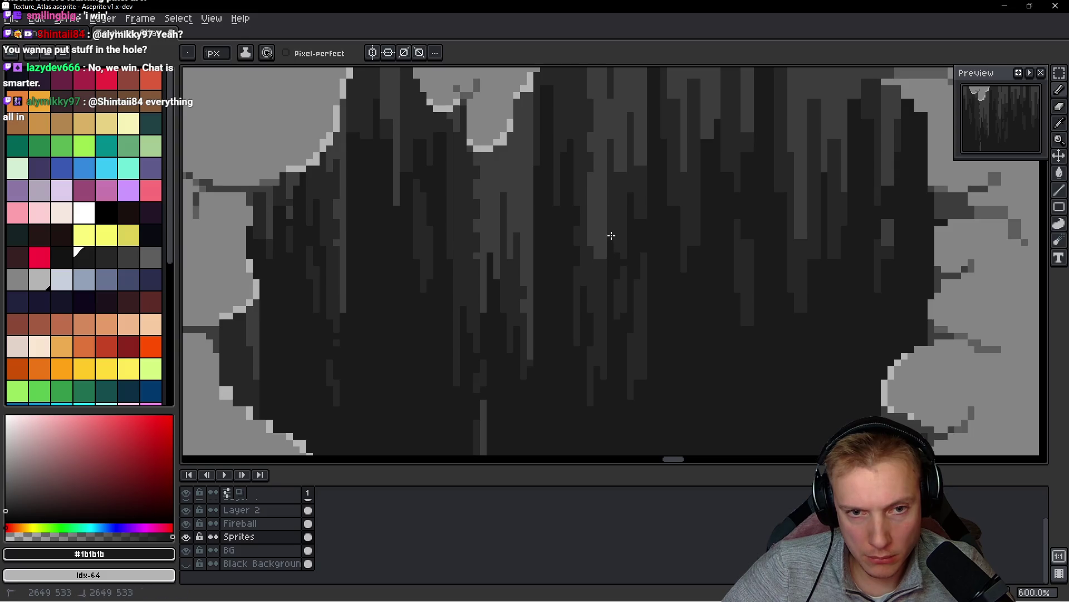
left_click(600, 245, "alt")
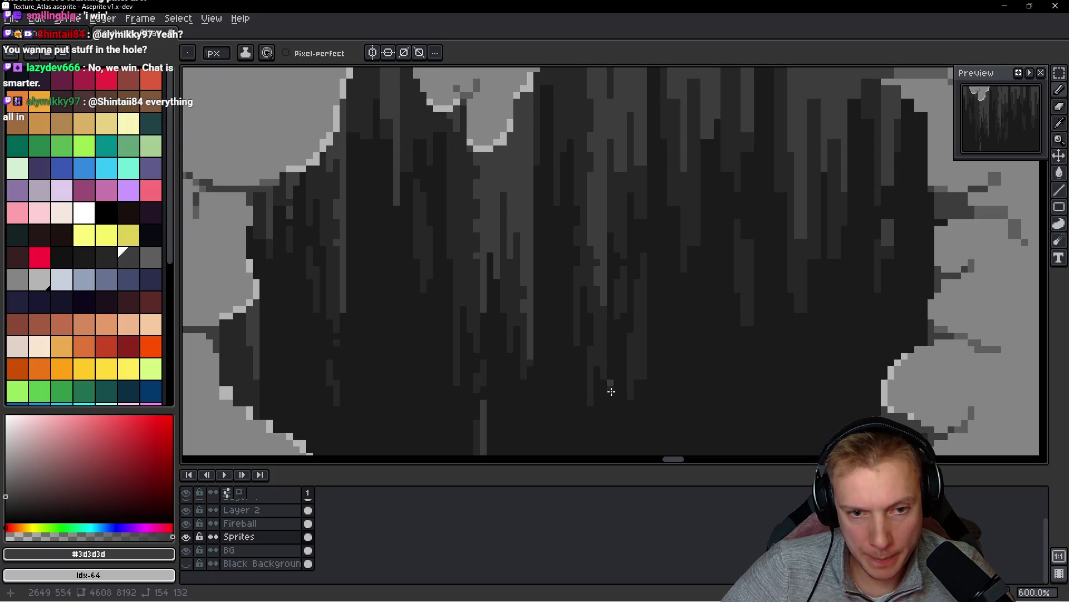
scroll(590, 282, "up", 3)
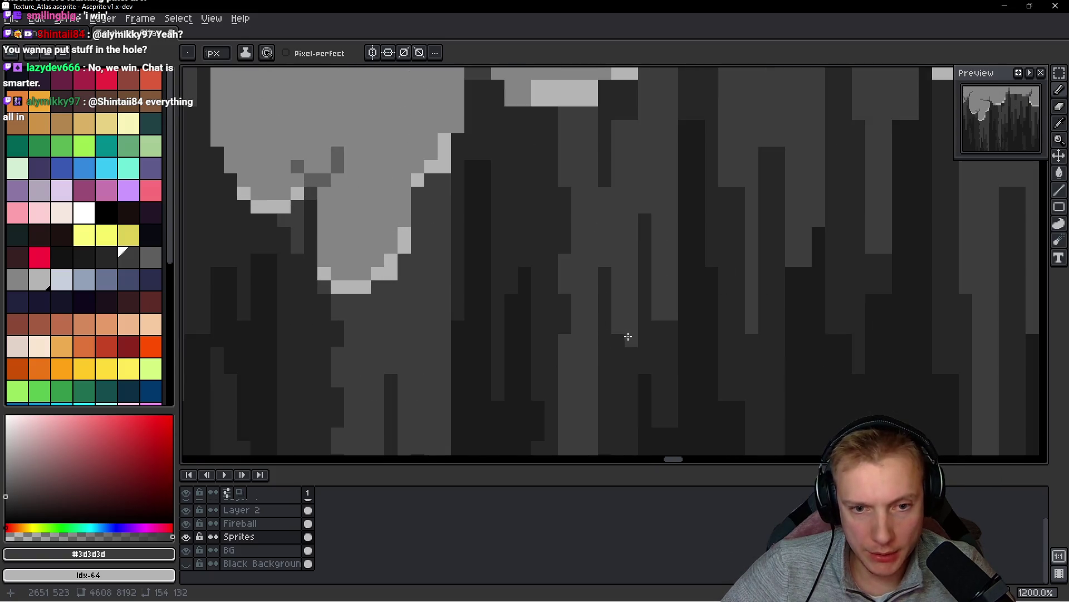
- Sample #272727 and then #3d3d3d from the hole interior as the drawing colour
key("alt")
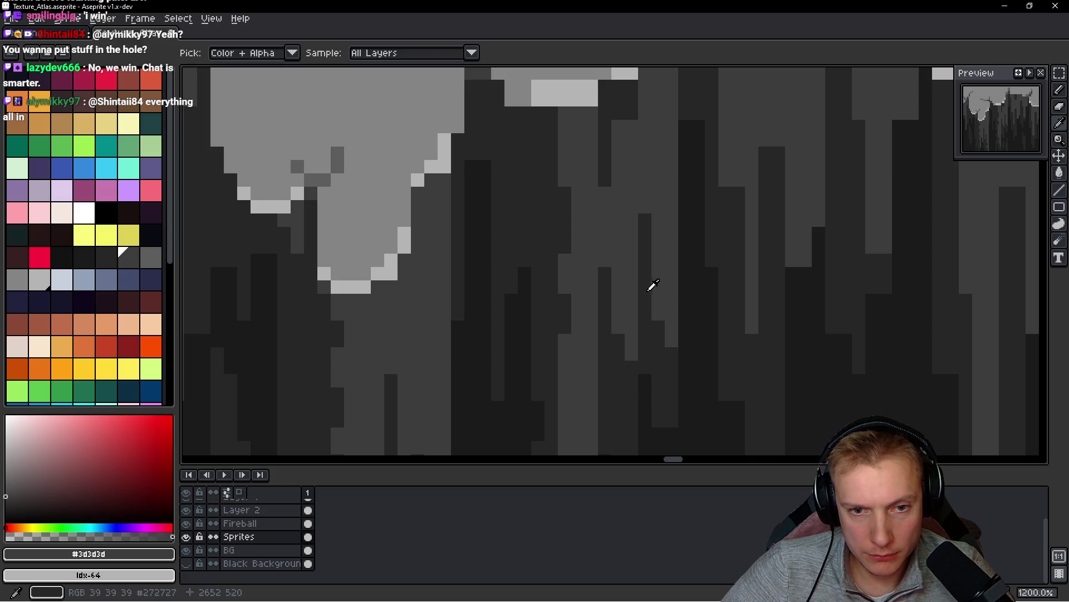
left_click(649, 290, "alt")
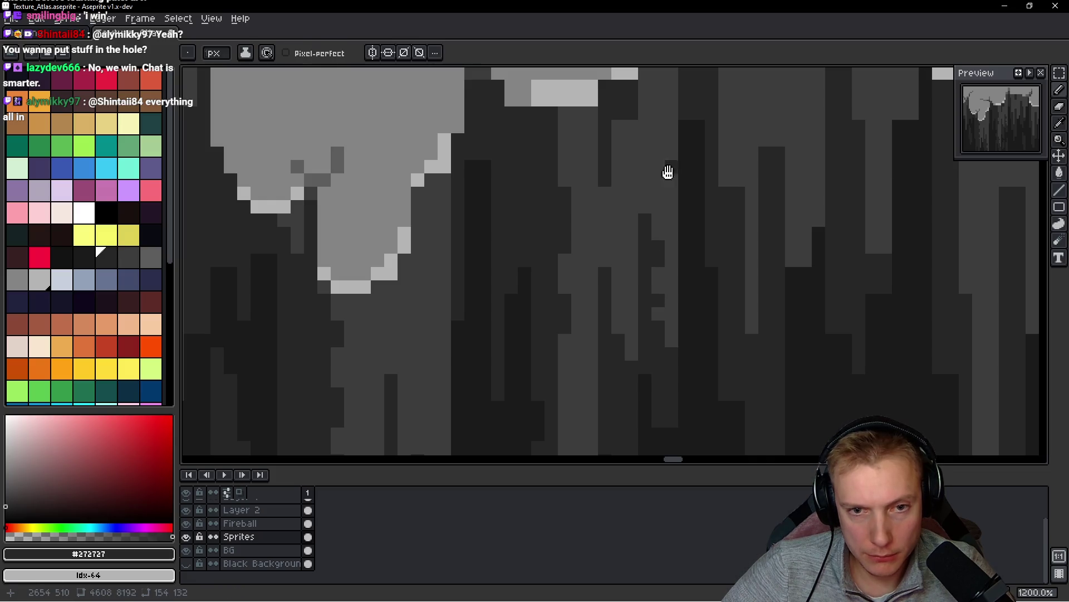
scroll(668, 179, "down", 1)
scroll(635, 223, "up", 1)
scroll(588, 223, "up", 3)
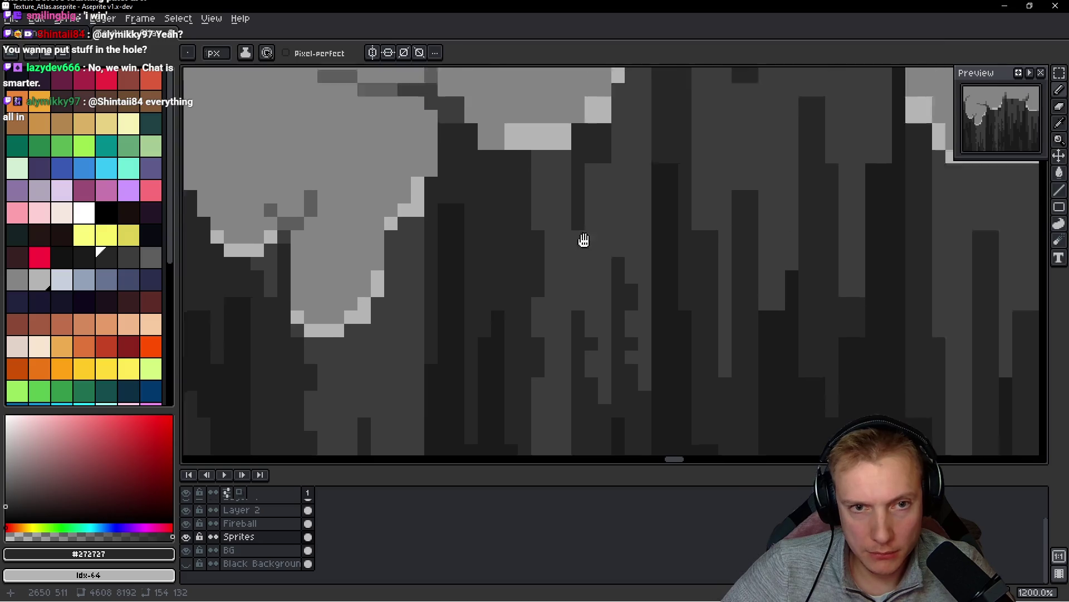
left_click(582, 213, "alt")
scroll(605, 210, "down", 2)
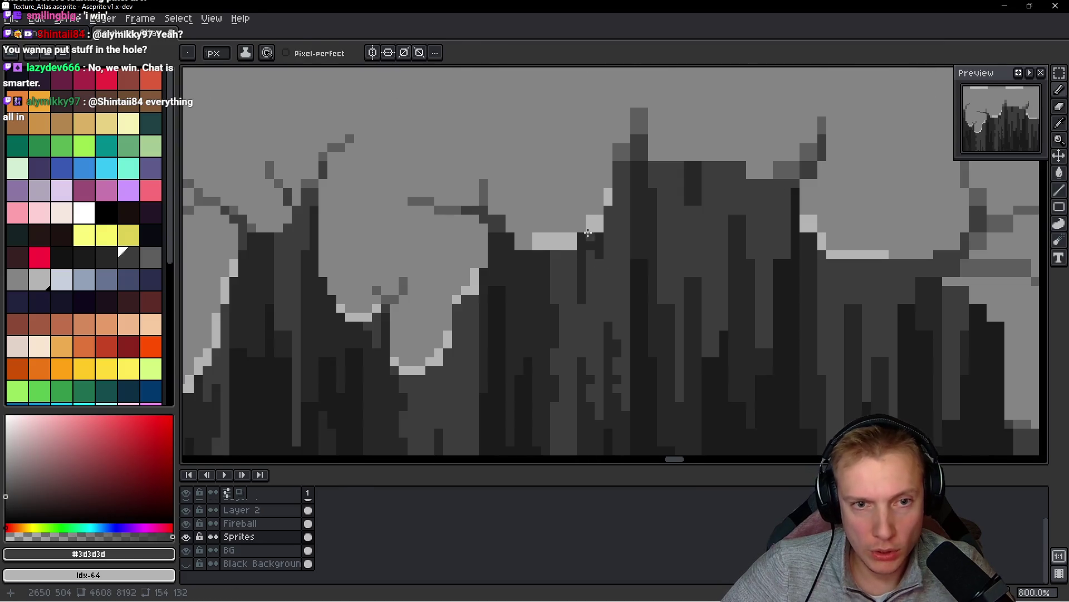
- Smooth the hole's rim edge pixel by pixel in mid and light greys
scroll(507, 193, "up", 3)
left_click(507, 194, "alt")
left_click_drag(532, 238, 465, 236)
left_click(537, 262, "alt")
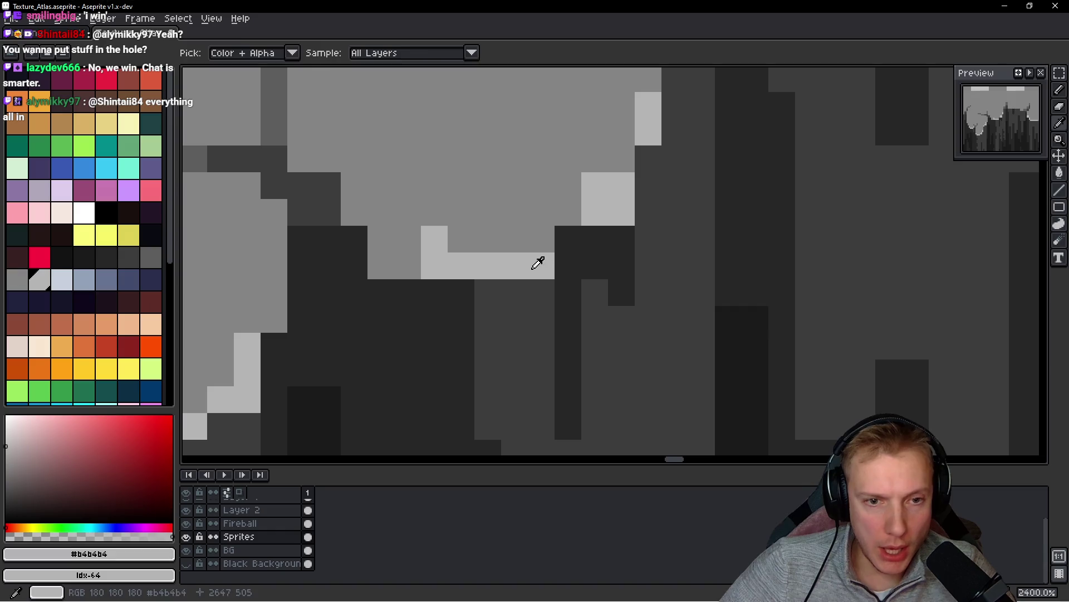
left_click(568, 239)
left_click(574, 211, "alt")
left_click(595, 186)
left_click(691, 230)
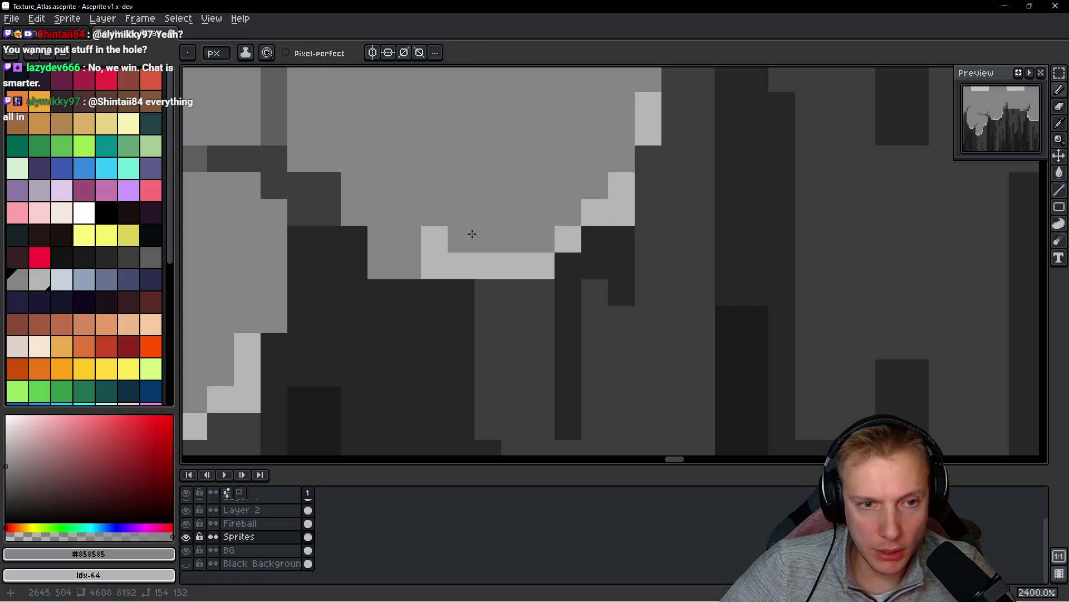
- Add dark #5d5d5d crack pixels above the rim
scroll(445, 234, "down", 3)
scroll(401, 200, "up", 4)
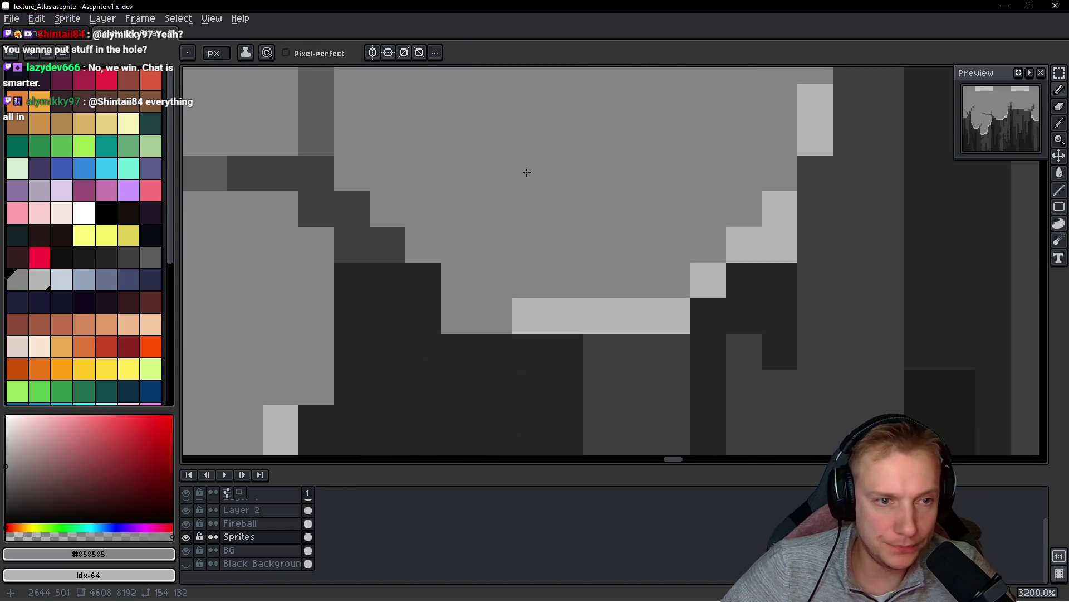
scroll(526, 172, "down", 1)
scroll(530, 232, "up", 1)
scroll(498, 191, "down", 1)
scroll(497, 191, "down", 7)
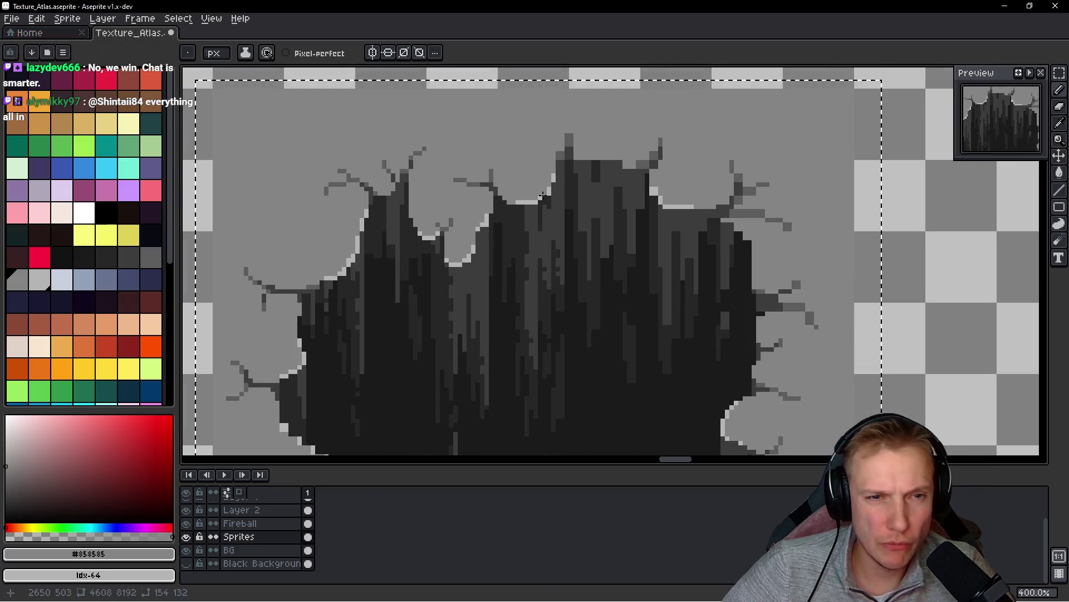
scroll(565, 164, "up", 1)
scroll(566, 164, "up", 5)
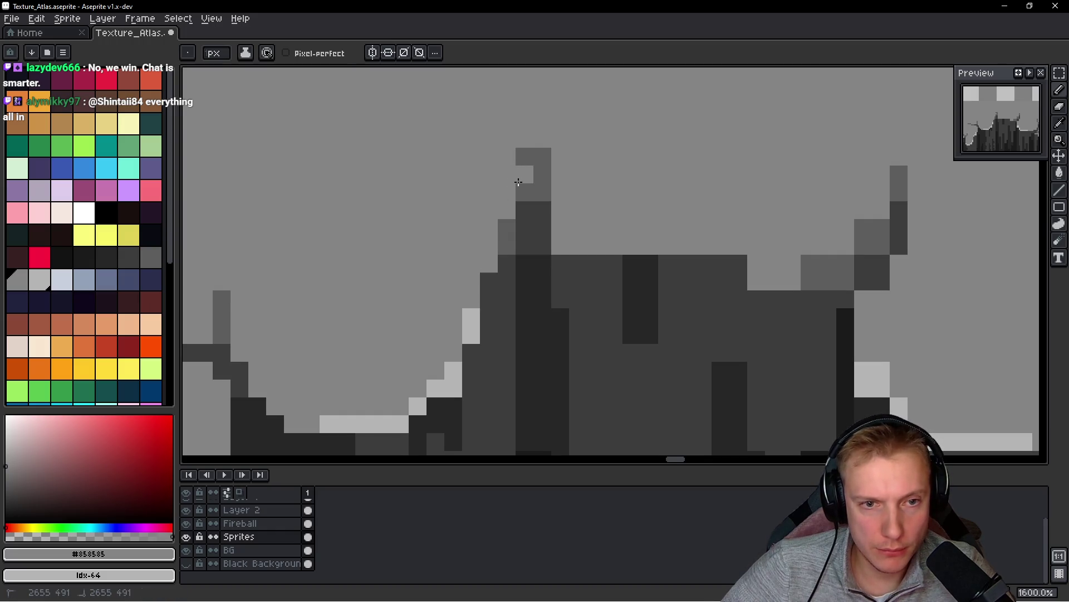
left_click(549, 161, "alt")
left_click_drag(560, 138, 560, 121)
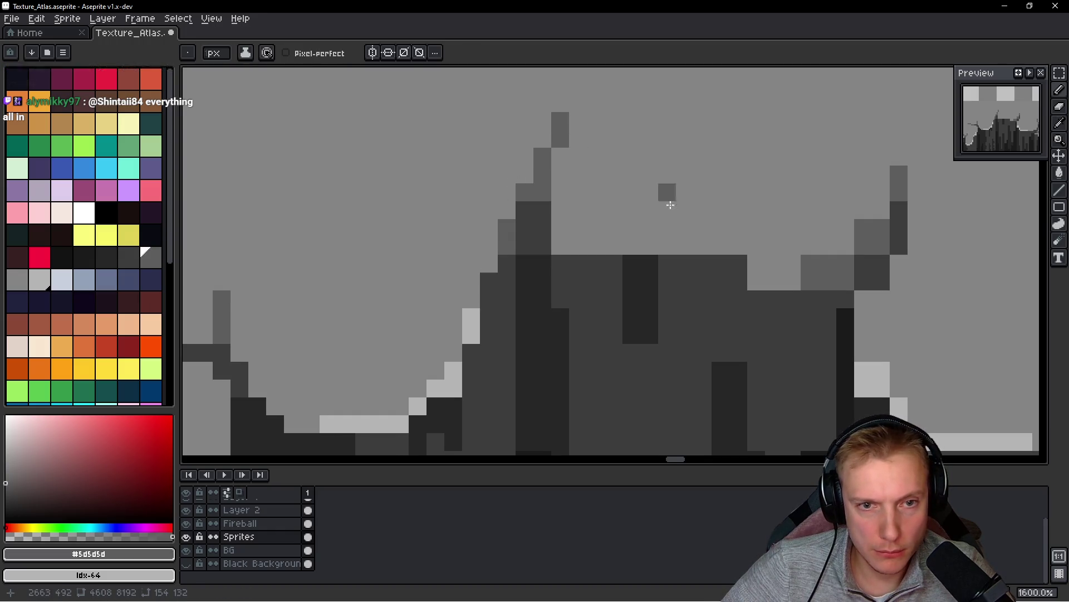
- Extend the hole's dark edge along the rim in #3d3d3d
left_click(583, 280, "alt")
scroll(568, 241, "right", 5)
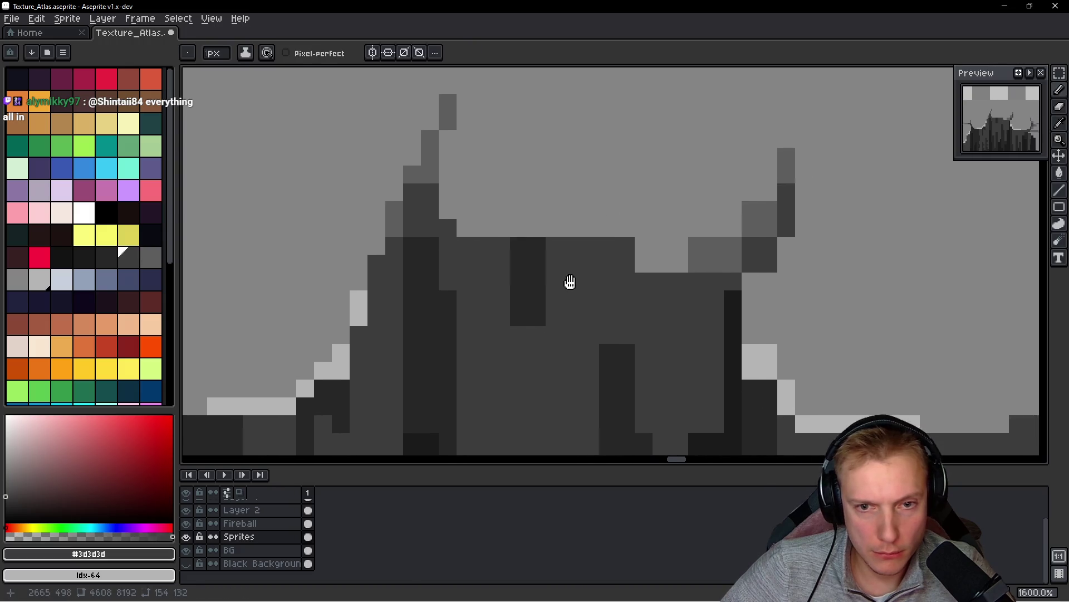
left_click_drag(616, 269, 705, 265)
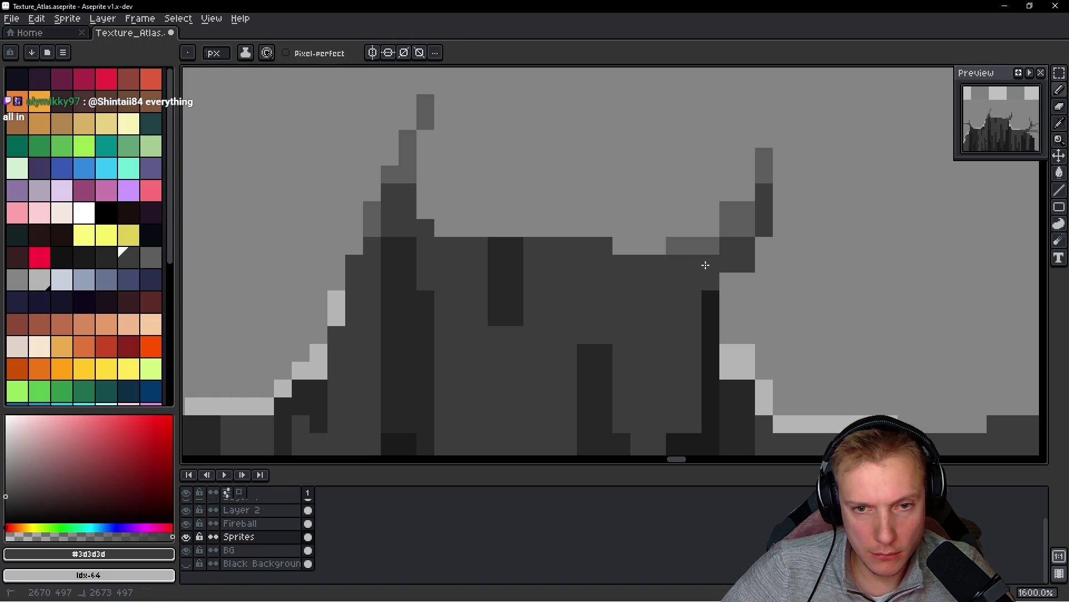
scroll(724, 298, "left", 3)
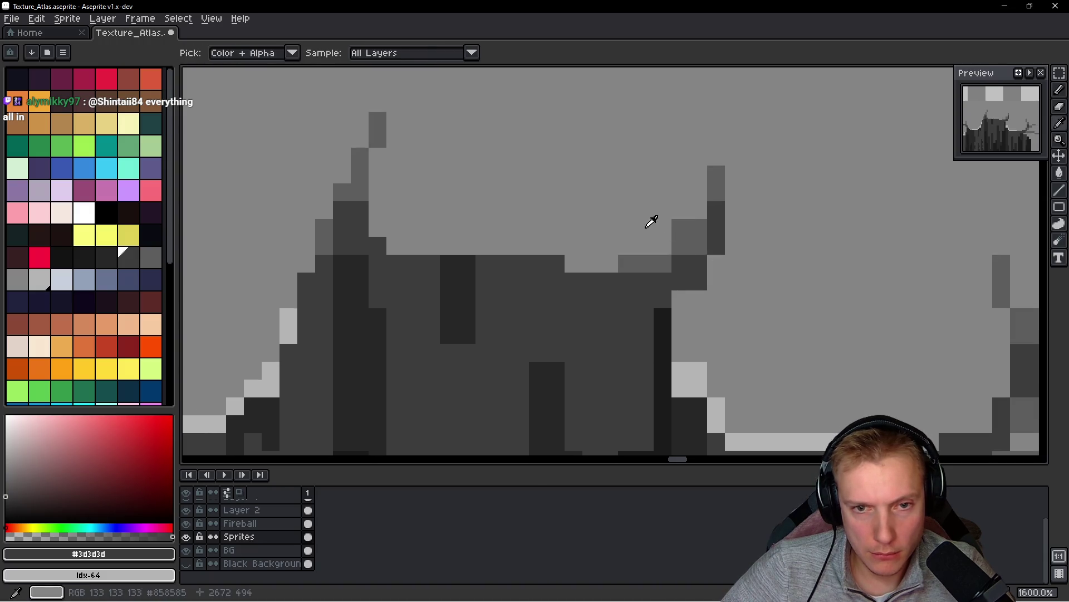
- Paint over the dark crack branch with the floor grey #858585
left_click(682, 240, "alt")
scroll(682, 234, "down", 8)
scroll(691, 251, "up", 6)
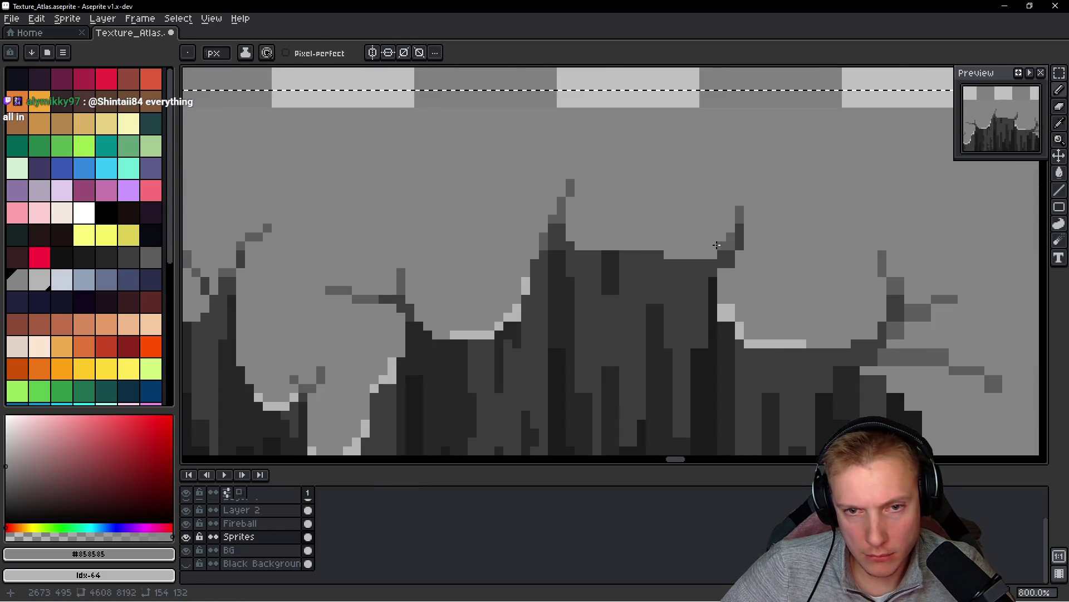
scroll(779, 268, "down", 6)
left_click_drag(770, 299, 633, 283)
scroll(668, 250, "up", 5)
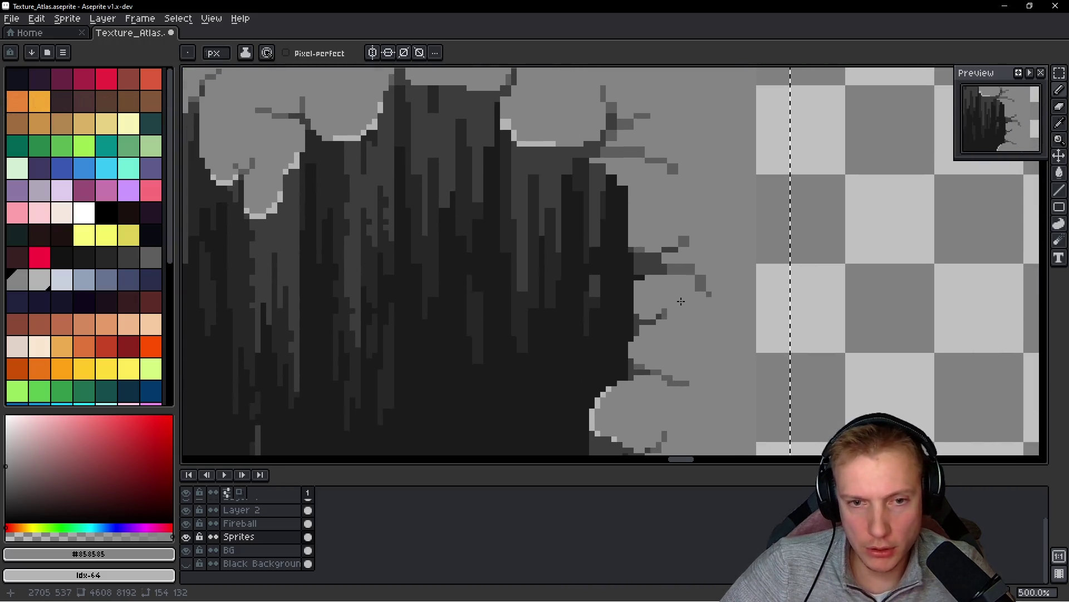
scroll(683, 223, "up", 4)
key("alt")
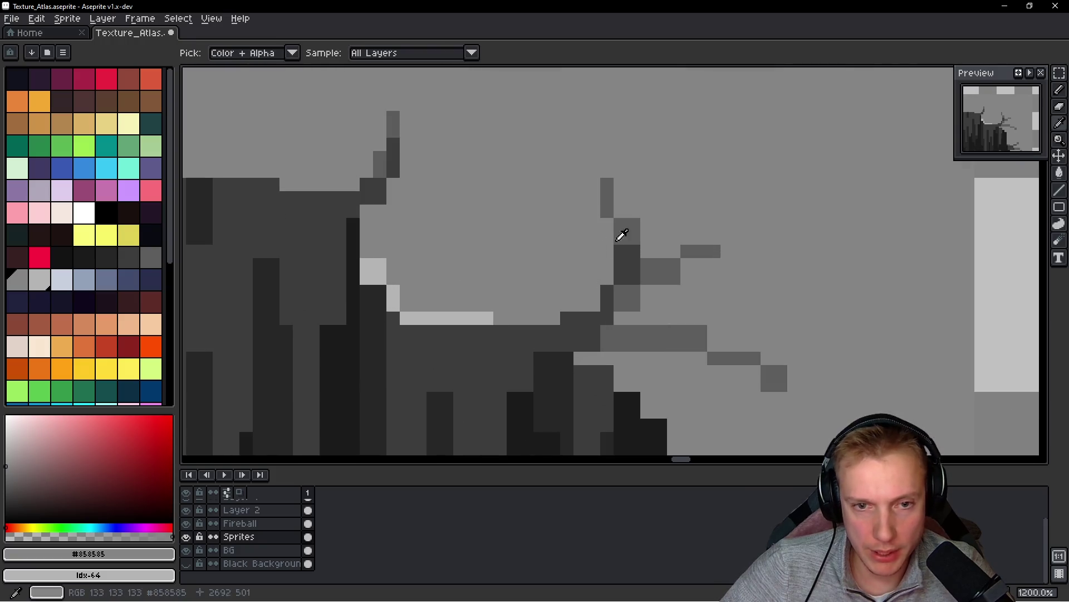
mouse_move(634, 223)
left_mouse_down()
mouse_move(634, 262)
mouse_move(653, 282)
left_mouse_up()
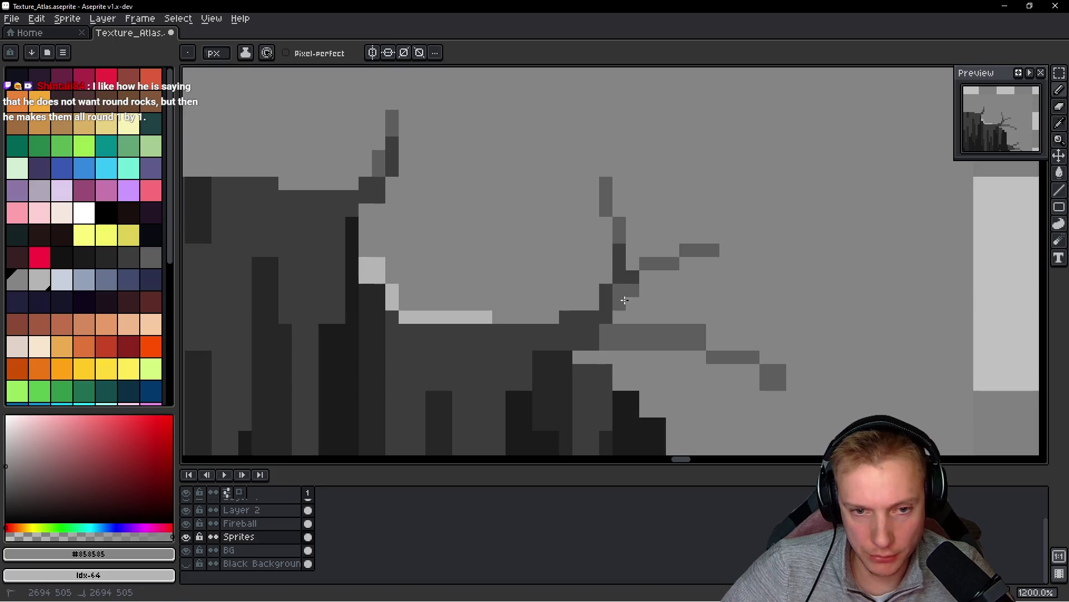
- Redraw a #5d5d5d crack pixel, line it with #858585, and shorten the crack branch
scroll(640, 301, "down", 1)
left_click(632, 251, "alt")
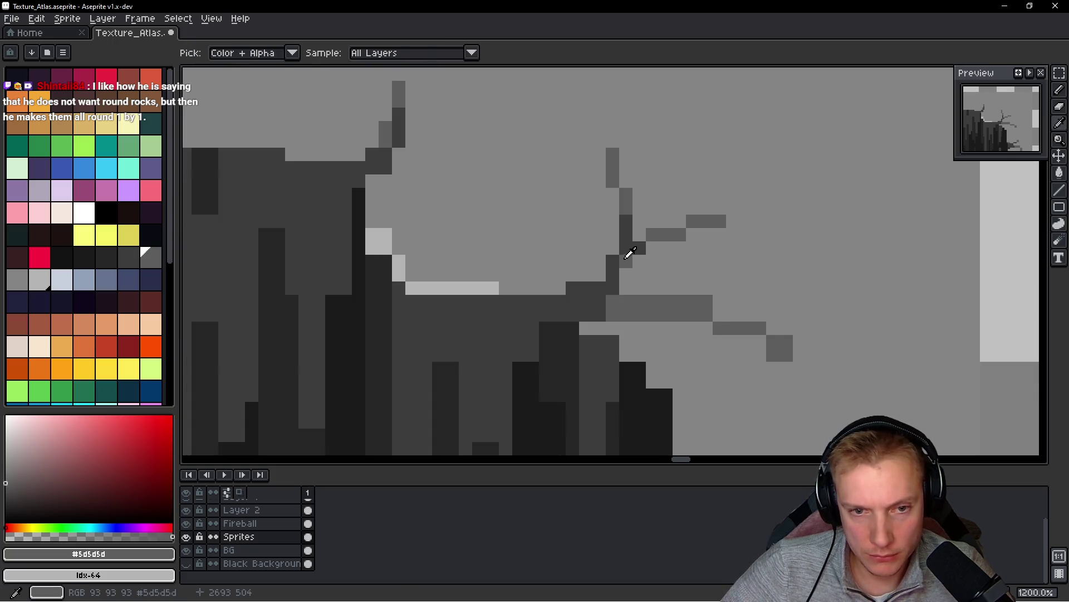
left_click(625, 291)
scroll(625, 292, "down", 1)
left_click(590, 306, "alt")
left_click(572, 298)
left_click_drag(572, 298, 640, 299)
left_click(684, 282)
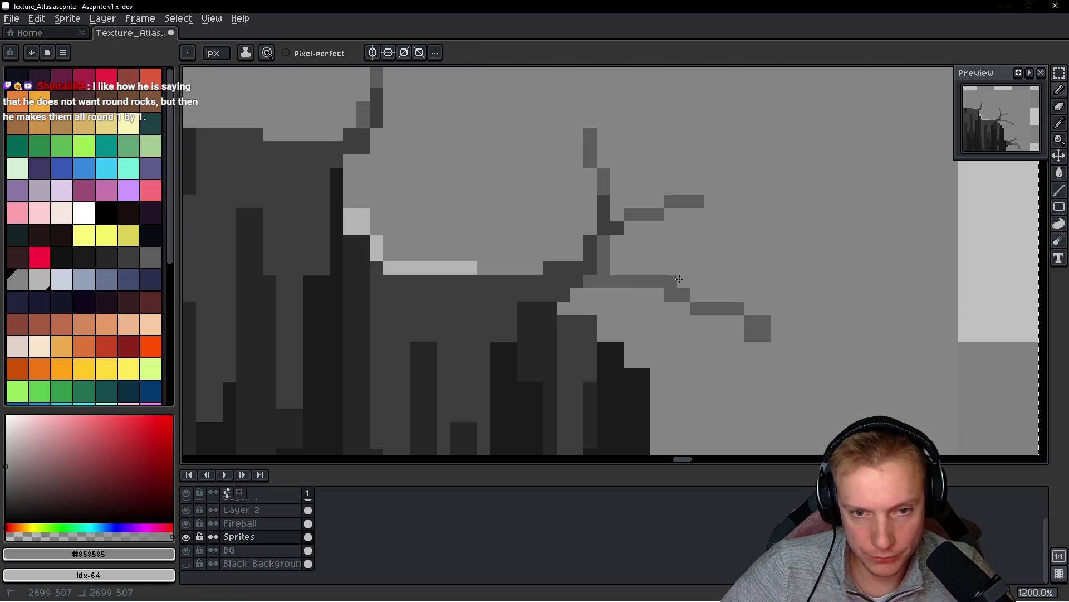
left_click(764, 334)
- Erase a row of branch pixels and darken black edge pixels to #3d3d3d
scroll(769, 324, "down", 4)
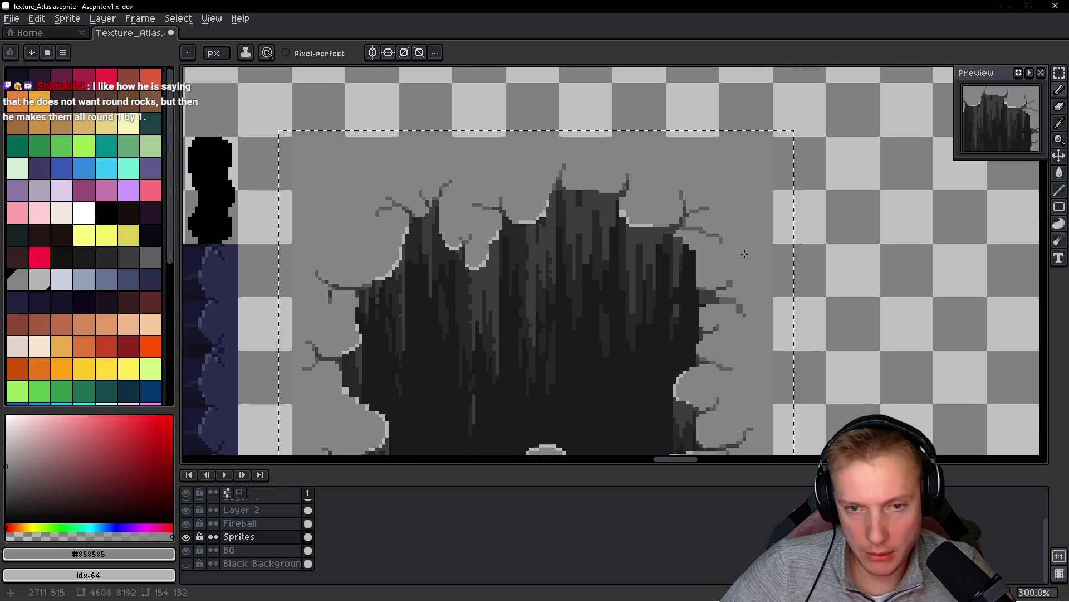
scroll(695, 303, "up", 5)
scroll(745, 334, "up", 2)
mouse_move(772, 266)
left_mouse_down()
mouse_move(590, 269)
mouse_move(547, 292)
left_mouse_up()
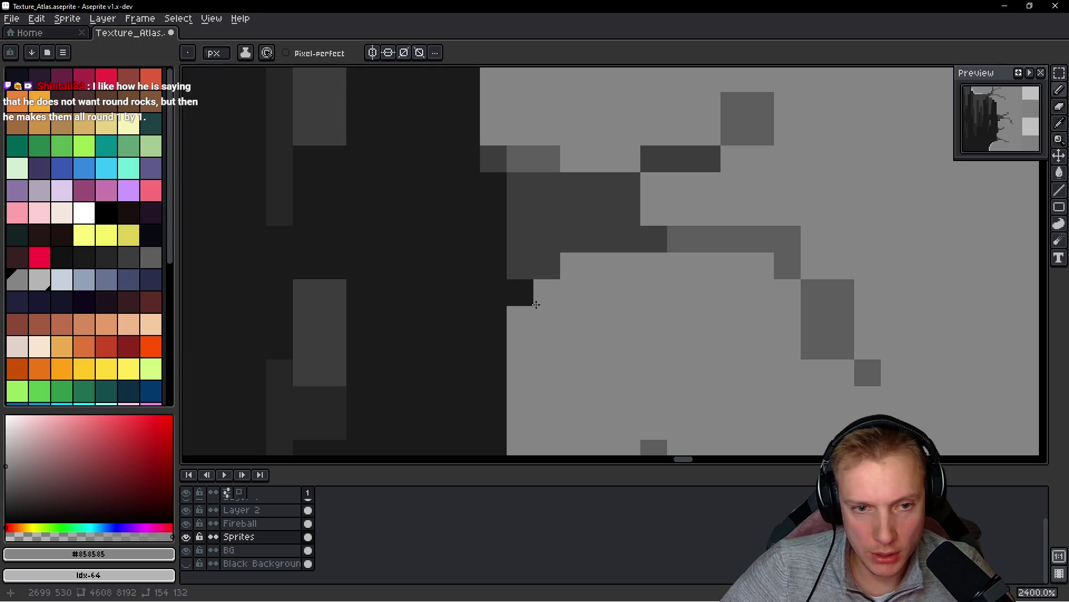
left_click(533, 256, "alt")
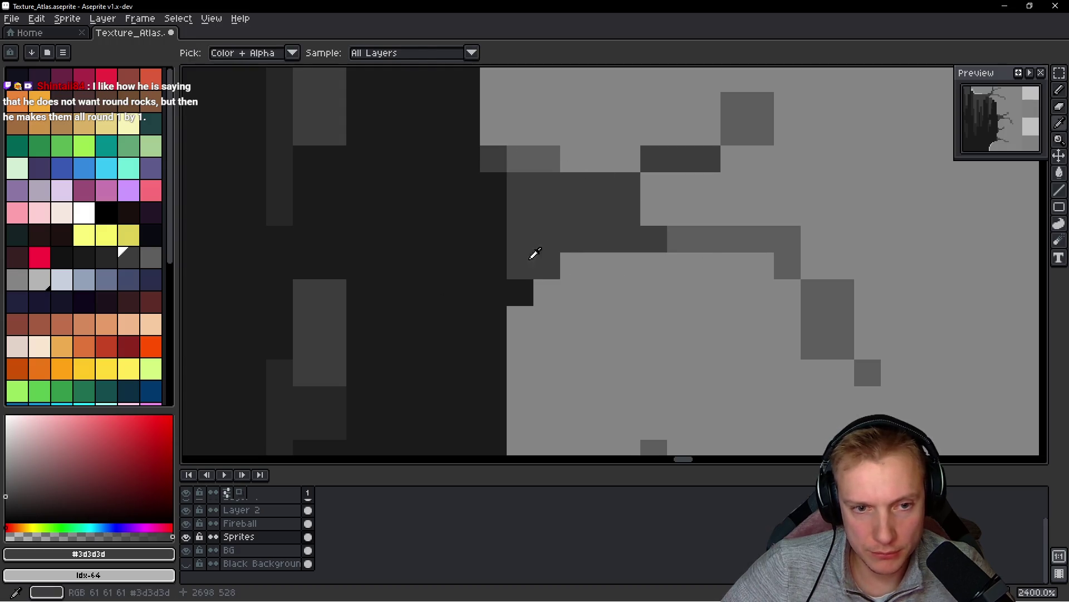
left_click(520, 290)
mouse_move(526, 162)
left_mouse_down()
mouse_move(547, 160)
mouse_move(551, 223)
left_mouse_up()
- Recolour crack pixels #5d5d5d and cover the diagonal crack with rock grey #858585
left_click(740, 227, "alt")
left_click(573, 185)
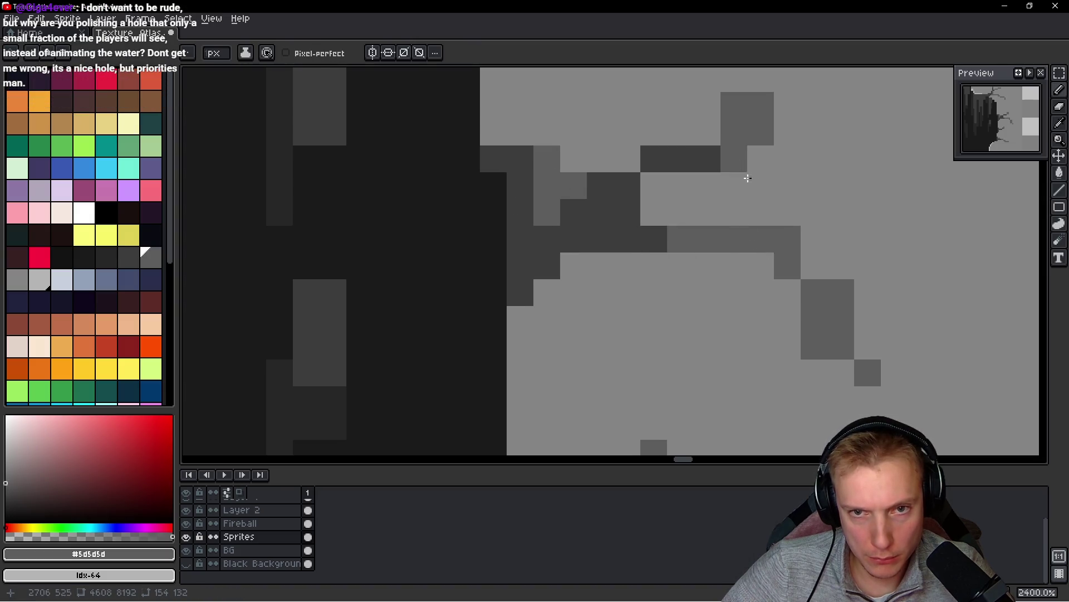
left_click(697, 89, "alt")
left_click(733, 106)
left_click(762, 134)
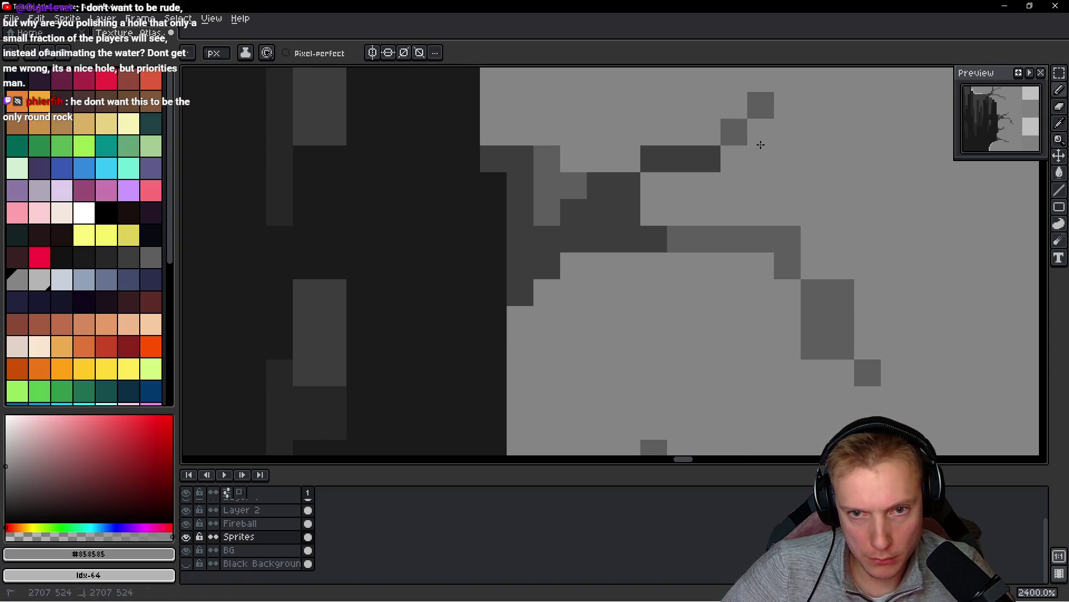
left_click(832, 312)
left_click(840, 292)
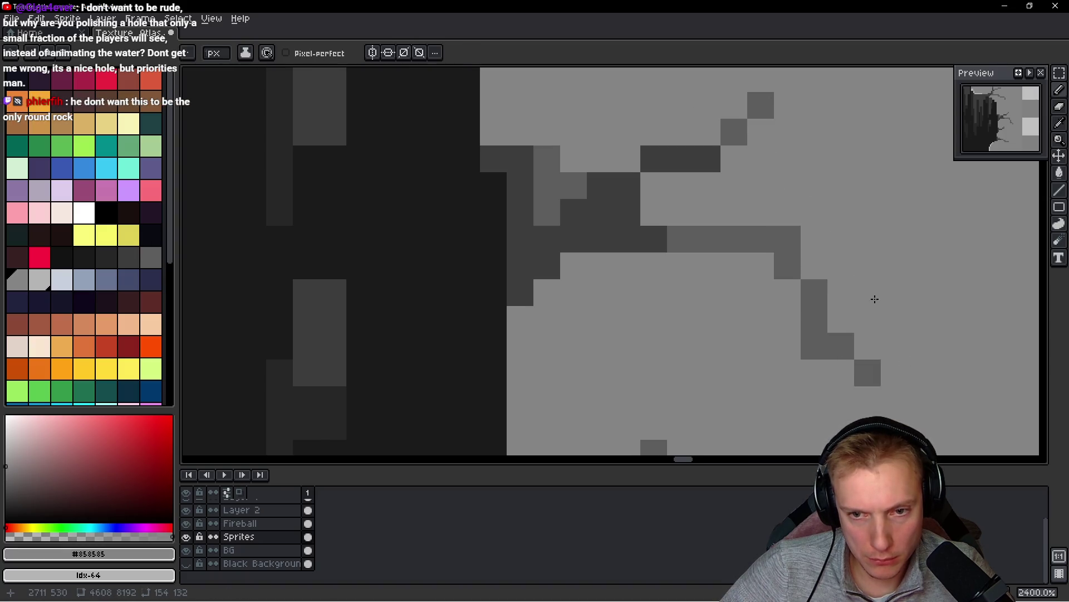
- Draw dark #272727 vertical lines in the hole near the top-right ledge
scroll(874, 299, "down", 5)
scroll(748, 266, "up", 1)
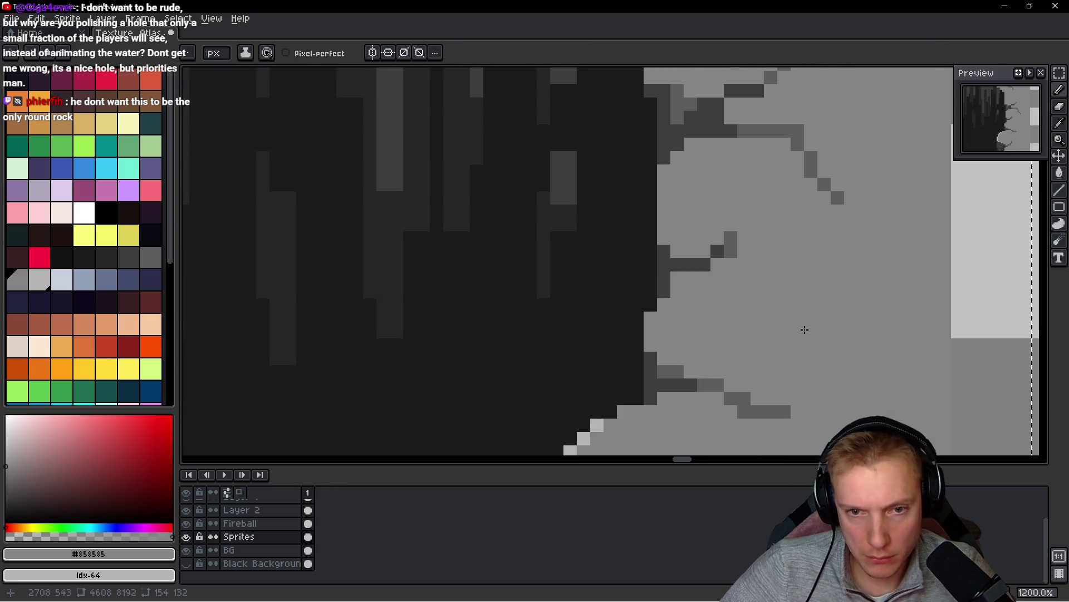
scroll(756, 279, "down", 2)
scroll(690, 234, "up", 3)
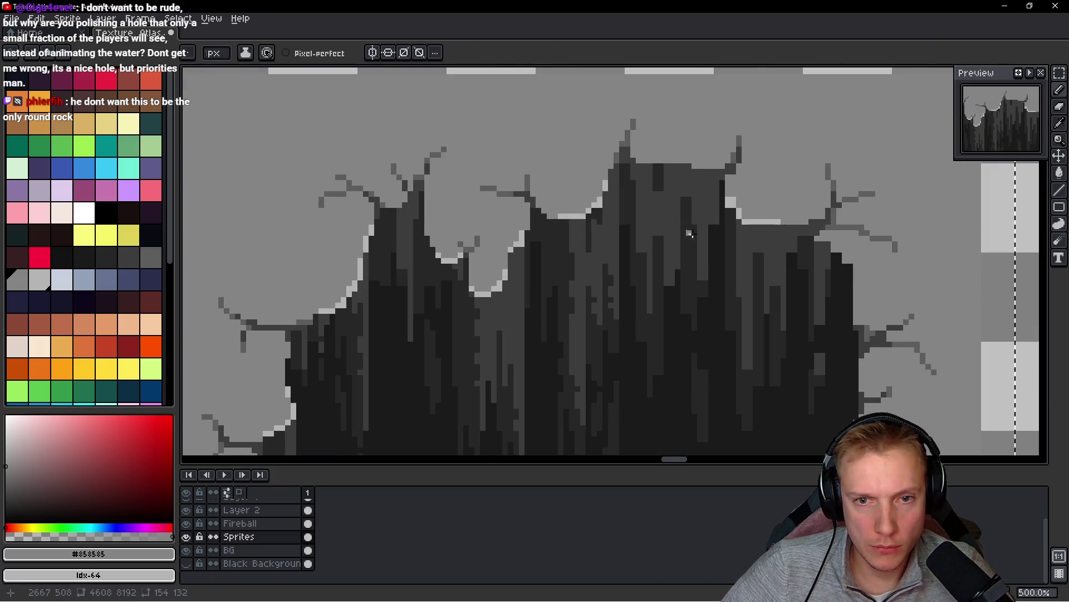
scroll(759, 197, "up", 4)
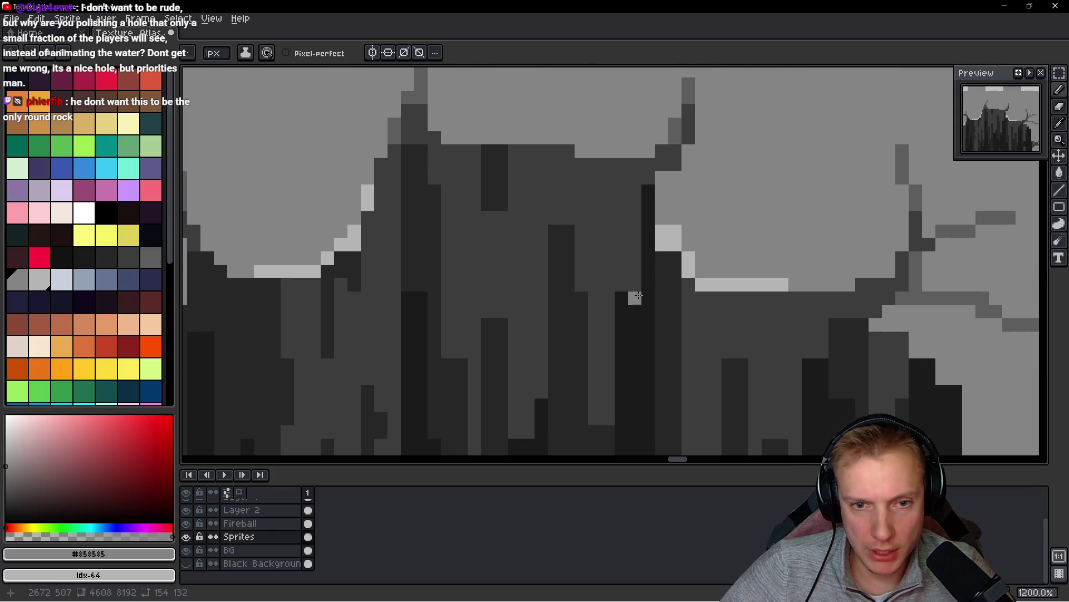
left_click(662, 276, "alt")
left_click(662, 273)
left_click(666, 171, "shift")
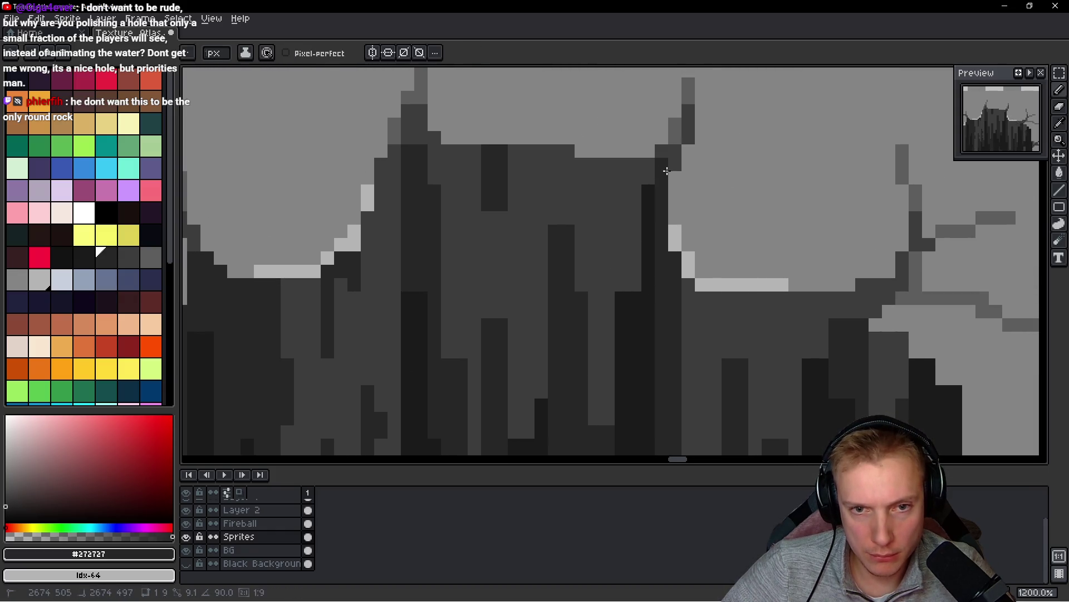
scroll(679, 188, "down", 2)
scroll(692, 194, "up", 3)
mouse_move(669, 133)
left_mouse_down()
mouse_move(698, 137)
mouse_move(690, 106)
mouse_move(663, 289)
left_mouse_up()
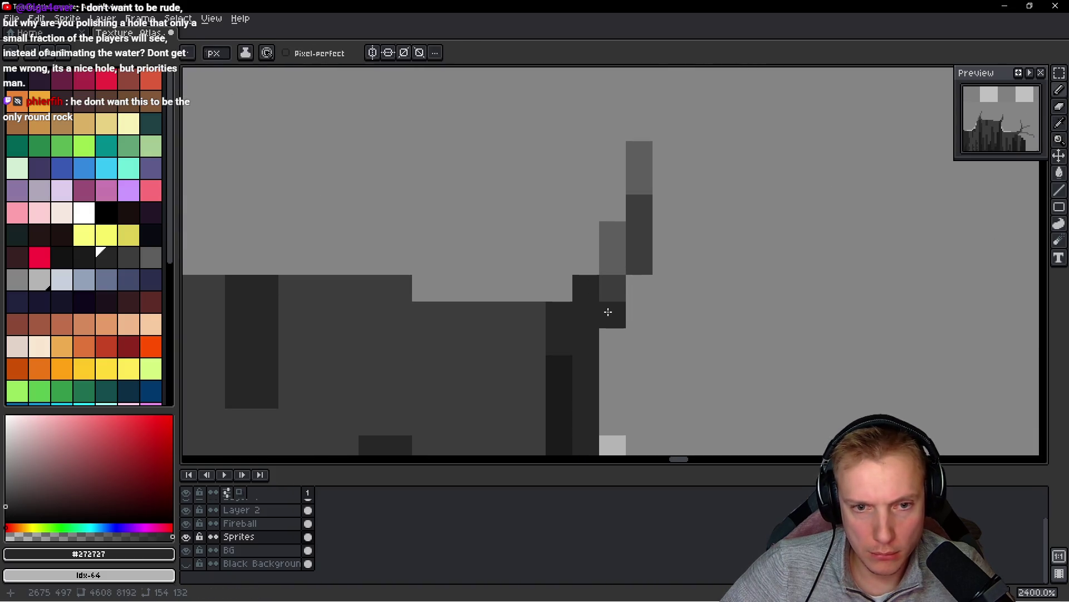
scroll(608, 312, "down", 8)
scroll(693, 317, "up", 3)
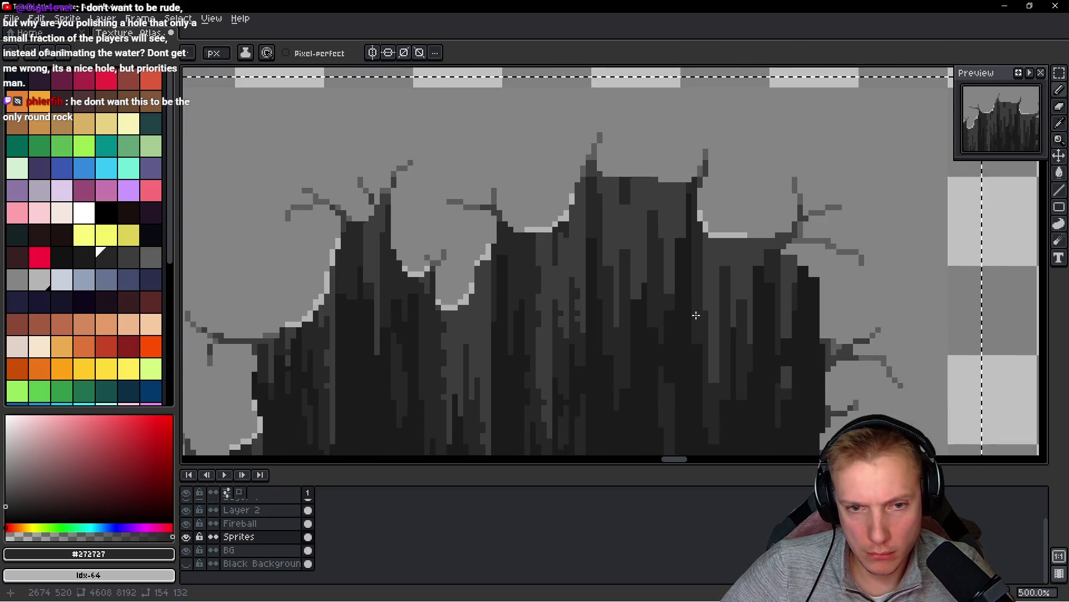
scroll(697, 316, "up", 1)
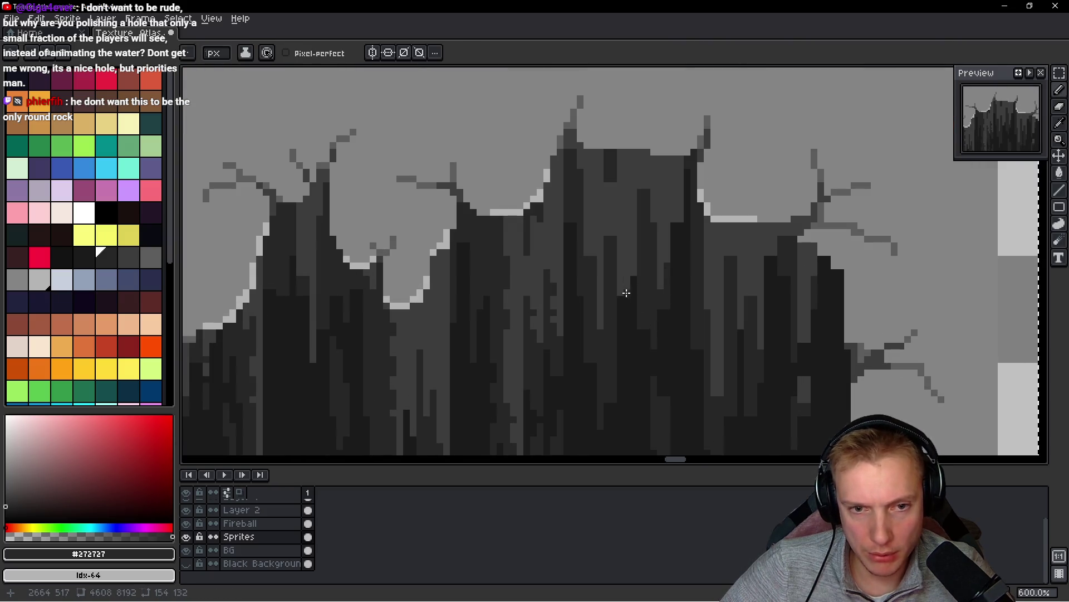
scroll(622, 284, "down", 3)
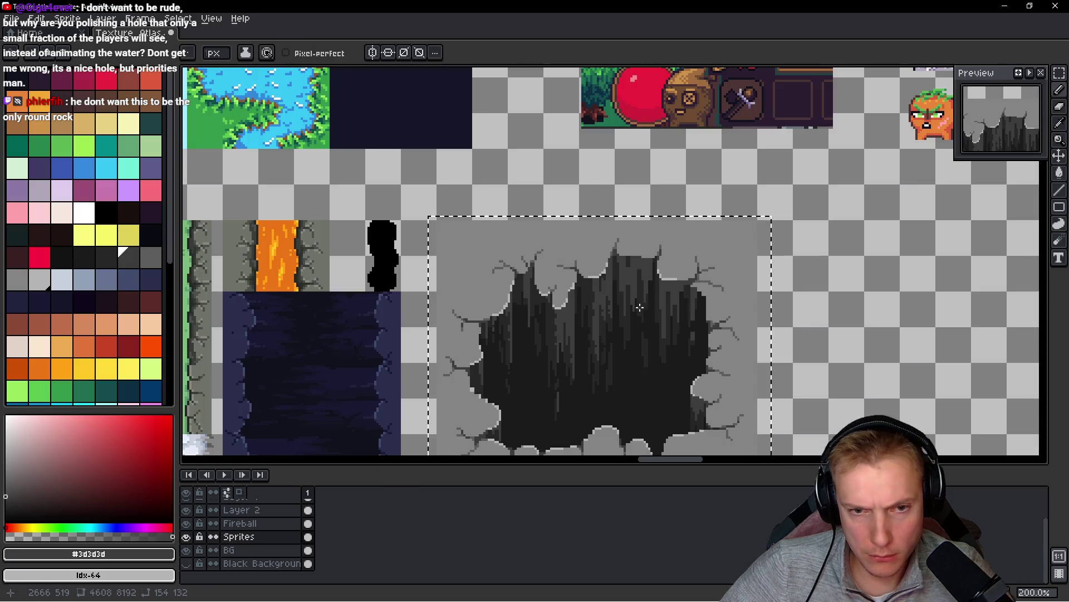
- Compare the #1b1b1b, #272727 and #3d3d3d shades, settling on #272727
scroll(651, 362, "up", 1)
scroll(651, 363, "up", 1)
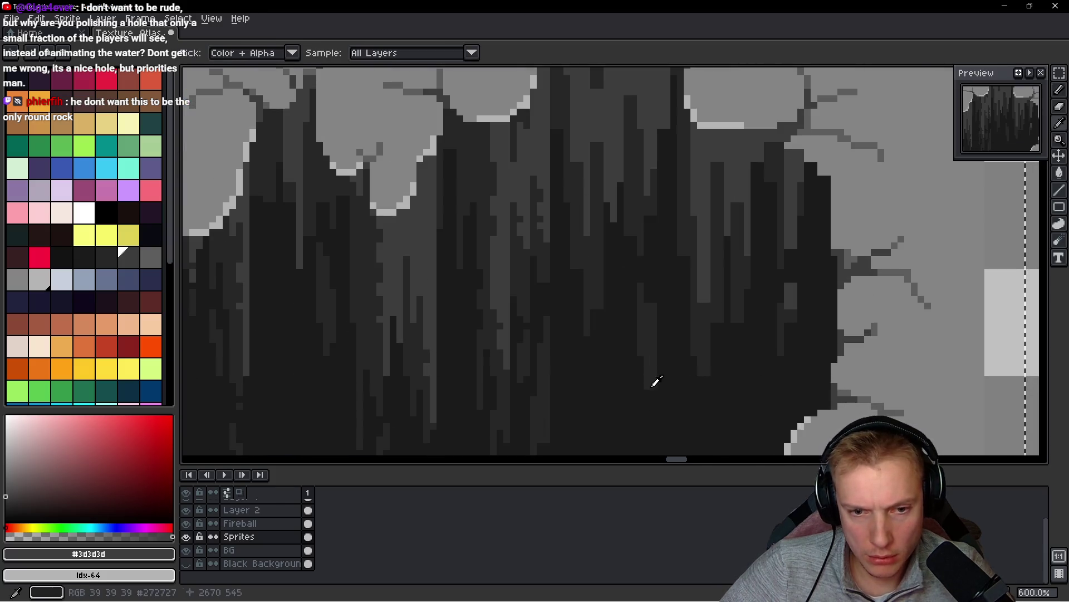
left_click(650, 383, "alt")
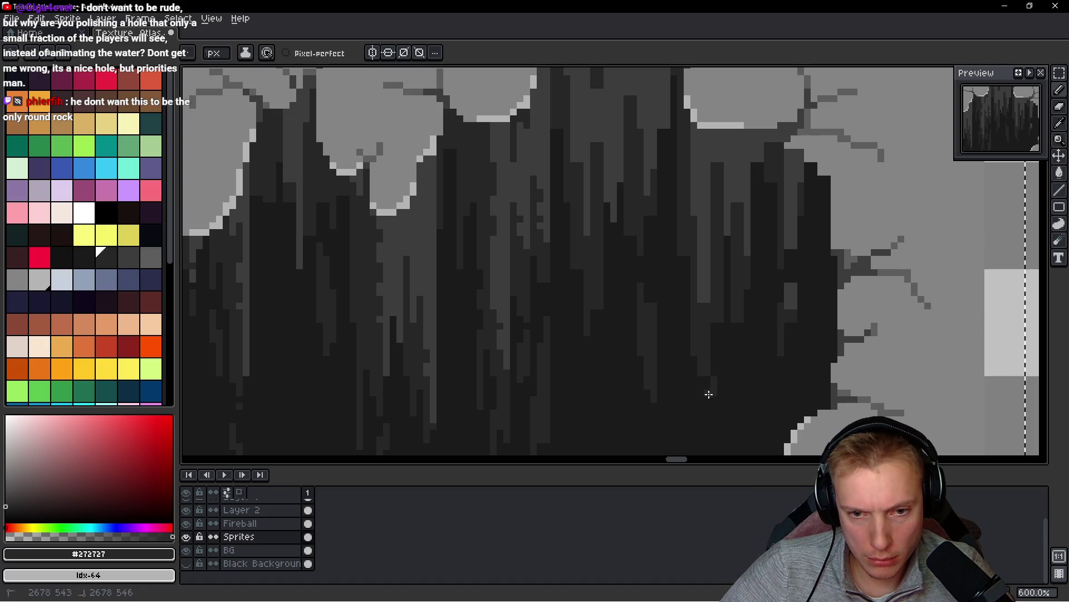
left_click(718, 399, "alt")
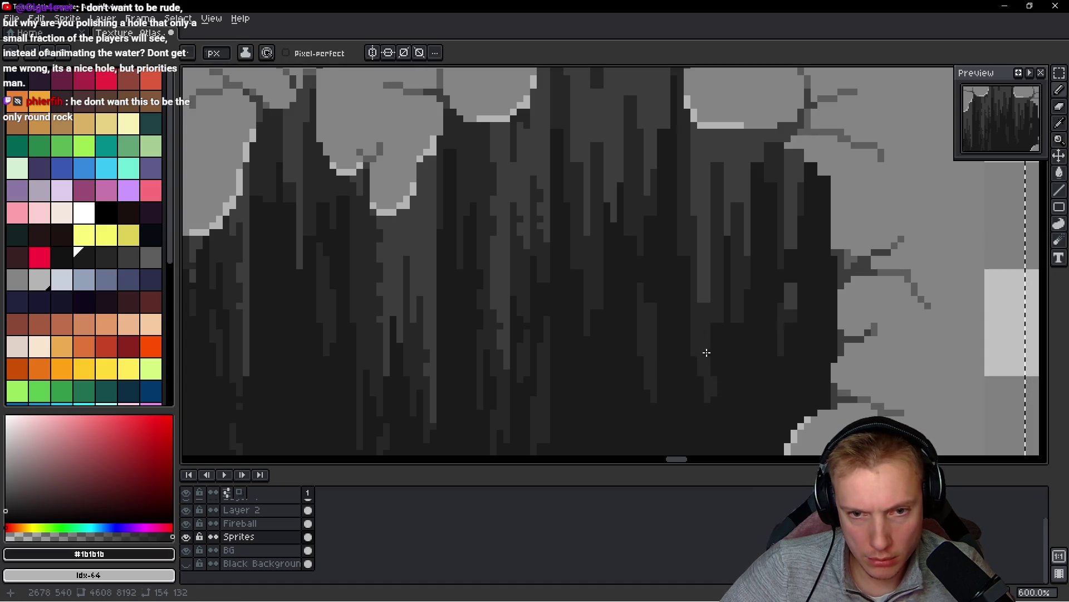
left_click(700, 302, "alt")
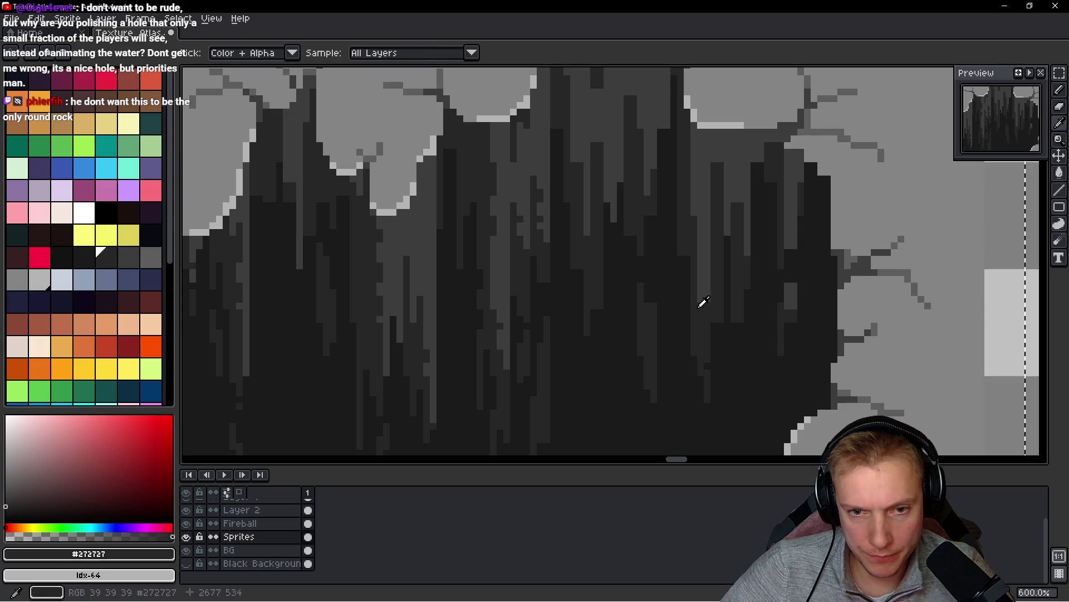
left_click(701, 278, "alt")
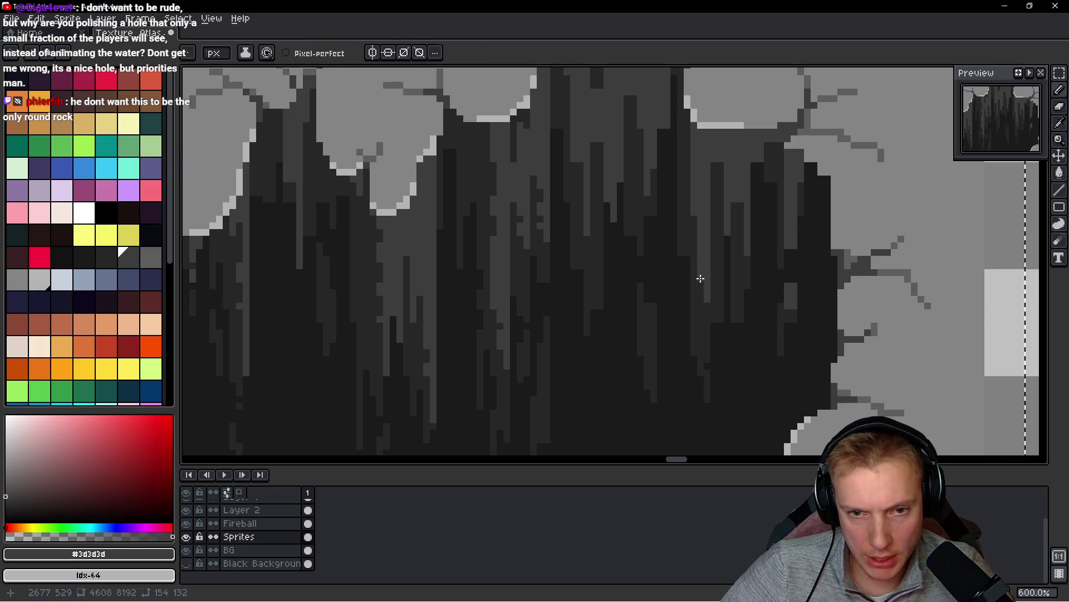
left_click(701, 256, "alt")
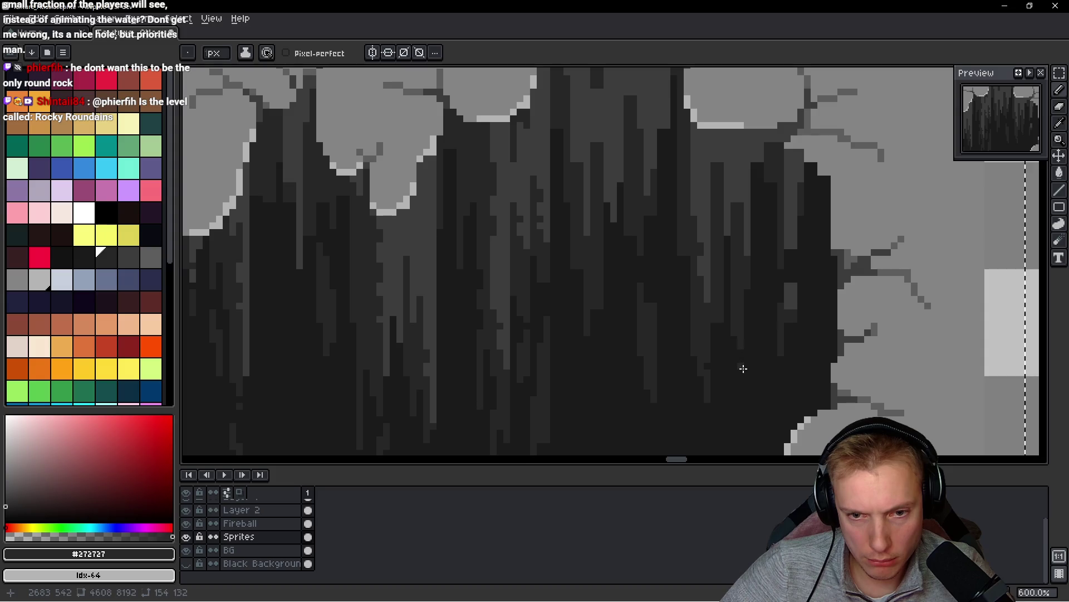
left_click(791, 287, "alt")
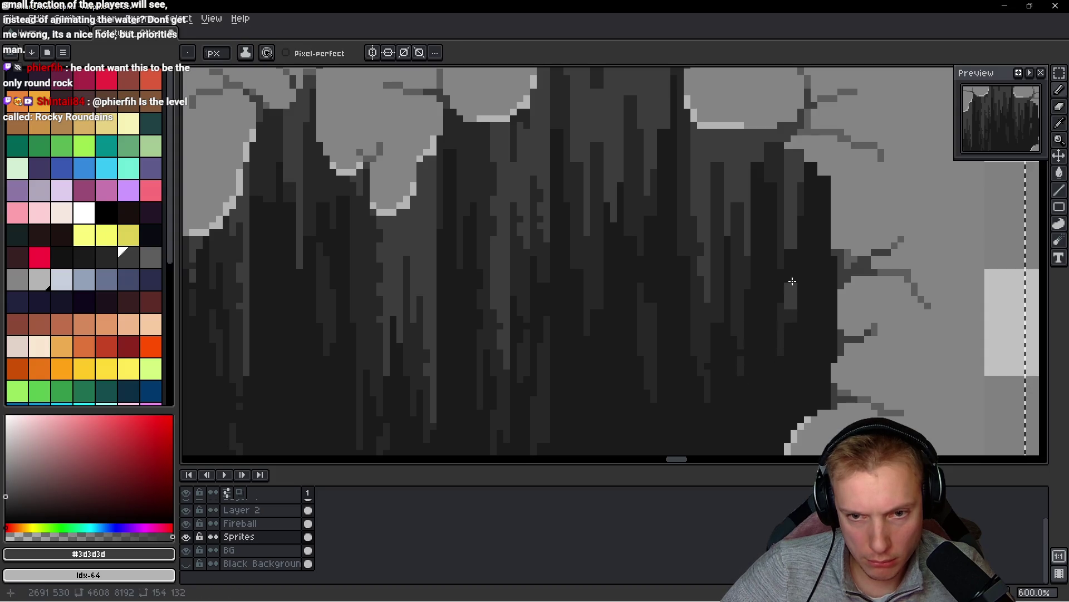
left_click(789, 321, "alt")
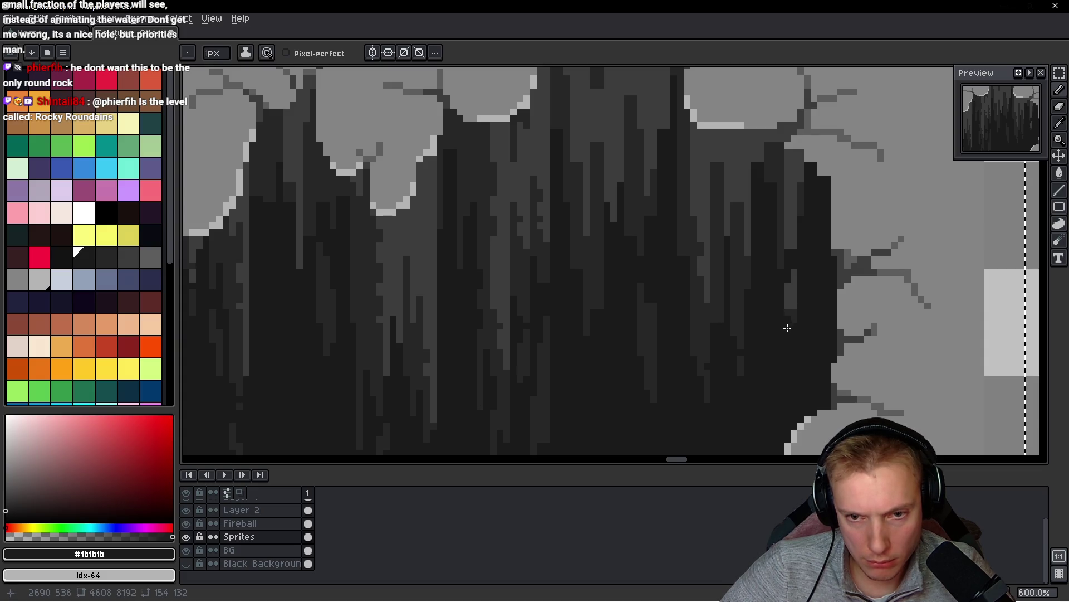
left_click(789, 326, "alt")
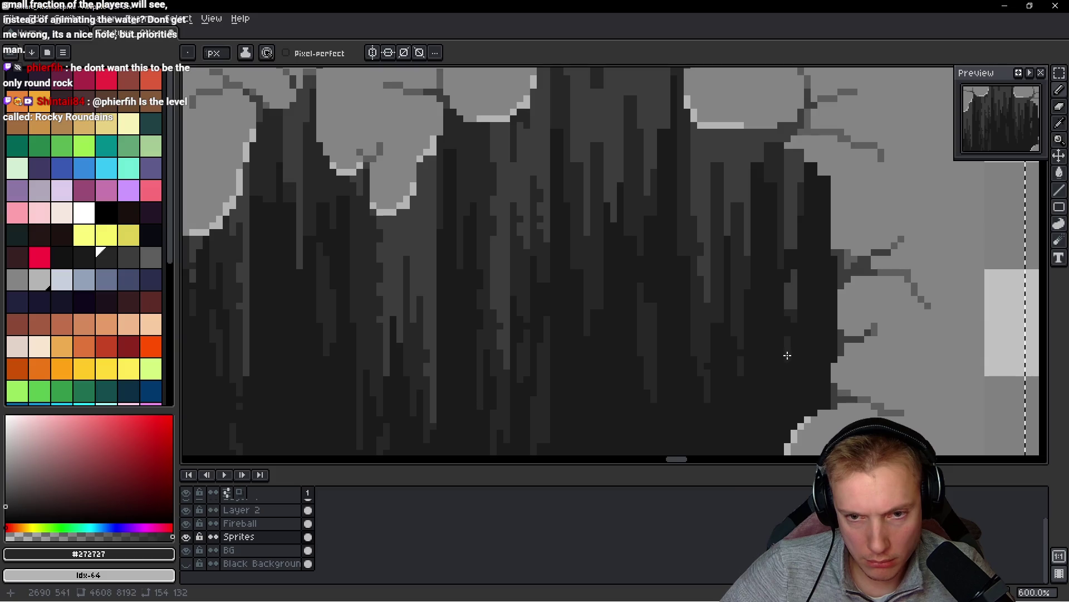
- Add dark pixels to the hole columns, including a short #1b1b1b column, then reshade with #272727
scroll(793, 366, "down", 4)
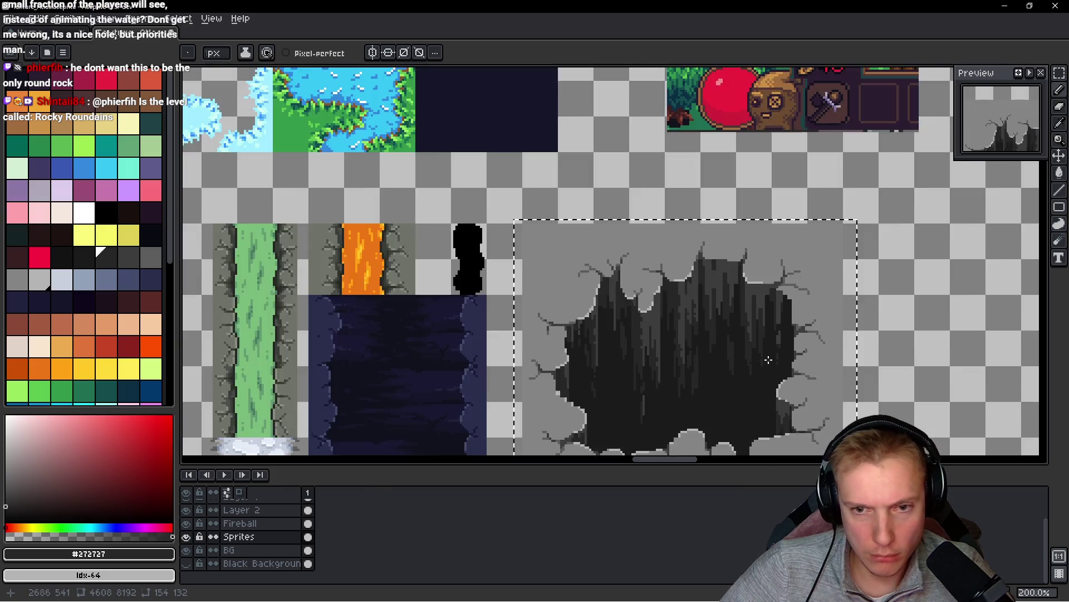
scroll(687, 338, "down", 2)
scroll(687, 337, "up", 2)
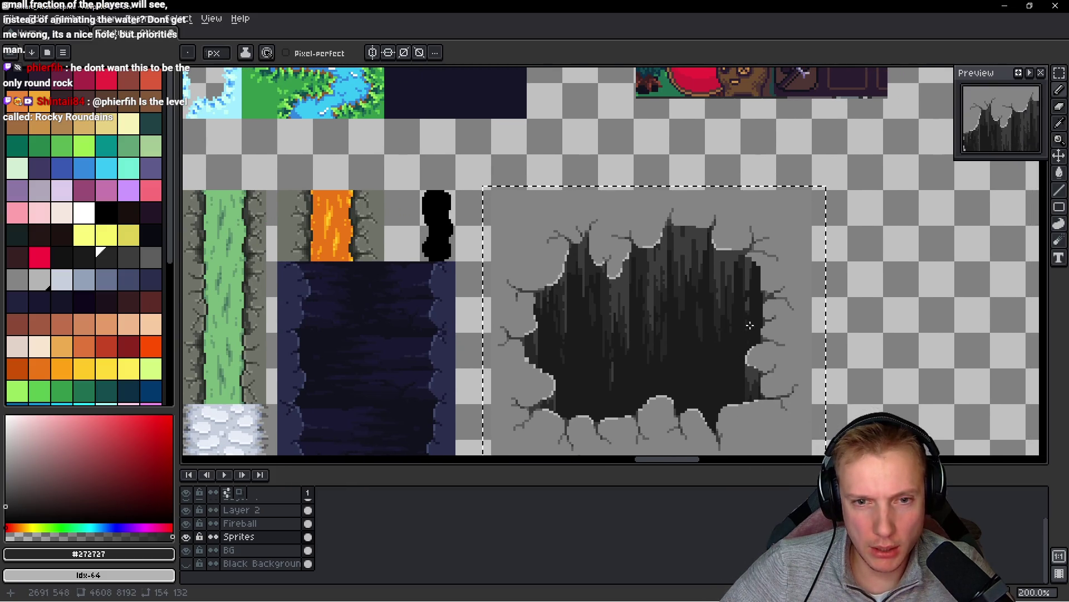
scroll(687, 338, "up", 7)
left_click_drag(707, 375, 671, 174)
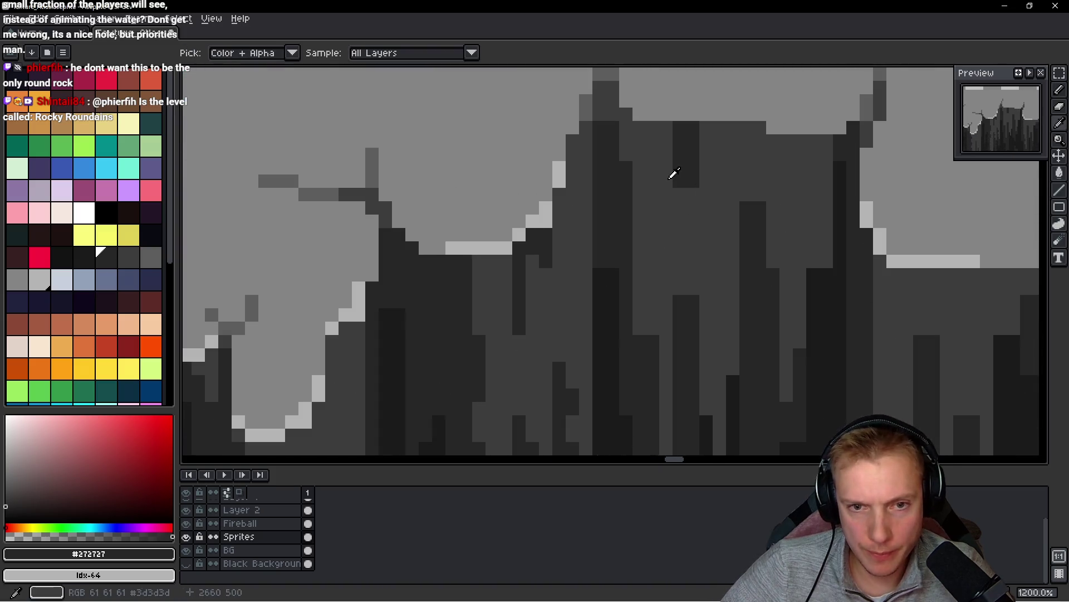
left_click(680, 205)
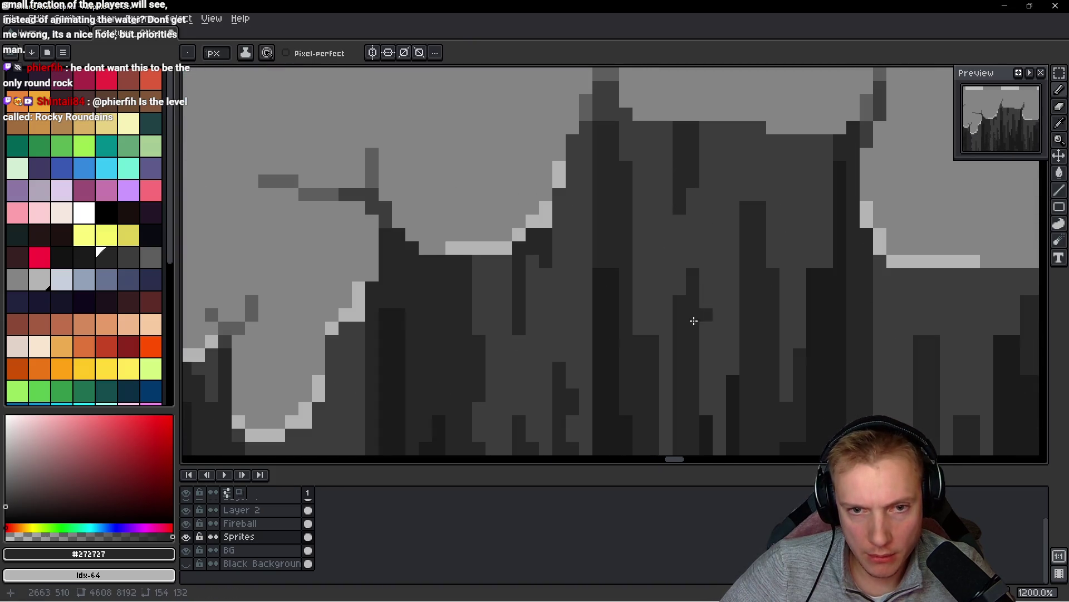
left_click_drag(703, 360, 634, 347)
left_click(717, 248)
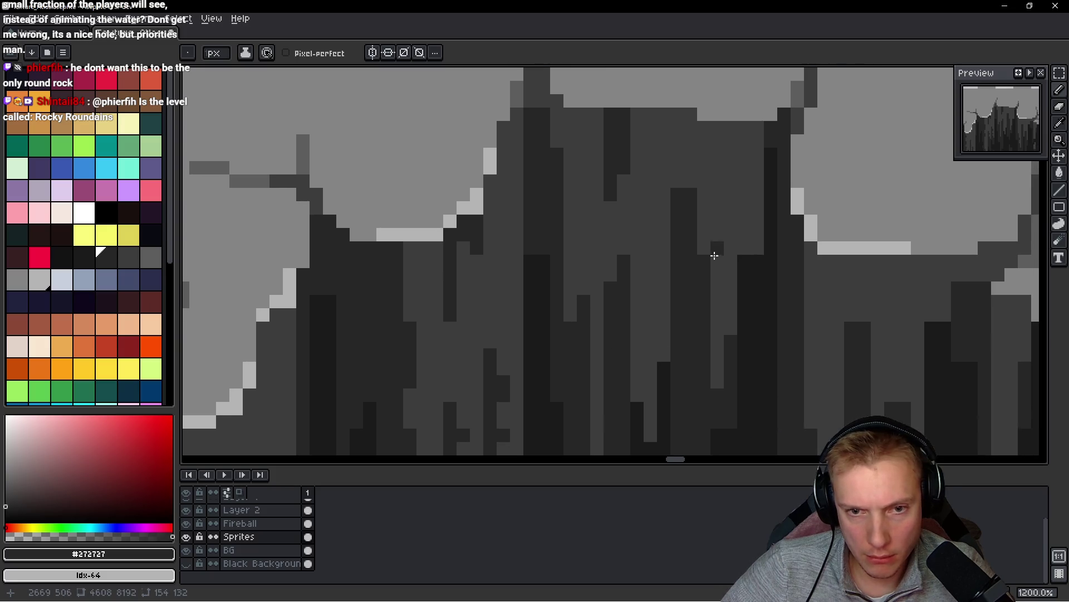
left_click(747, 258, "alt")
mouse_move(747, 247)
left_mouse_down()
mouse_move(757, 198)
mouse_move(745, 214)
left_mouse_up()
left_click(745, 184, "alt")
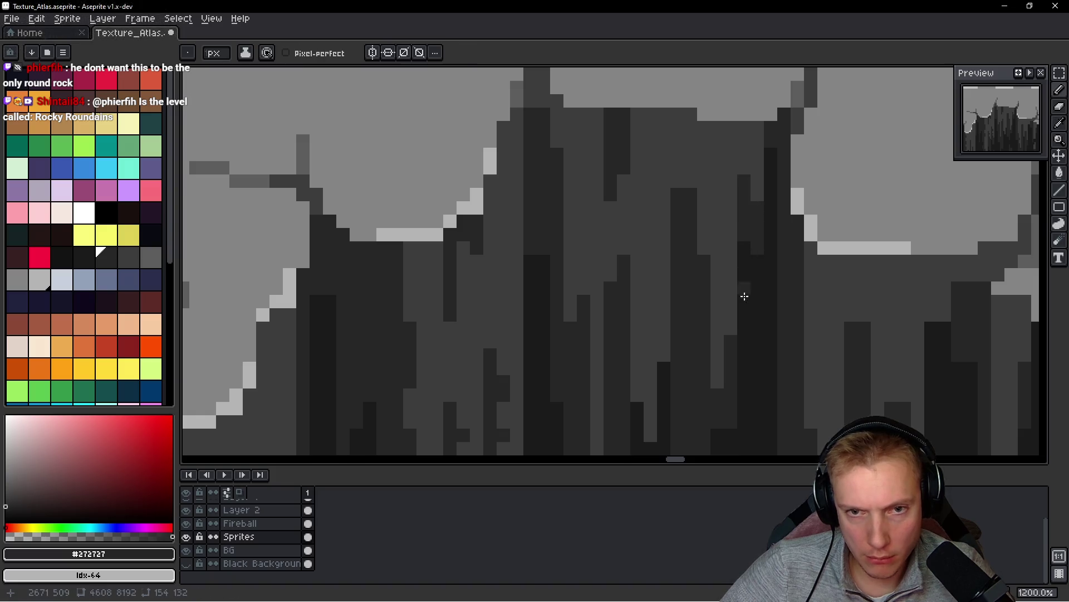
- Lighten one hole column with #3d3d3d and extend the right edge with darker pixels
scroll(745, 296, "down", 4)
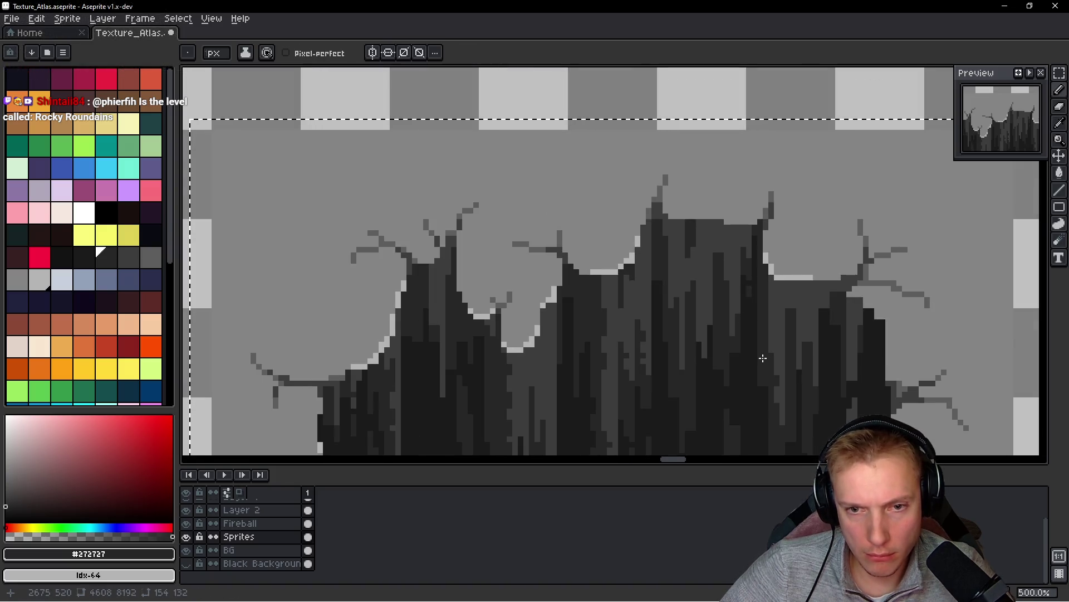
scroll(763, 358, "up", 4)
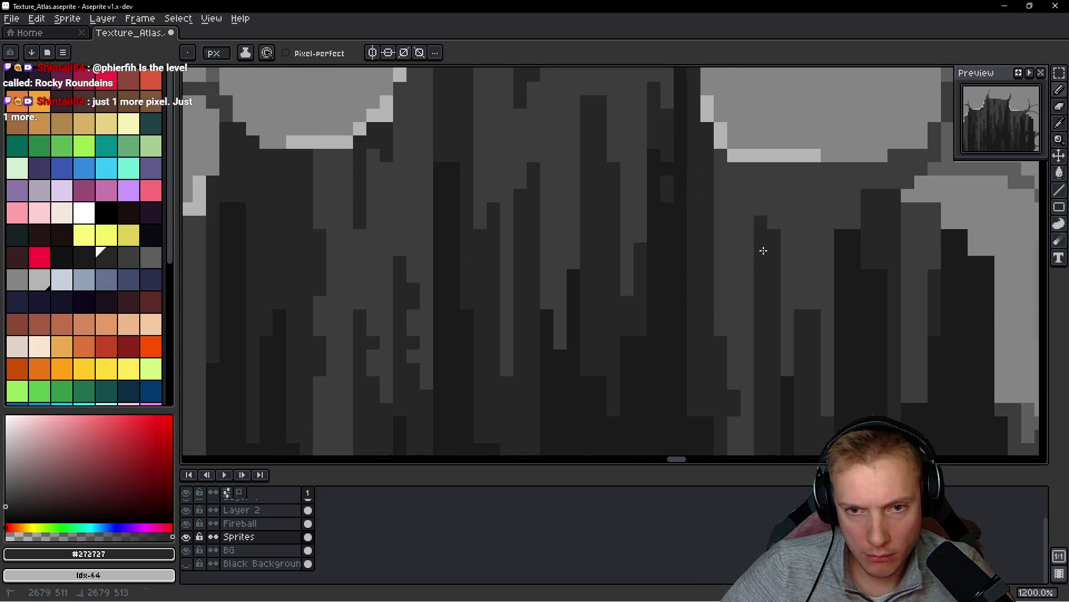
left_click(787, 233, "alt")
left_click_drag(774, 231, 774, 266)
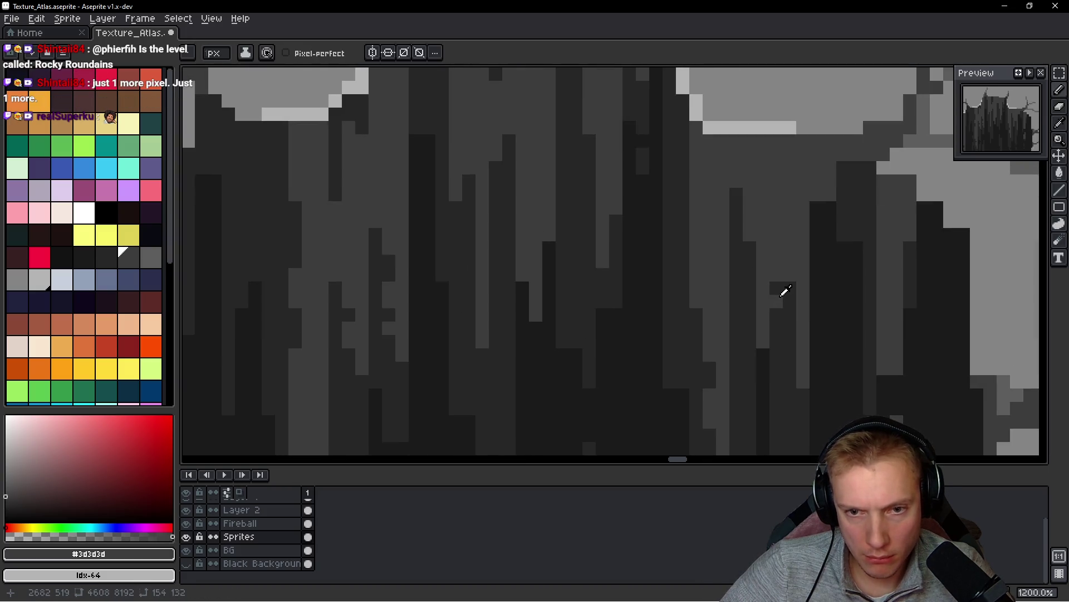
left_click(781, 296, "alt")
scroll(778, 285, "down", 5)
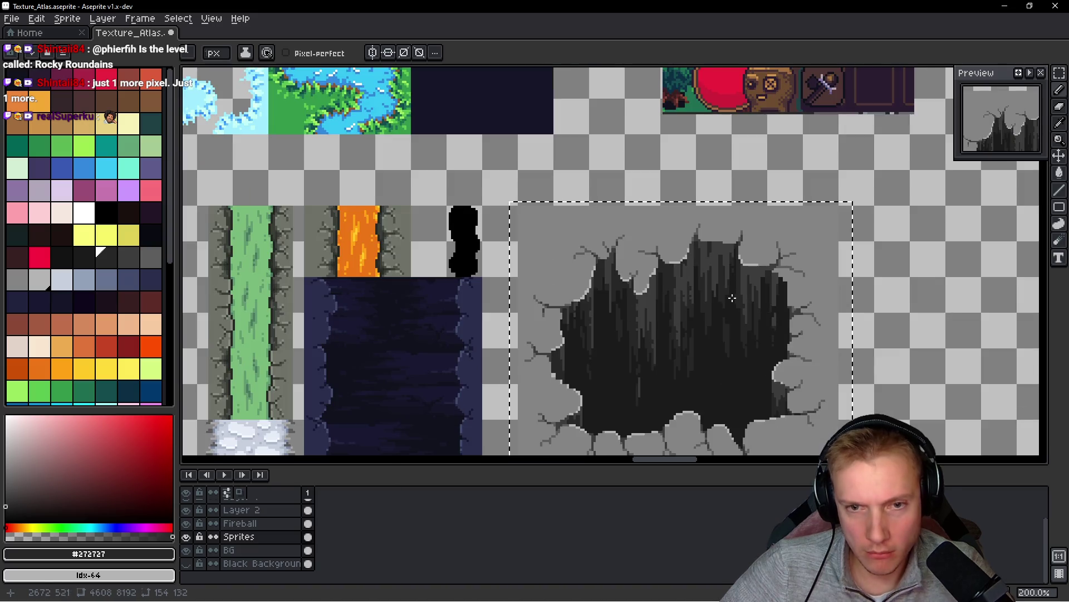
scroll(702, 291, "up", 6)
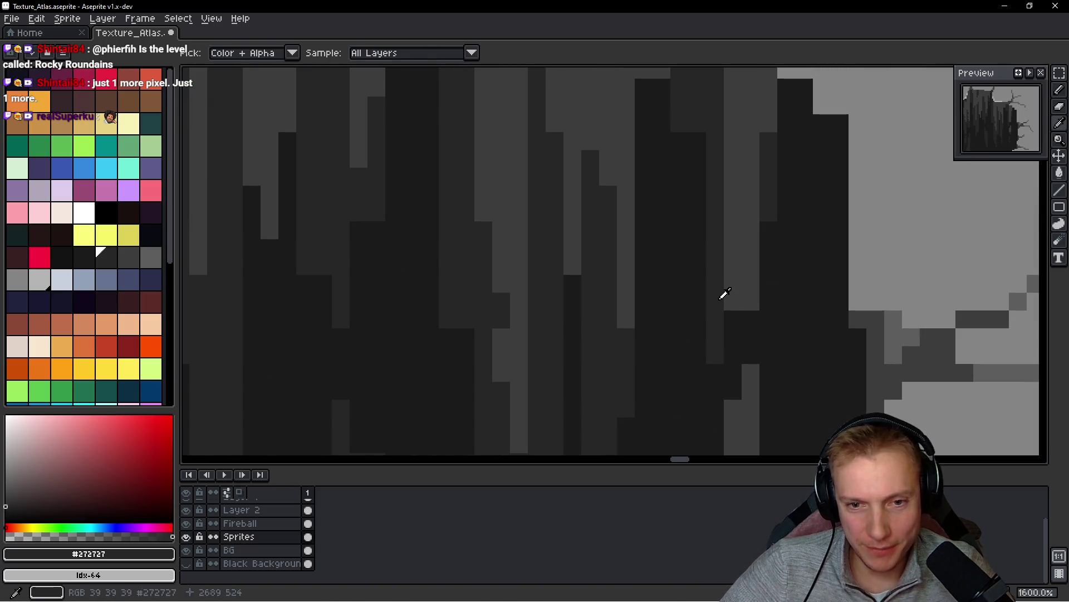
left_click_drag(734, 262, 755, 300)
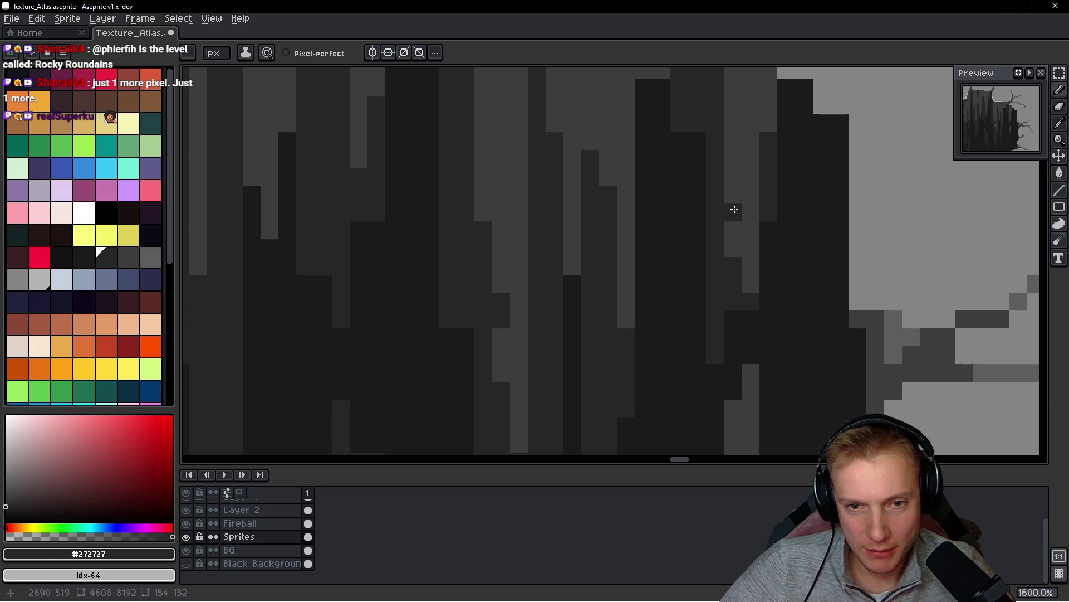
scroll(724, 279, "down", 2)
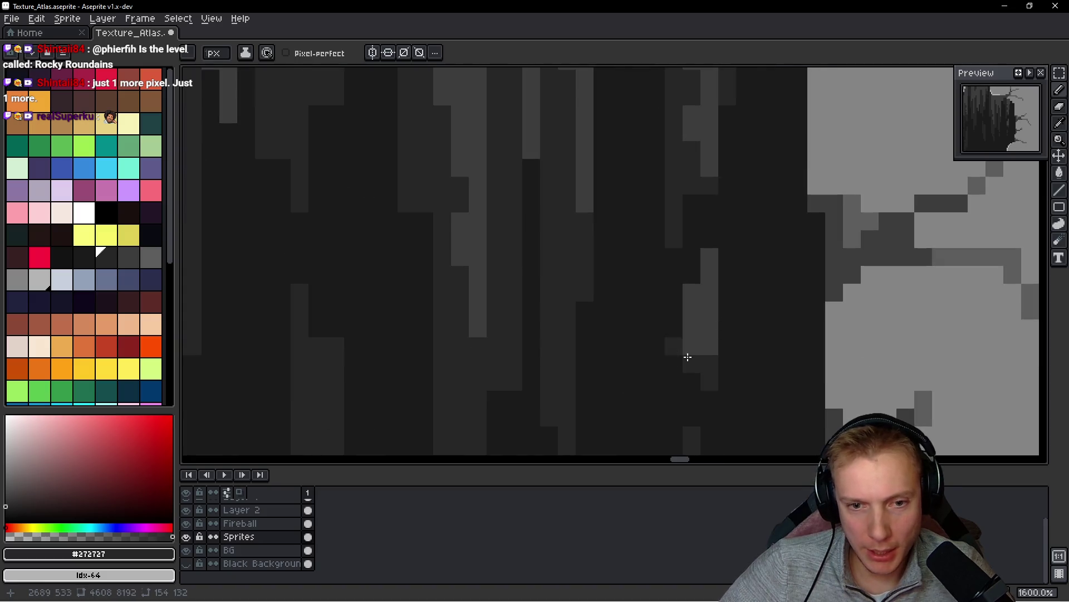
scroll(693, 318, "down", 5)
scroll(725, 338, "up", 4)
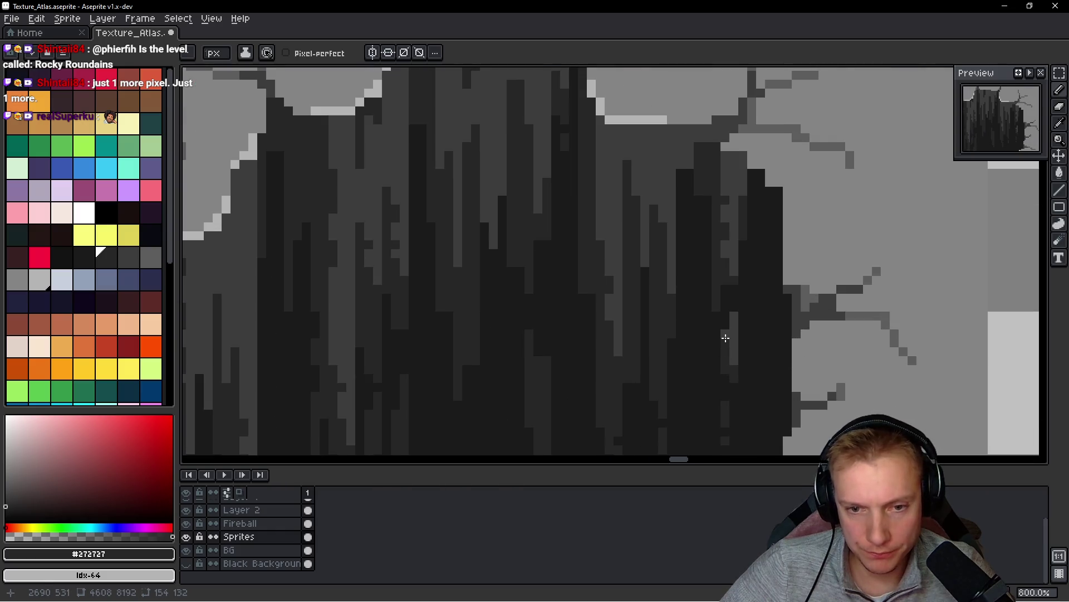
scroll(725, 333, "down", 6)
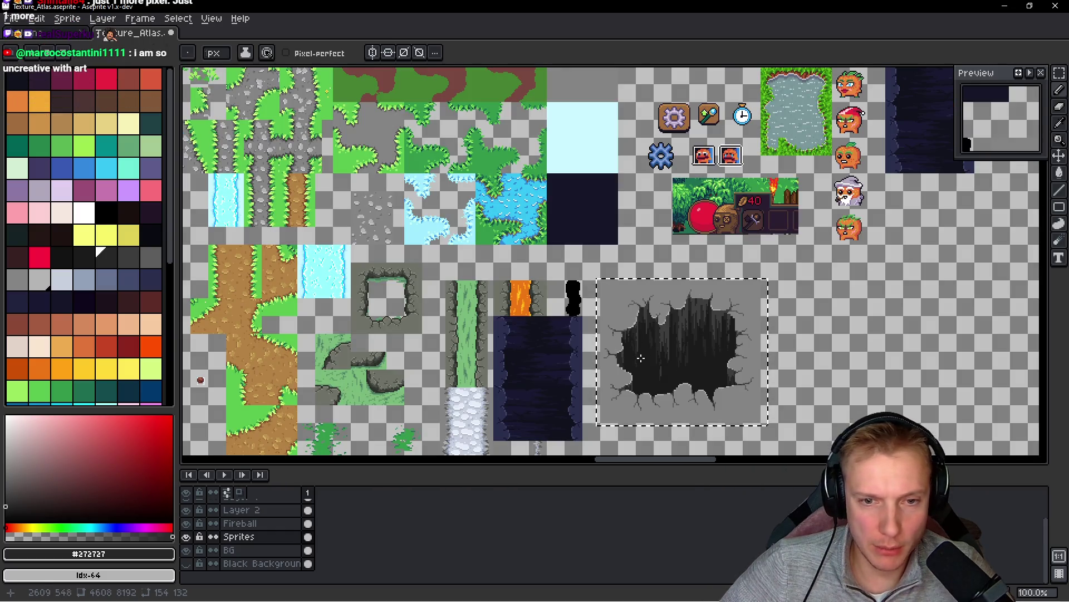
- Save Texture_Atlas.aseprite with Ctrl+S
scroll(632, 339, "up", 3)
mouse_move(632, 338)
left_mouse_down()
mouse_move(637, 289)
mouse_move(673, 273)
mouse_move(585, 291)
left_mouse_up()
scroll(673, 273, "down", 2)
key("v")
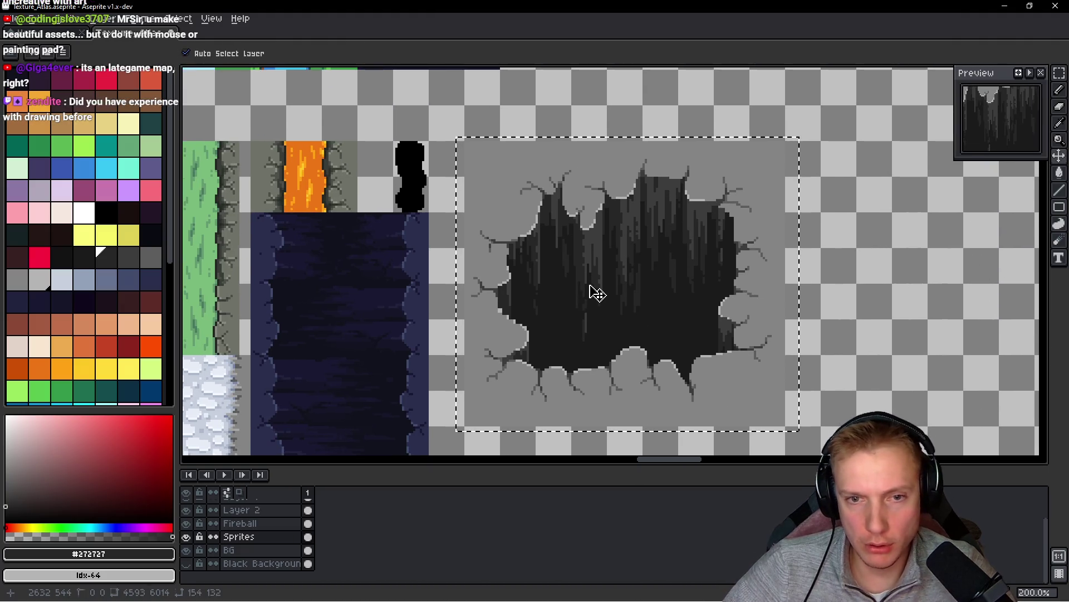
key("ctrl+s")
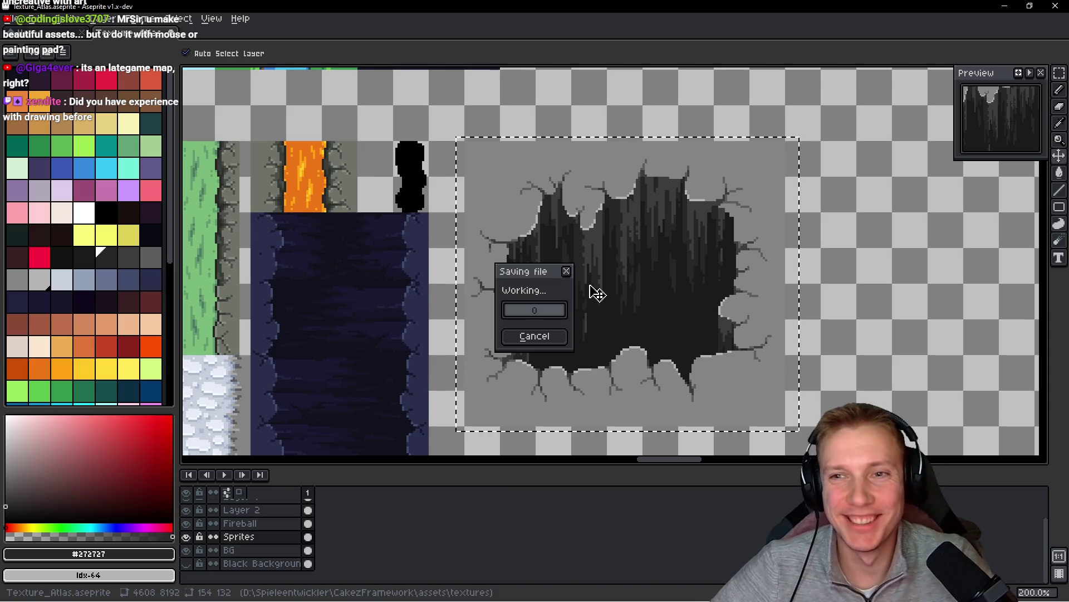
- Return to the Pencil and select a pair of light-grey palette swatches
key("b")
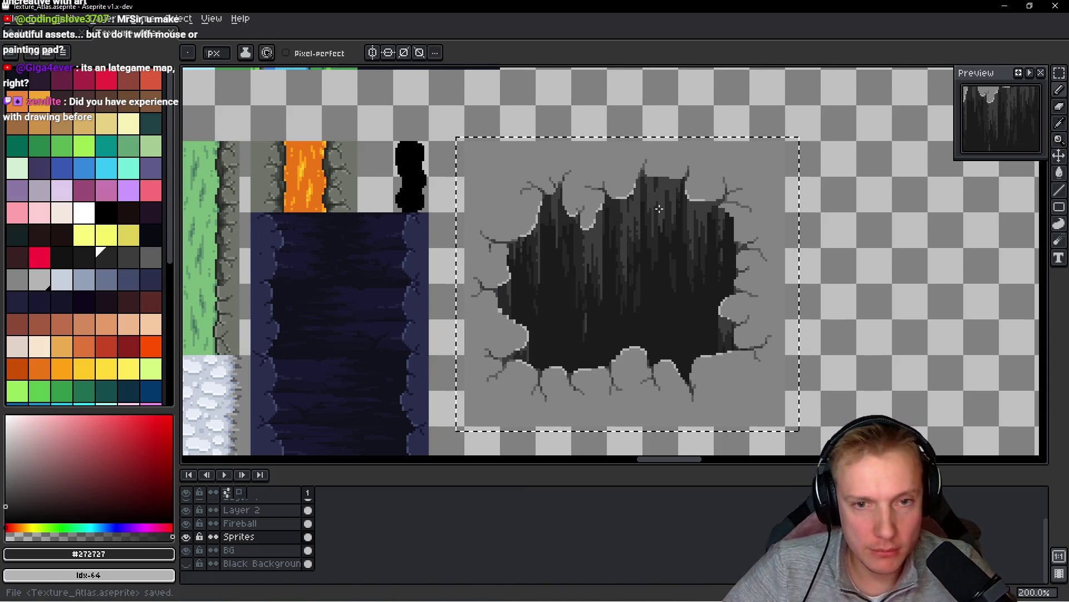
scroll(667, 194, "up", 4)
left_click(39, 278)
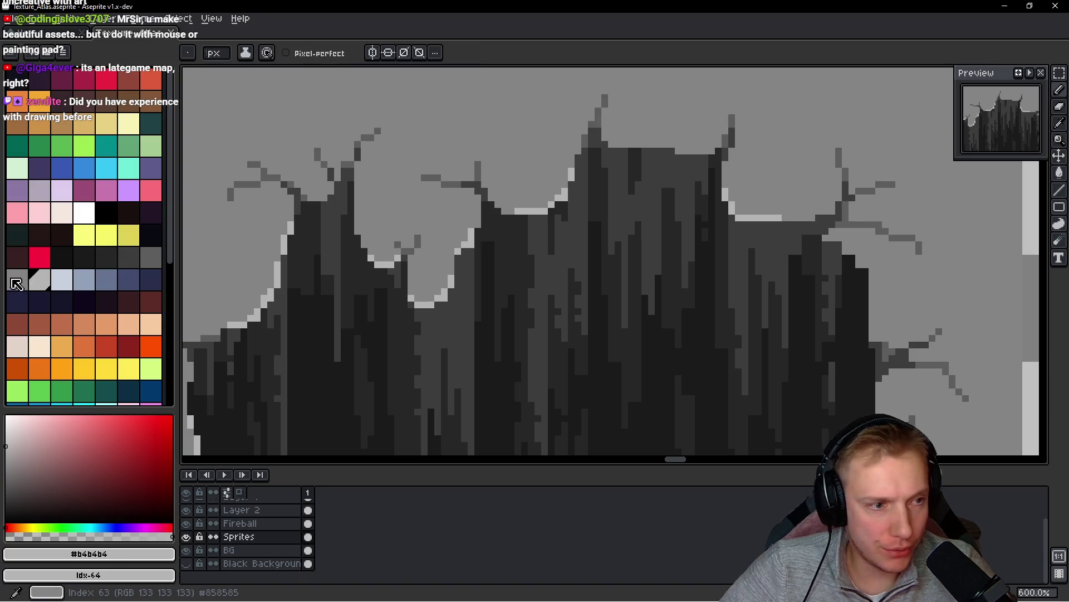
left_click_drag(40, 279, 18, 279)
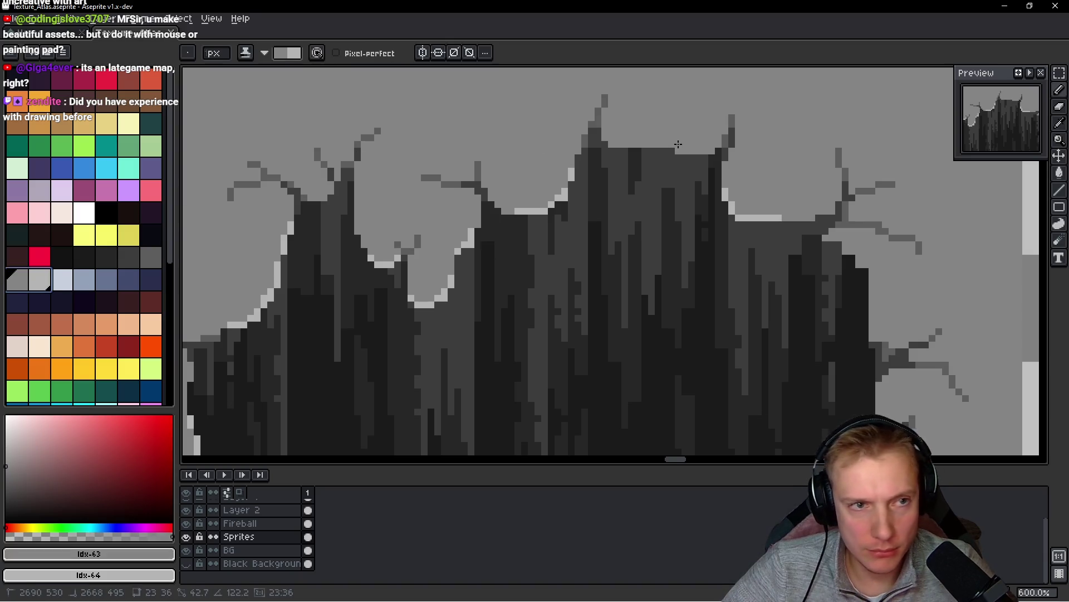
- Paint a light-grey highlight along the hole's top rim and save the atlas
key("x")
scroll(613, 184, "up", 3)
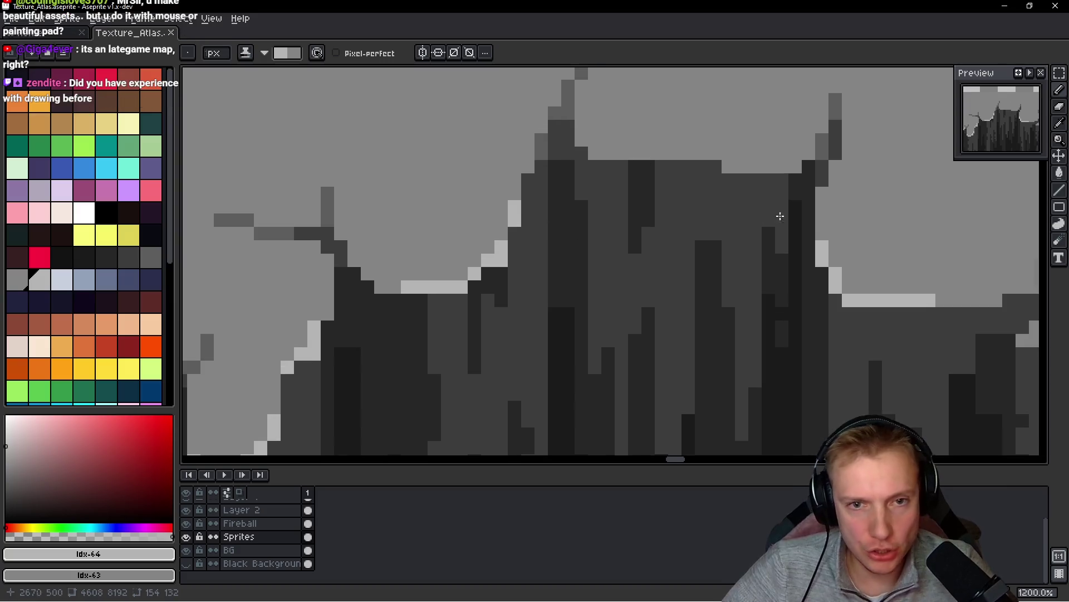
left_click_drag(735, 246, 629, 252)
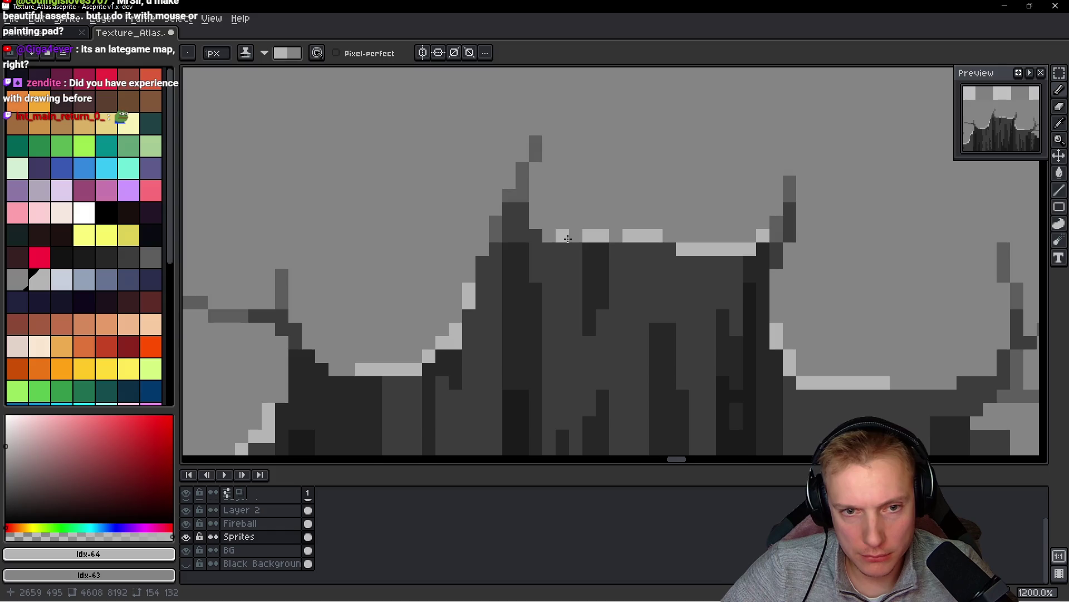
scroll(641, 262, "down", 8)
key("ctrl+s")
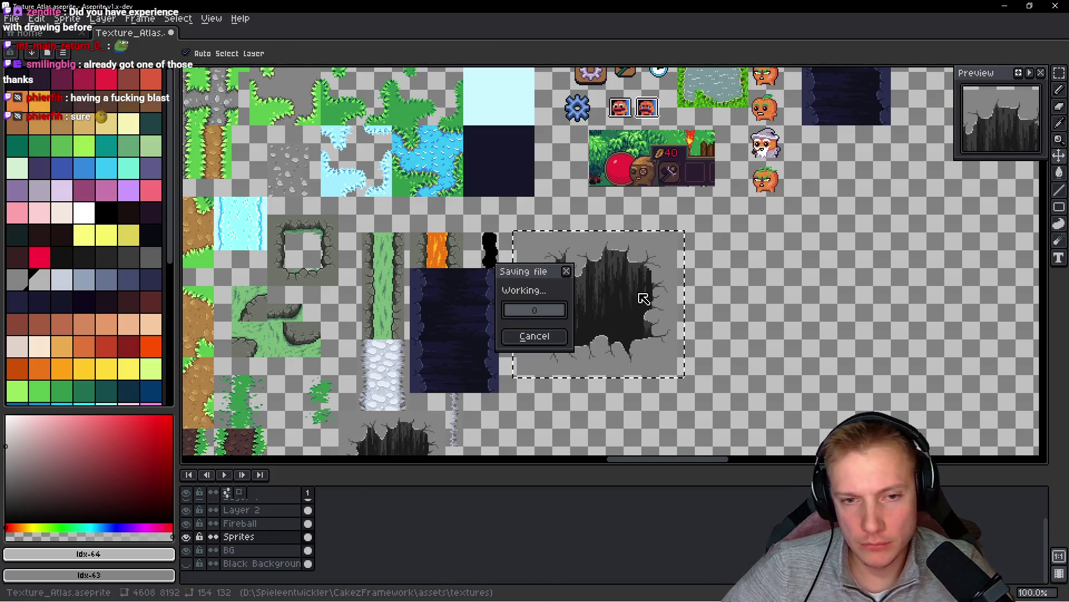
- Retouch crack-edge pixels using #3d3d3d, #5d5d5d and #858585 greys picked from the artwork
scroll(640, 284, "up", 5)
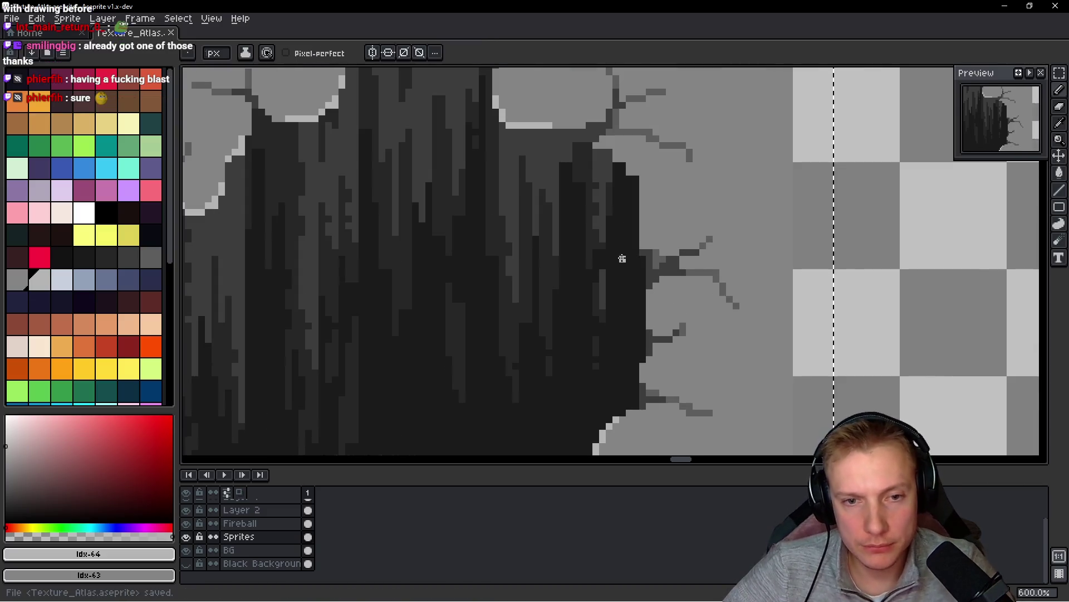
scroll(623, 258, "up", 3)
scroll(657, 245, "down", 7)
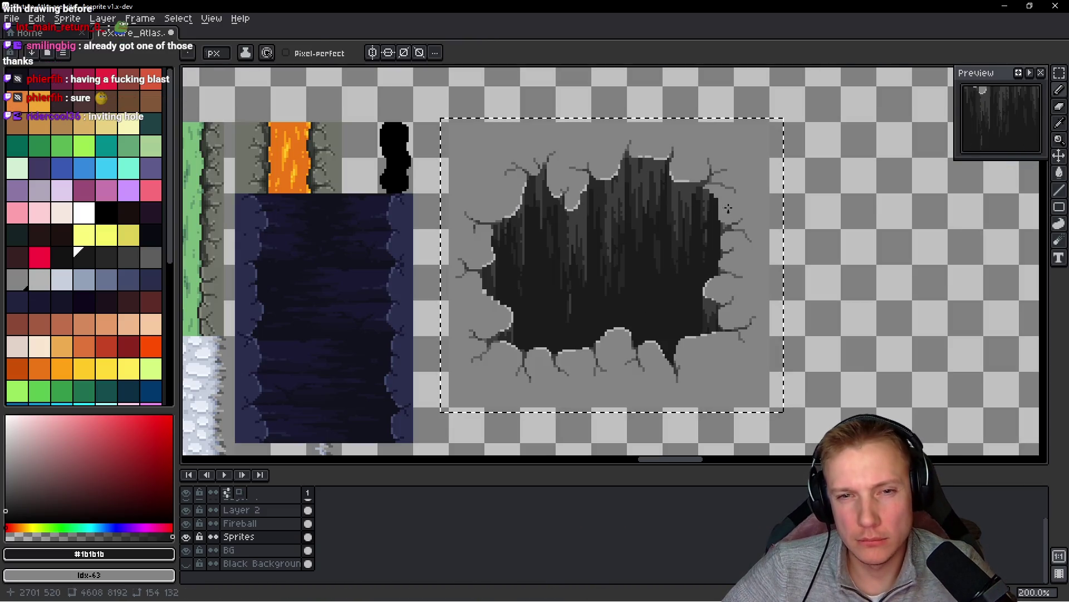
scroll(728, 209, "up", 4)
key("alt")
left_click(668, 172, "alt")
scroll(668, 172, "up", 2)
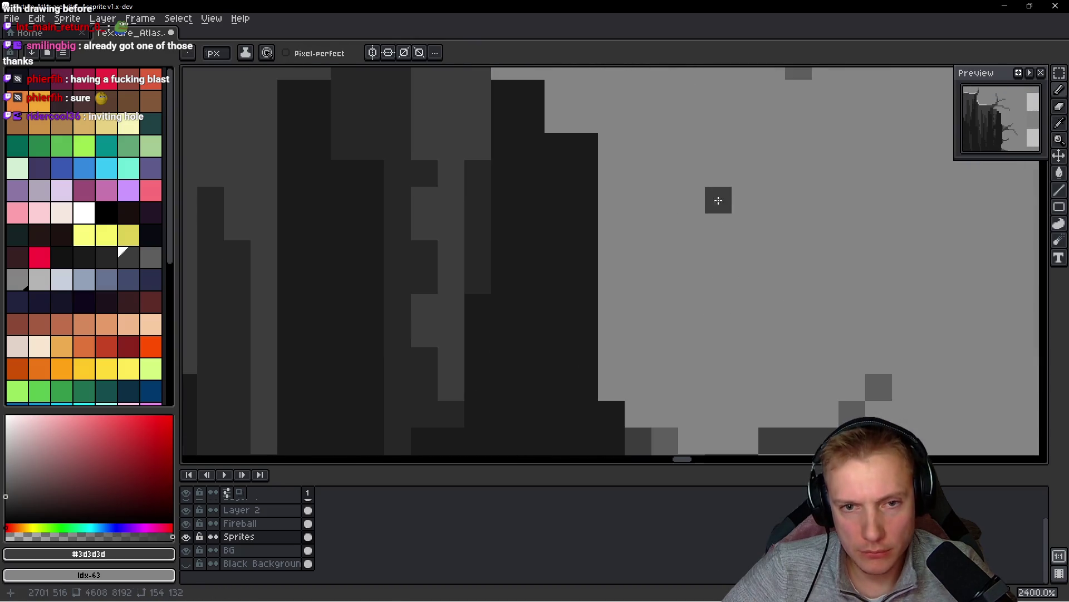
scroll(713, 222, "up", 2)
left_click(757, 184, "alt")
mouse_move(620, 248)
left_mouse_down()
mouse_move(640, 253)
mouse_move(635, 268)
mouse_move(619, 256)
left_mouse_up()
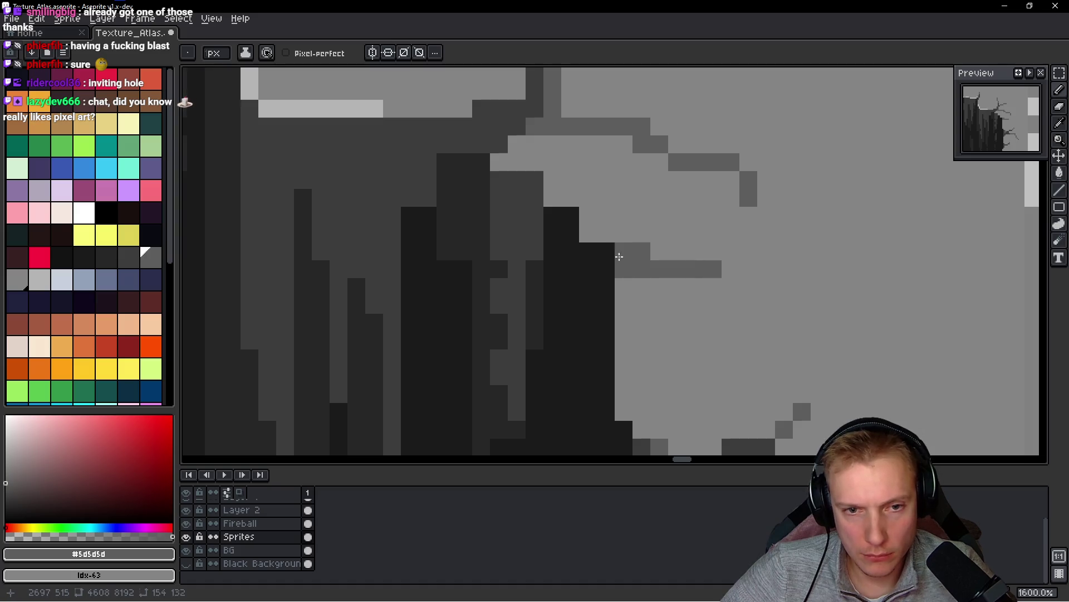
left_click(574, 234, "alt")
left_click(591, 231)
left_click(609, 186, "alt")
left_click(565, 210)
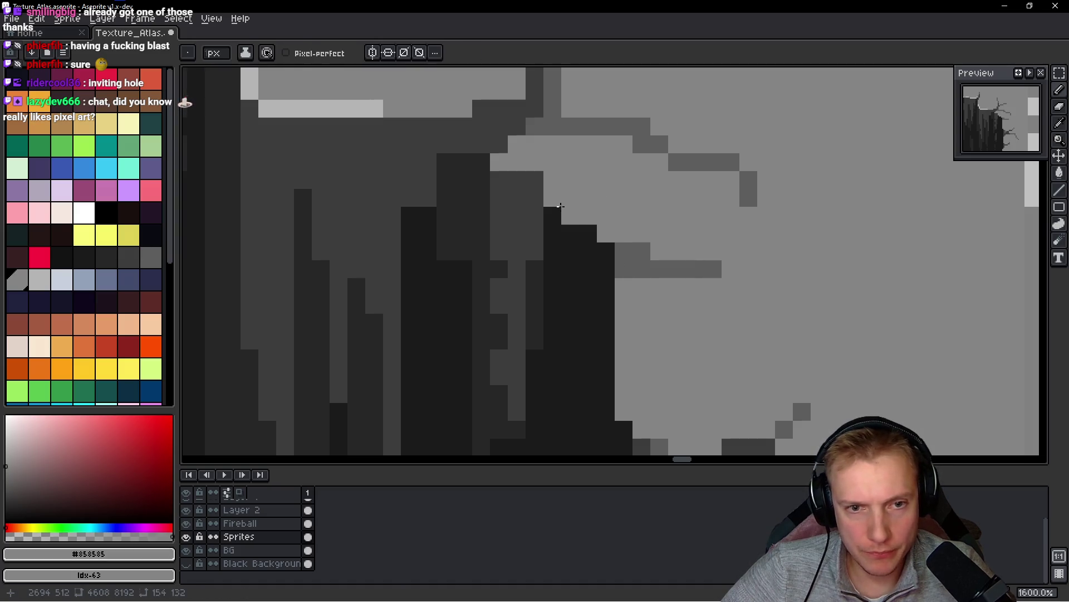
left_click(499, 180)
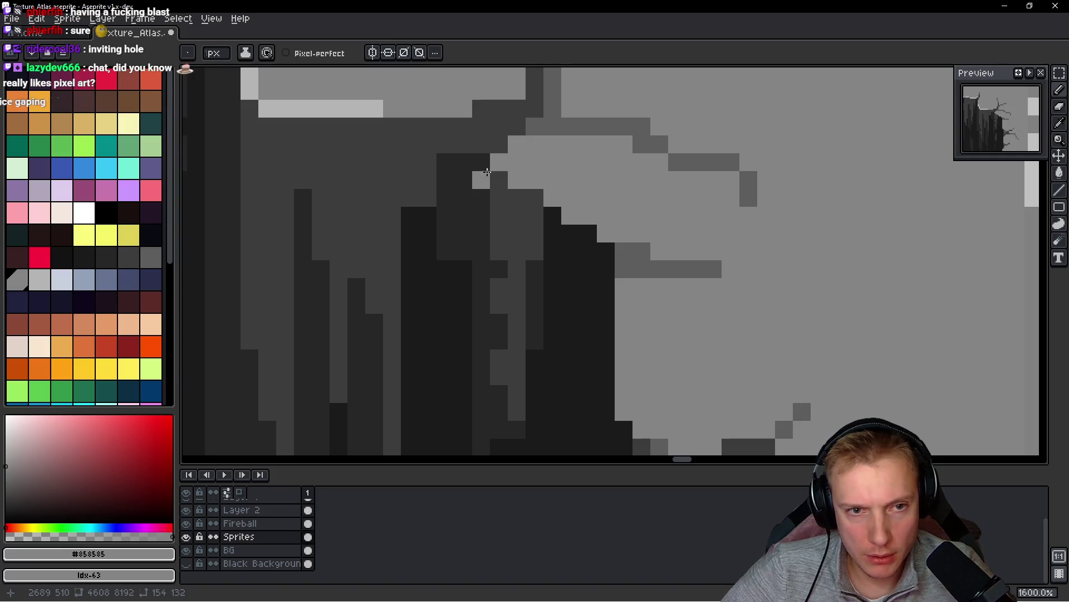
left_click_drag(609, 301, 622, 256)
- Repaint the hole's right-edge columns in #3d3d3d, #272727 and the darkest #1b1b1b
left_click(527, 184, "alt")
mouse_move(565, 178)
left_mouse_down()
mouse_move(560, 252)
mouse_move(568, 215)
mouse_move(583, 248)
left_mouse_up()
left_click(554, 239, "alt")
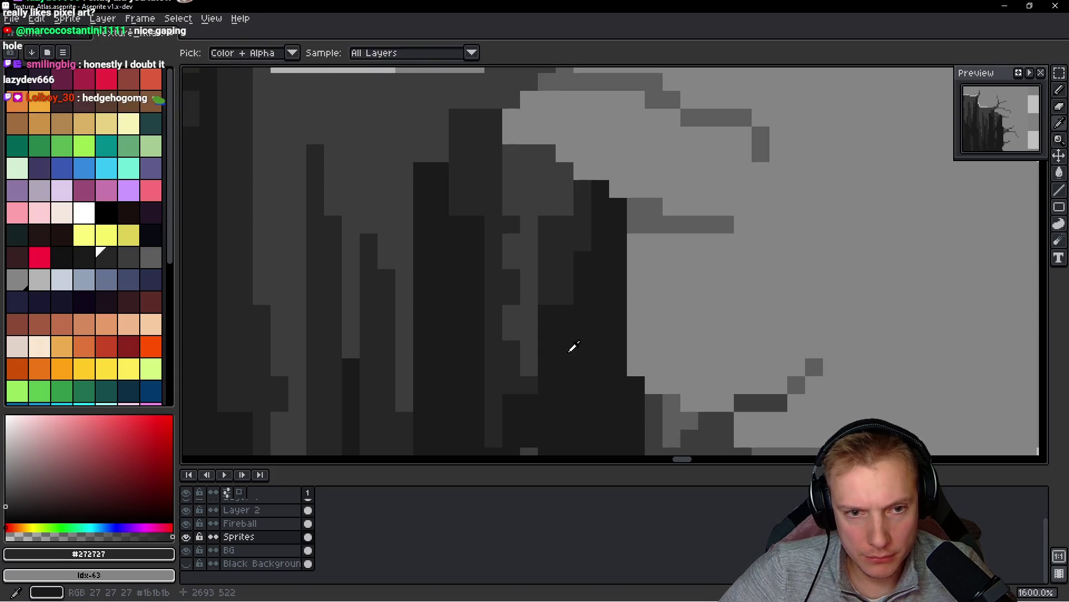
left_click(570, 351, "alt")
left_click(580, 229, "alt")
left_click_drag(583, 295, 600, 260)
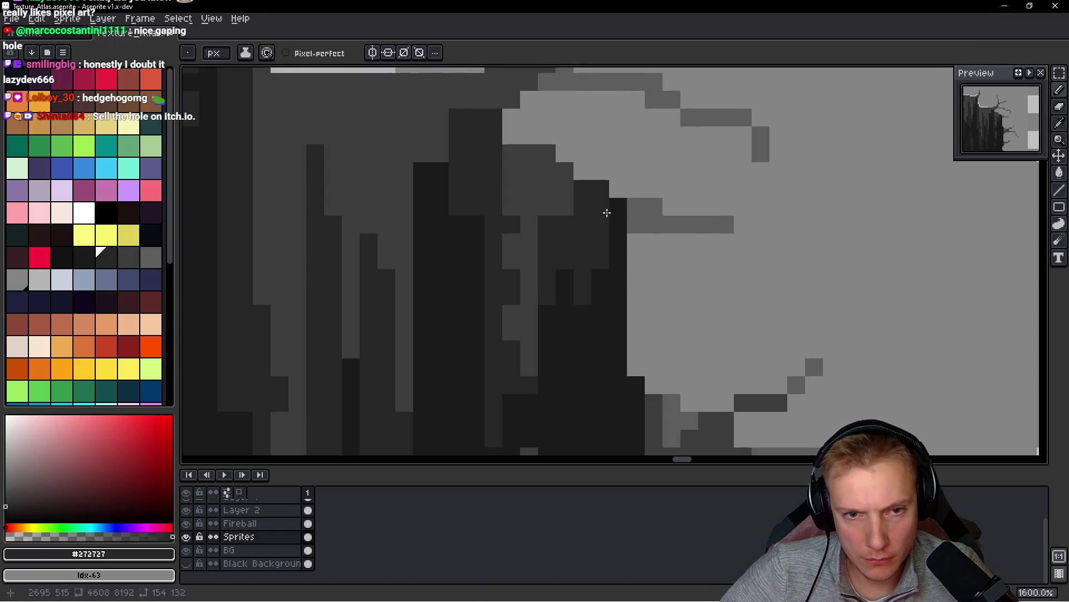
left_click_drag(613, 208, 606, 349)
left_click(591, 356, "alt")
left_click_drag(564, 298, 581, 284)
left_click(645, 222, "alt")
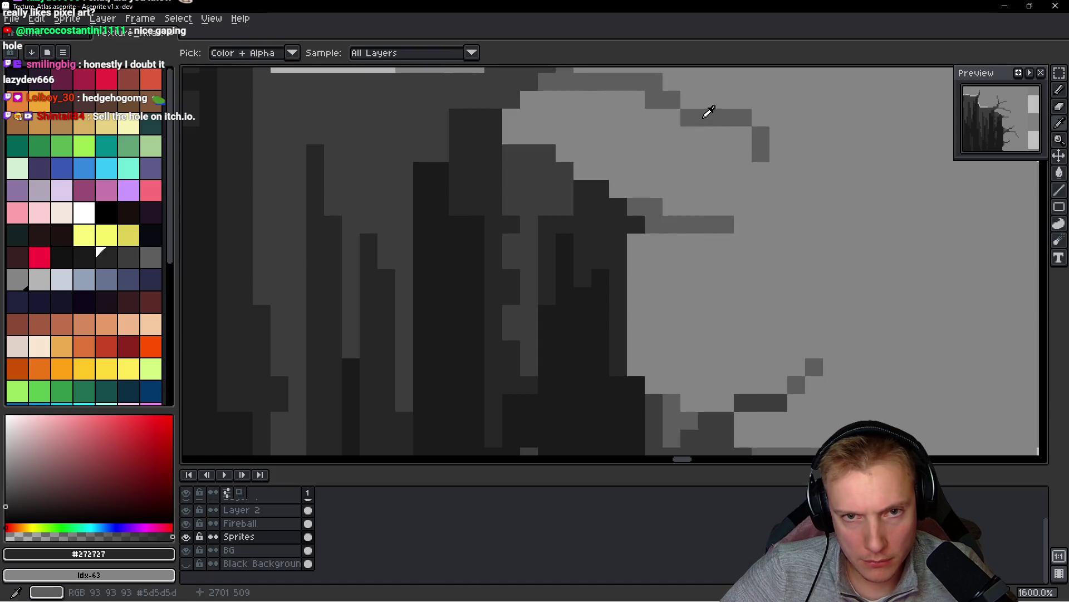
- Darken the remaining edge pixels in #3d3d3d and #272727, then save Texture_Atlas.aseprite again
scroll(693, 203, "down", 1)
left_click(648, 225, "alt")
scroll(647, 225, "up", 3)
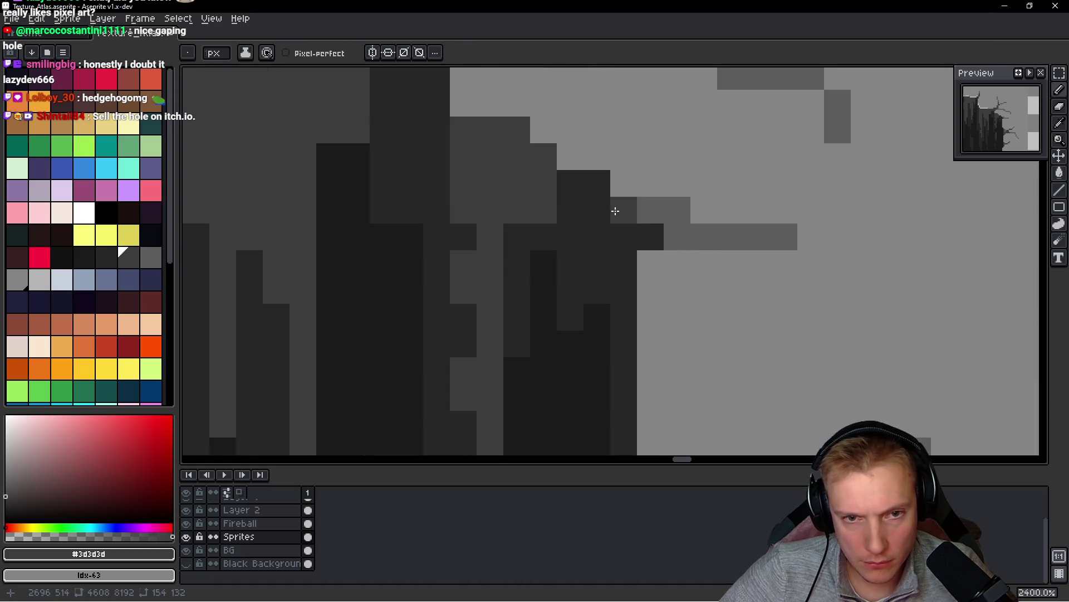
left_click_drag(616, 211, 616, 278)
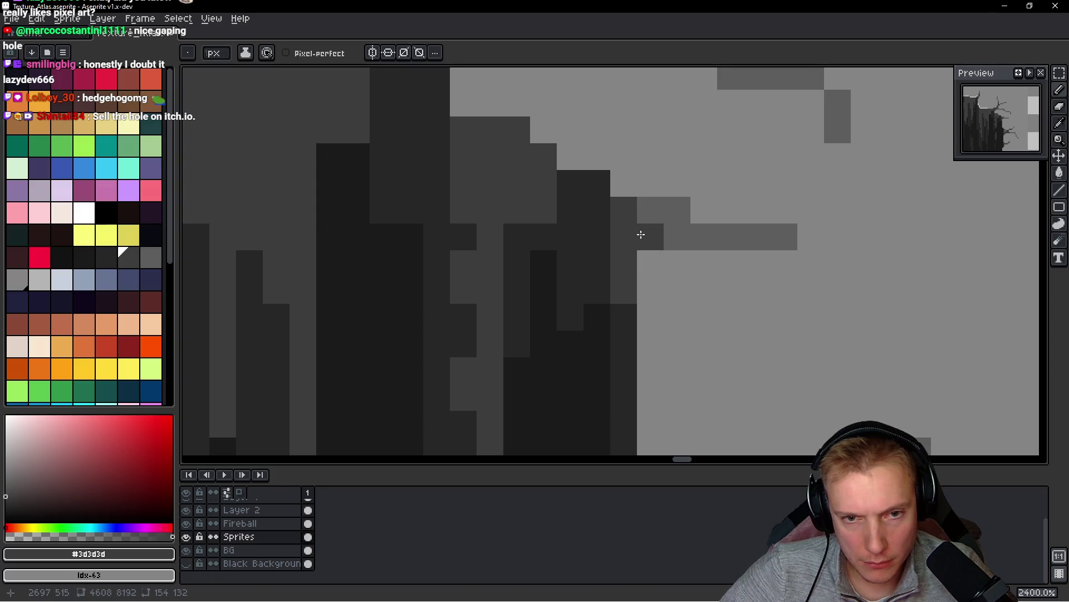
left_click_drag(668, 236, 769, 237)
scroll(635, 246, "down", 8)
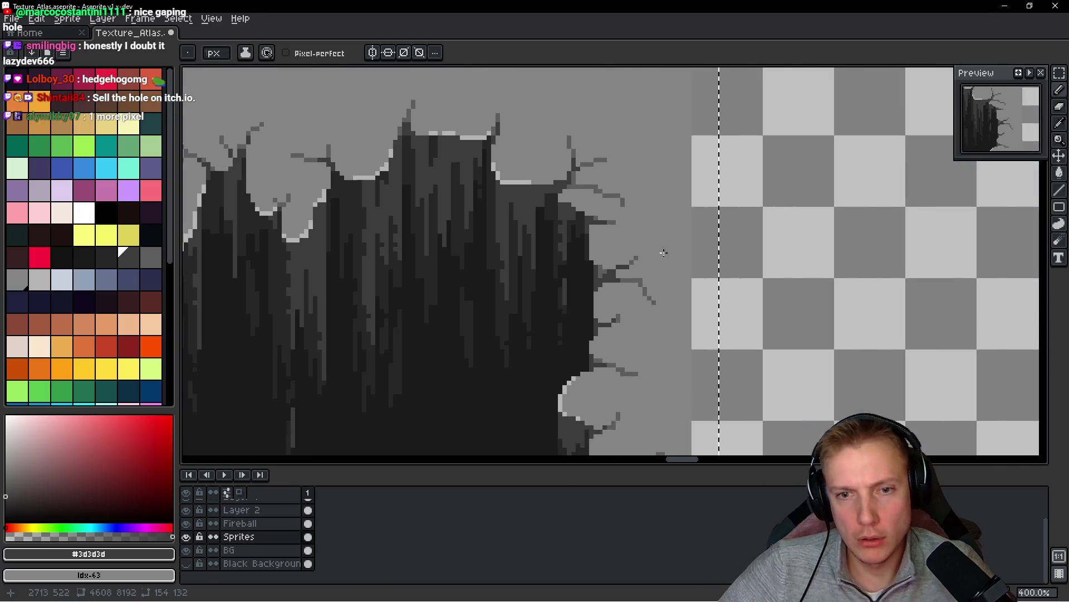
scroll(634, 246, "up", 8)
left_click(589, 258, "alt")
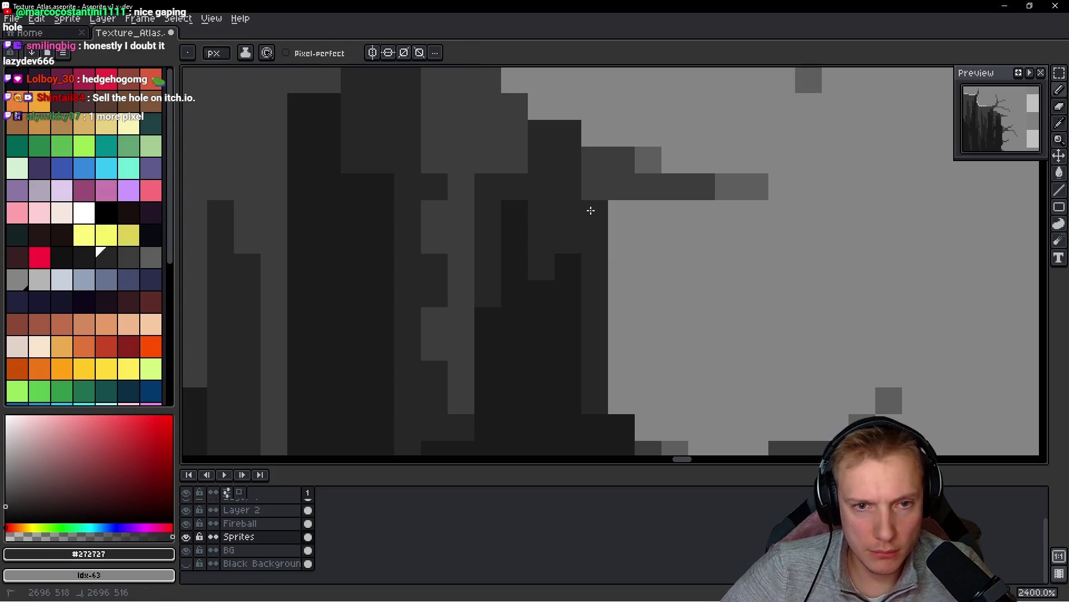
left_click_drag(594, 189, 596, 161)
scroll(720, 253, "down", 8)
key("ctrl+s")
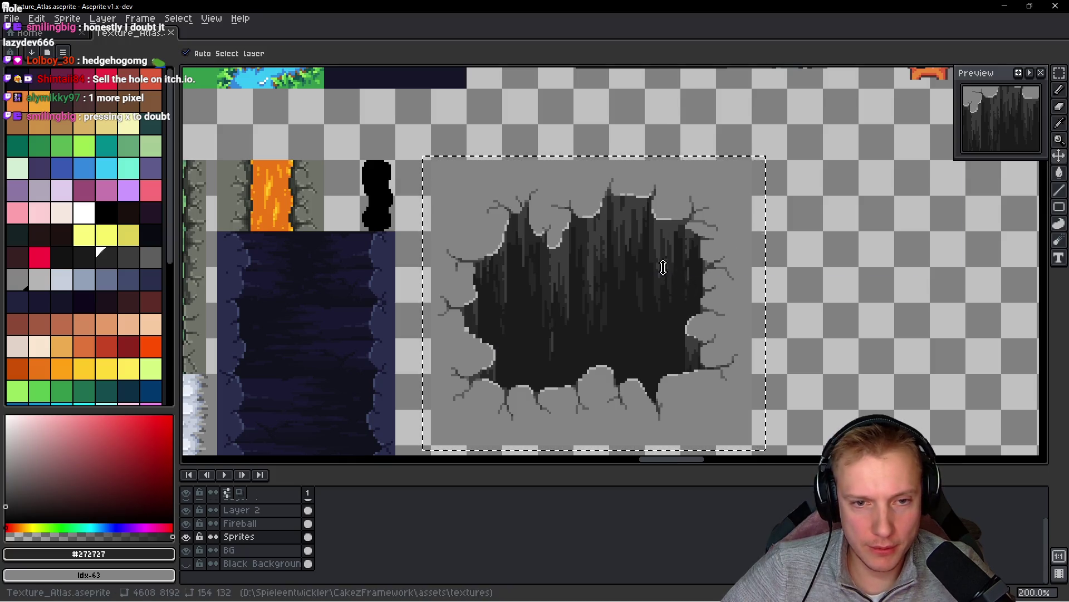
key("ctrl+e")
- Export the sprite sheet and stamp the large hole tile over the map's top pit
left_click(847, 255)
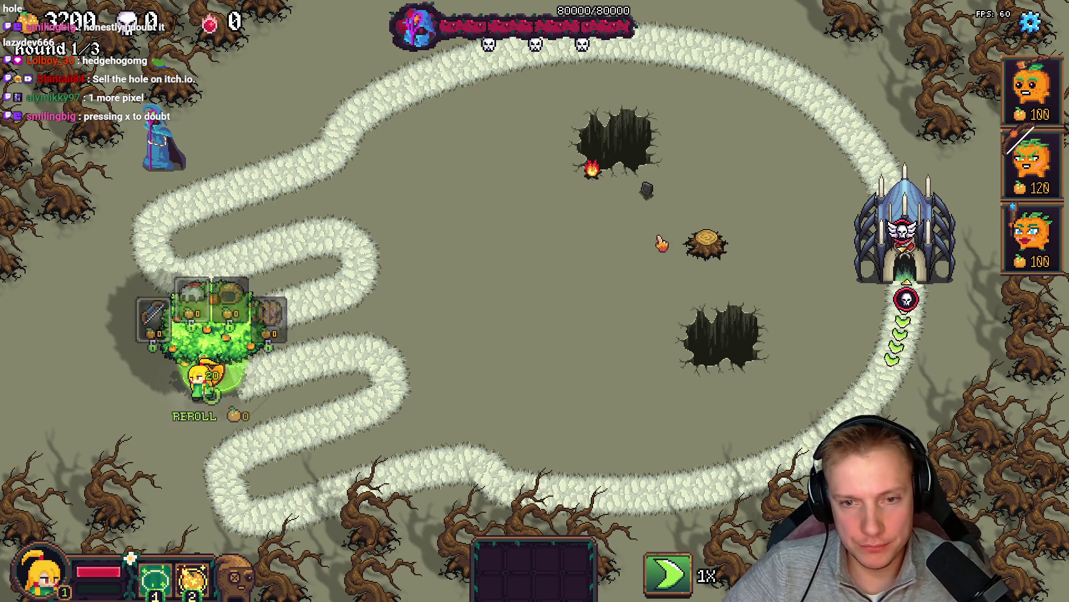
key("F1")
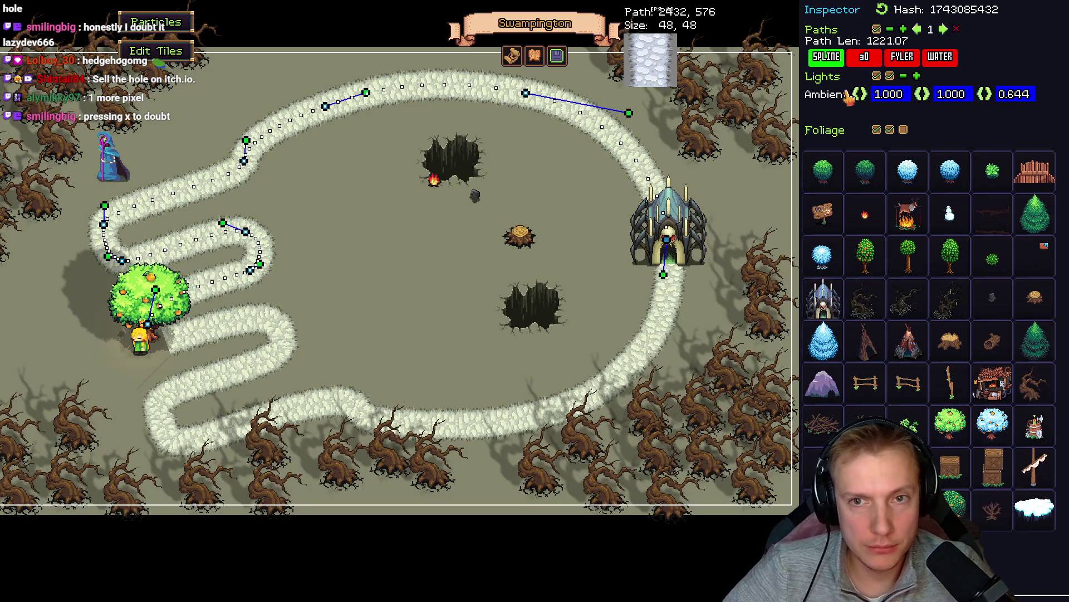
key("F2")
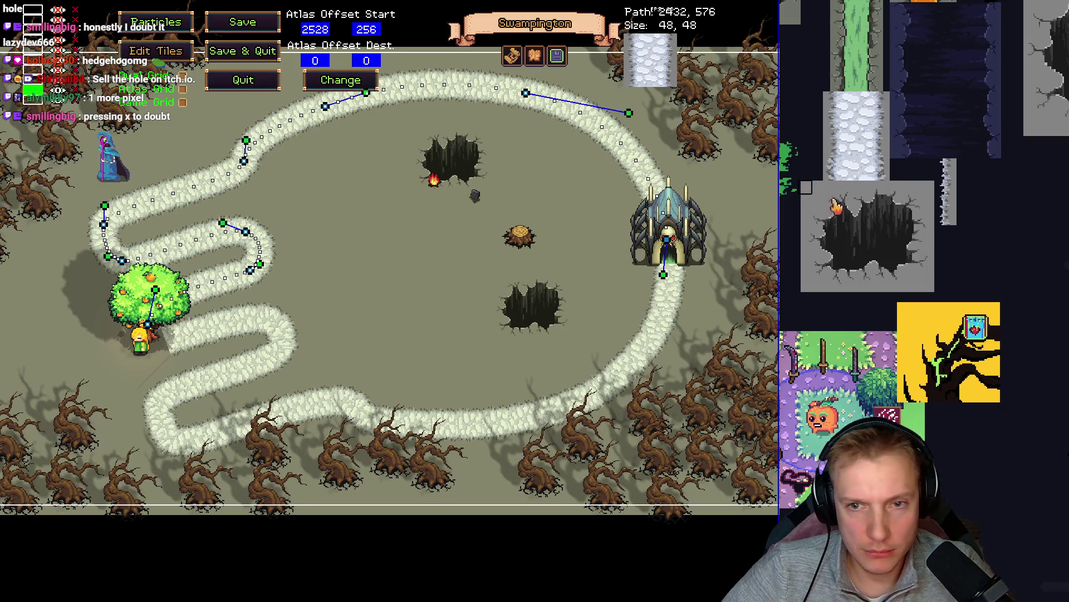
scroll(837, 206, "up", 3)
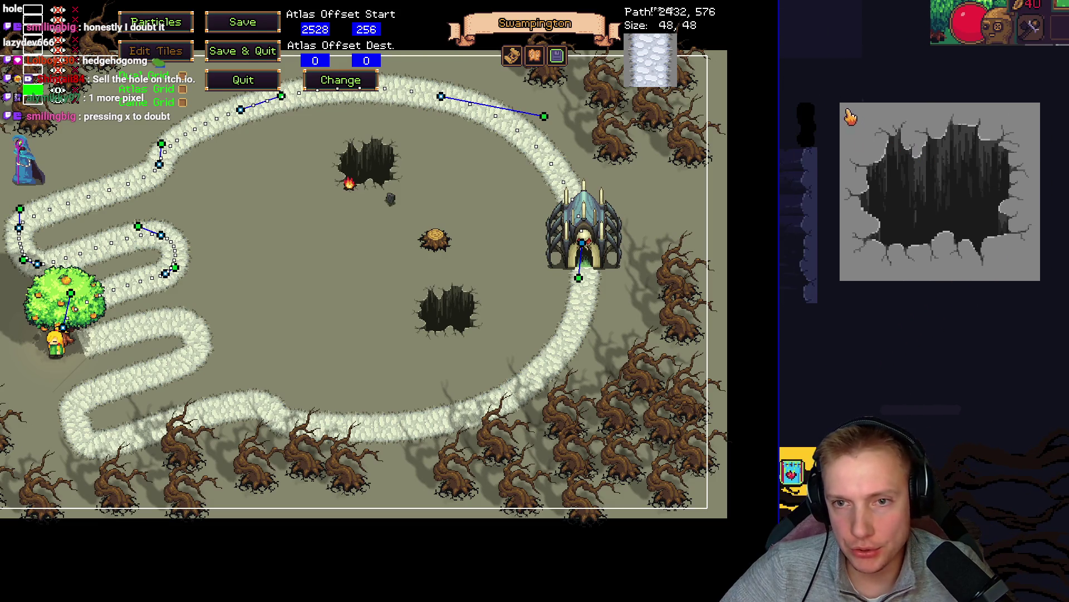
left_click_drag(842, 106, 1046, 289)
left_click(321, 122)
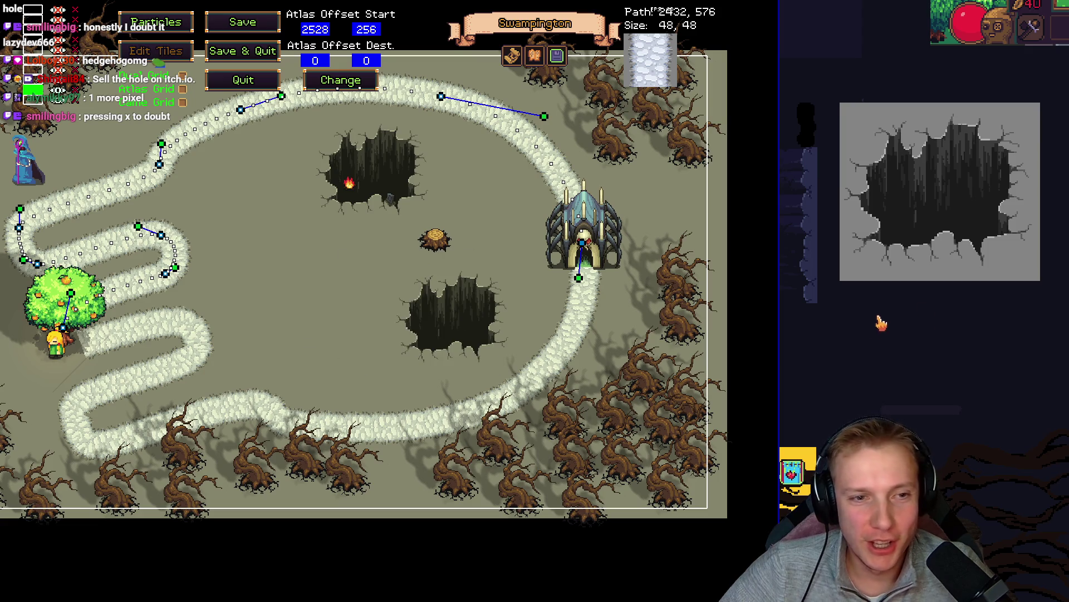
- Pick a smaller hole tile from the atlas and test the level in play mode
scroll(881, 323, "down", 2)
left_click_drag(867, 283, 997, 391)
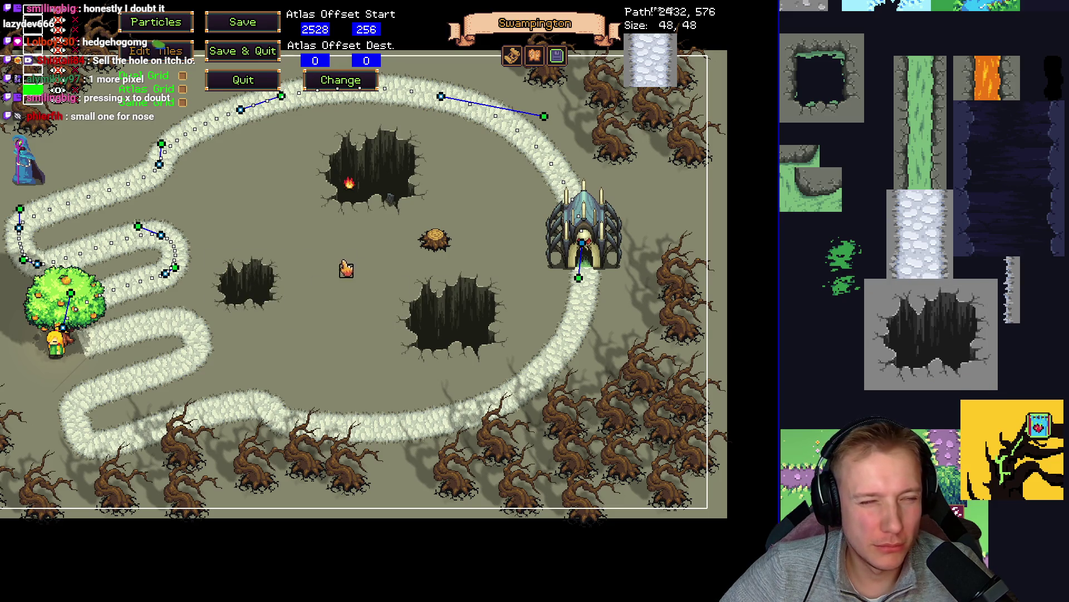
key("Left")
key("Up")
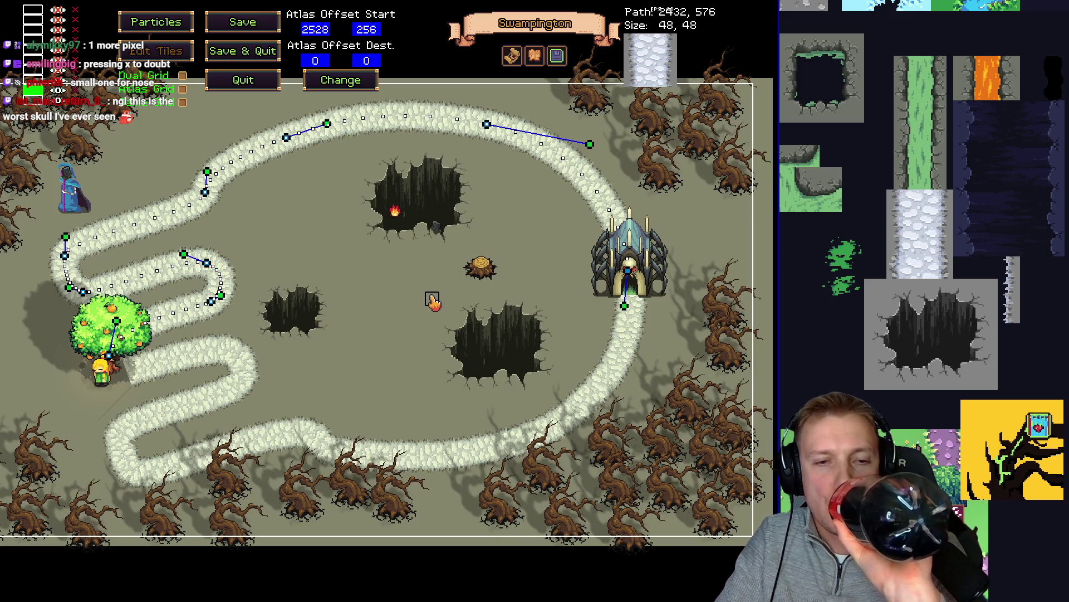
key("Escape")
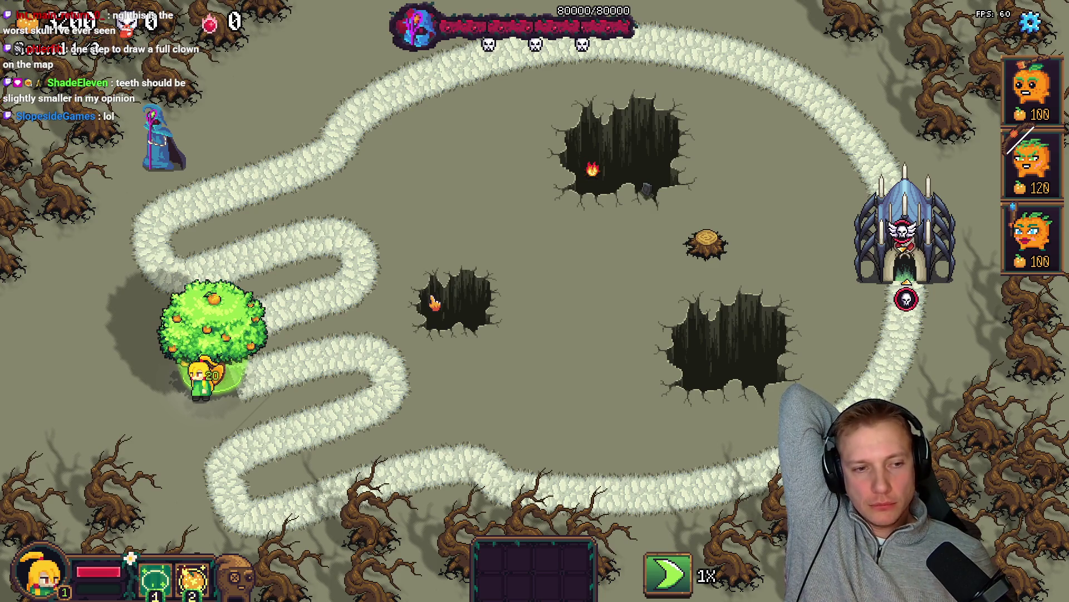
key("F1")
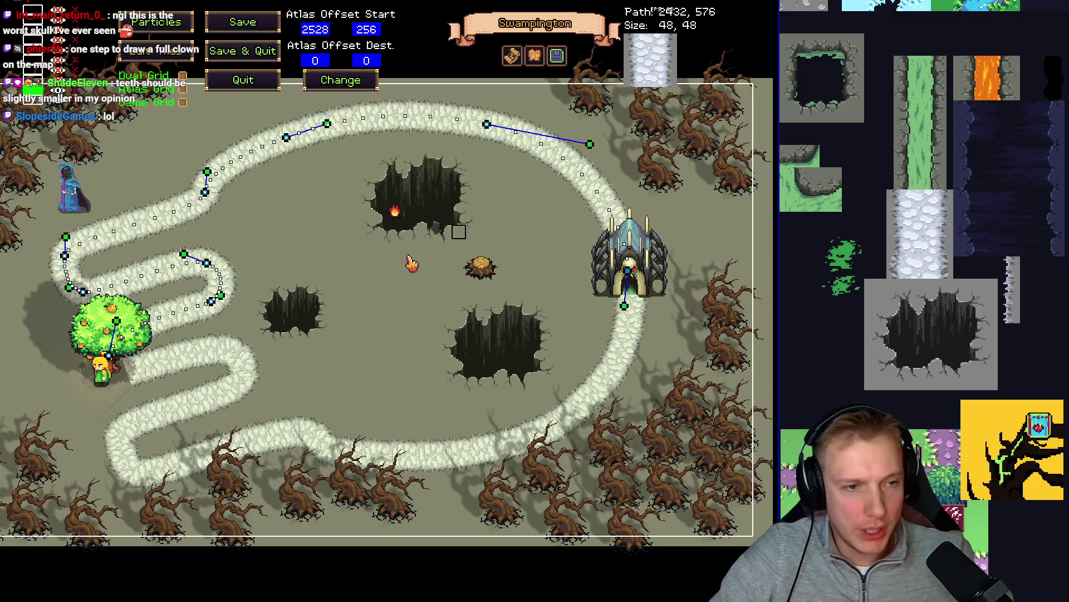
- Pull the lower winding path's spline nodes inward, shortening it to 1016.28, and preview in play mode
key("Left")
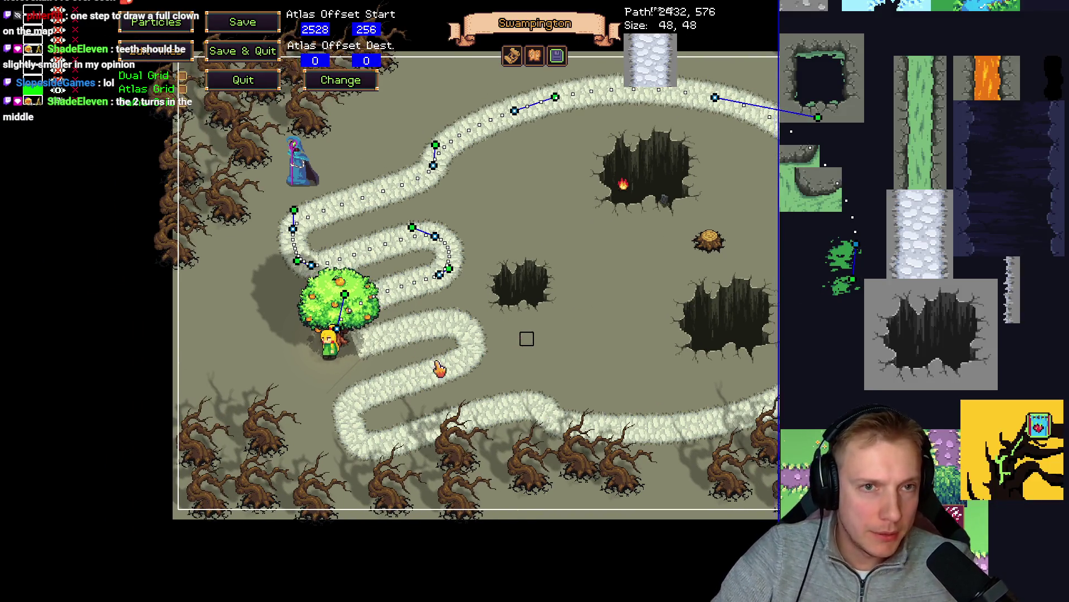
key("Escape")
mouse_move(212, 296)
left_mouse_down()
mouse_move(236, 289)
mouse_move(219, 258)
left_mouse_up()
left_click(325, 436)
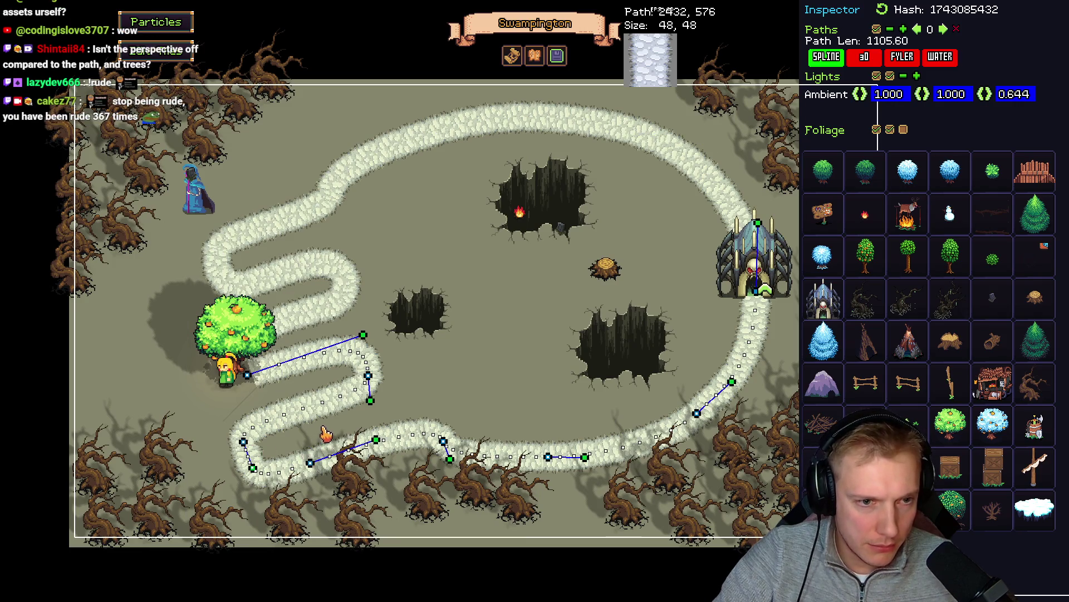
left_click_drag(245, 446, 275, 433)
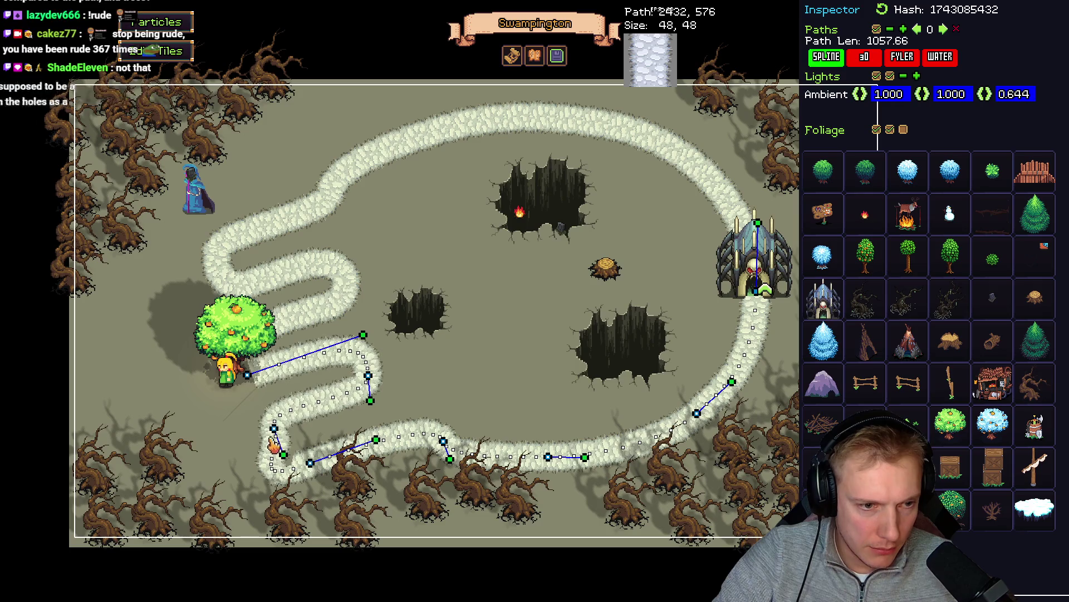
left_click_drag(311, 465, 346, 457)
mouse_move(274, 428)
left_mouse_down()
mouse_move(278, 437)
mouse_move(281, 428)
left_mouse_up()
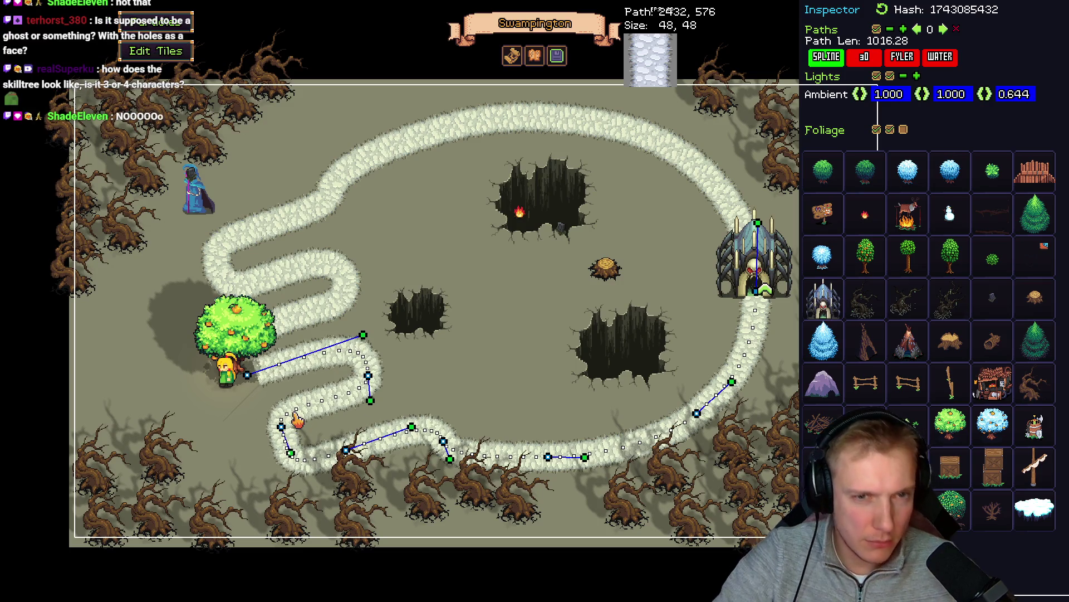
key("F1")
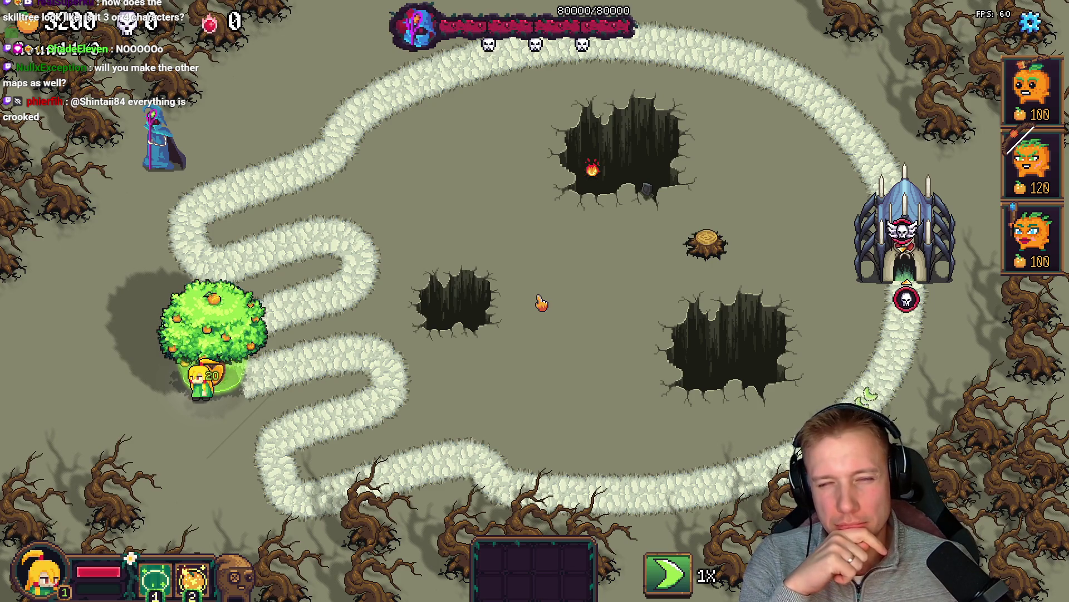
- Stamp the dark pit tile near the map centre and erase the leftover narrow pit fragment
key("F1")
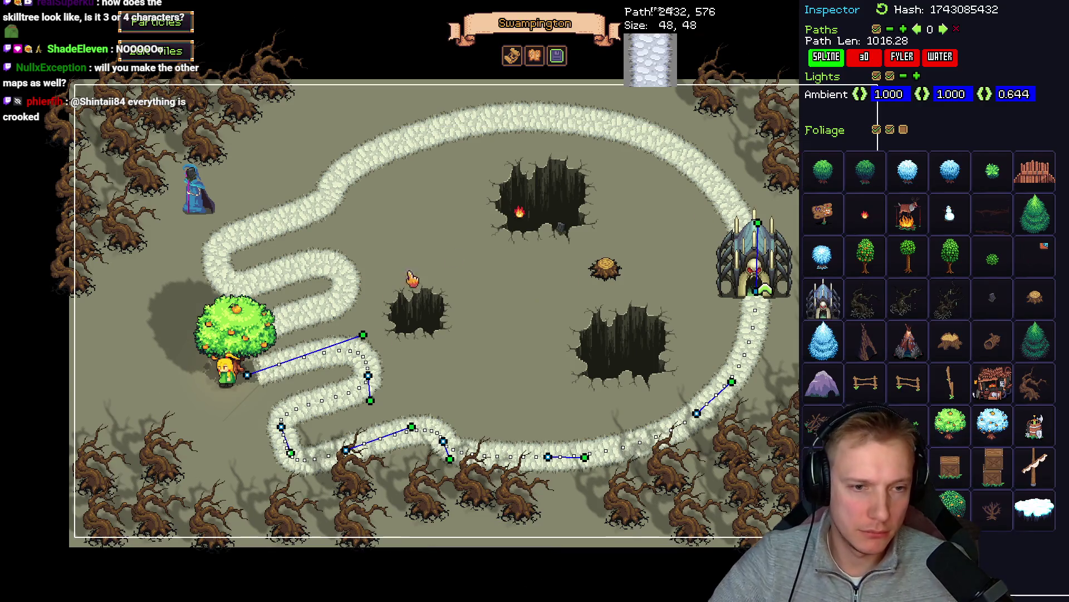
key("F2")
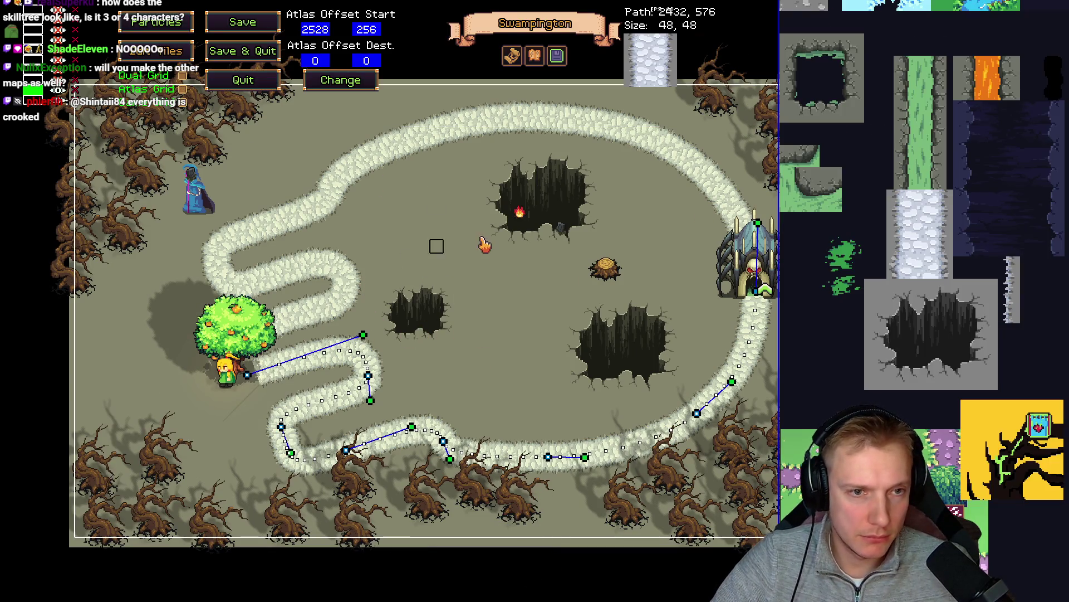
left_click_drag(870, 285, 986, 386)
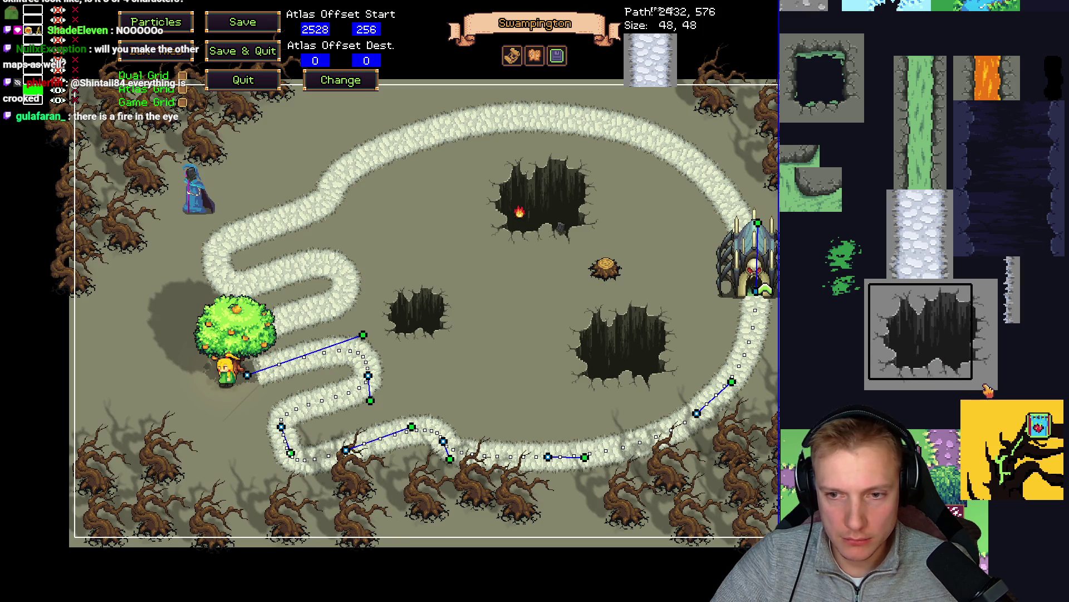
left_click(427, 279)
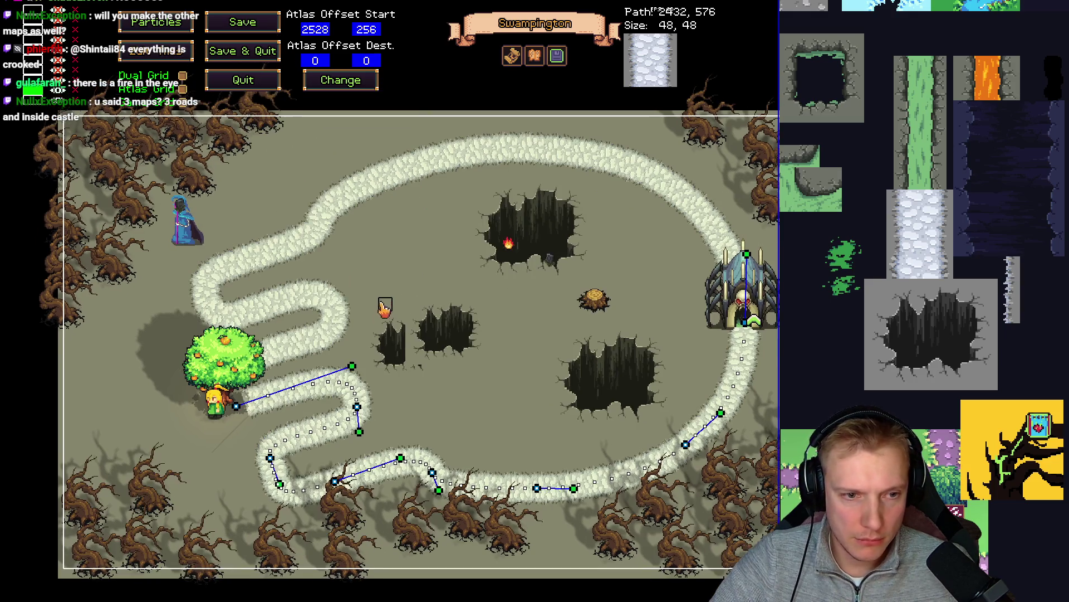
right_click(397, 348)
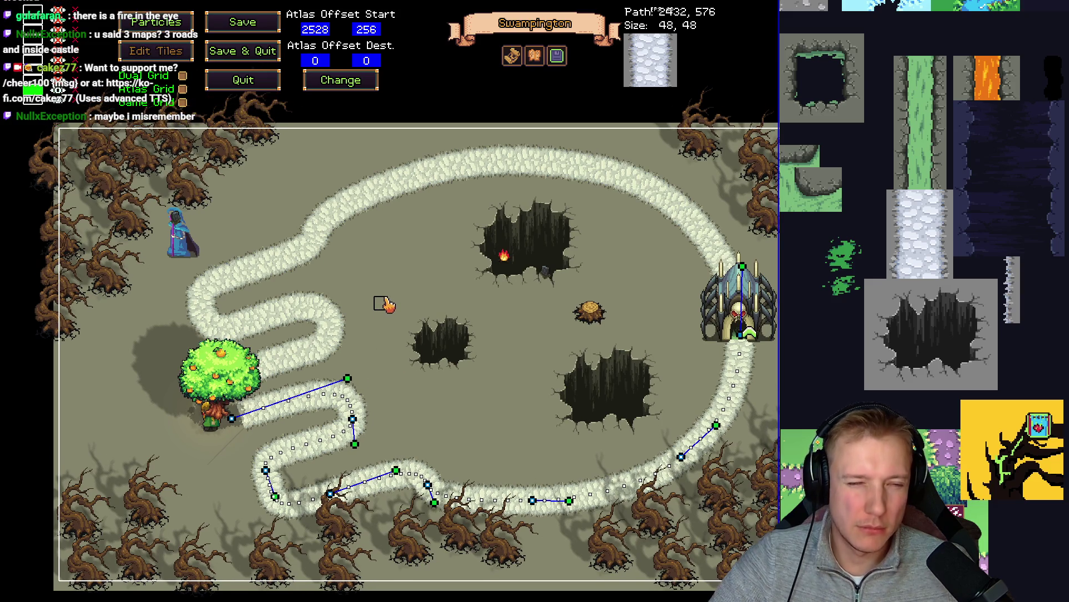
- Compare the result in play mode, then pan the map and open the list of maps
key("Escape")
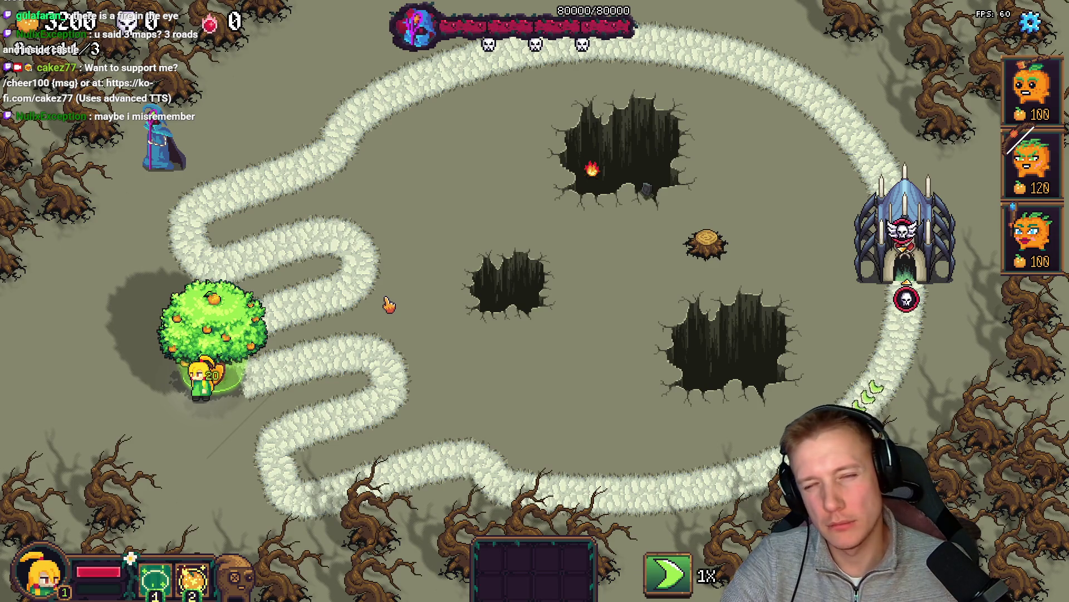
key("Escape")
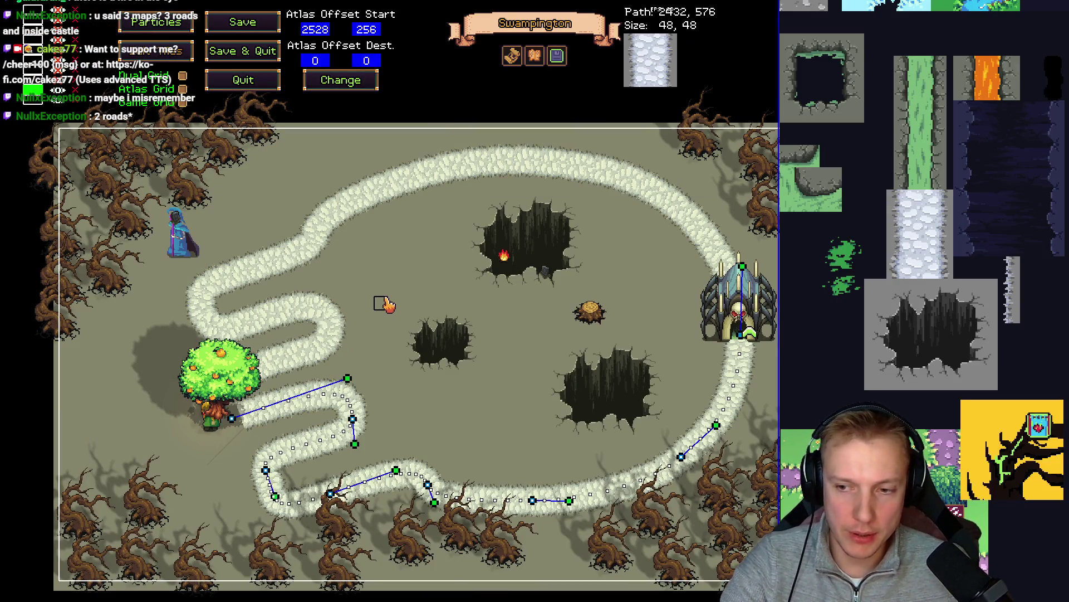
key("Escape")
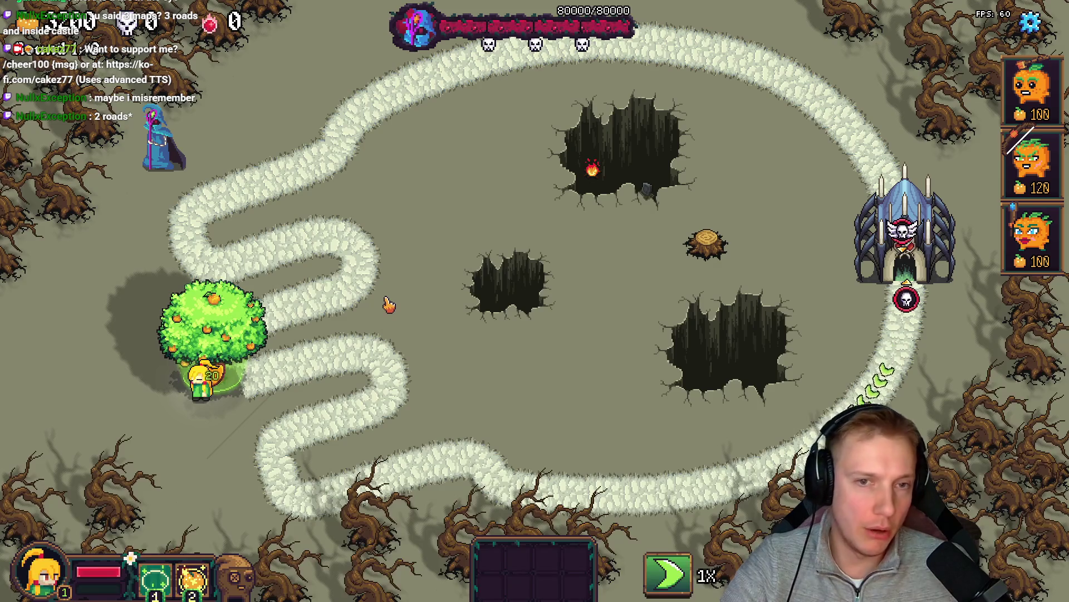
key("Escape")
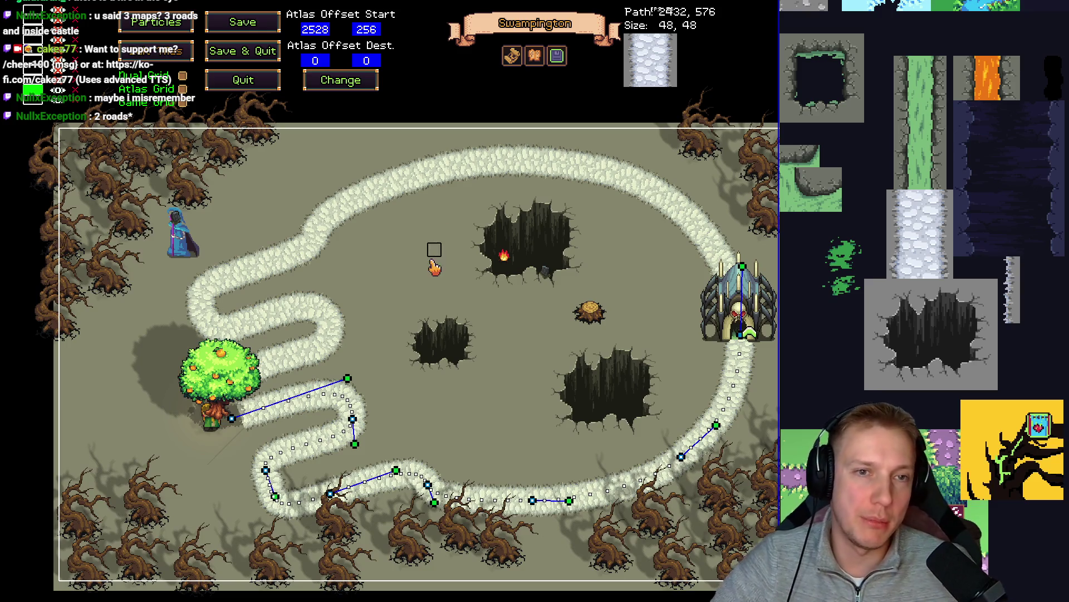
key("d")
key("s")
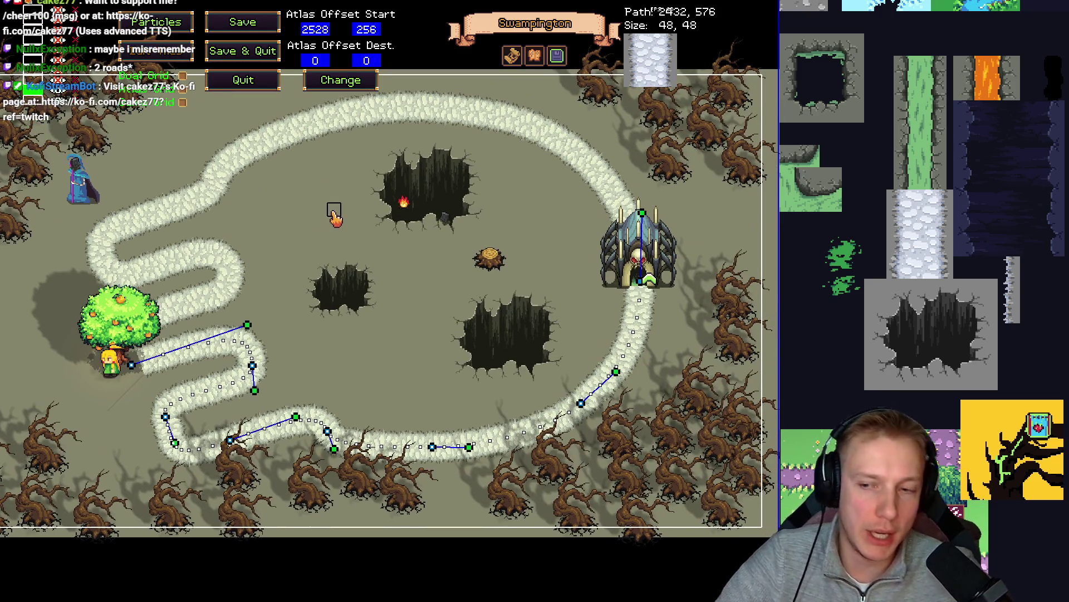
left_click(518, 66)
- Save the level as Swampington, close the map list, and run it in play mode
left_click(618, 425)
left_click(600, 341)
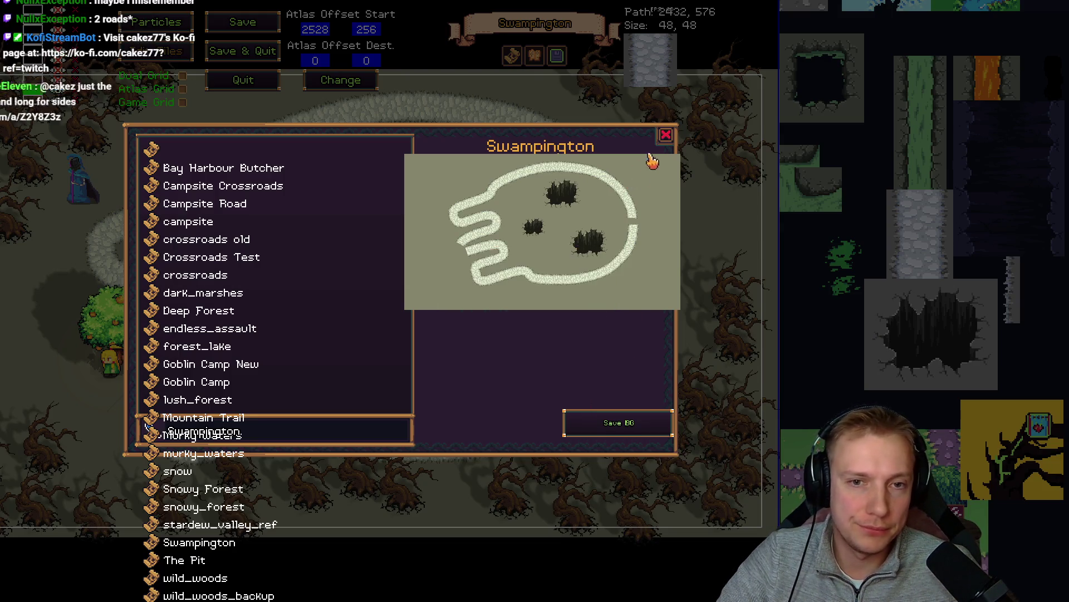
left_click(667, 135)
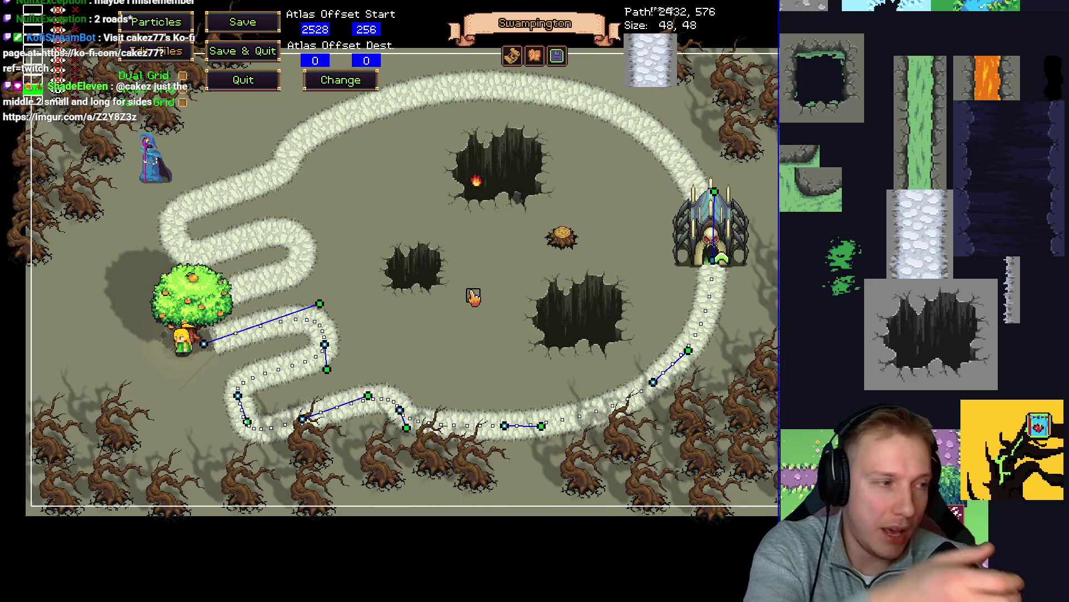
key("F1")
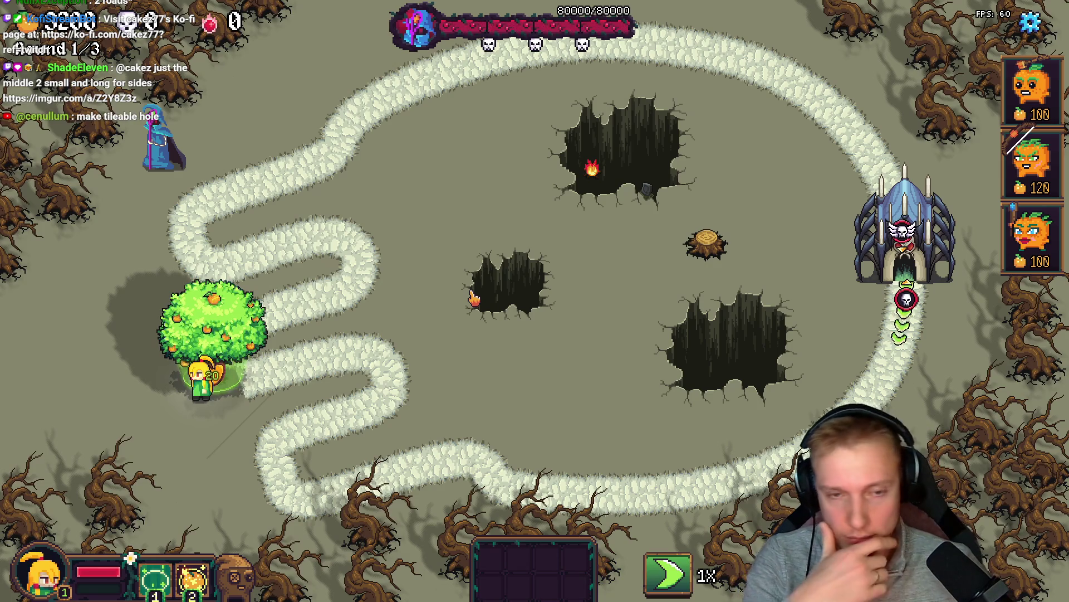
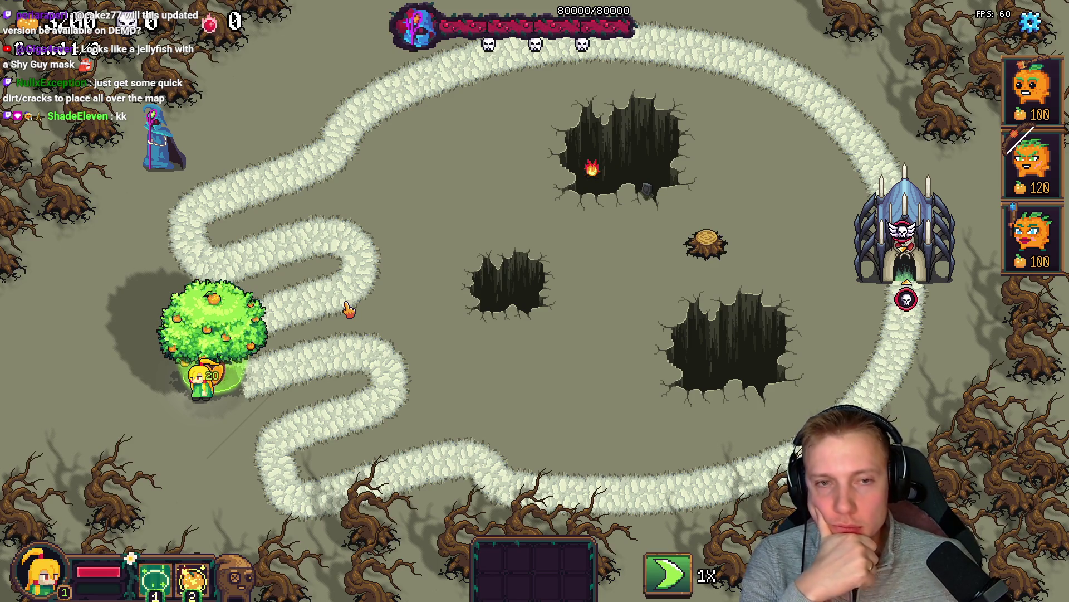
- Switch from the running game to the texture atlas open in Aseprite
key("alt+Tab")
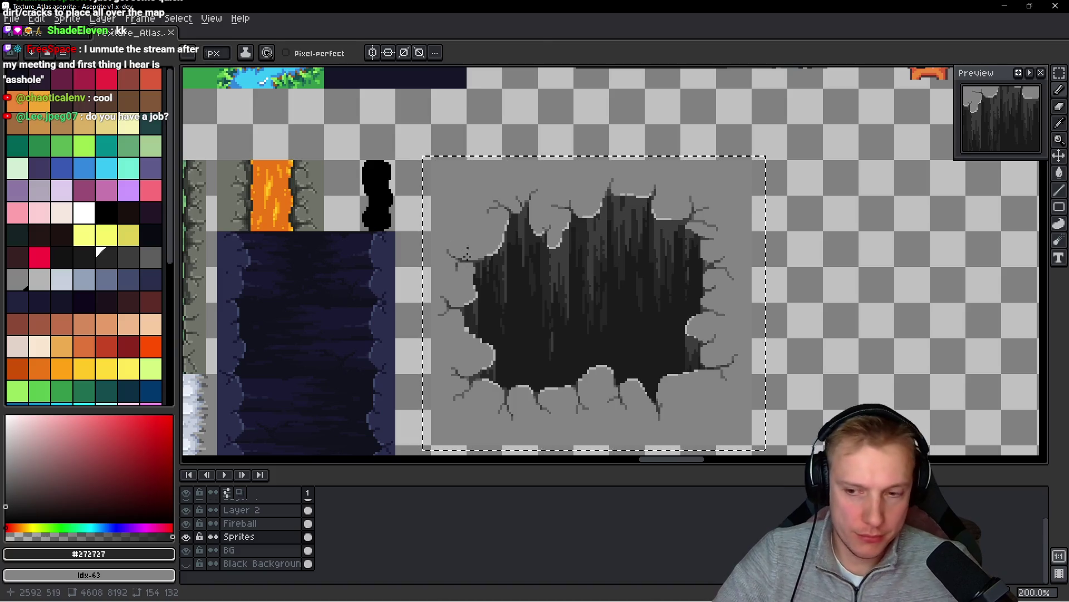
- Select the 144×128 crater crack region in the texture atlas with the Rectangular Marquee
key("m")
scroll(540, 313, "down", 1)
scroll(451, 145, "up", 3)
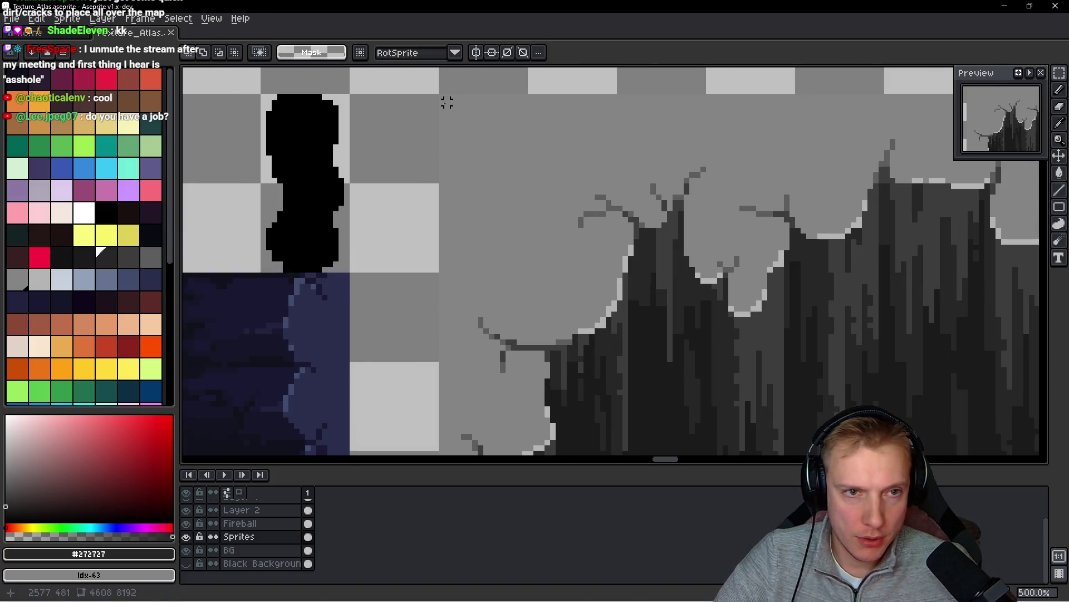
mouse_move(441, 98)
left_mouse_down()
mouse_move(951, 436)
mouse_move(926, 370)
mouse_move(942, 365)
left_mouse_up()
scroll(780, 281, "down", 2)
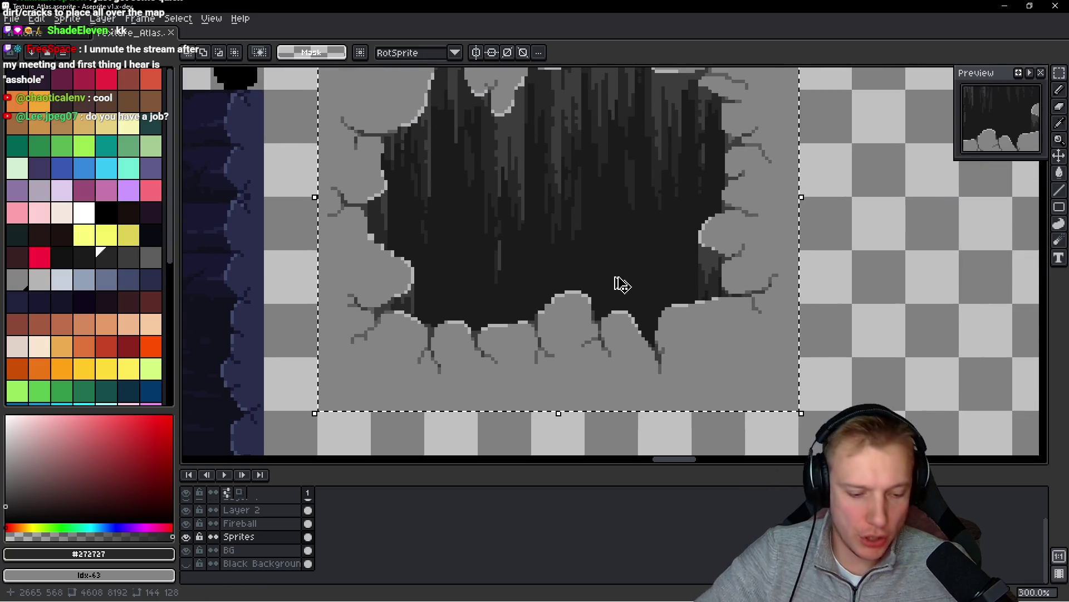
- Create a new 144×128 sprite and paste the crater crack image into it
key("ctrl+n")
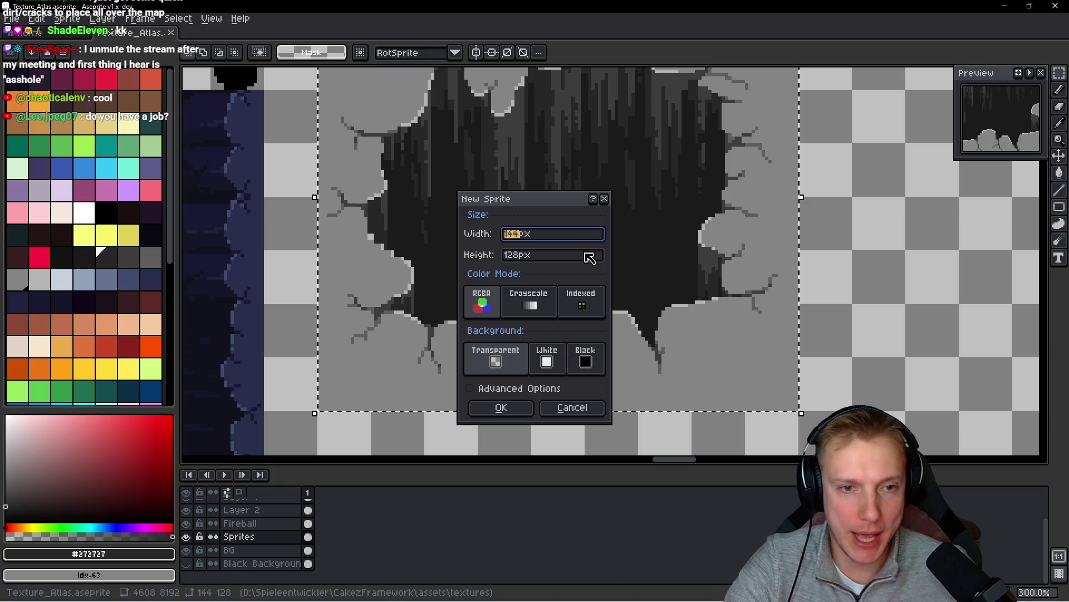
key("Return")
key("ctrl+v")
key("Return")
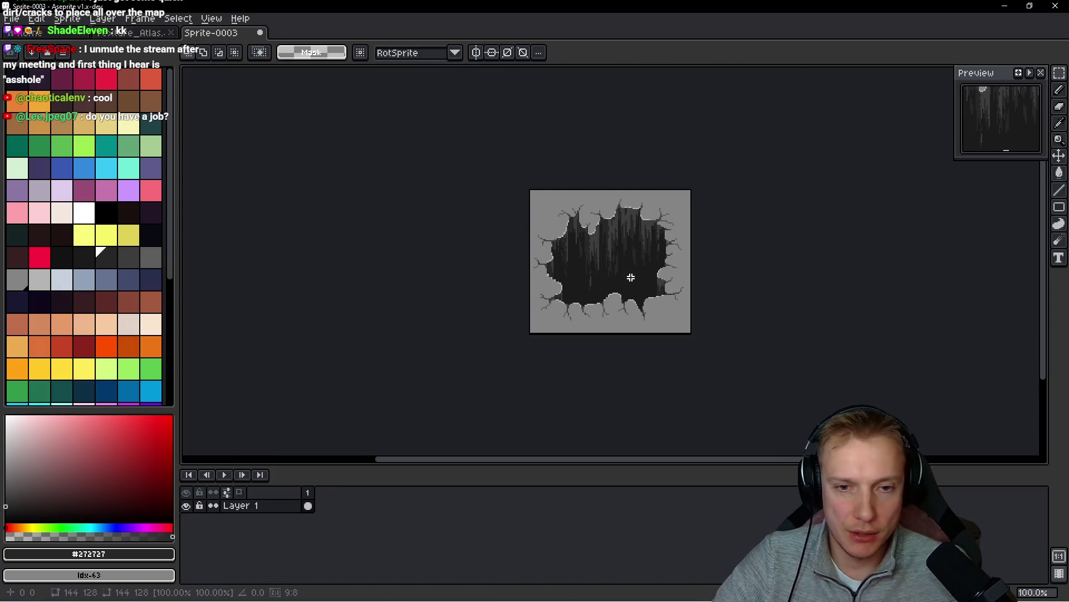
- Magic Wand-select the grey ground surrounding the crater hole
scroll(641, 275, "up", 2)
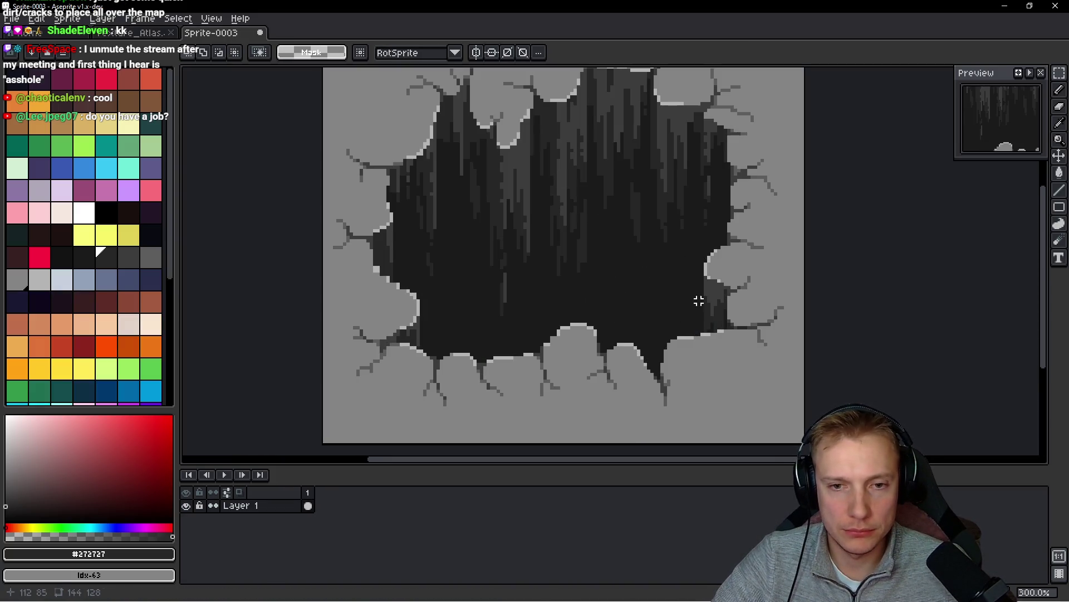
scroll(745, 298, "up", 1)
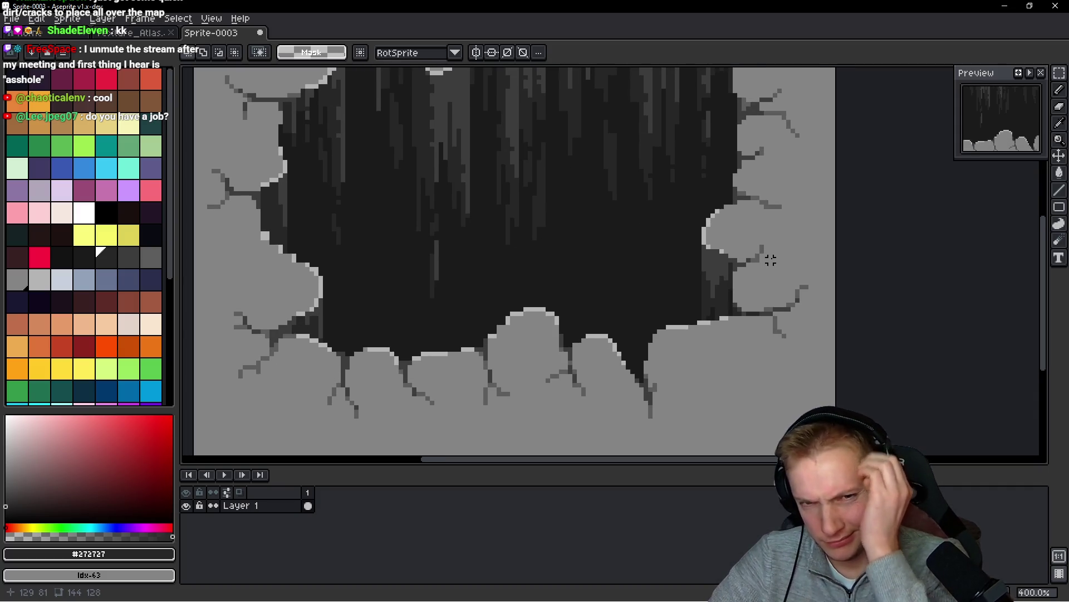
left_click_drag(593, 359, 658, 338)
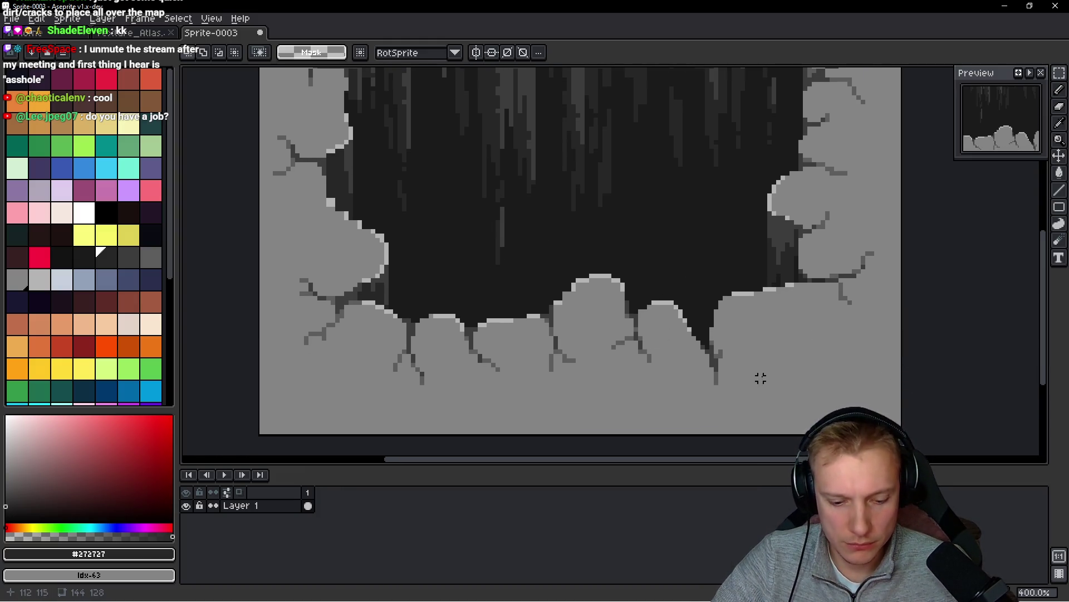
scroll(835, 282, "up", 2)
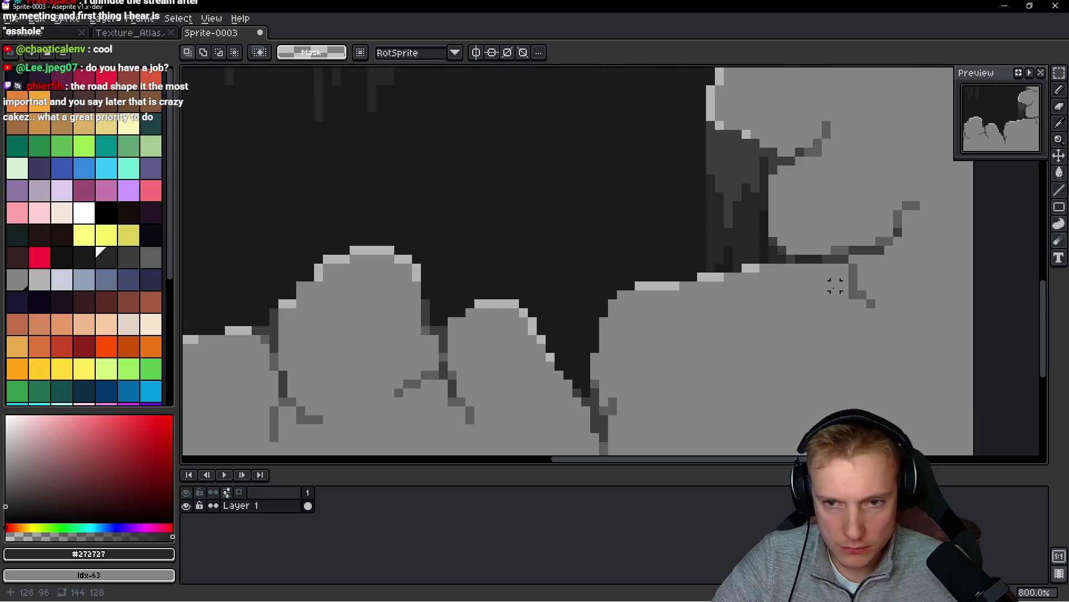
scroll(837, 283, "down", 4)
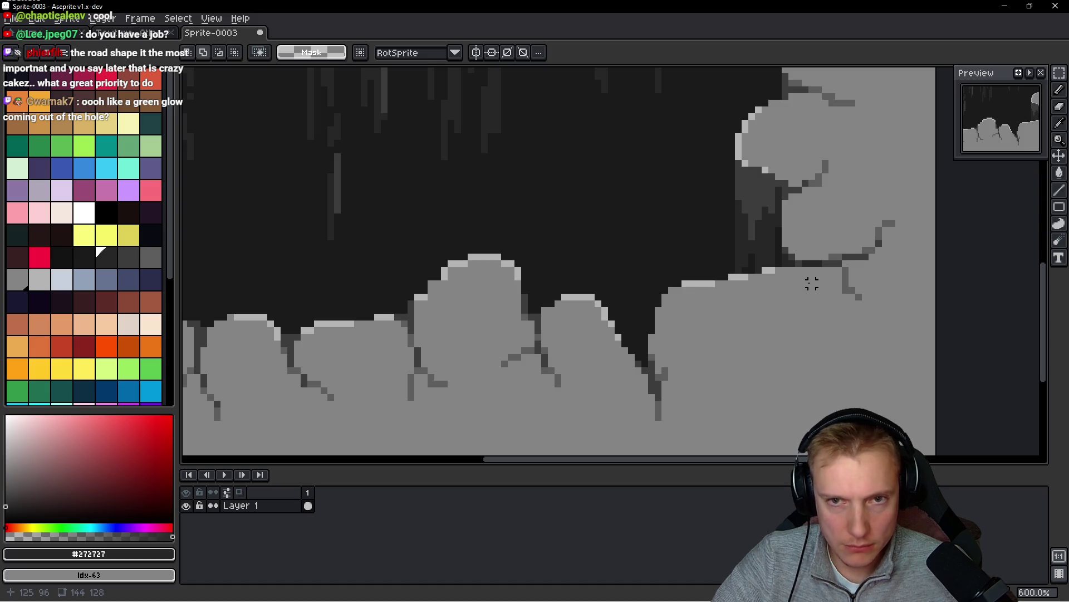
key("w")
left_click(777, 300)
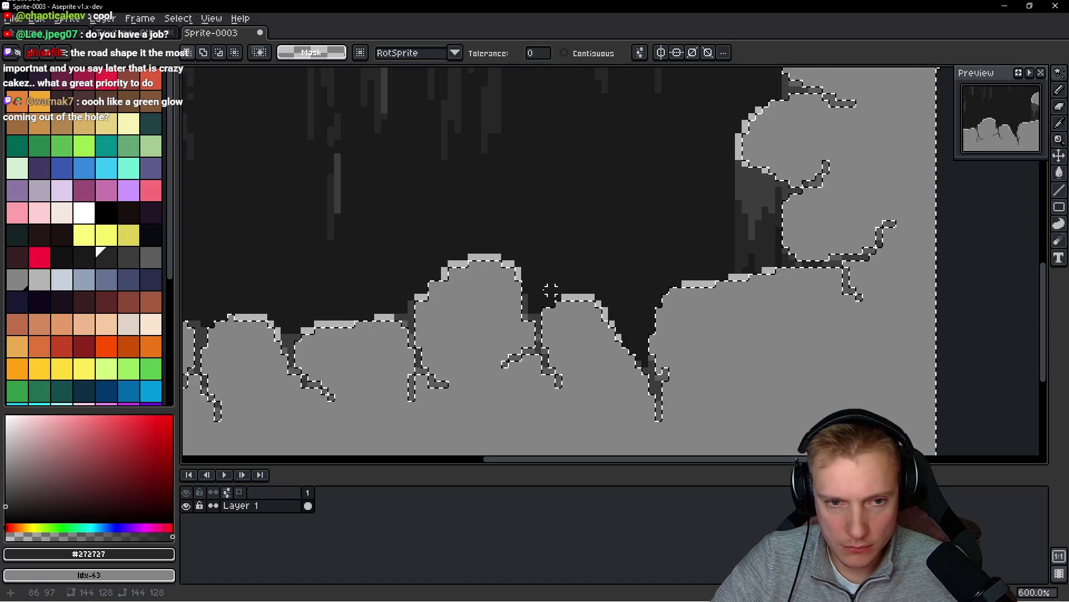
- Try freehand Pencil outlines along the crater's mound edges, then undo them
scroll(573, 306, "up", 4)
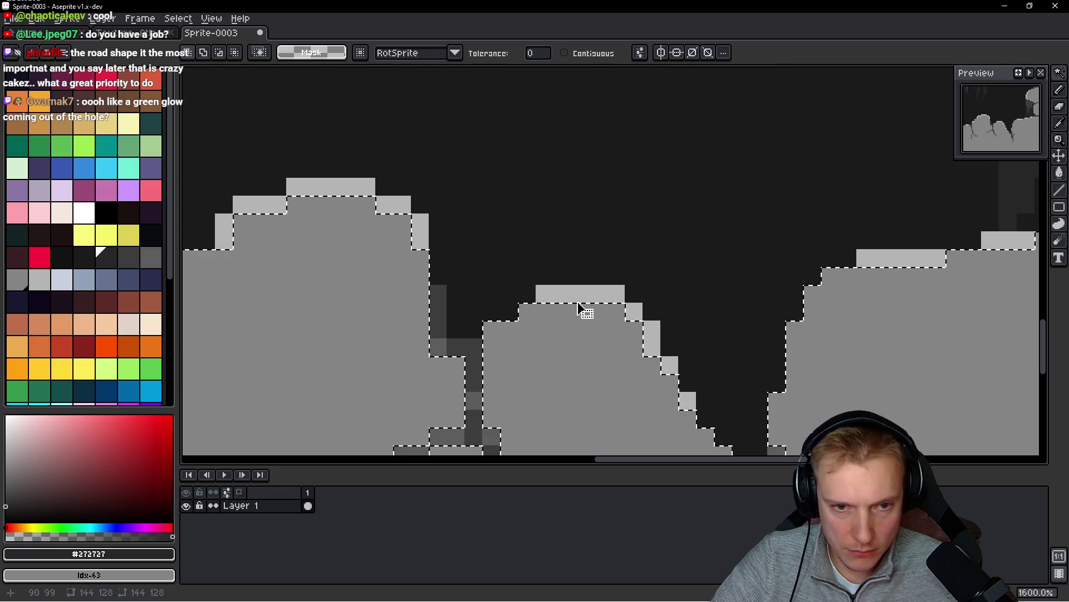
scroll(582, 301, "down", 2)
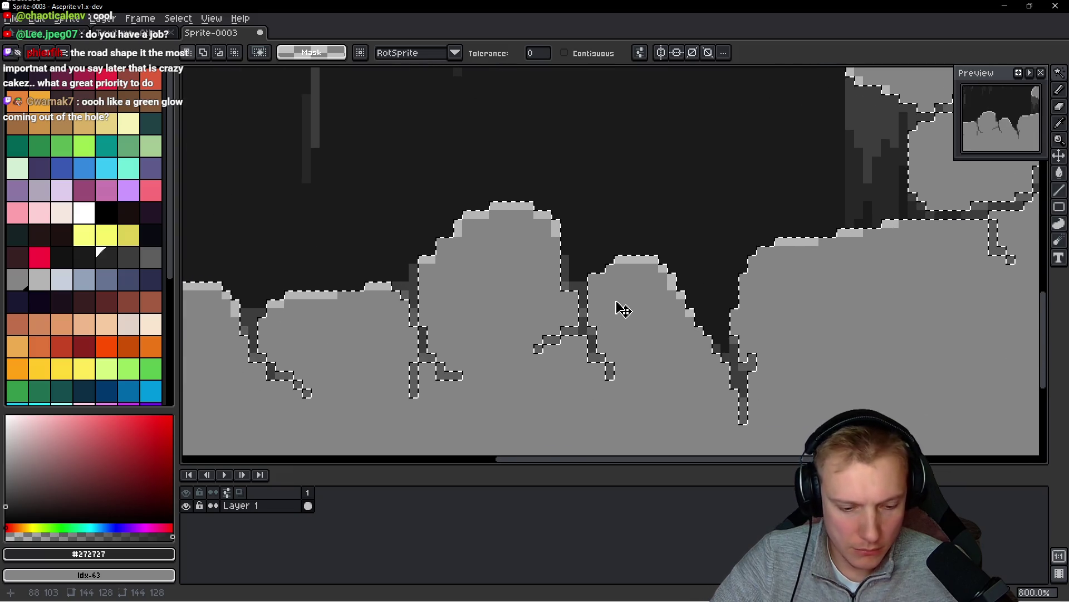
key("b")
scroll(424, 287, "up", 3)
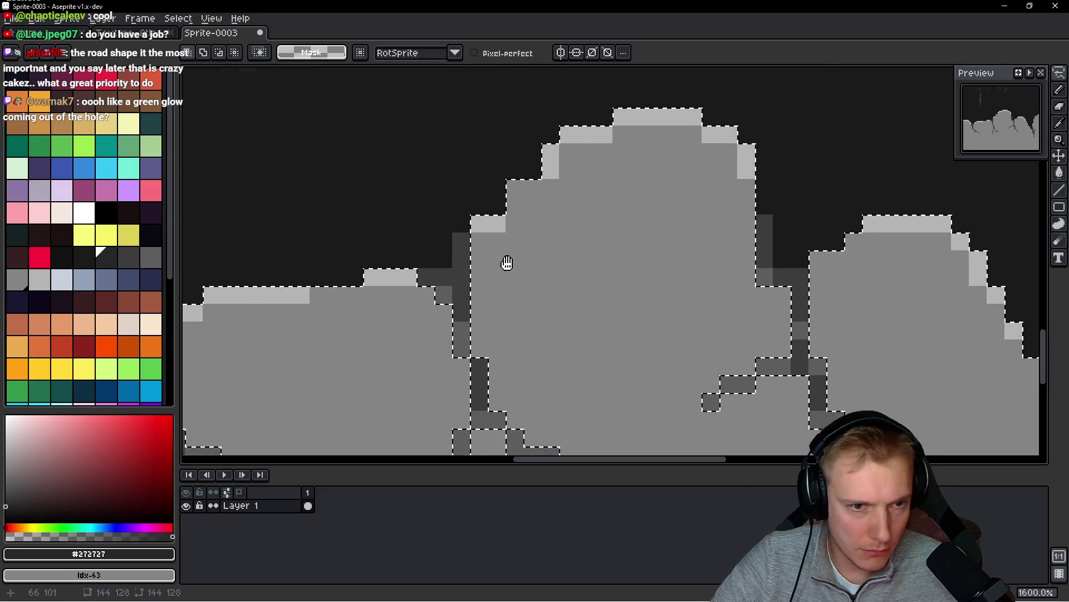
mouse_move(504, 218)
left_mouse_down()
mouse_move(507, 262)
mouse_move(437, 393)
mouse_move(551, 443)
mouse_move(922, 370)
mouse_move(864, 154)
left_mouse_up()
mouse_move(846, 159)
left_mouse_down()
mouse_move(819, 139)
mouse_move(816, 106)
mouse_move(515, 212)
left_mouse_up()
key("ctrl+z")
scroll(484, 240, "right", 5)
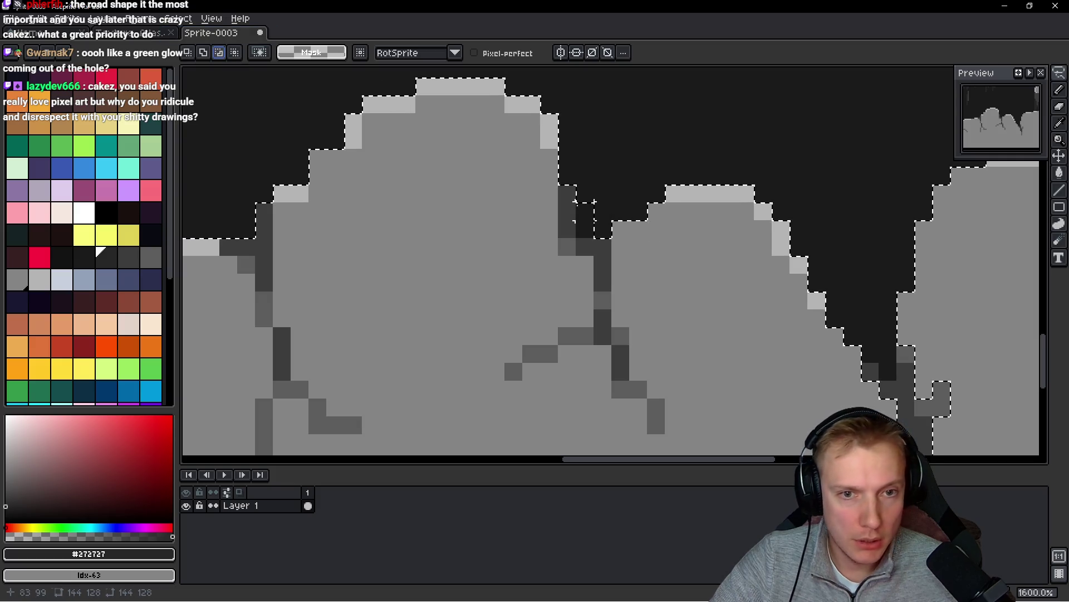
left_click_drag(584, 229, 442, 207)
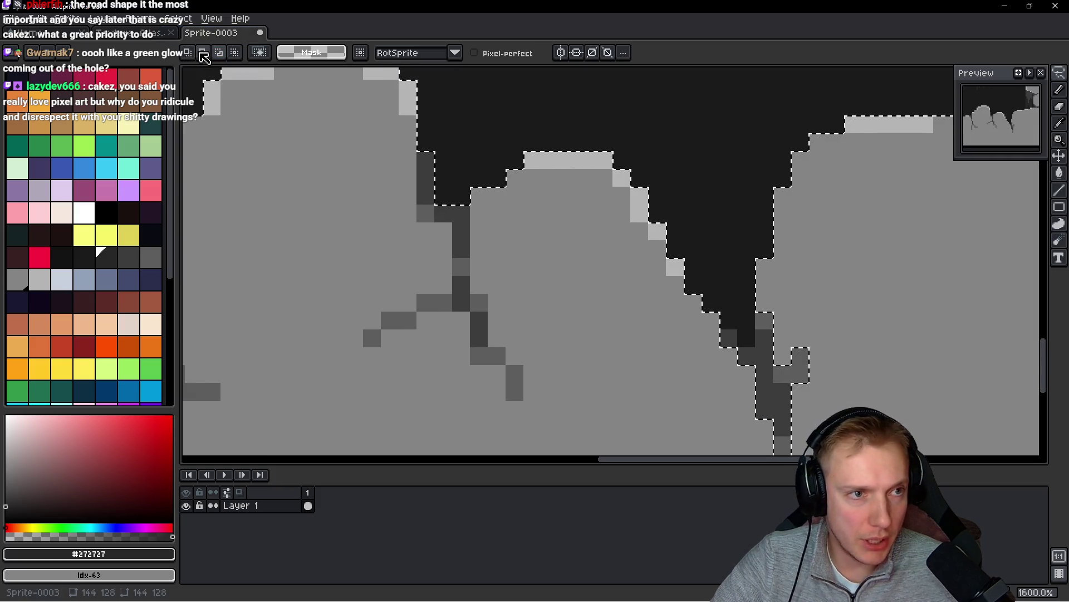
scroll(453, 239, "right", 5)
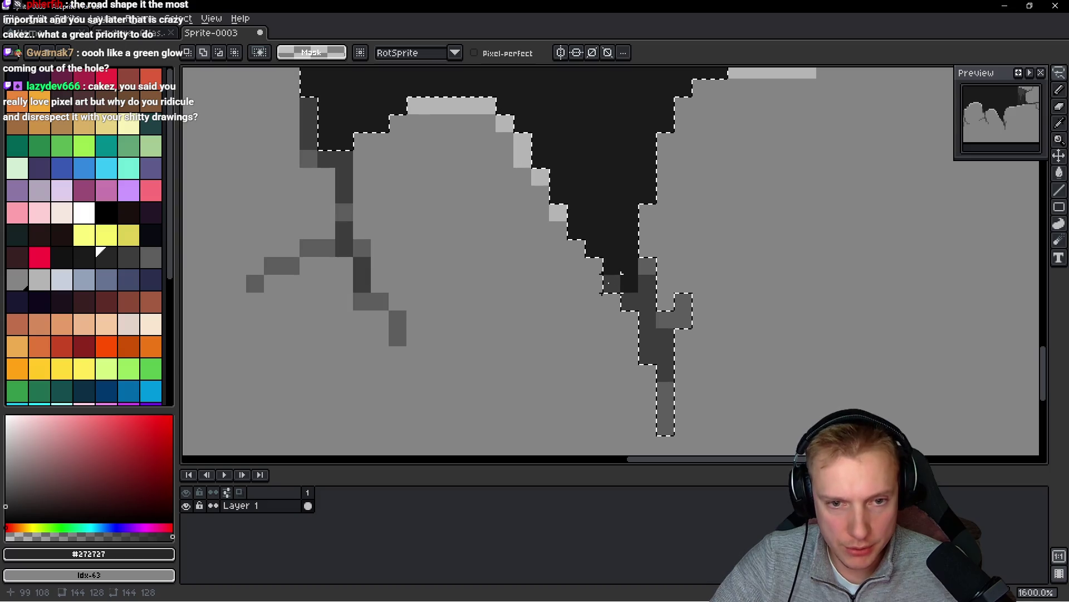
mouse_move(613, 301)
left_mouse_down()
mouse_move(611, 362)
mouse_move(729, 368)
mouse_move(663, 236)
mouse_move(648, 256)
left_mouse_up()
key("ctrl+z")
- Undo a trial black loop around the upper-right rock and set selection mode to Subtract
scroll(845, 251, "right", 5)
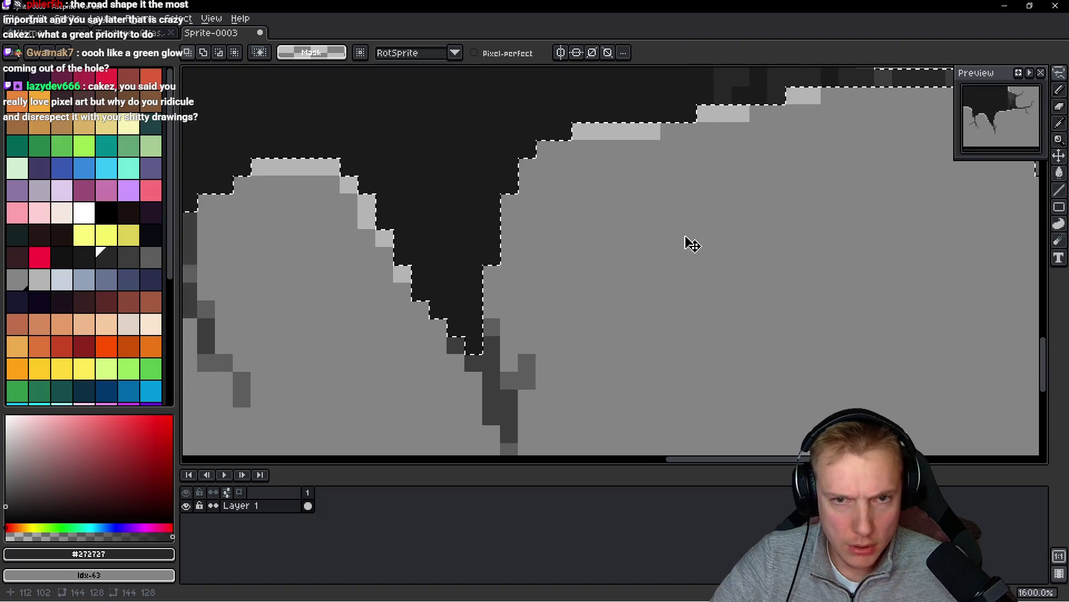
scroll(623, 224, "up", 5)
scroll(623, 224, "left", 5)
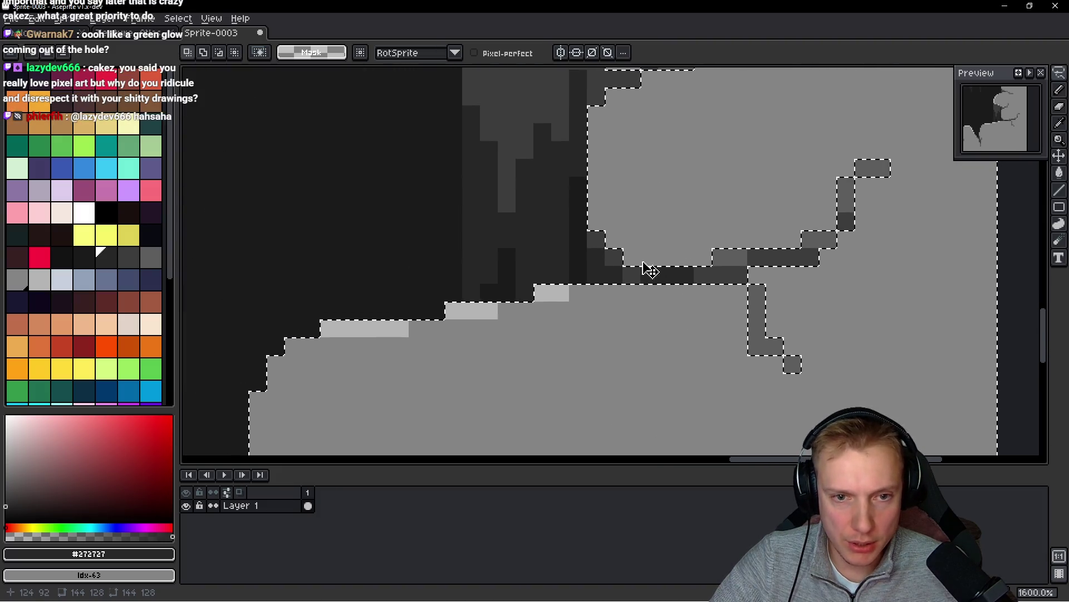
mouse_move(649, 276)
left_mouse_down()
mouse_move(649, 334)
mouse_move(898, 215)
mouse_move(716, 167)
mouse_move(649, 267)
left_mouse_up()
key("ctrl+z")
scroll(718, 212, "down", 4)
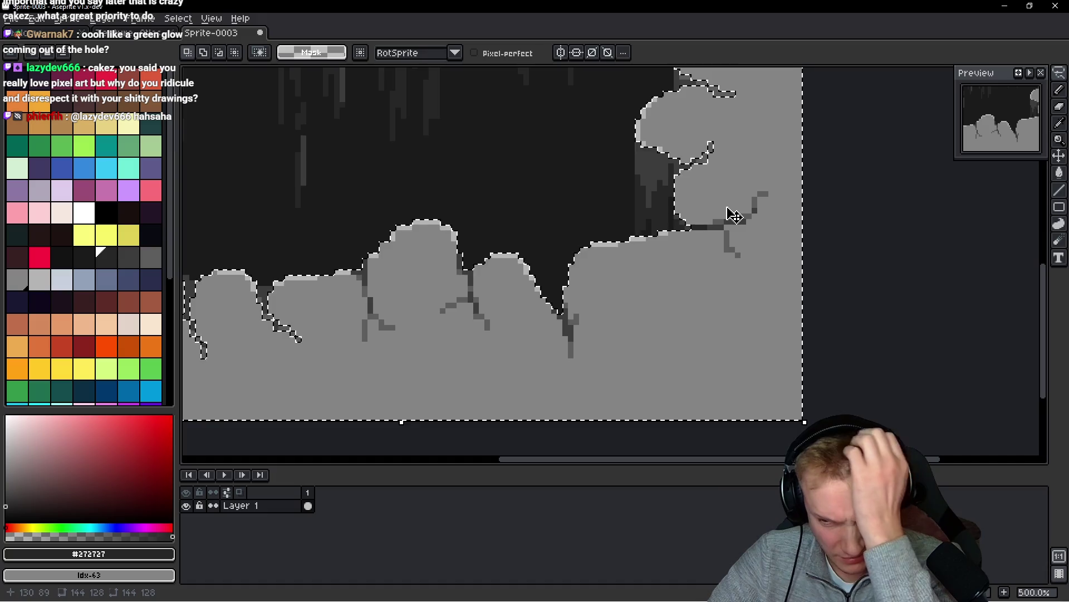
left_click_drag(482, 241, 618, 239)
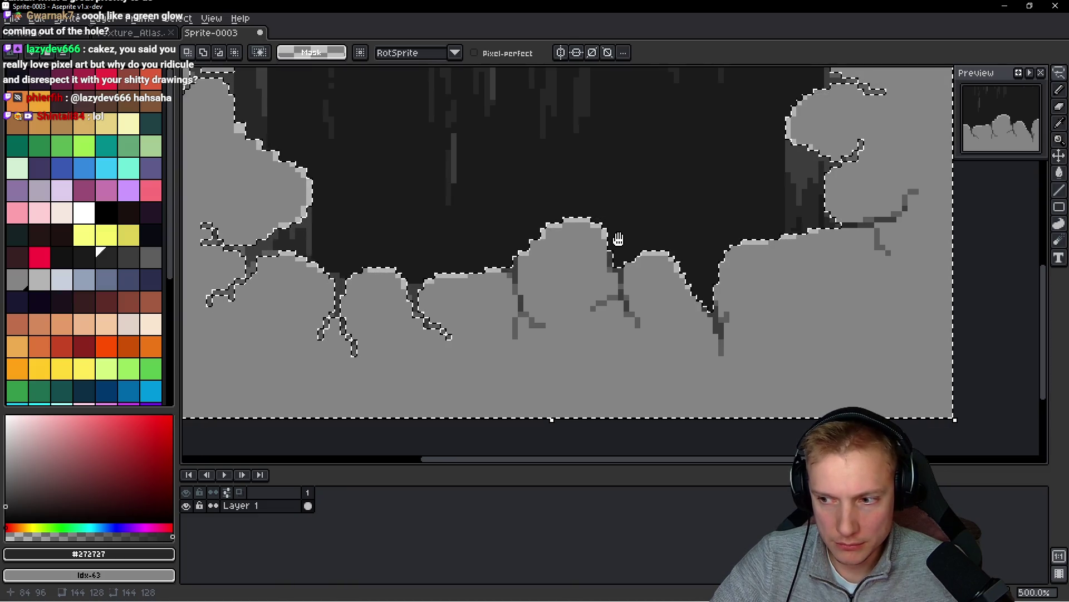
scroll(618, 239, "up", 5)
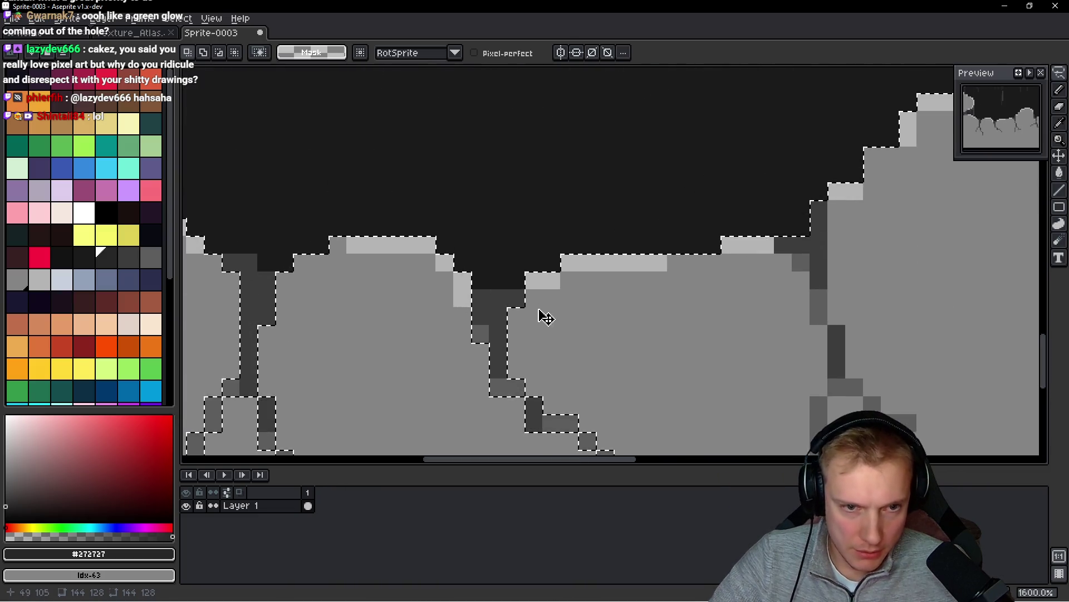
mouse_move(661, 248)
left_mouse_down()
mouse_move(719, 189)
mouse_move(627, 170)
mouse_move(526, 171)
mouse_move(383, 137)
mouse_move(348, 337)
mouse_move(693, 404)
mouse_move(663, 203)
mouse_move(590, 181)
left_mouse_up()
key("l")
left_click(219, 53)
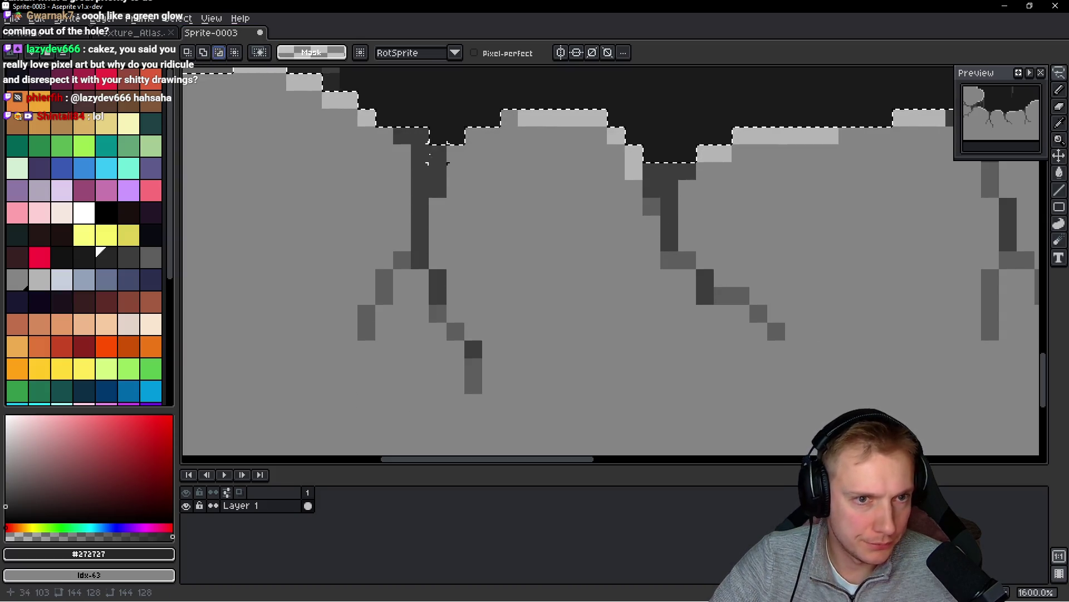
- Refine the selection edges around the dark crack pixels along the rim
left_click_drag(410, 136, 419, 135)
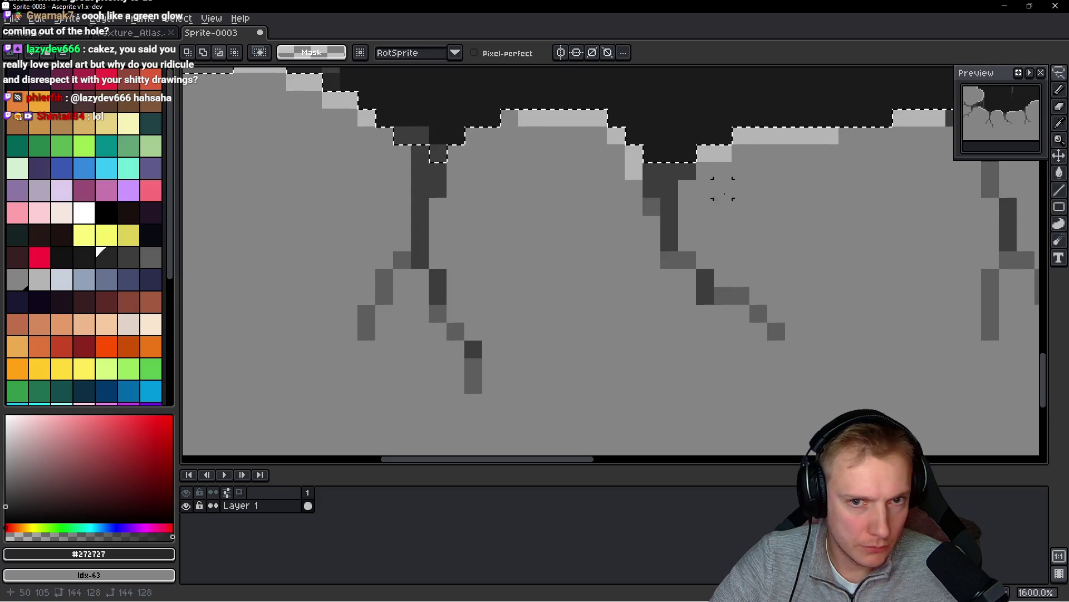
mouse_move(709, 215)
left_mouse_down()
mouse_move(545, 186)
mouse_move(527, 252)
left_mouse_up()
mouse_move(556, 207)
left_mouse_down()
mouse_move(573, 204)
mouse_move(591, 170)
left_mouse_up()
mouse_move(672, 205)
left_mouse_down()
mouse_move(616, 221)
mouse_move(507, 223)
left_mouse_up()
left_click_drag(730, 173, 730, 182)
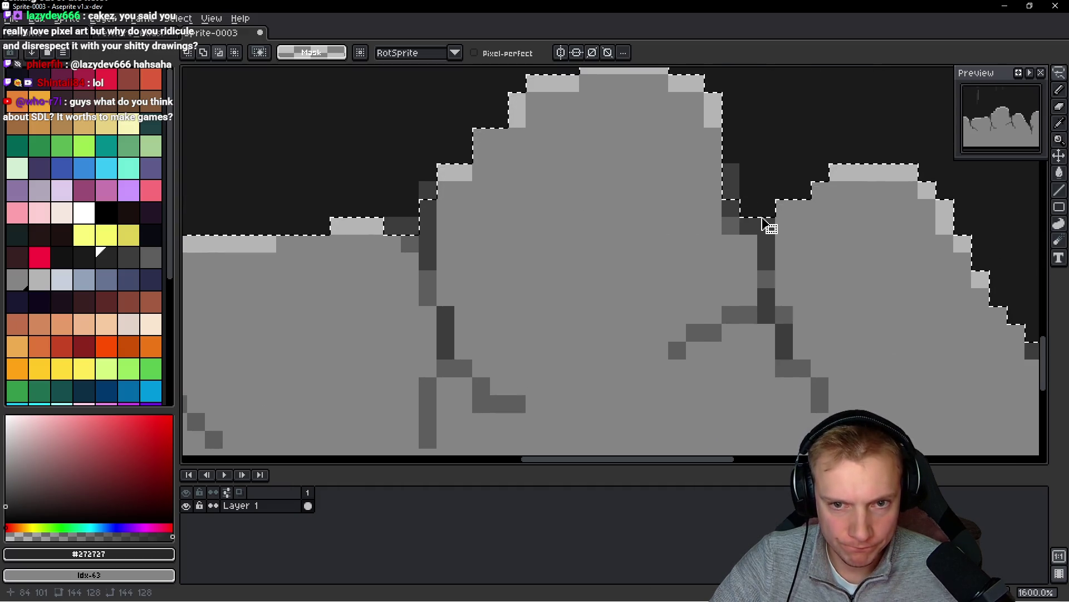
left_click_drag(854, 261, 600, 244)
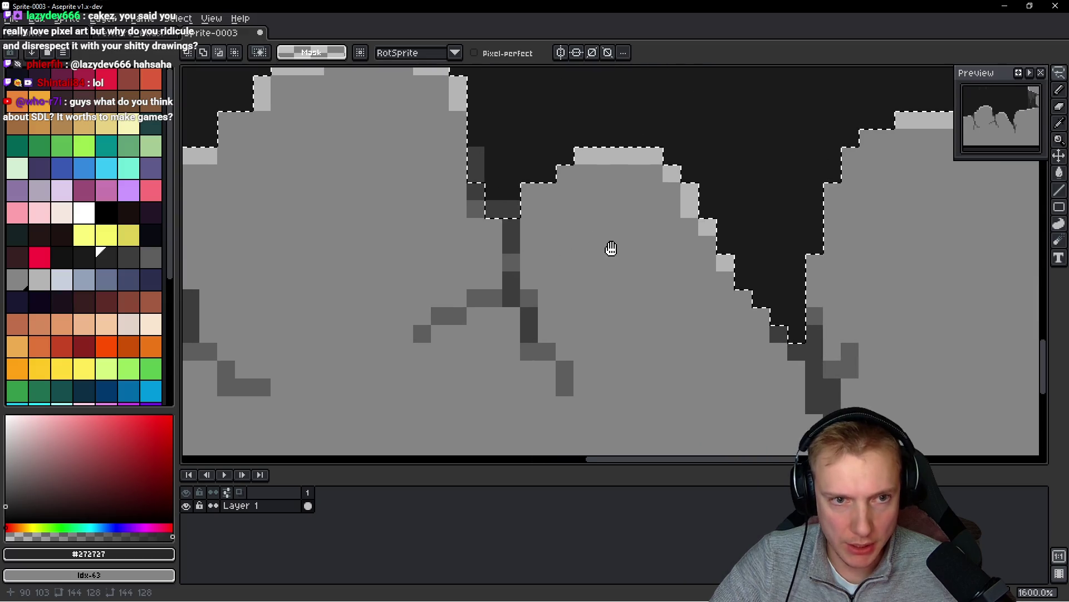
left_click_drag(656, 270, 577, 242)
left_click_drag(696, 304, 717, 324)
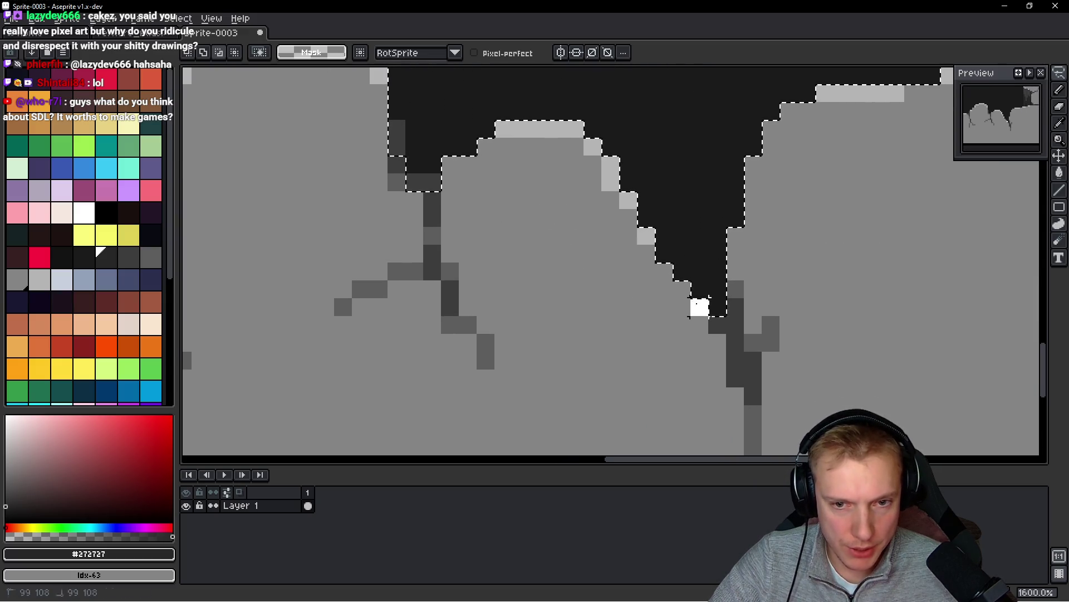
left_click_drag(736, 289, 736, 305)
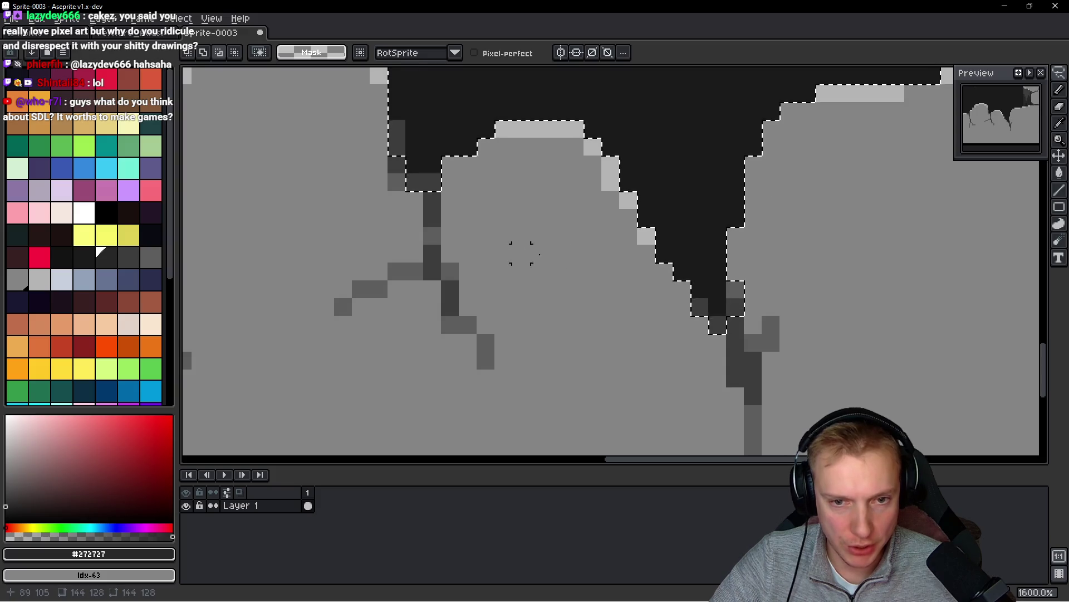
left_click_drag(396, 174, 436, 178)
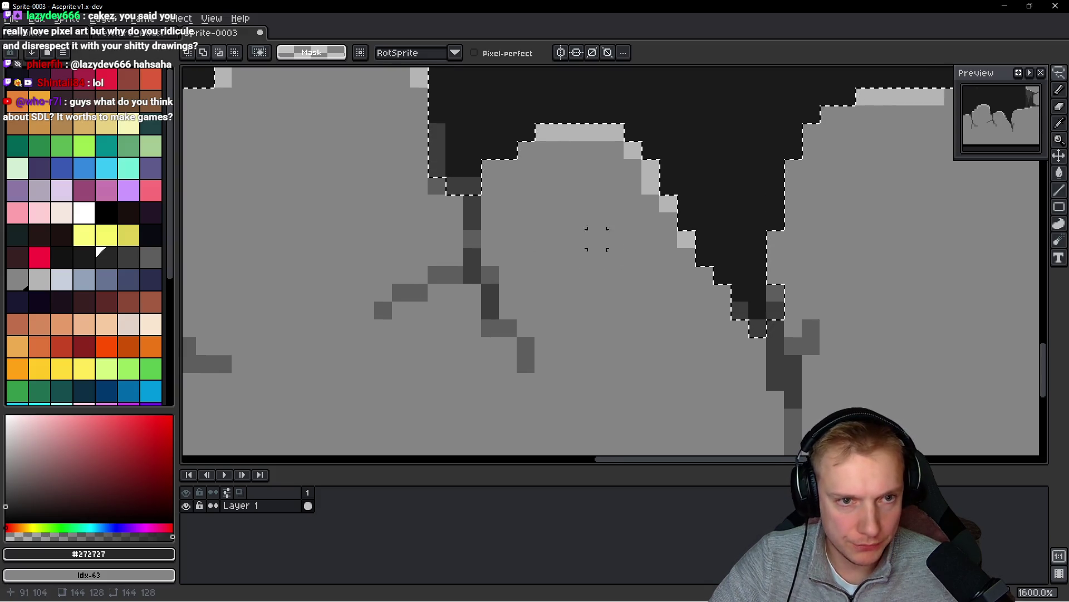
- Add the stray dark crack pixel at the rim's edge to the selection
scroll(597, 239, "right", 10)
scroll(597, 238, "up", 3)
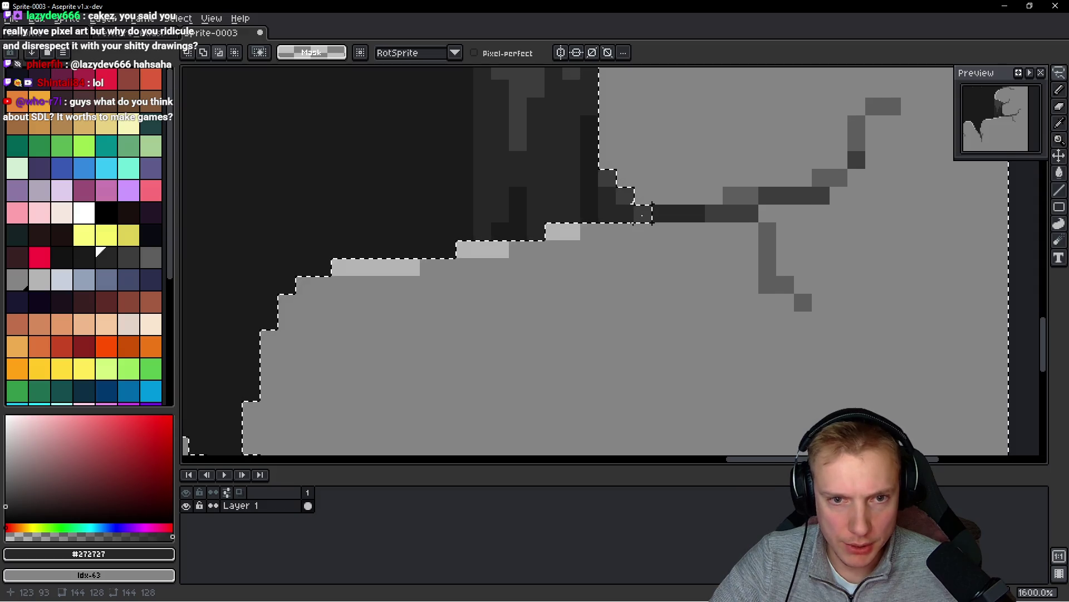
left_click_drag(658, 209, 666, 219)
scroll(624, 266, "down", 1)
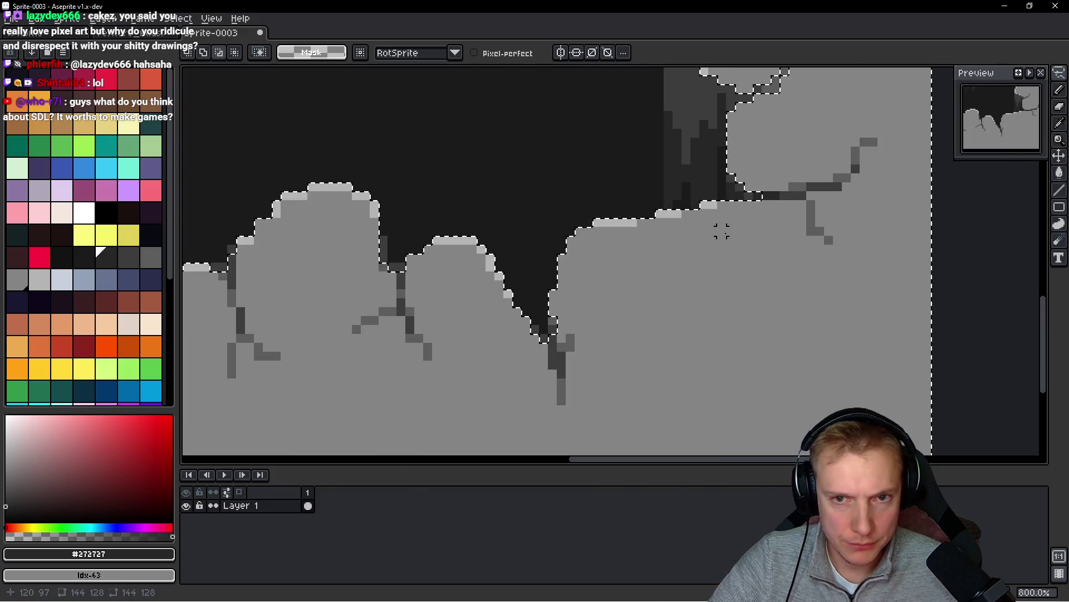
scroll(747, 272, "left", 3)
scroll(668, 278, "left", 2)
scroll(619, 295, "left", 3)
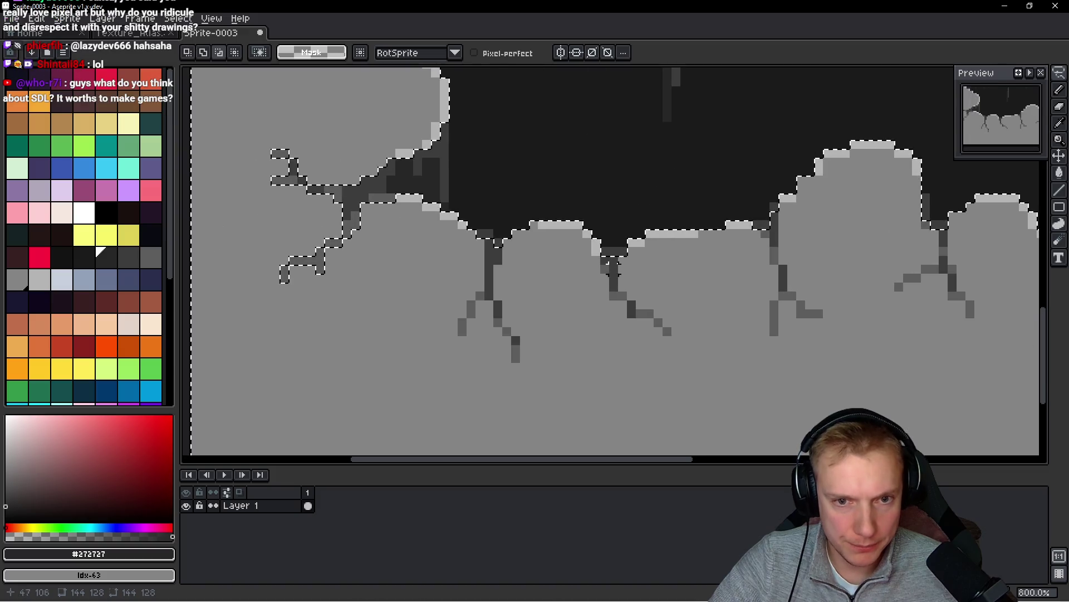
scroll(545, 289, "up", 3)
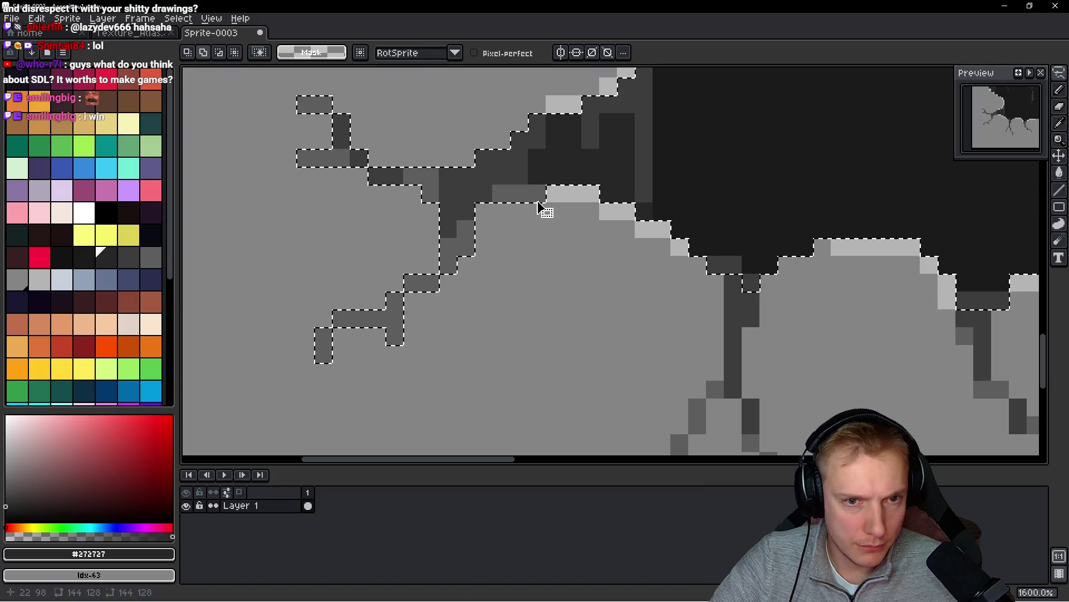
left_click(518, 194)
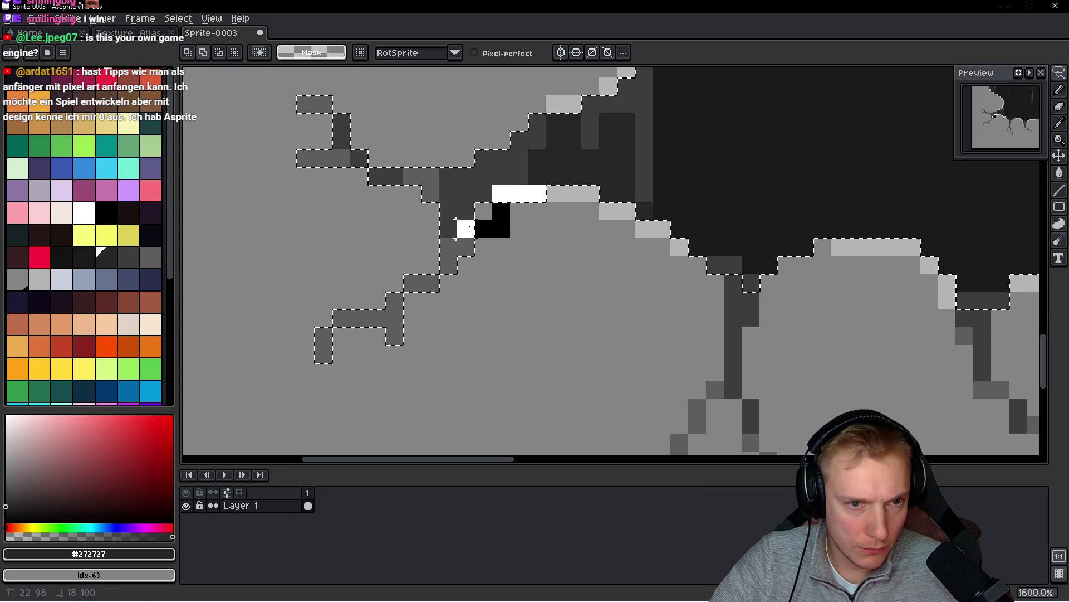
mouse_move(466, 228)
left_mouse_down()
mouse_move(448, 248)
mouse_move(357, 139)
mouse_move(250, 86)
mouse_move(457, 426)
mouse_move(485, 237)
left_mouse_up()
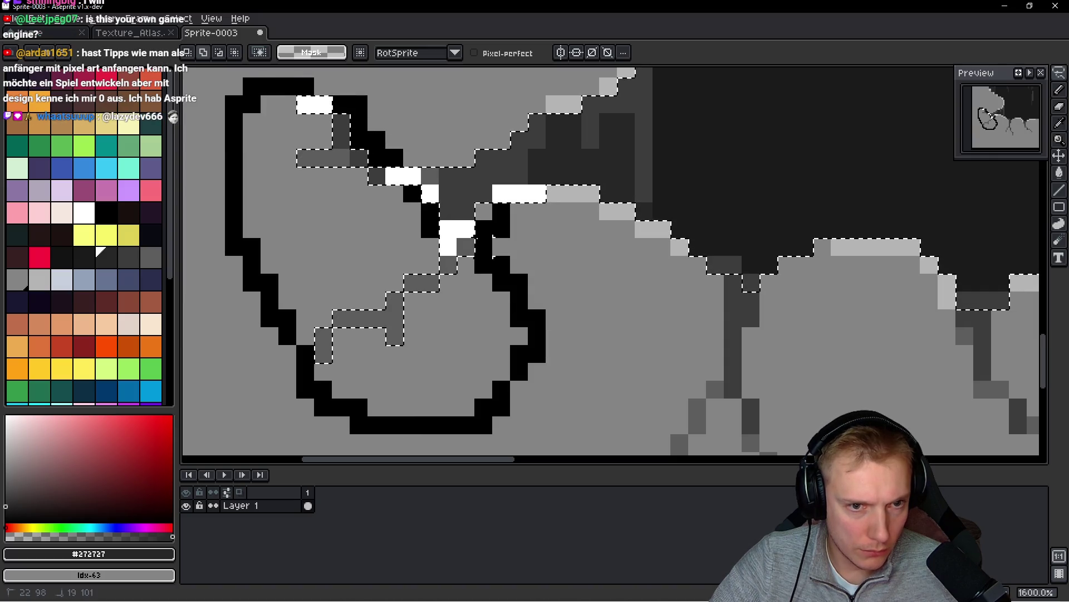
key("ctrl+z")
scroll(565, 304, "down", 5)
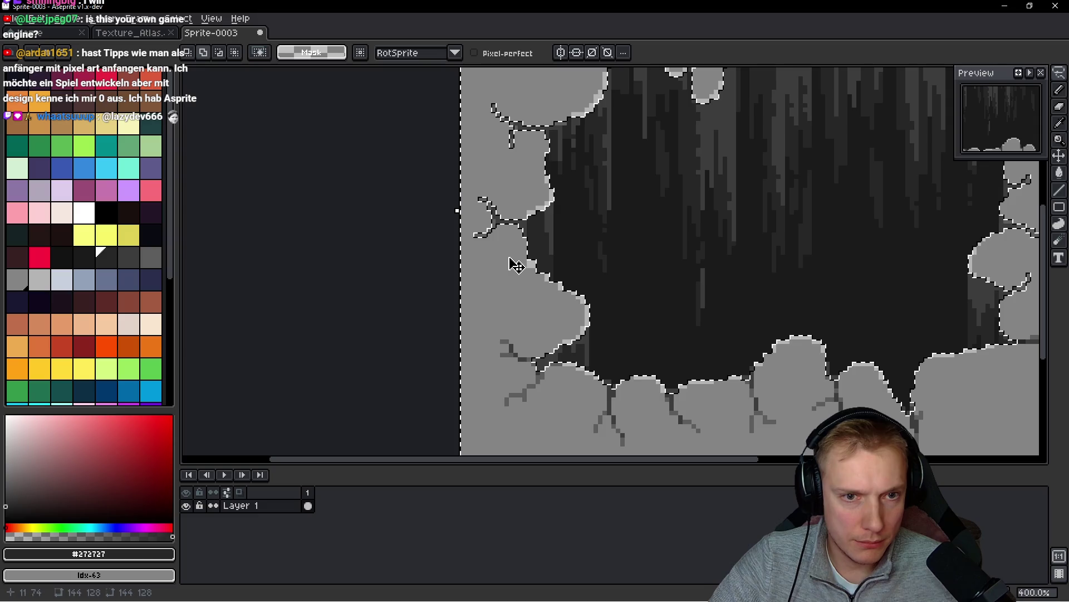
scroll(507, 232, "up", 1)
scroll(506, 231, "down", 1)
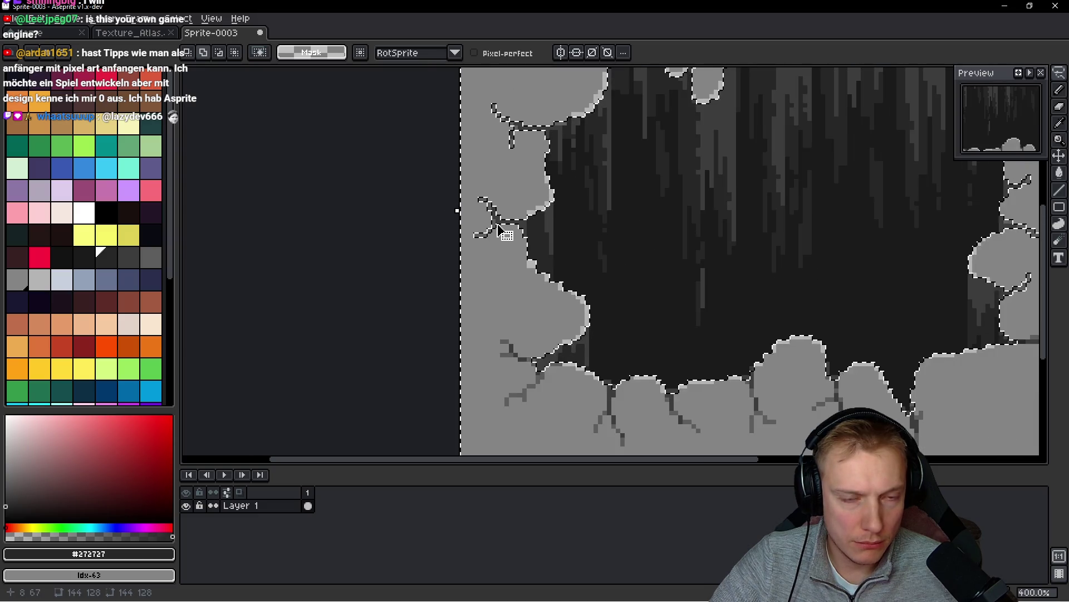
scroll(504, 234, "up", 1)
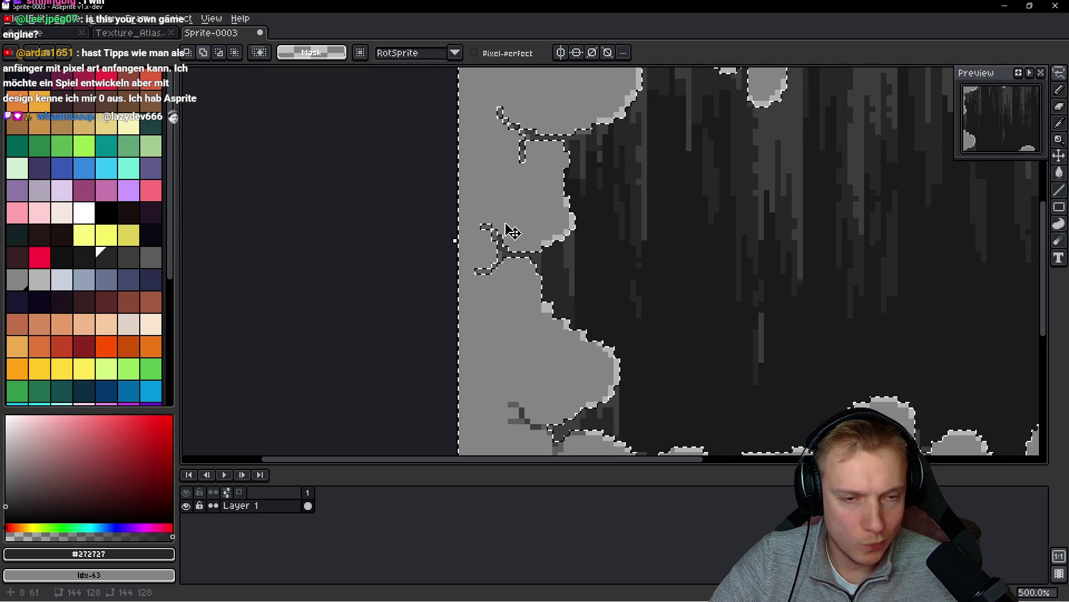
mouse_move(512, 206)
left_mouse_down()
mouse_move(490, 209)
mouse_move(472, 261)
mouse_move(516, 277)
mouse_move(522, 260)
left_mouse_up()
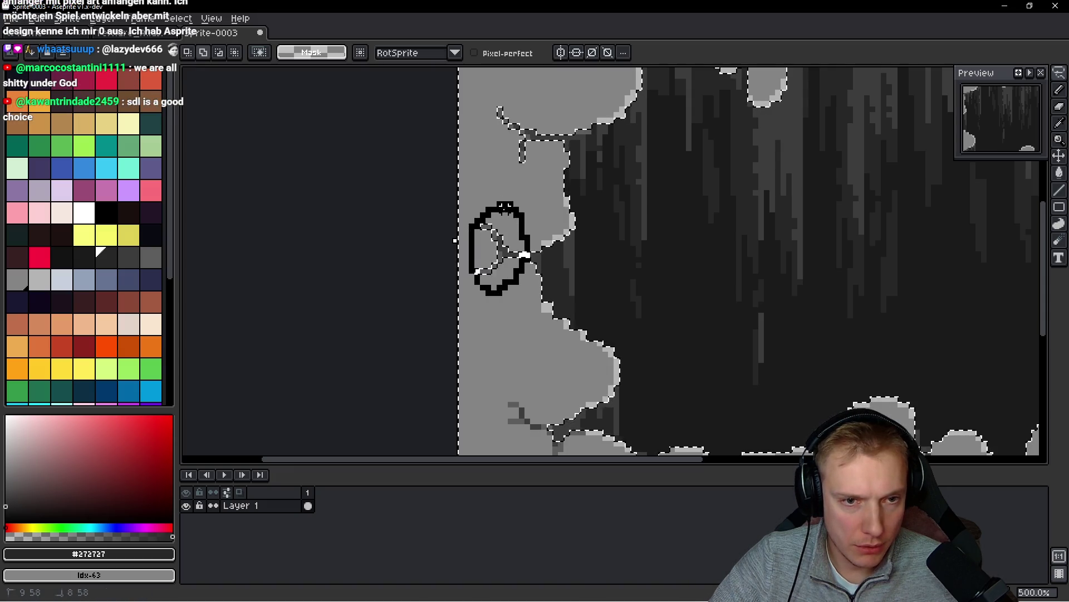
key("ctrl+z")
key("ctrl+z")
key("ctrl+z")
- Lasso the small stray islands near the upper branches out of the selection
mouse_move(489, 226)
left_mouse_down()
mouse_move(518, 222)
mouse_move(496, 172)
left_mouse_up()
key("ctrl+z")
mouse_move(532, 140)
left_mouse_down()
mouse_move(443, 231)
mouse_move(410, 234)
left_mouse_up()
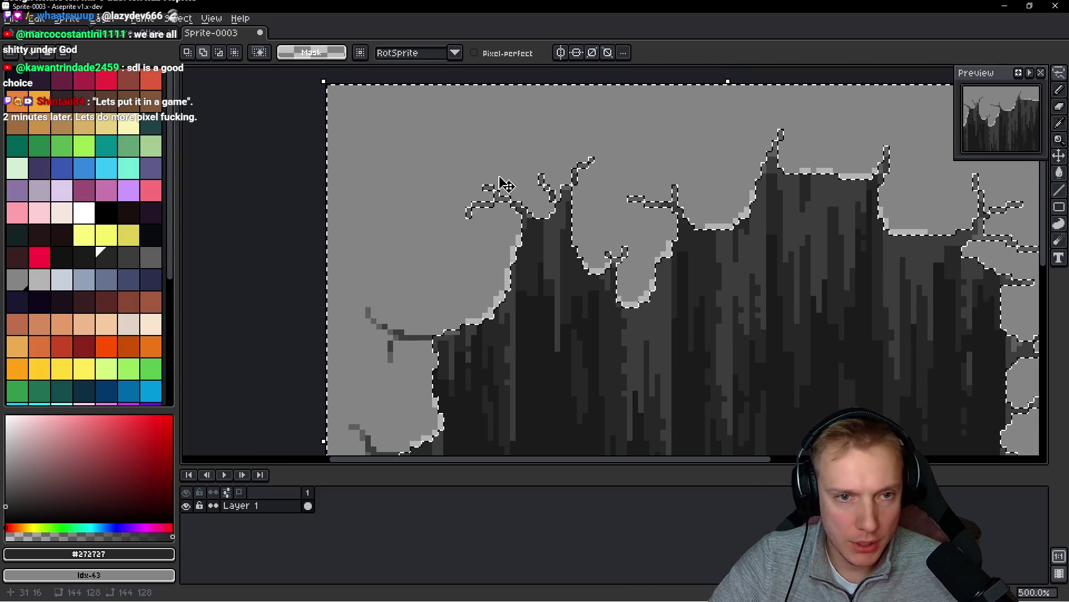
scroll(495, 175, "up", 2)
mouse_move(478, 128)
left_mouse_down()
mouse_move(393, 235)
mouse_move(466, 234)
mouse_move(490, 192)
mouse_move(446, 117)
left_mouse_up()
key("ctrl+z")
mouse_move(519, 134)
left_mouse_down()
mouse_move(460, 134)
mouse_move(495, 170)
left_mouse_up()
mouse_move(593, 111)
left_mouse_down()
mouse_move(509, 125)
mouse_move(611, 126)
left_mouse_up()
left_click_drag(585, 168, 554, 163)
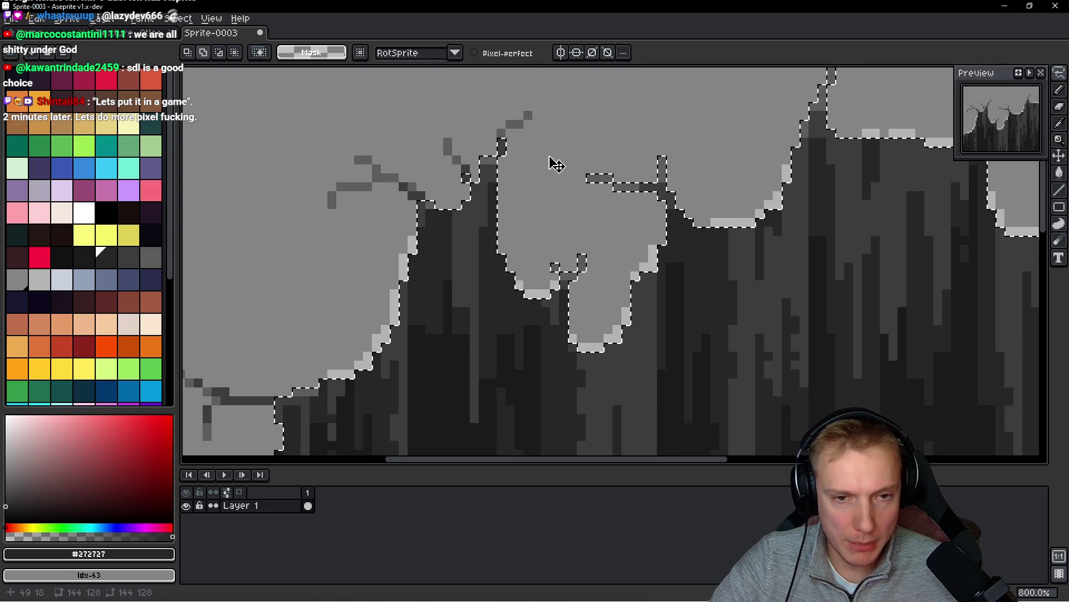
mouse_move(576, 240)
left_mouse_down()
mouse_move(544, 246)
mouse_move(552, 262)
left_mouse_up()
mouse_move(601, 149)
left_mouse_down()
mouse_move(617, 215)
mouse_move(680, 179)
mouse_move(591, 125)
left_mouse_up()
left_click_drag(743, 107, 579, 176)
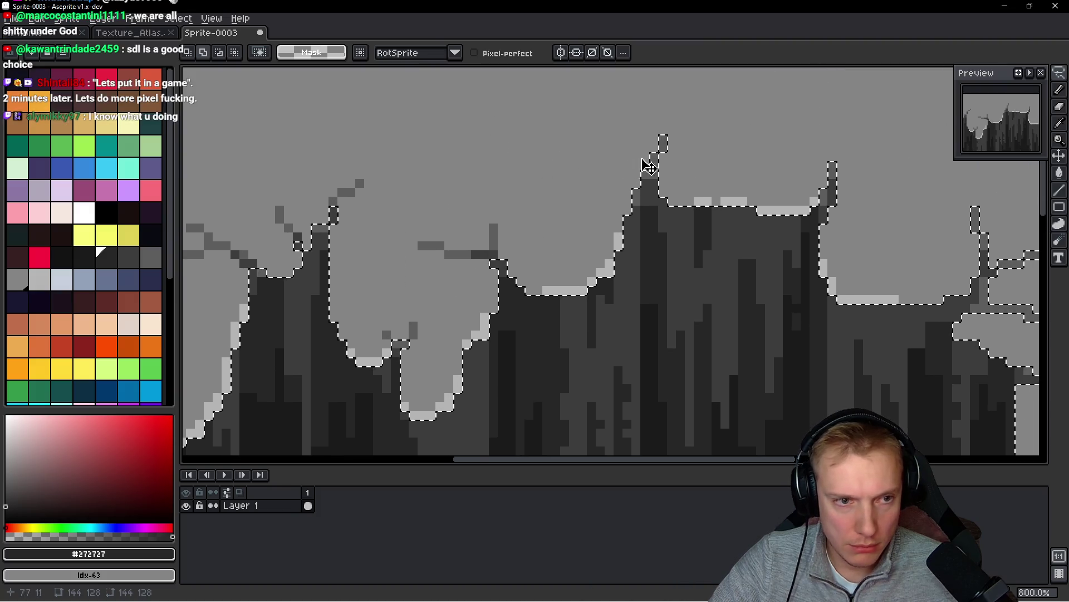
mouse_move(710, 120)
left_mouse_down()
mouse_move(646, 121)
mouse_move(627, 146)
mouse_move(657, 143)
mouse_move(652, 159)
mouse_move(637, 155)
mouse_move(638, 176)
mouse_move(683, 157)
mouse_move(638, 165)
left_mouse_up()
- Subtract the remaining islands along the right branches, then zoom out to 200%
scroll(650, 162, "down", 2)
scroll(696, 168, "down", 3)
scroll(710, 174, "up", 1)
mouse_move(684, 201)
left_mouse_down()
mouse_move(735, 120)
mouse_move(721, 167)
mouse_move(671, 185)
mouse_move(777, 163)
left_mouse_up()
scroll(807, 182, "down", 3)
scroll(800, 195, "down", 2)
mouse_move(774, 209)
left_mouse_down()
mouse_move(728, 215)
mouse_move(719, 235)
mouse_move(738, 279)
mouse_move(812, 341)
mouse_move(821, 225)
left_mouse_up()
scroll(795, 200, "down", 2)
scroll(816, 293, "down", 4)
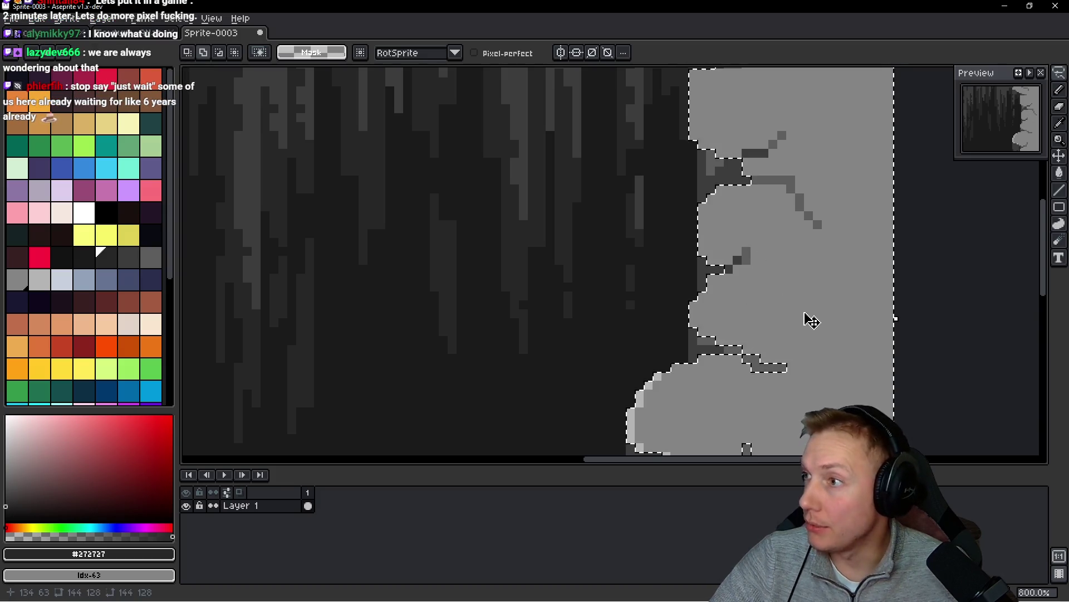
left_click_drag(811, 321, 791, 254)
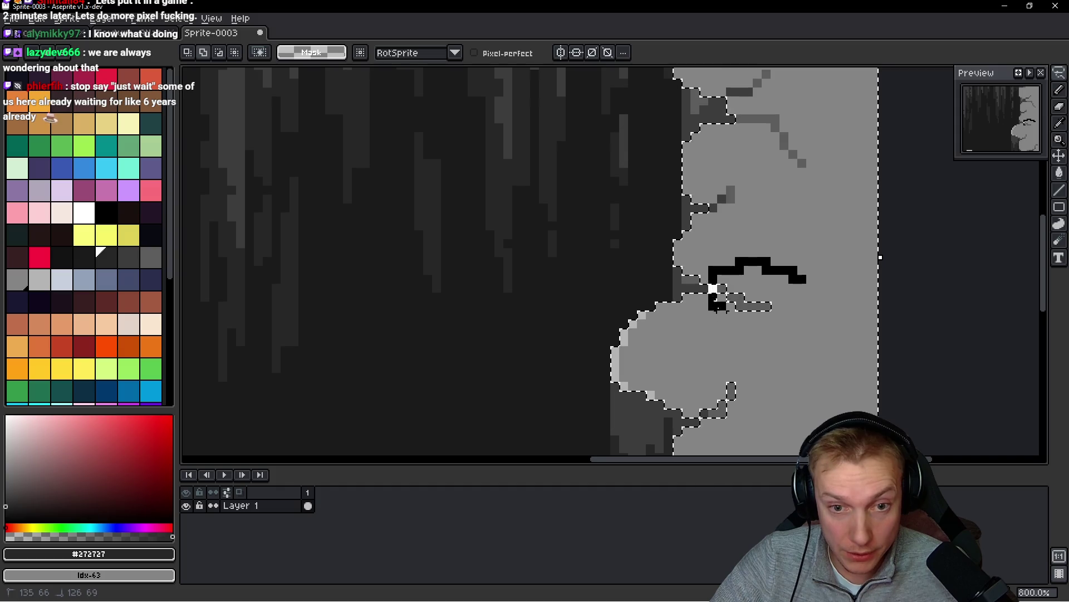
scroll(817, 369, "down", 5)
mouse_move(692, 219)
left_mouse_down()
mouse_move(707, 251)
mouse_move(747, 255)
left_mouse_up()
scroll(746, 255, "down", 5)
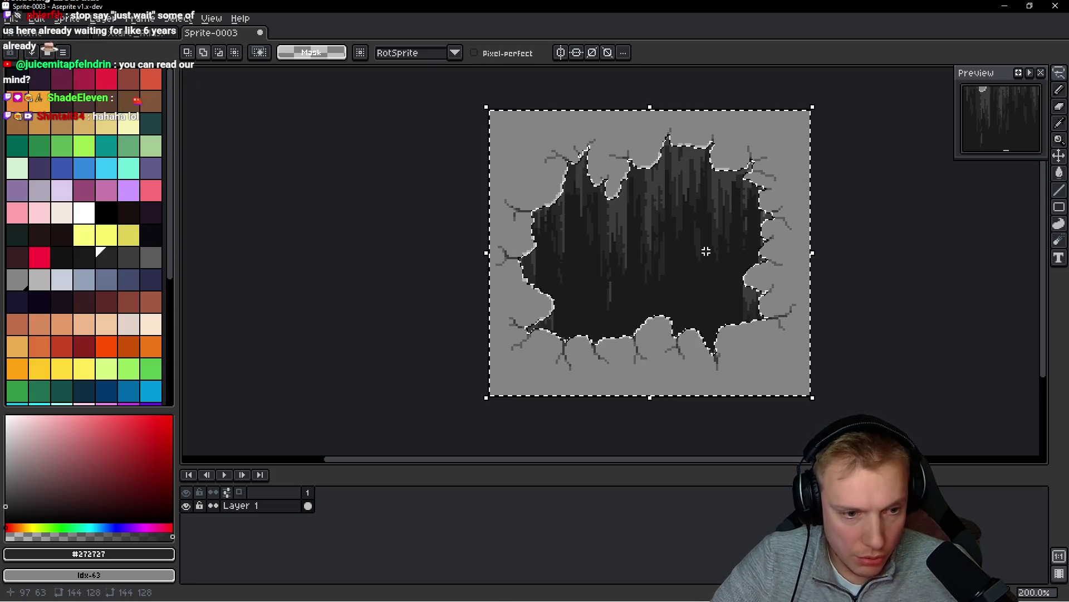
- Add two new layers above Layer 1 and name the upper one Top
key("ctrl+t")
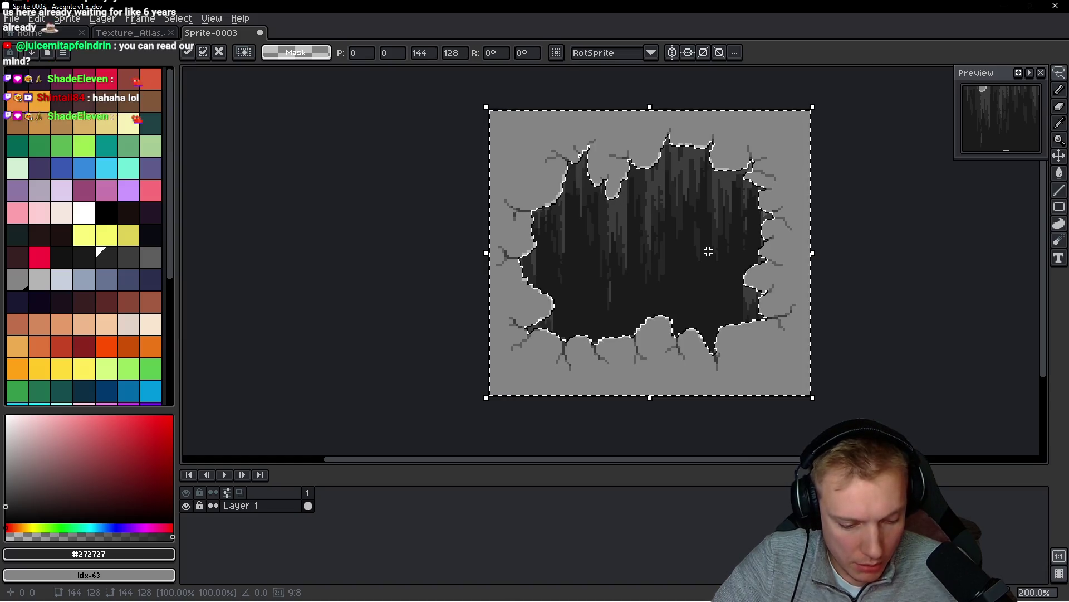
key("shift+n")
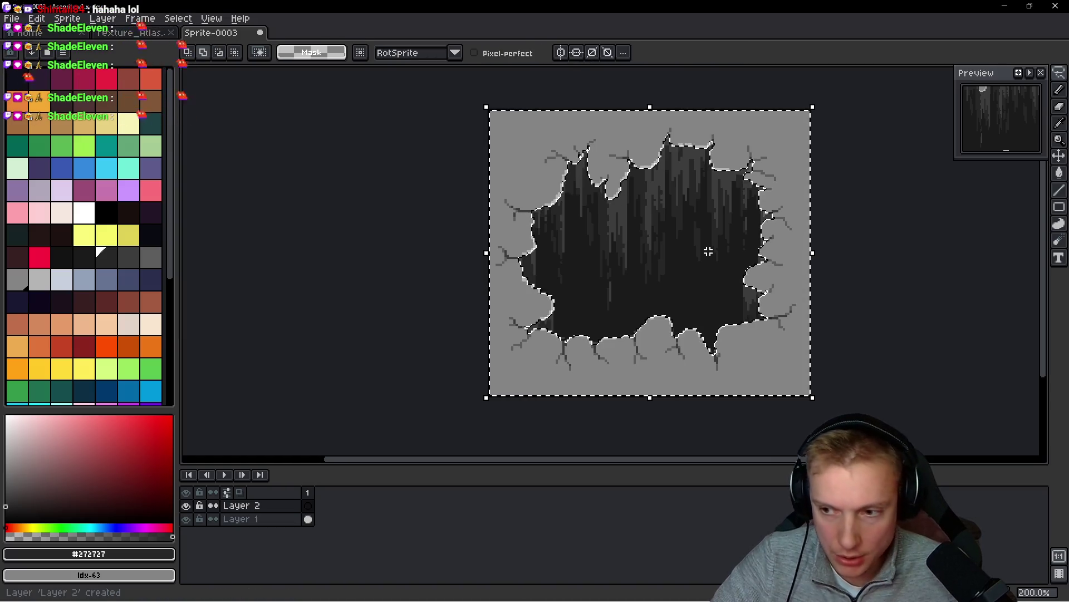
key("shift+n")
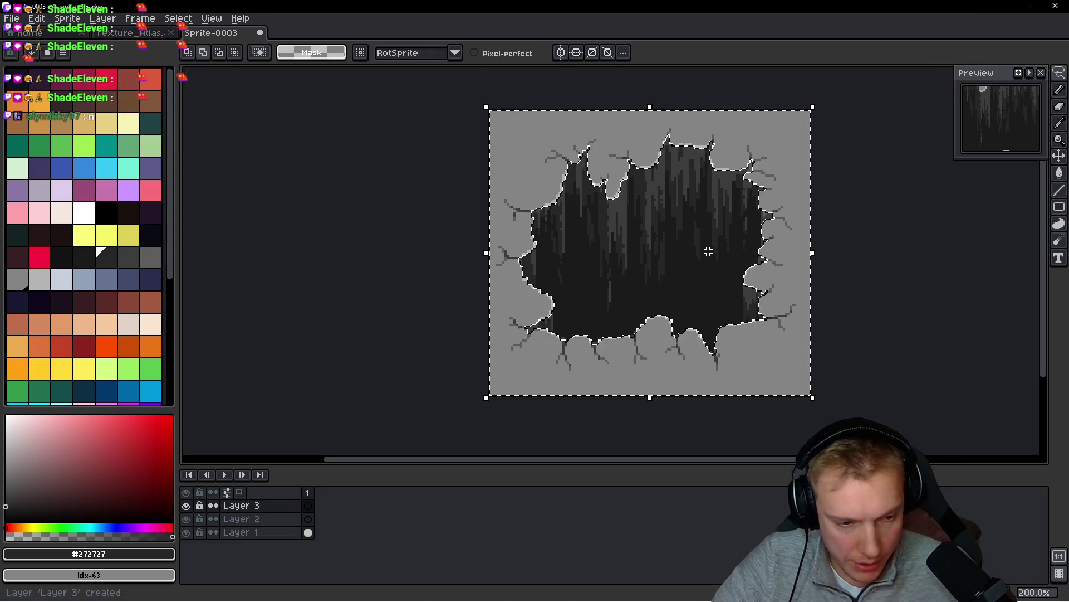
double_click(267, 505)
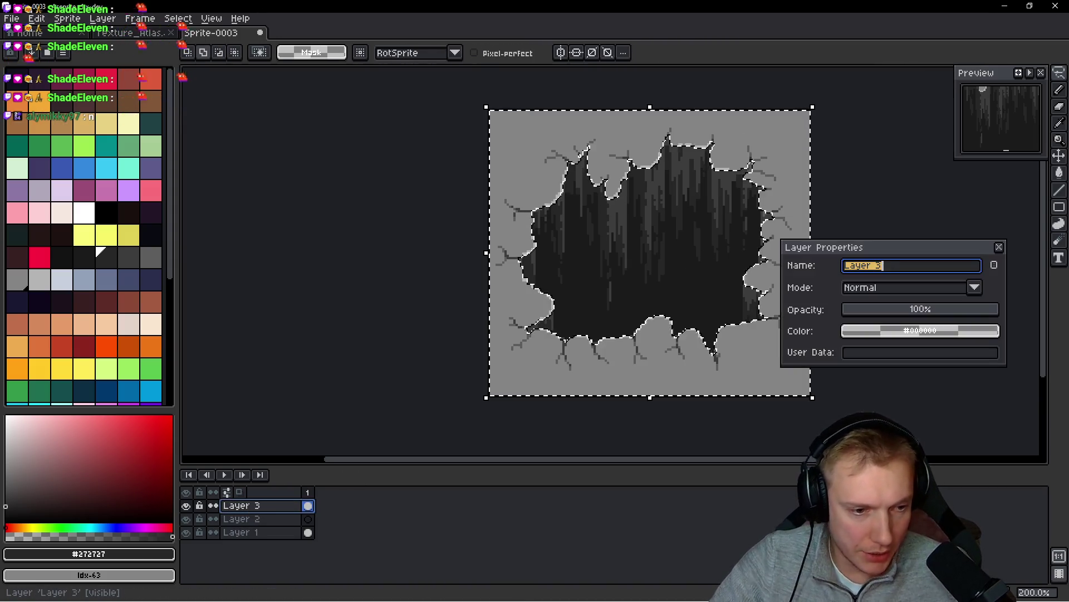
type("Top")
key("Escape")
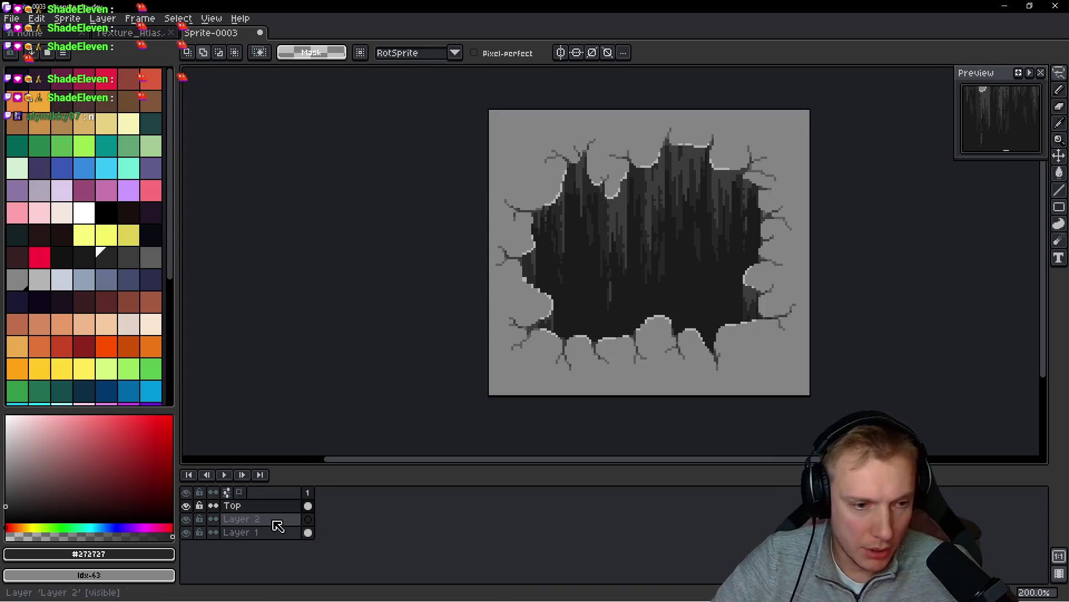
- Rename Layer 2 to Glow
left_click(276, 524)
double_click(276, 526)
type("Glow")
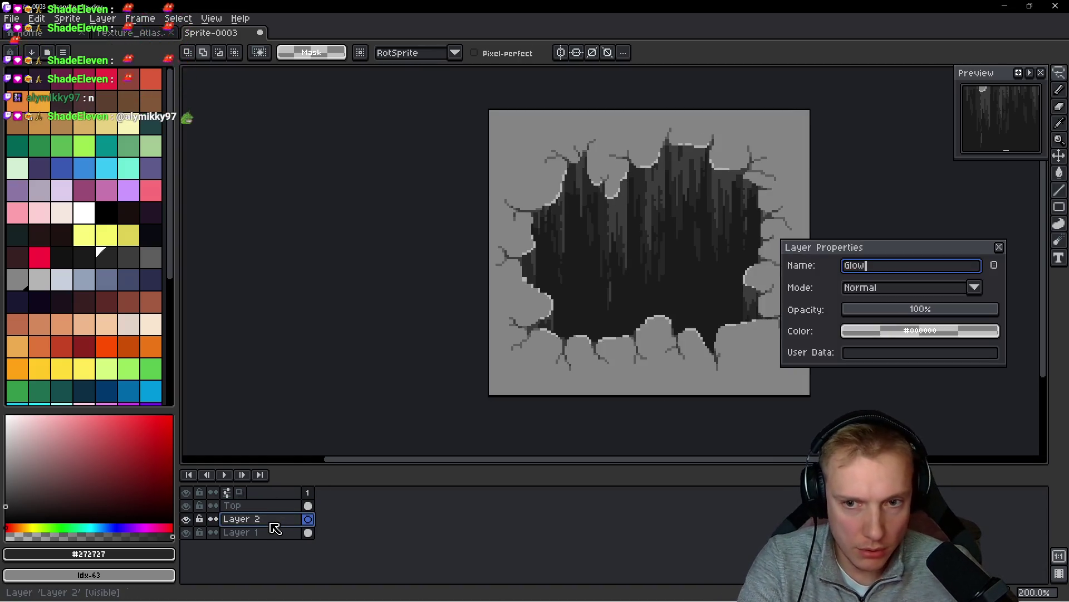
key("Return")
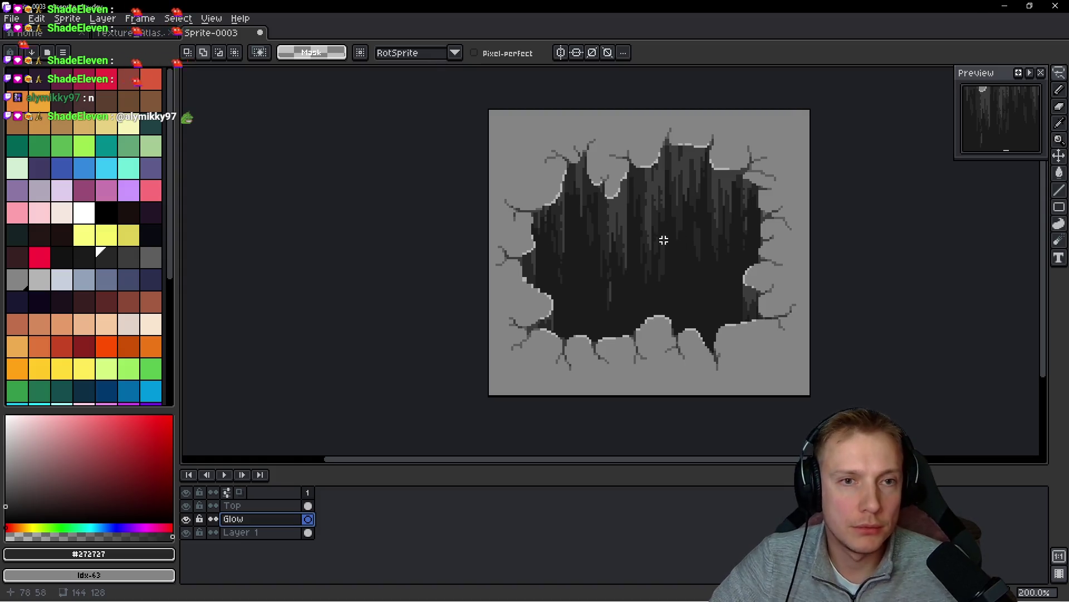
- Try grey radial gradients across the cave hole on the Glow layer and undo them
key("shift+g")
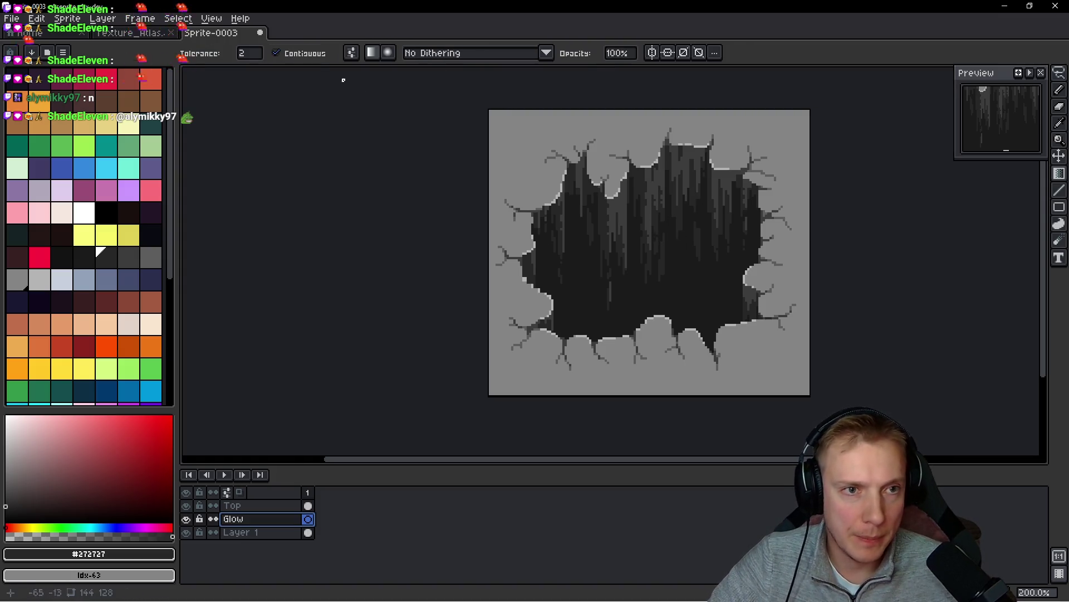
mouse_move(642, 333)
left_mouse_down()
mouse_move(669, 176)
mouse_move(652, 324)
mouse_move(817, 161)
left_mouse_up()
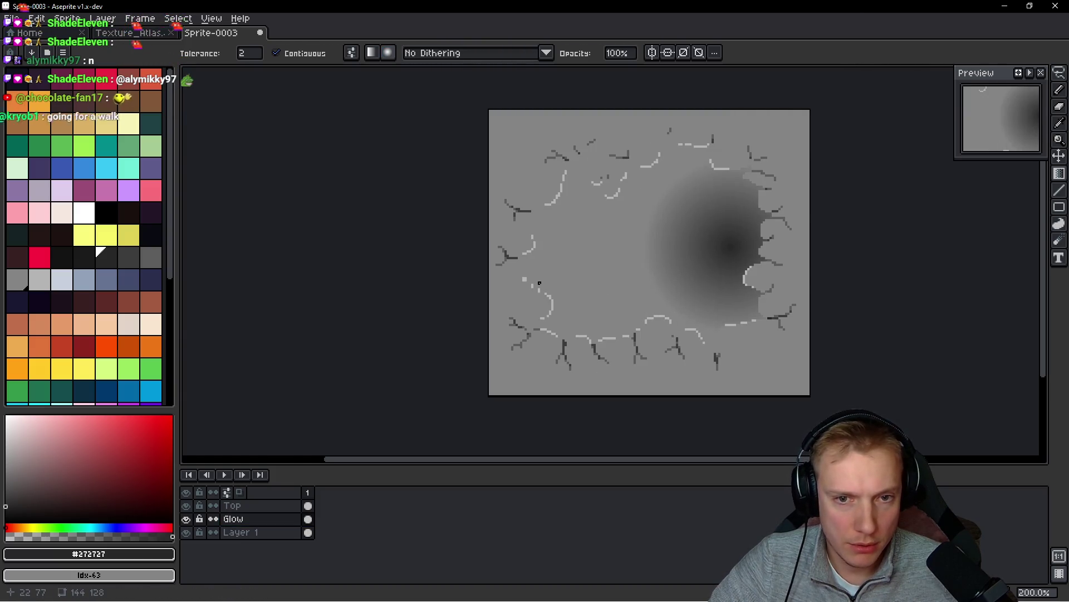
key("ctrl+z")
mouse_move(663, 306)
left_mouse_down()
mouse_move(865, 109)
mouse_move(813, 140)
mouse_move(819, 115)
mouse_move(860, 78)
mouse_move(809, 144)
mouse_move(847, 100)
mouse_move(802, 117)
mouse_move(833, 91)
mouse_move(796, 136)
mouse_move(844, 96)
mouse_move(918, 73)
left_mouse_up()
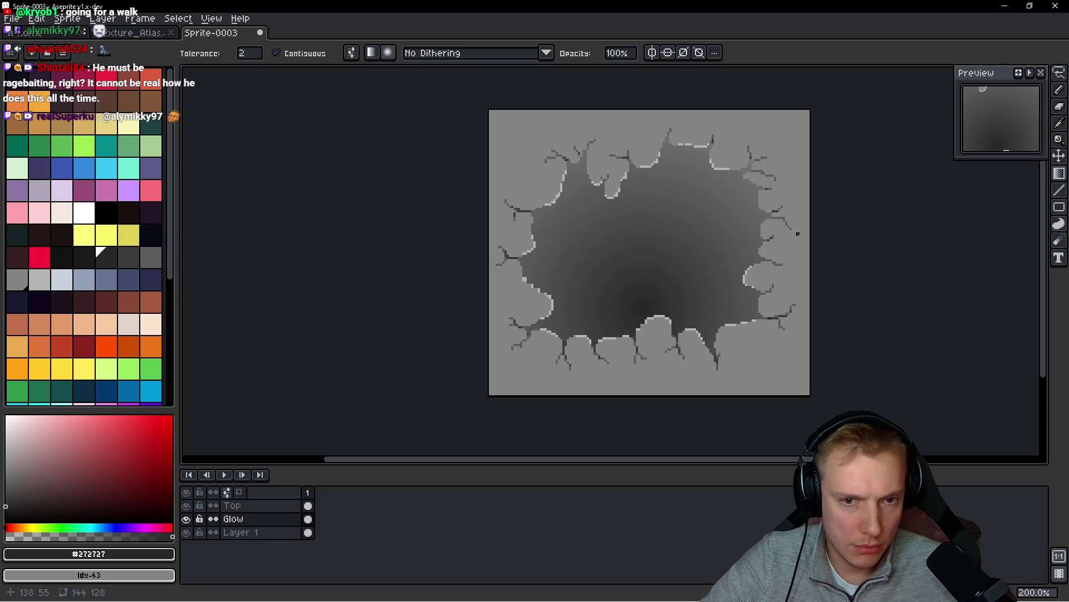
key("ctrl+z")
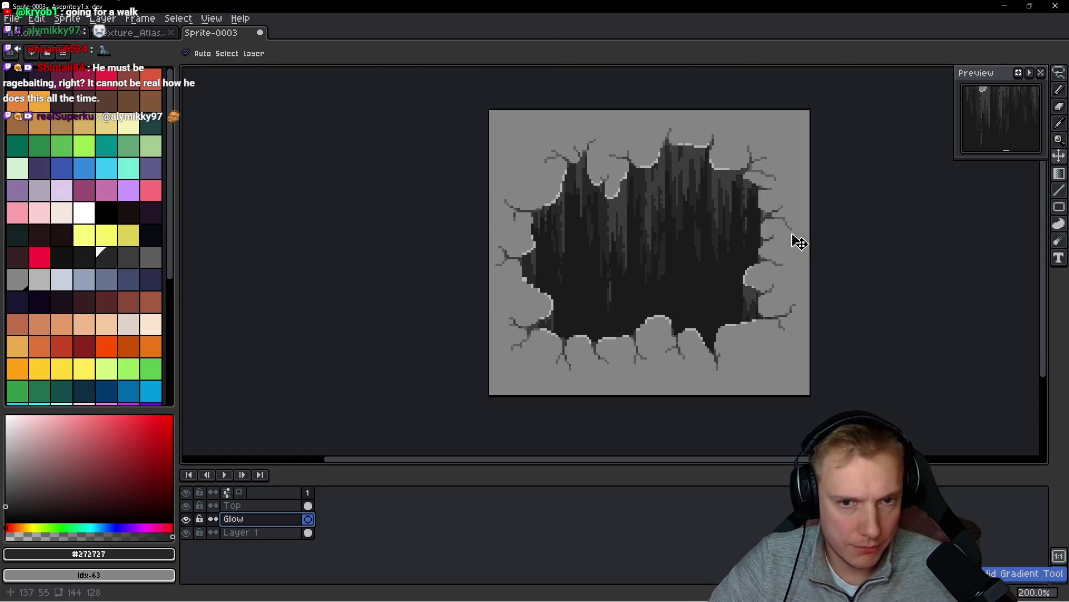
- Fill the hole with an orange radial gradient radiating from its lower centre
left_click(54, 114)
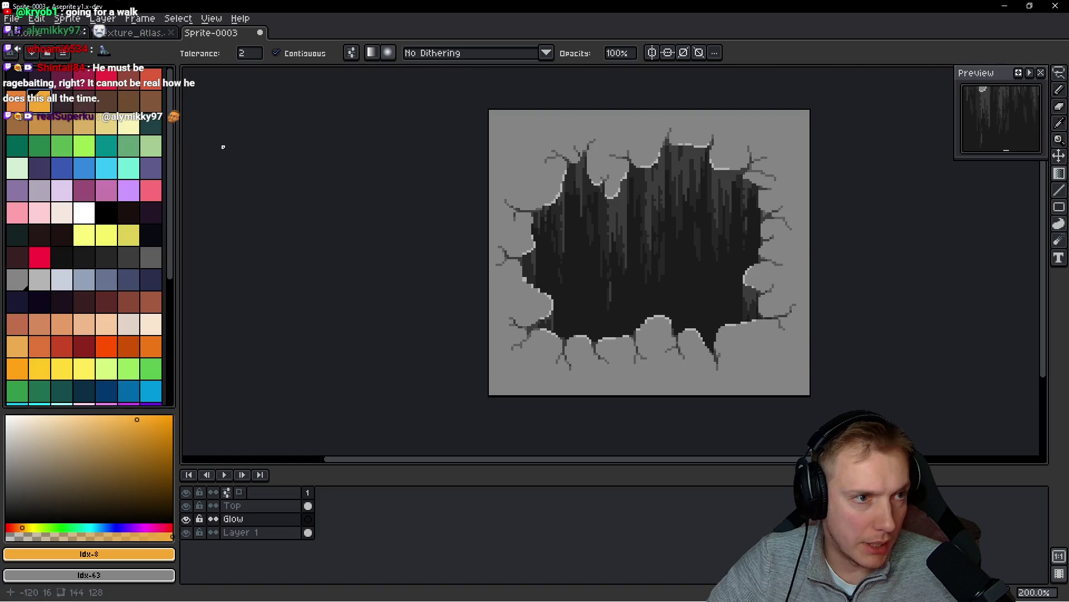
left_click_drag(631, 327, 841, 118)
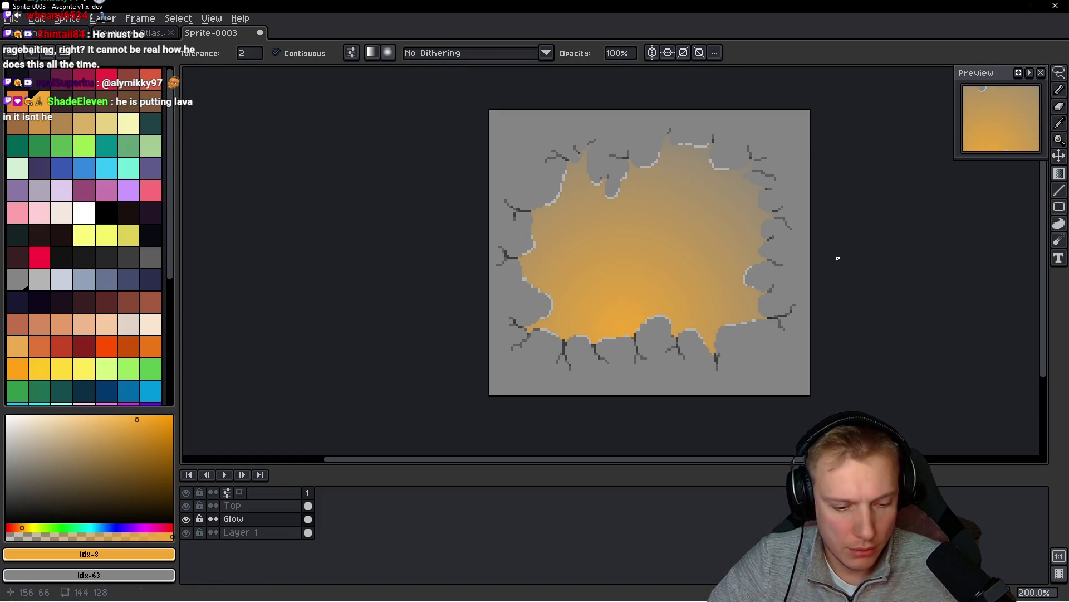
key("ctrl+z")
left_click_drag(653, 315, 849, 151)
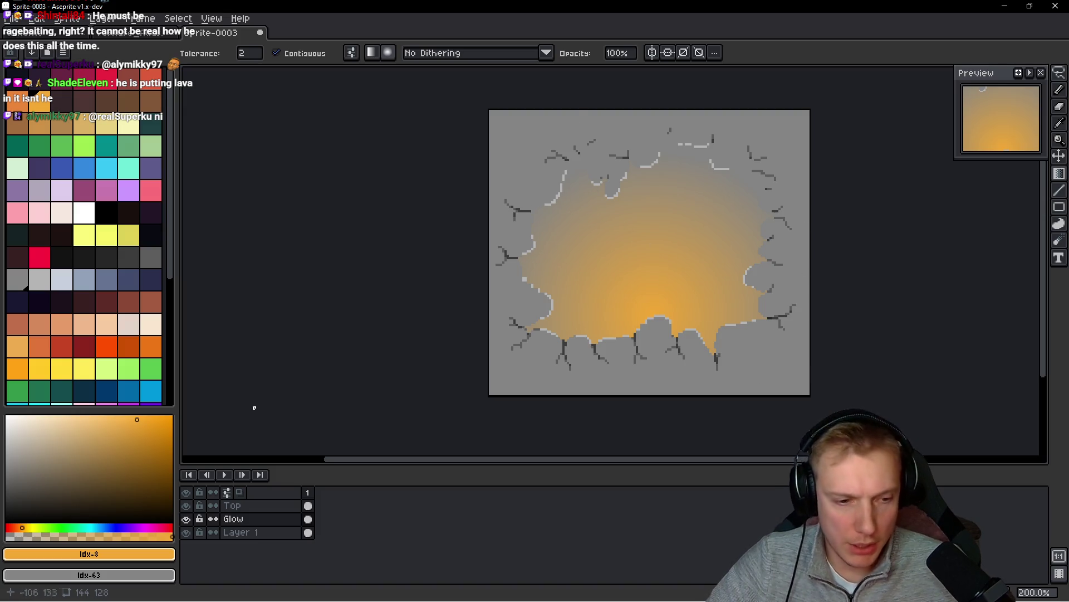
double_click(272, 520)
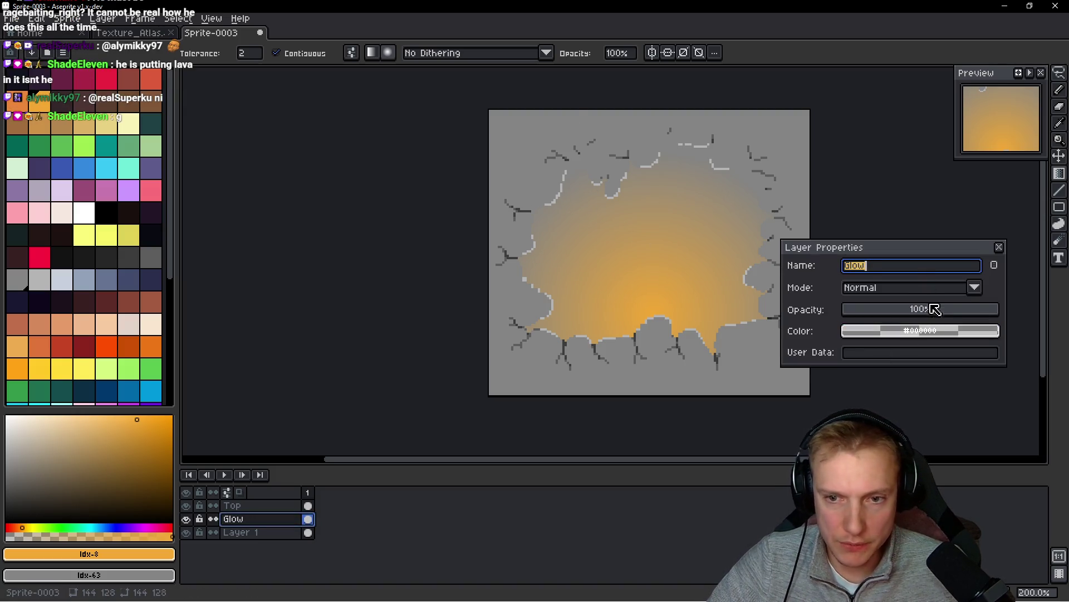
- Try Darken and then Multiply blending on the Glow layer
left_click(974, 287)
left_click(891, 317)
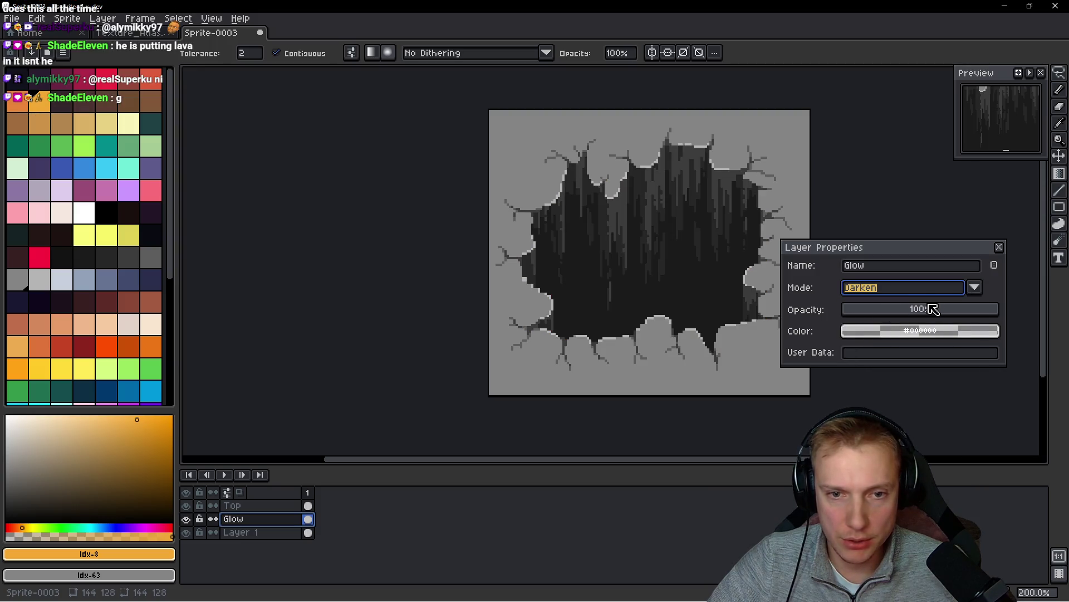
left_click(977, 289)
left_click(883, 330)
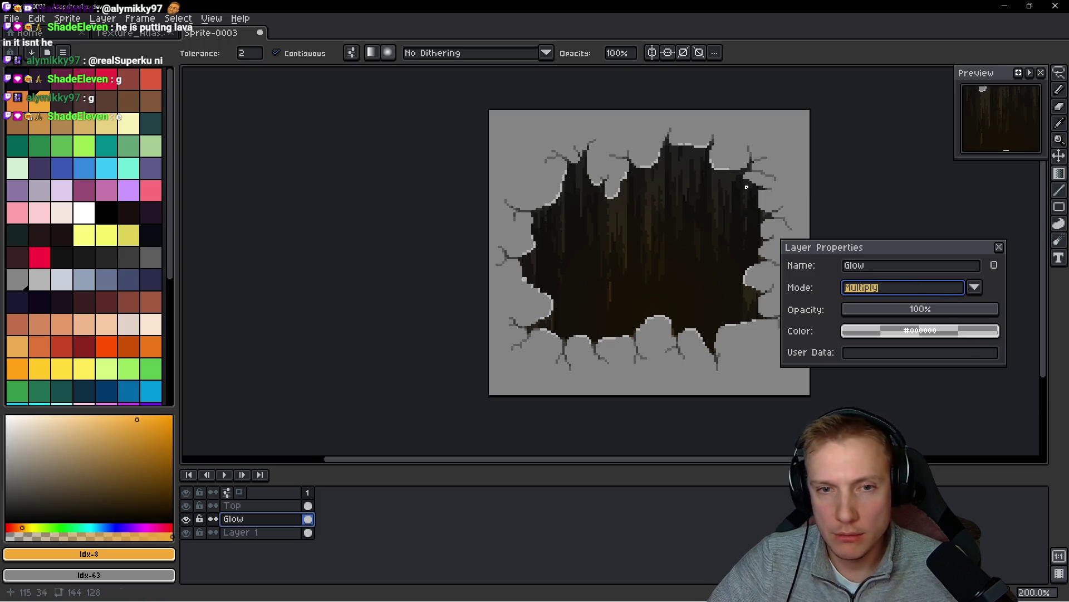
scroll(746, 186, "down", 1)
scroll(746, 186, "up", 1)
left_click_drag(747, 186, 680, 176)
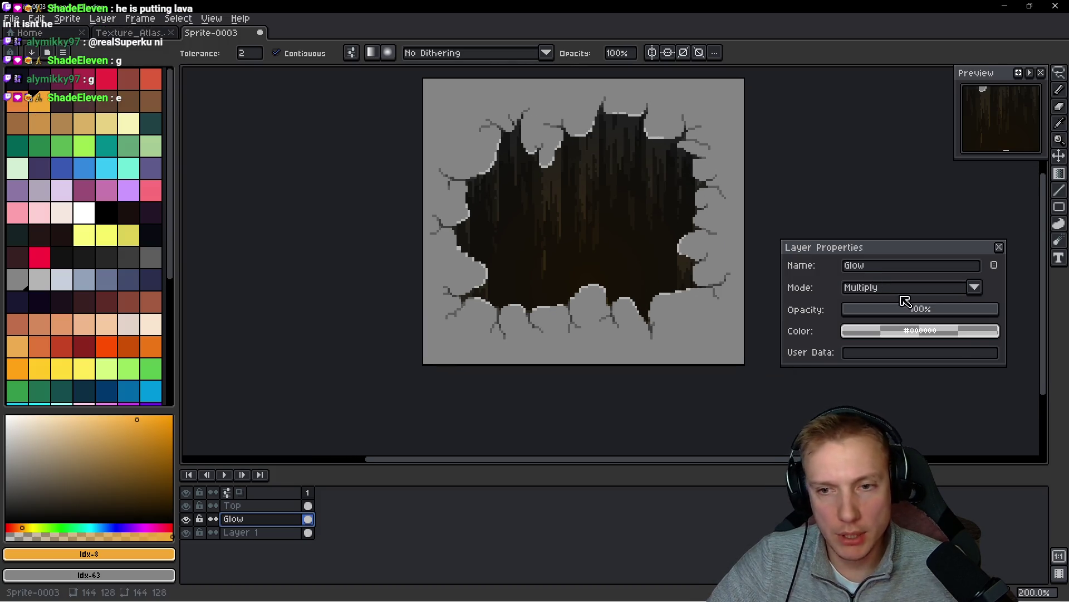
- Compare Color Burn, Lighten and Screen, then settle on Color Dodge for Glow
left_click(971, 288)
left_click(888, 345)
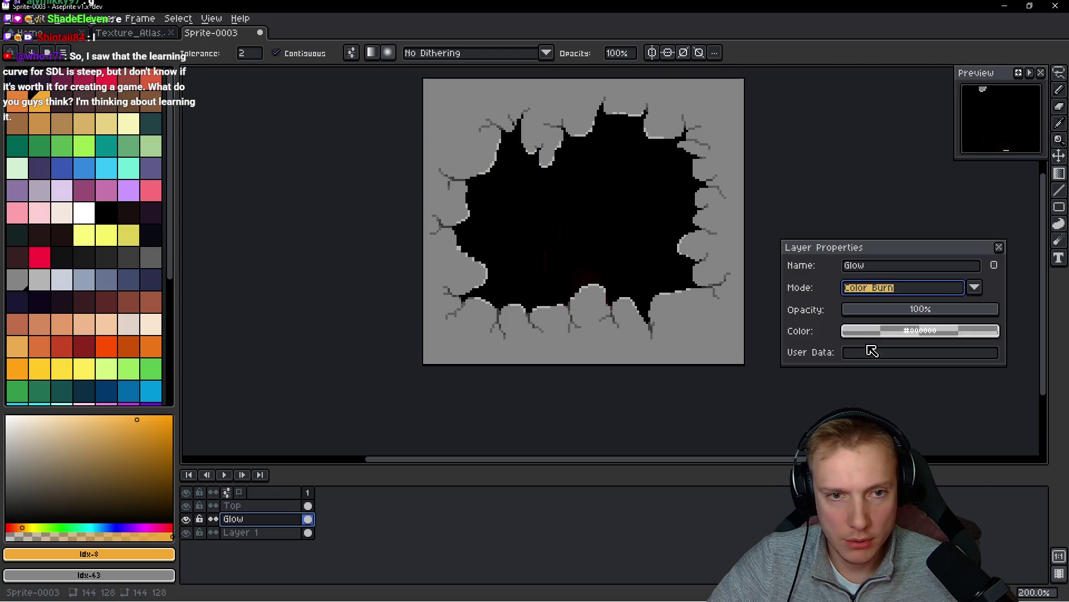
left_click(976, 289)
left_click(869, 364)
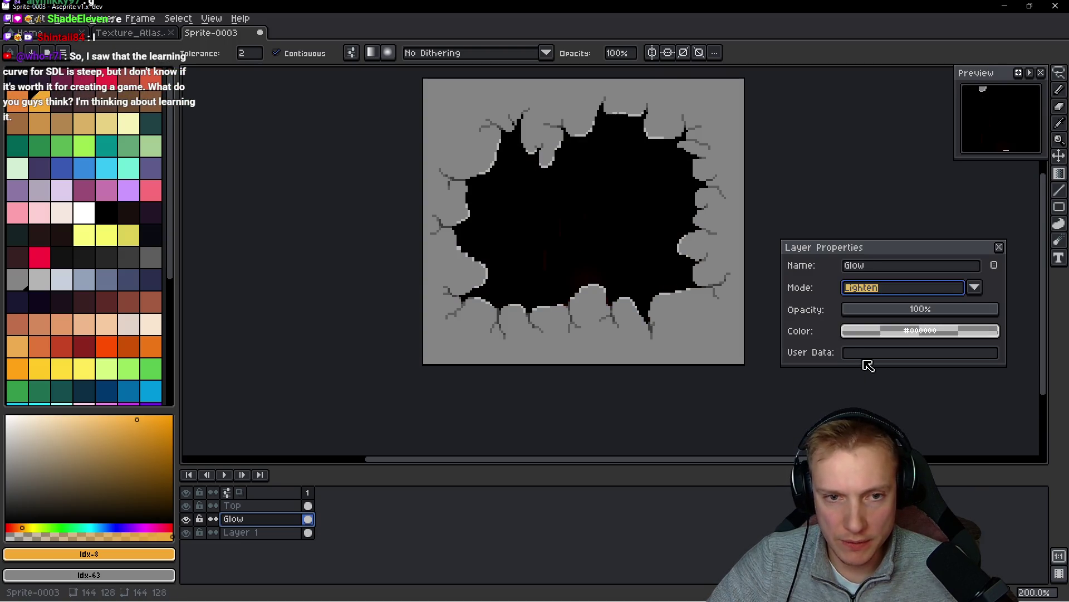
left_click(966, 289)
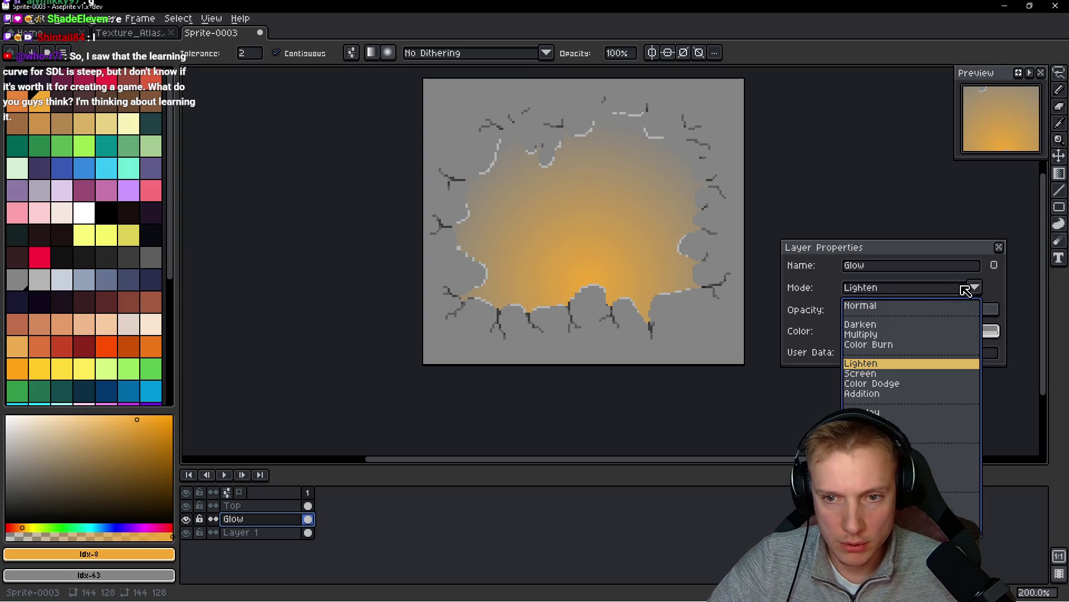
left_click(860, 373)
left_click(969, 288)
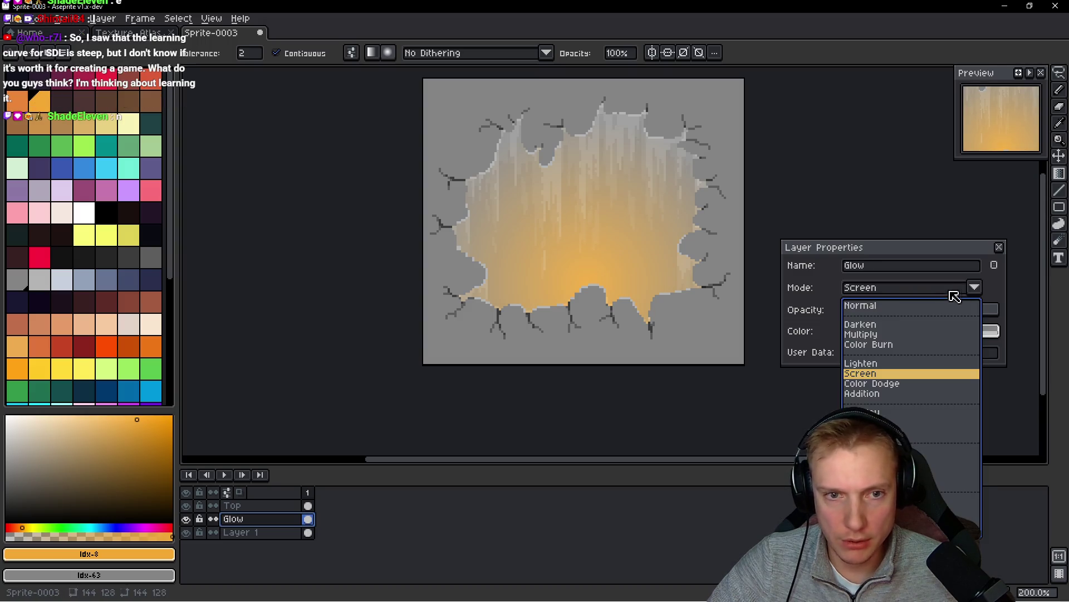
left_click(869, 384)
scroll(691, 235, "down", 2)
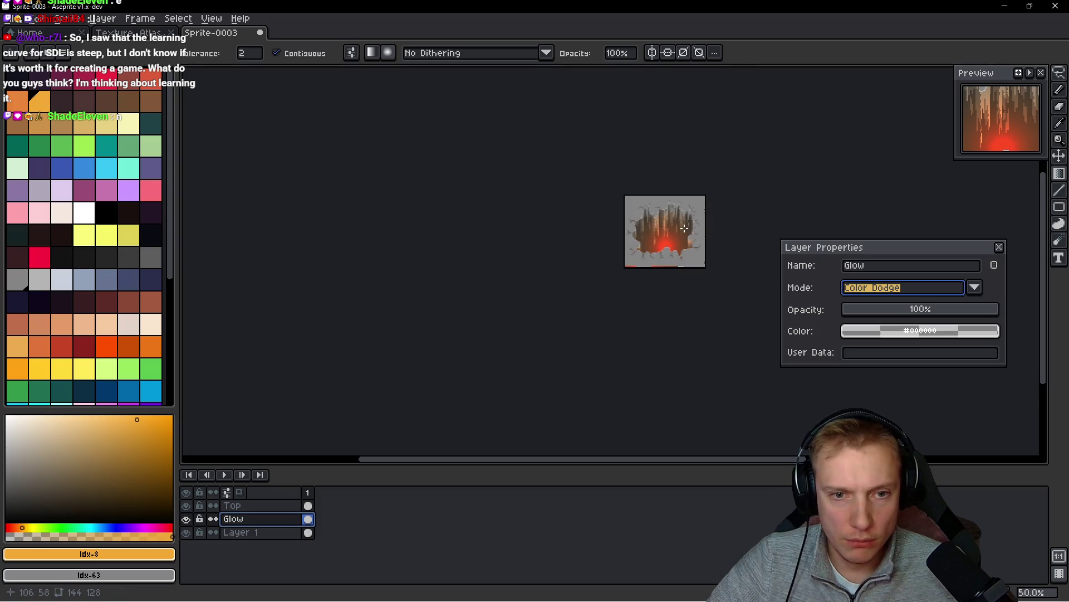
scroll(685, 226, "up", 1)
scroll(684, 223, "up", 1)
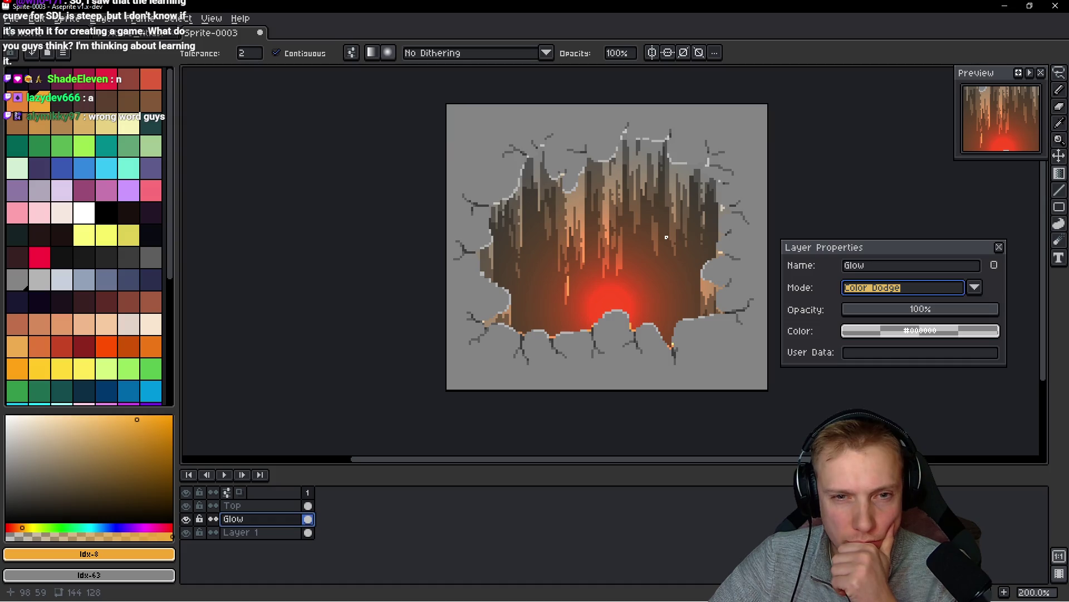
scroll(650, 236, "down", 1)
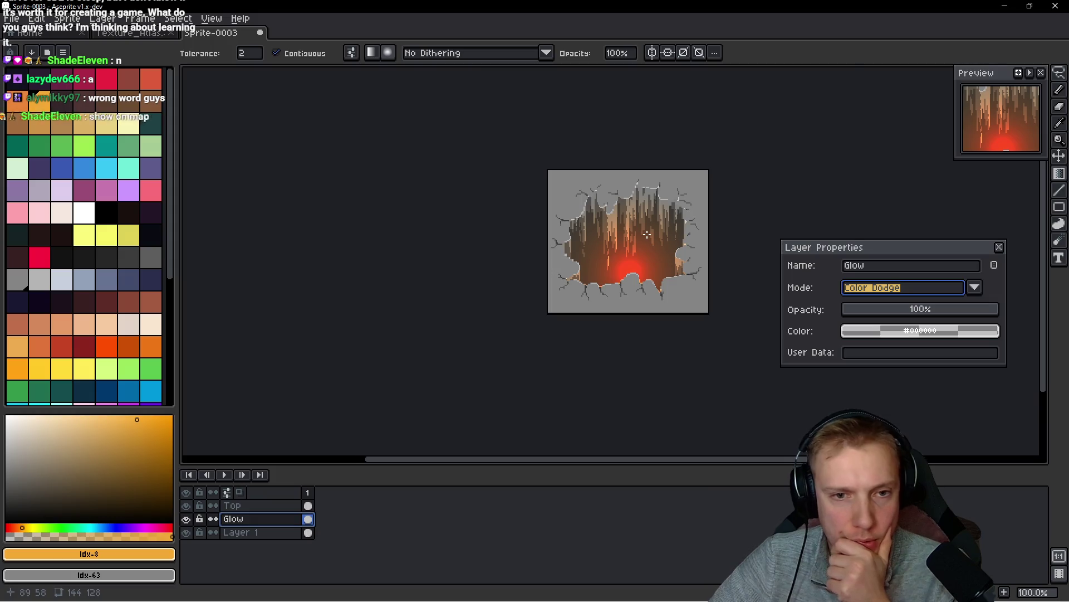
scroll(640, 234, "up", 2)
scroll(625, 227, "down", 1)
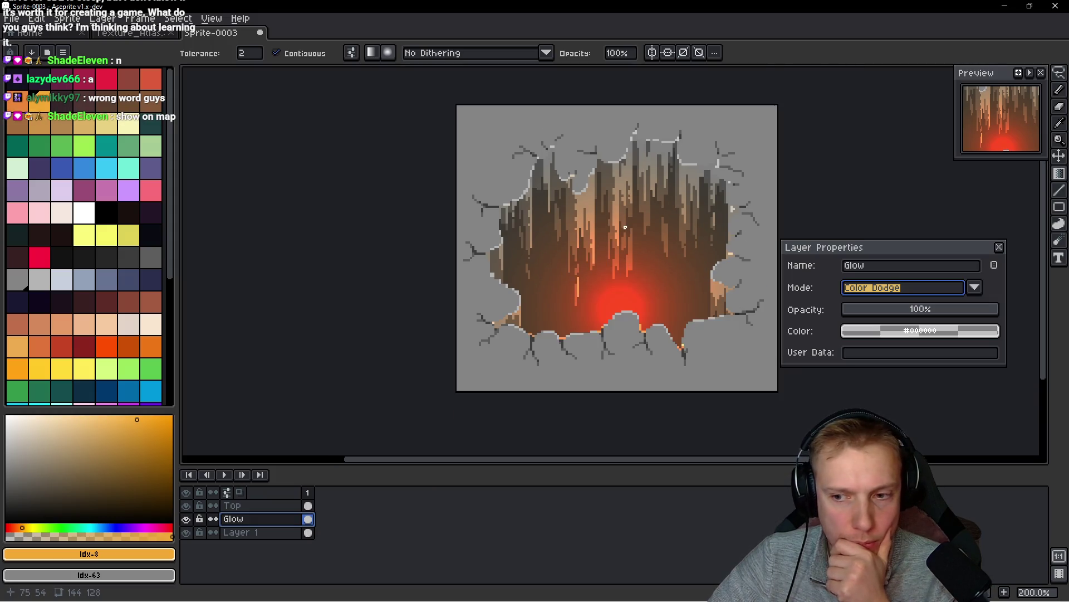
scroll(641, 237, "down", 1)
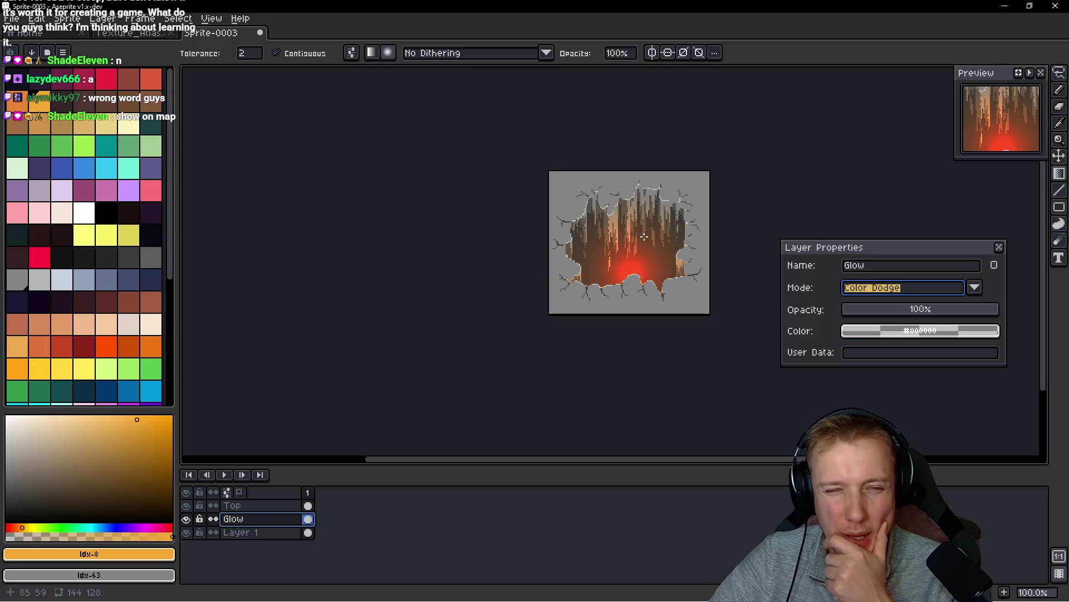
scroll(644, 237, "up", 1)
scroll(644, 237, "down", 2)
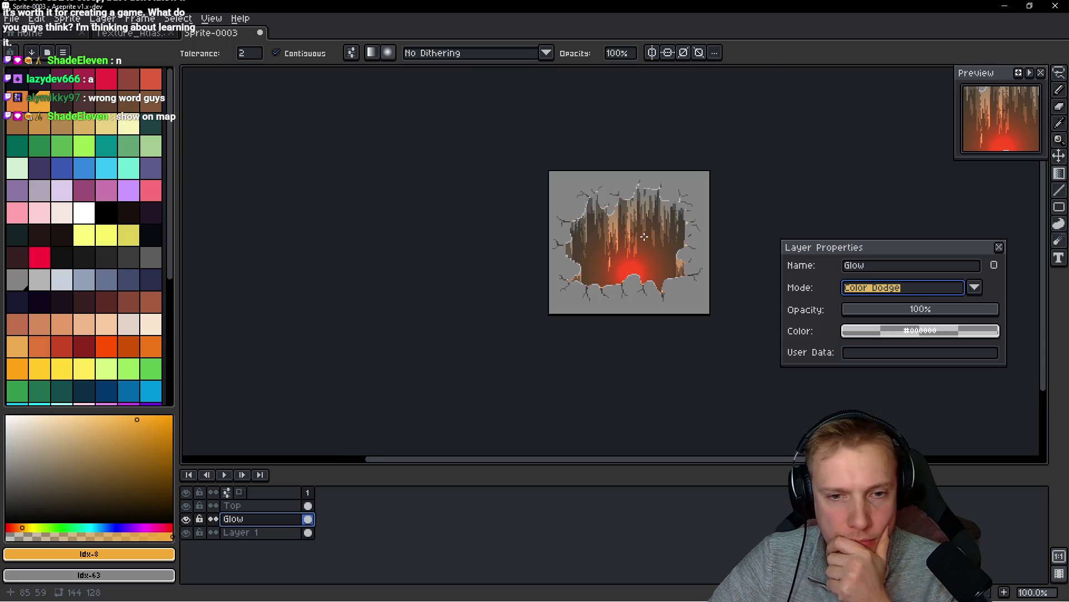
scroll(608, 290, "up", 2)
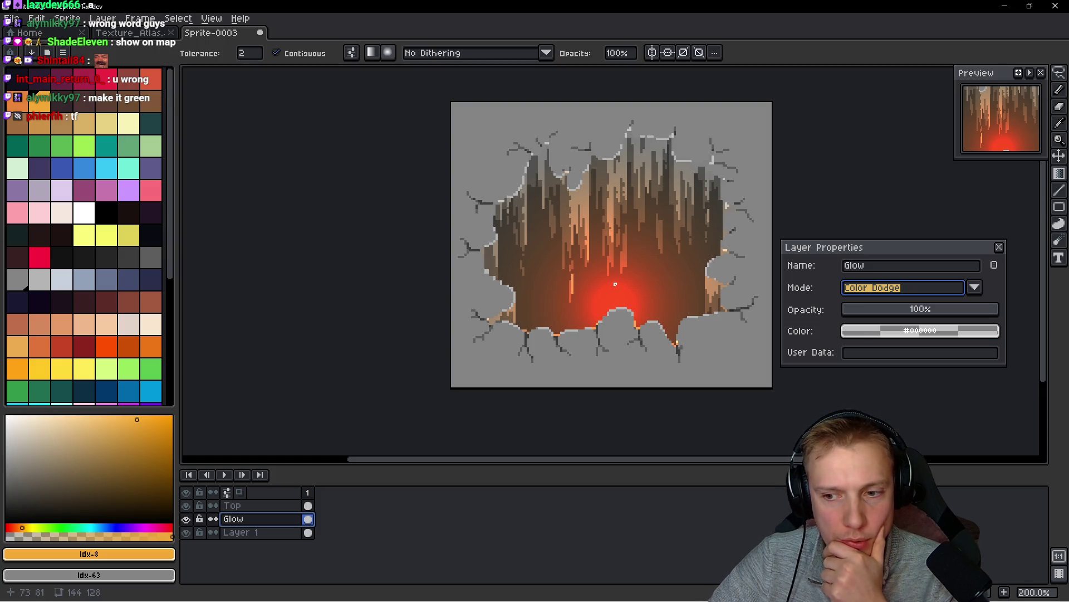
left_click_drag(633, 274, 580, 274)
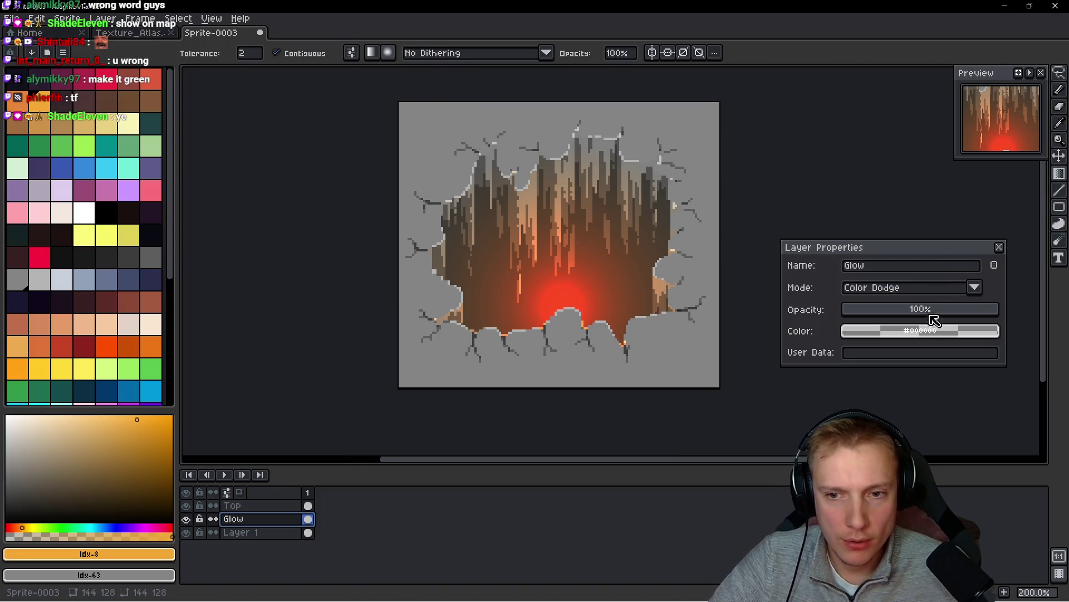
- Preview the Glow layer in Addition, Overlay and Soft Light blend modes
left_click(975, 287)
left_click(947, 395)
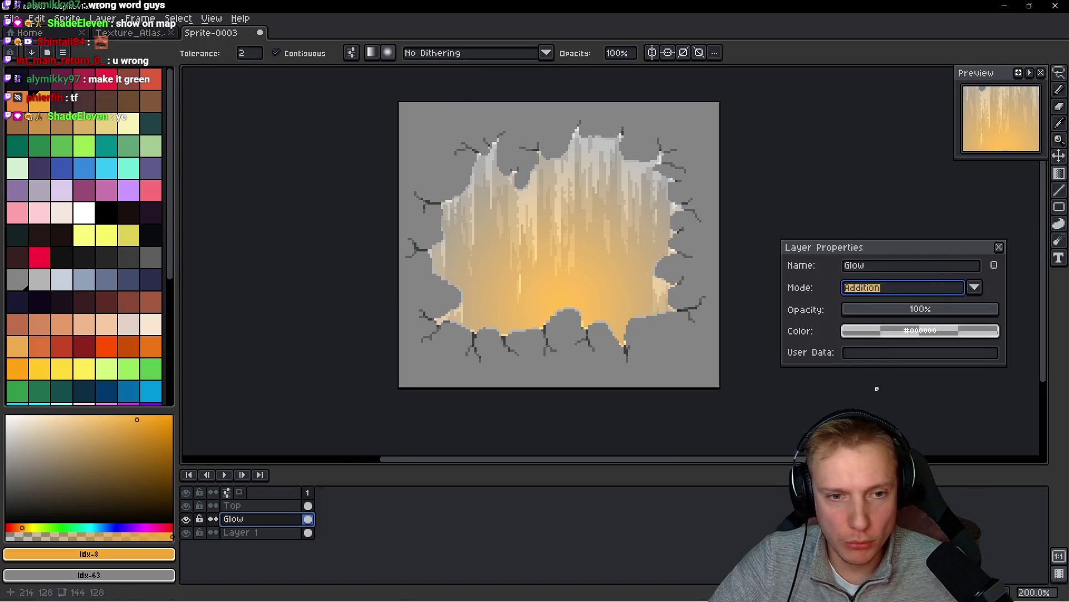
left_click(975, 287)
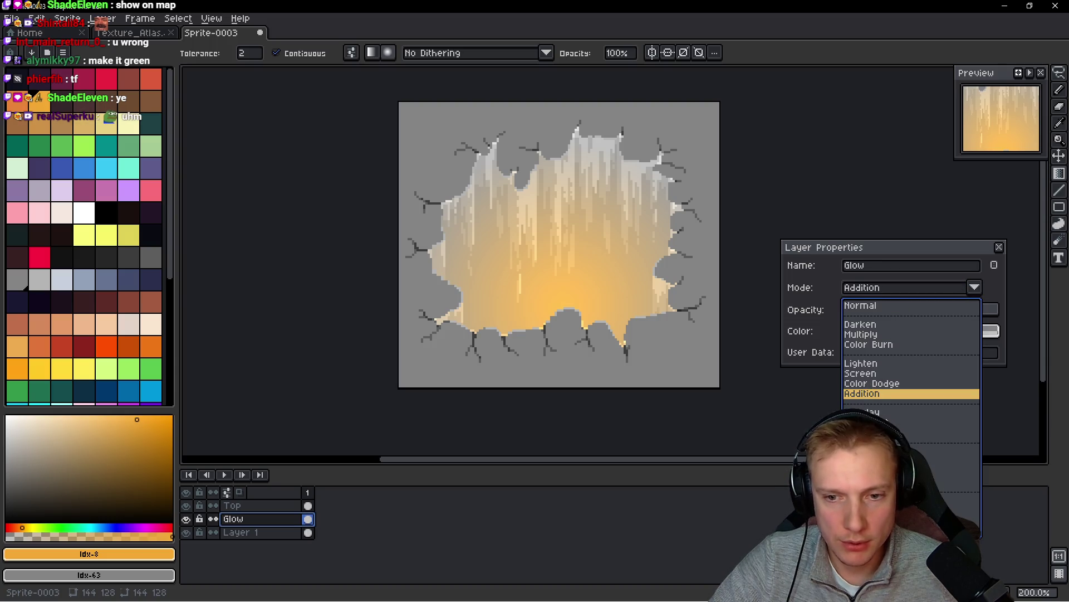
left_click(869, 413)
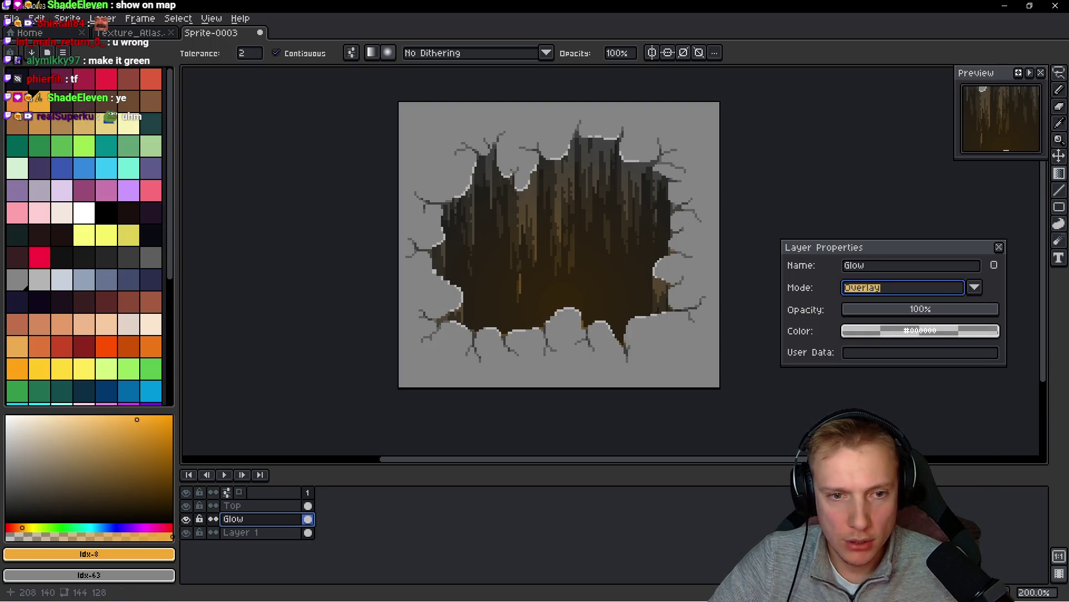
left_click(975, 288)
key("Down")
key("Return")
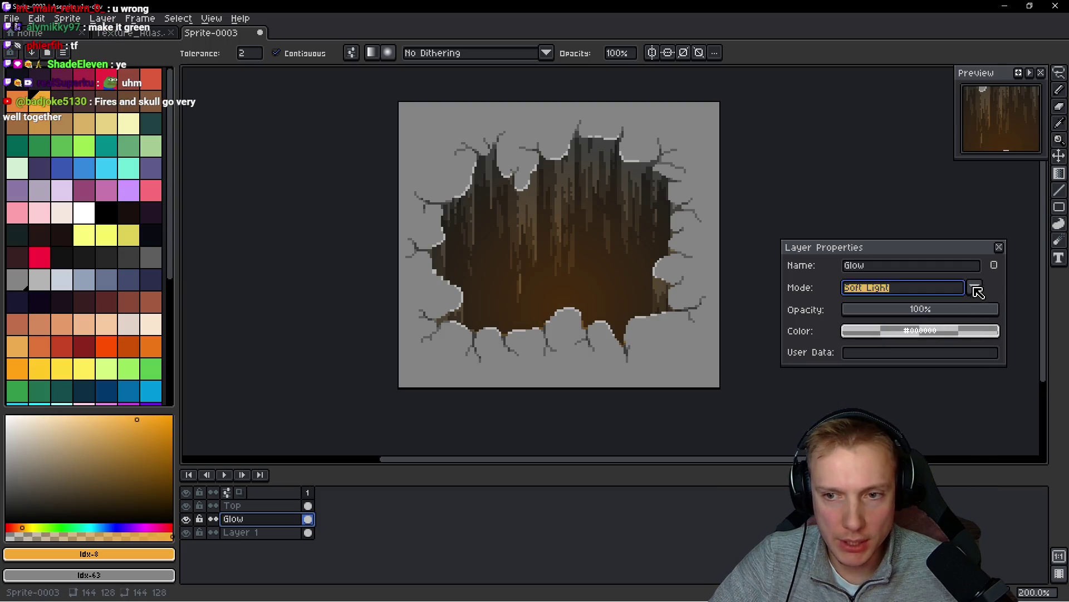
scroll(604, 240, "down", 4)
scroll(605, 239, "up", 5)
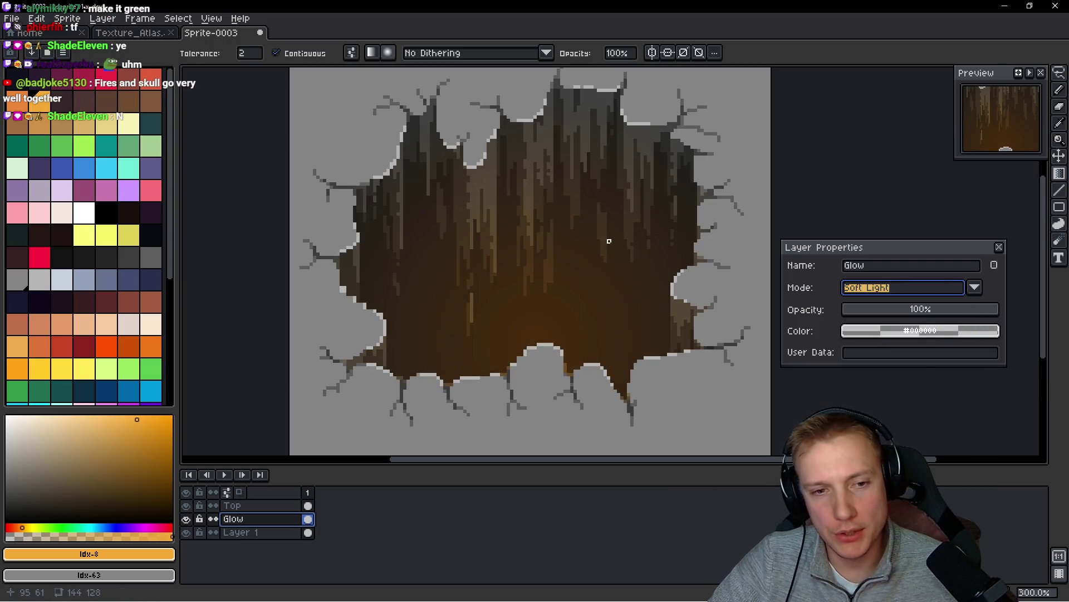
- Preview Hard Light, Difference and Hue blending on the Glow layer
left_click(972, 288)
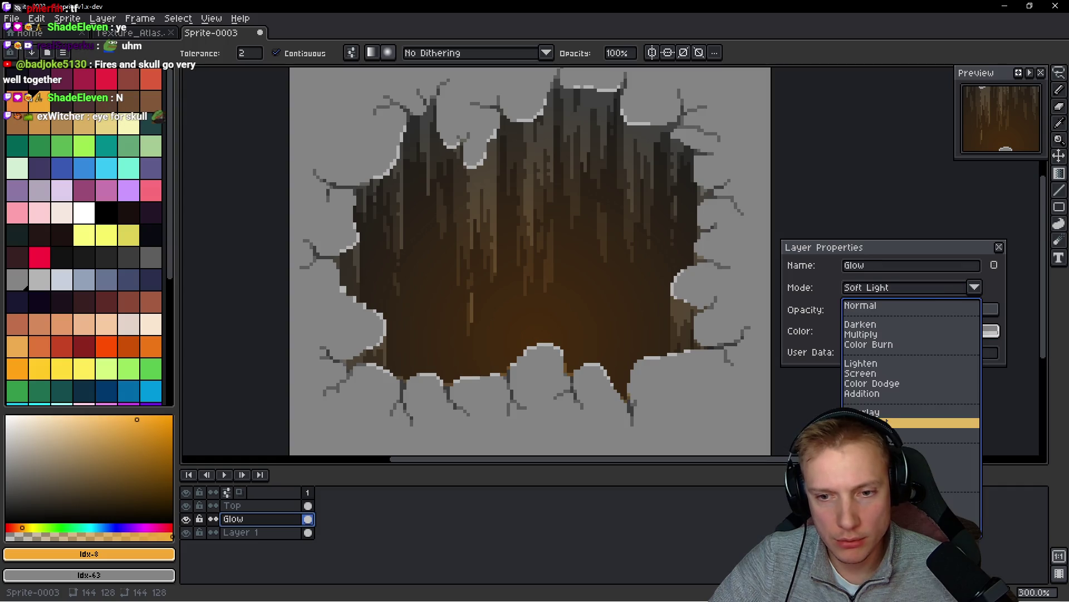
key("Down")
key("Return")
scroll(646, 267, "down", 4)
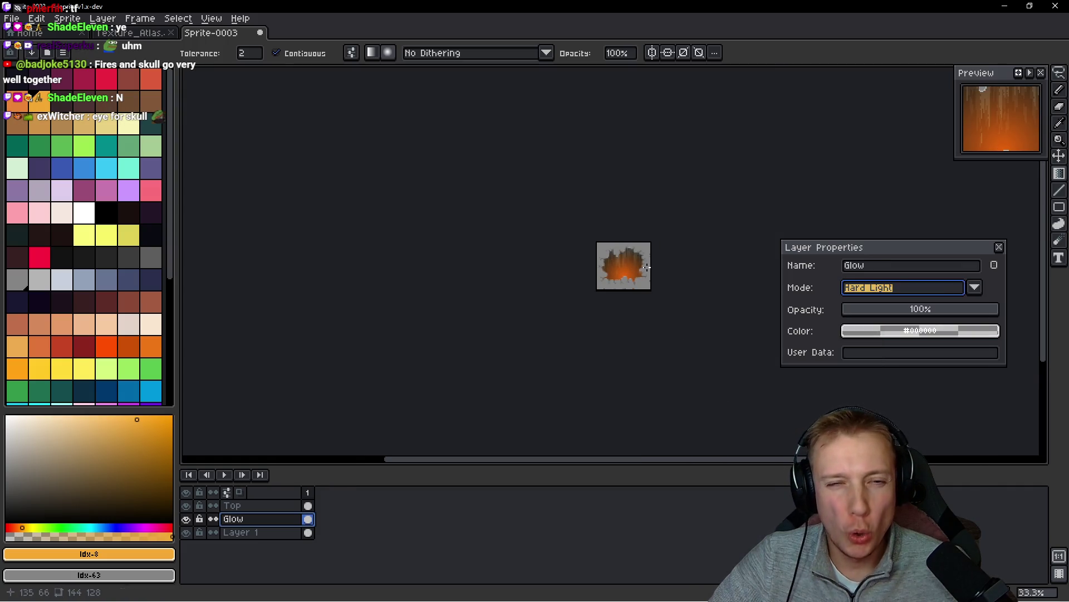
scroll(646, 268, "up", 3)
scroll(648, 267, "down", 1)
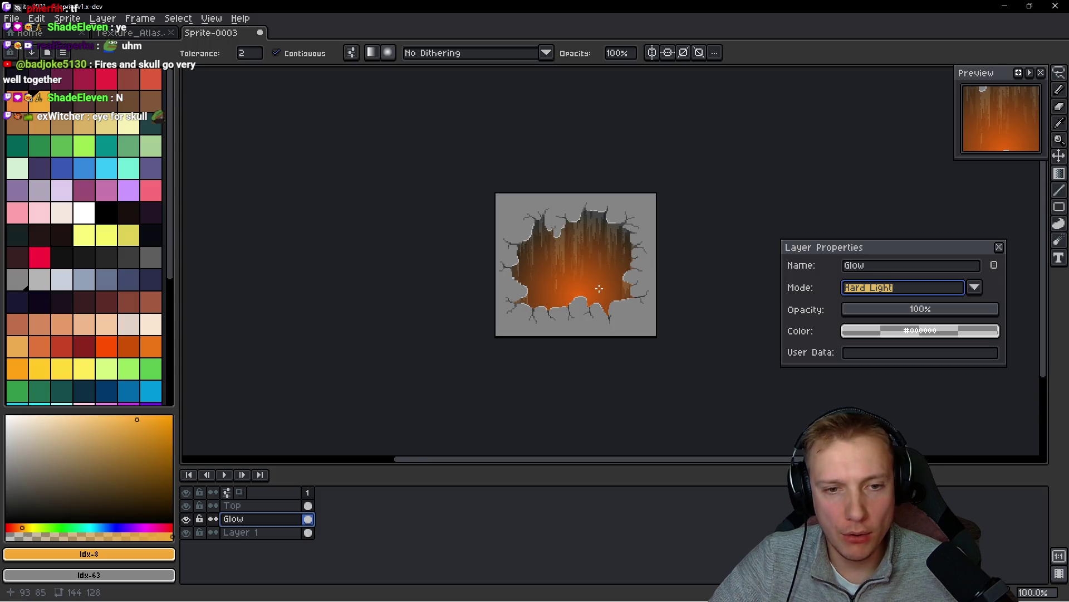
scroll(599, 288, "up", 1)
left_click(975, 286)
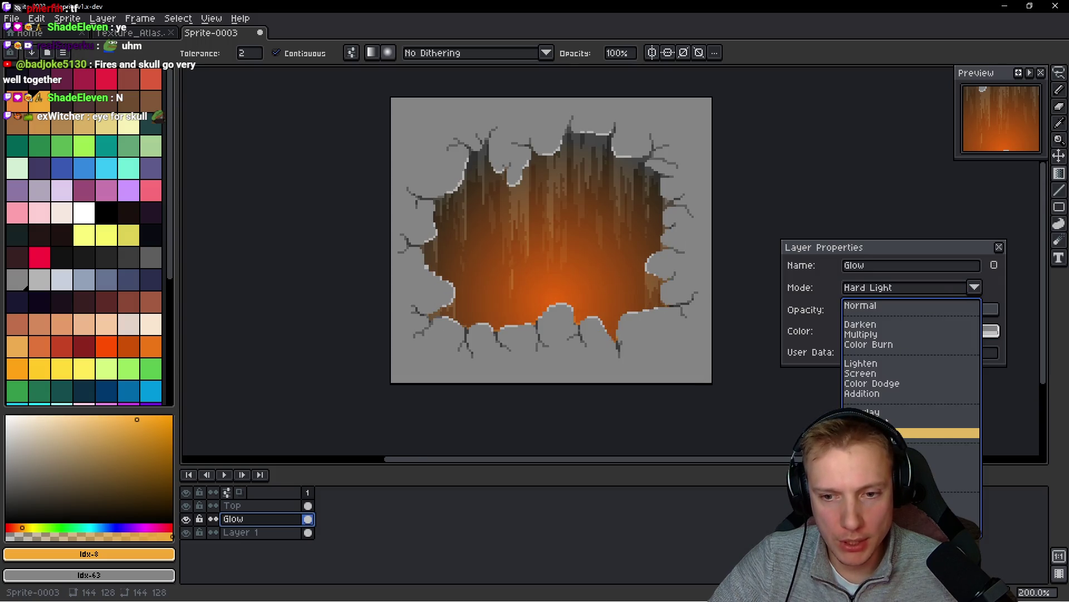
left_click(913, 451)
left_click(973, 287)
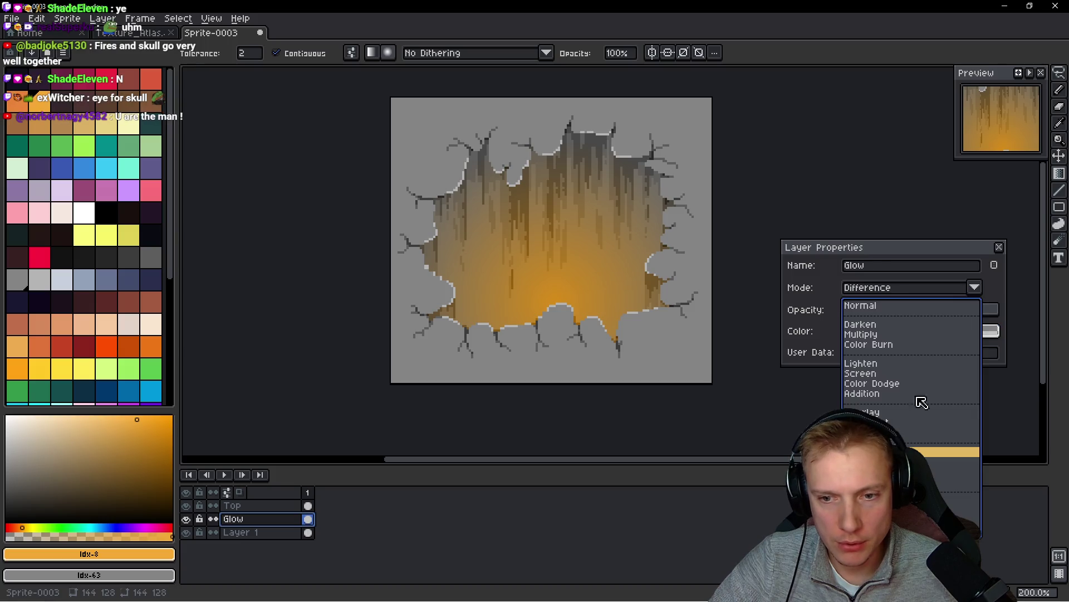
left_click(913, 499)
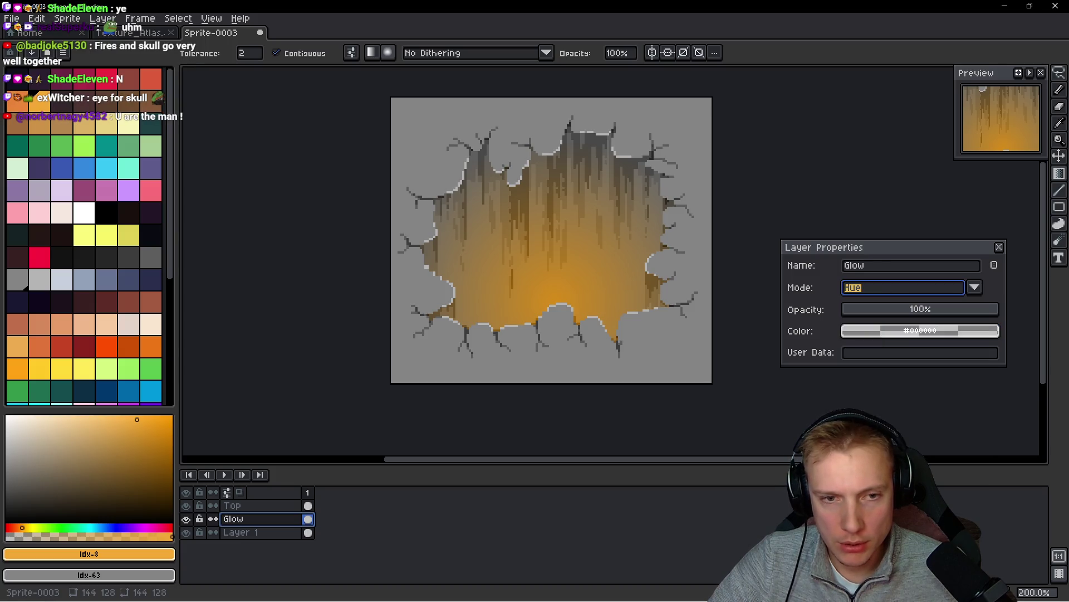
- Set the Glow layer back to Color Dodge and close Layer Properties
left_click(976, 288)
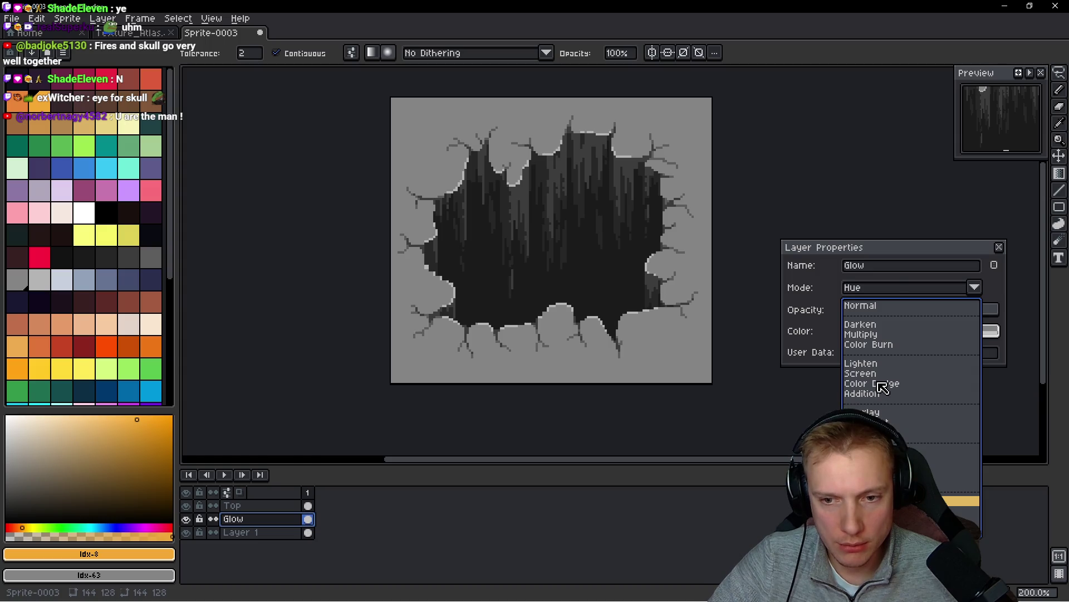
left_click(882, 385)
scroll(655, 255, "down", 1)
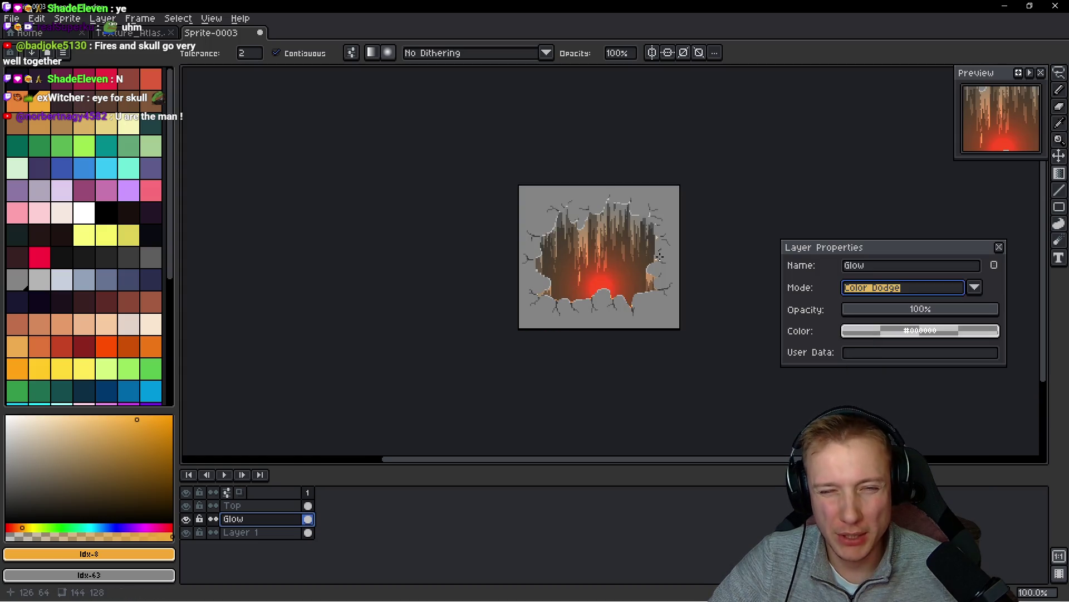
left_click(1001, 247)
left_click_drag(622, 266, 628, 256)
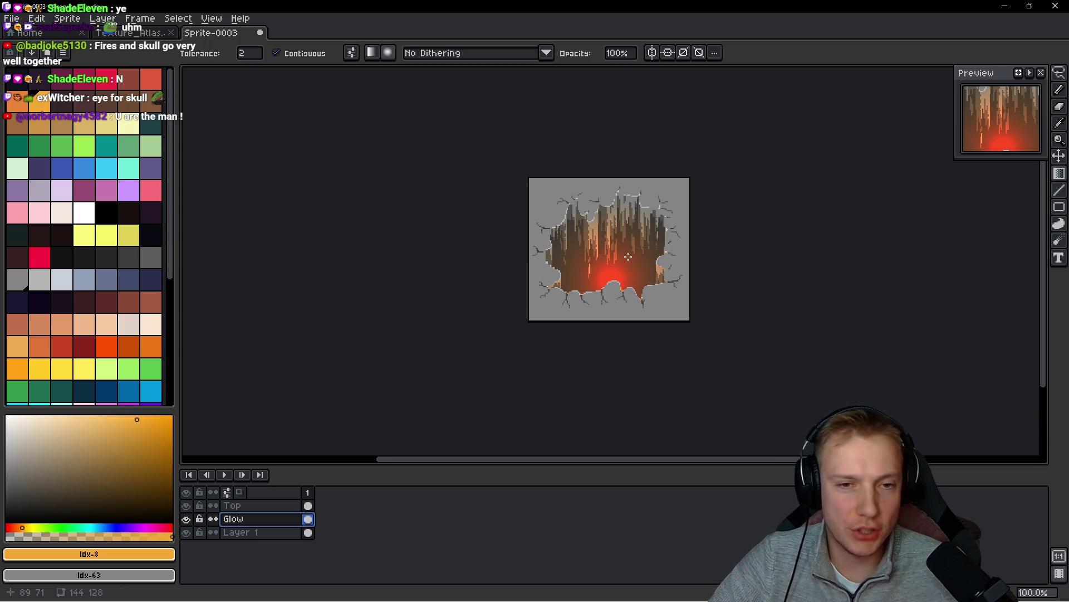
- Add a new Layer 2 above the Top layer, hide it, and reselect Top
left_click(607, 295, "ctrl")
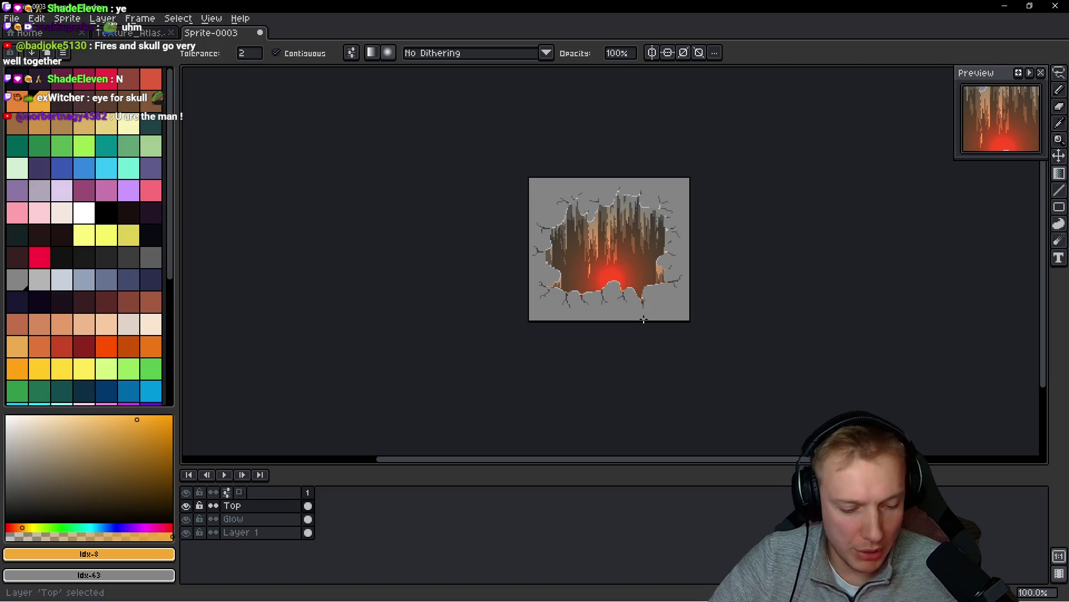
key("ctrl")
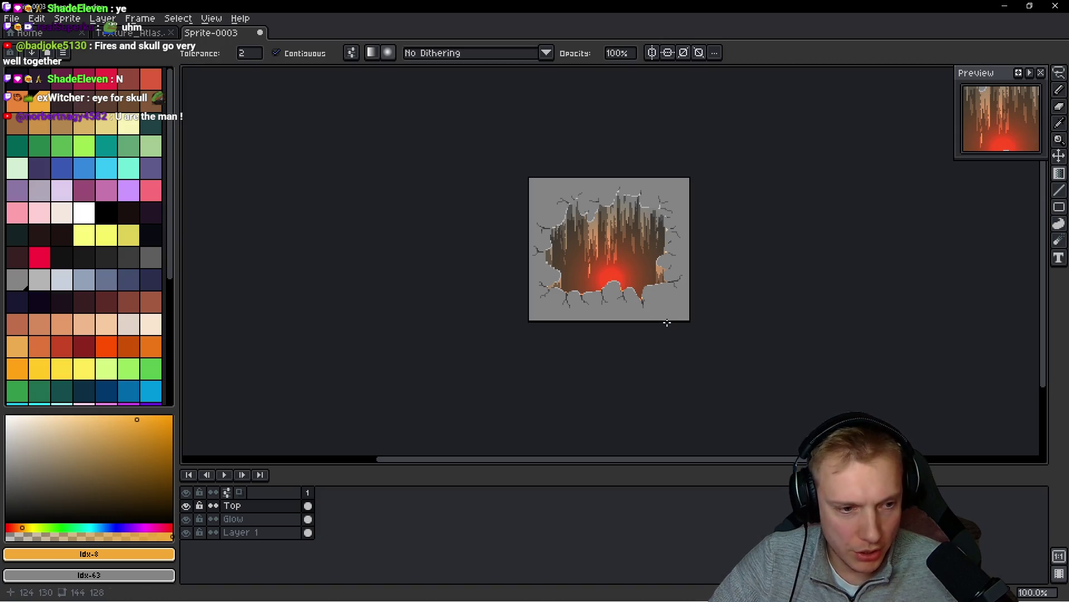
key("shift+n")
key("m")
key("ctrl+a")
key("ctrl+d")
left_click(186, 505)
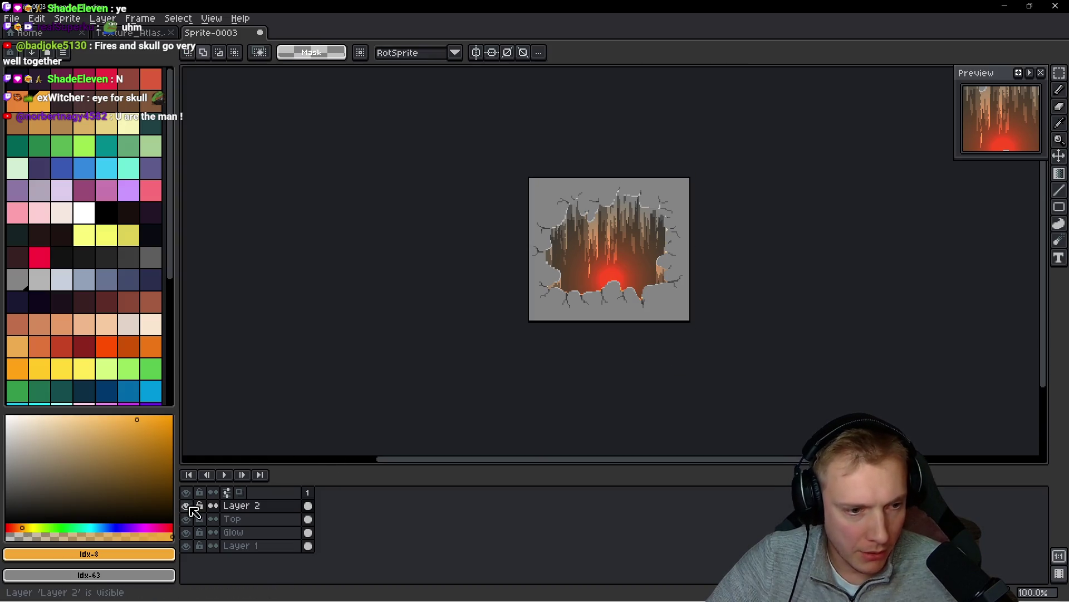
left_click(240, 519)
- Try erasing along the canvas's top edge, then undo the strokes and recentre the hole
left_click_drag(411, 374, 385, 384)
key("b")
mouse_move(468, 232)
left_mouse_down()
mouse_move(484, 184)
mouse_move(496, 220)
mouse_move(709, 182)
mouse_move(609, 179)
mouse_move(618, 201)
mouse_move(735, 218)
left_mouse_up()
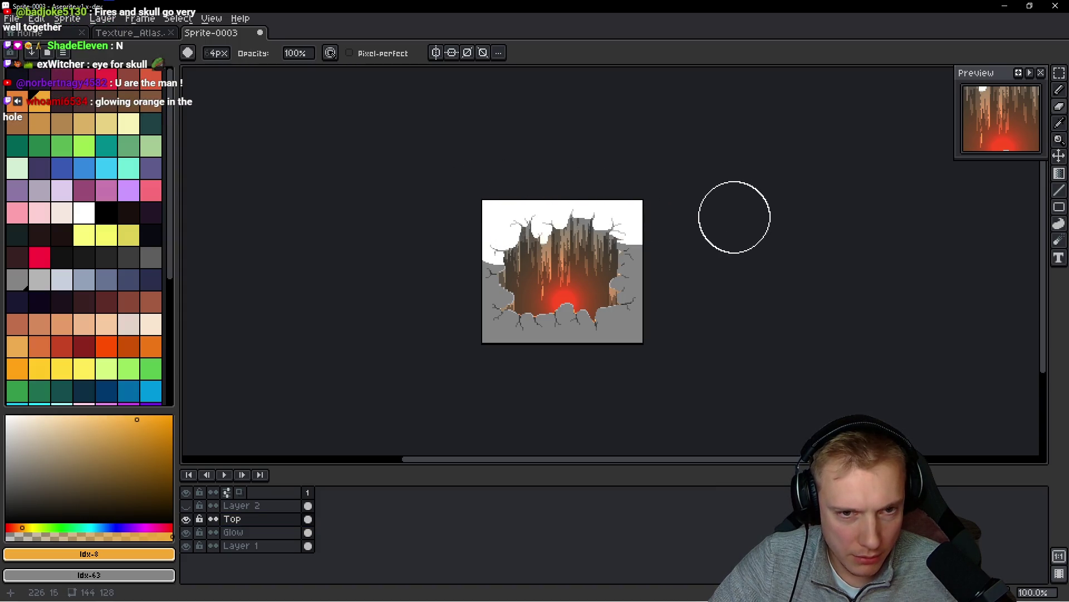
key("ctrl+z")
key("ctrl+z")
key("ctrl+z")
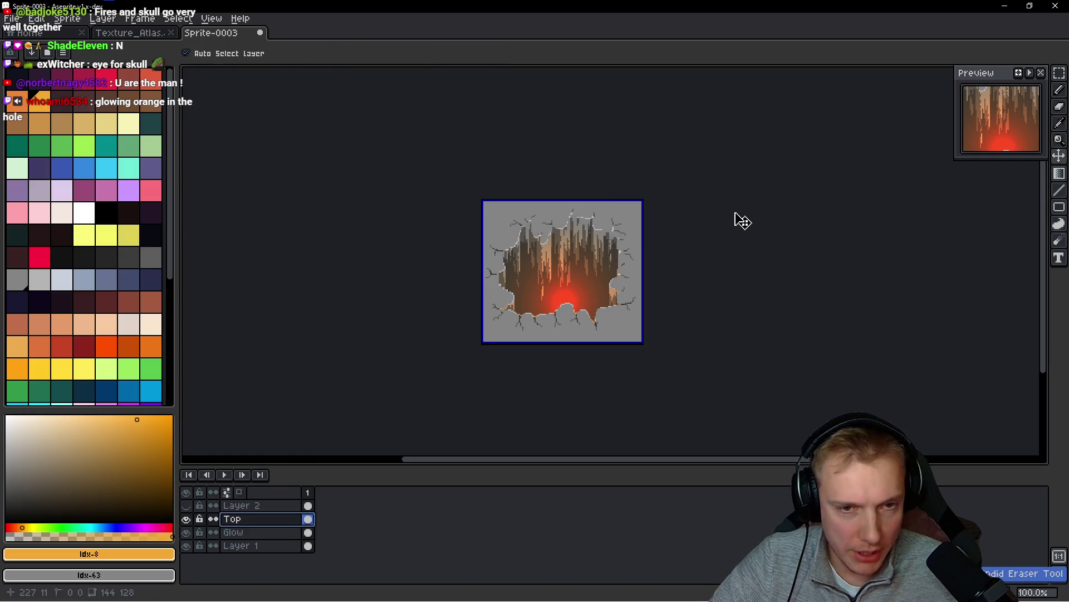
scroll(626, 200, "down", 1)
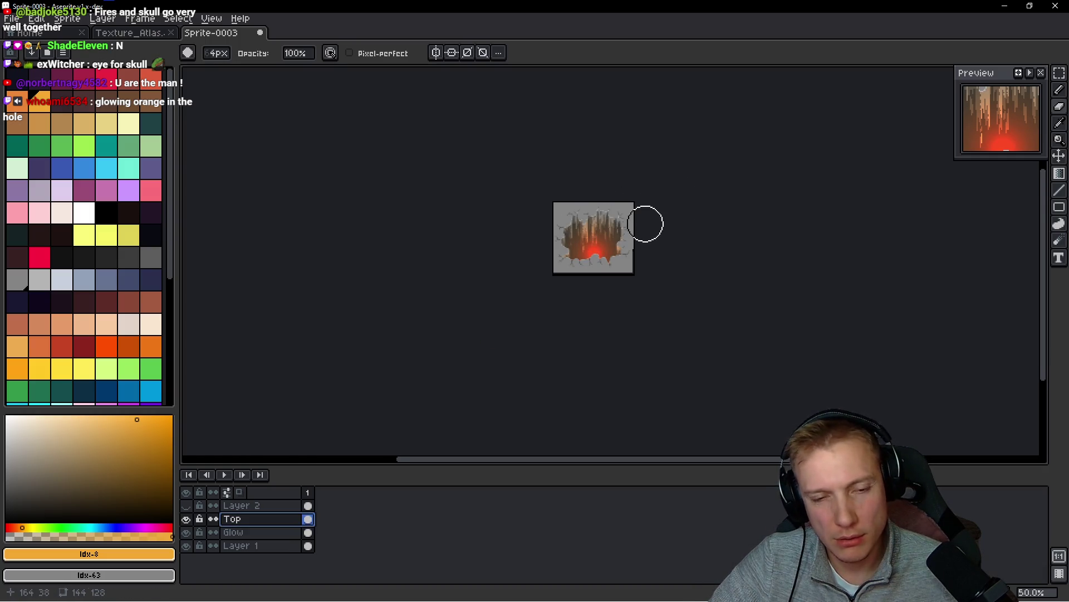
scroll(646, 224, "up", 1)
scroll(597, 236, "up", 2)
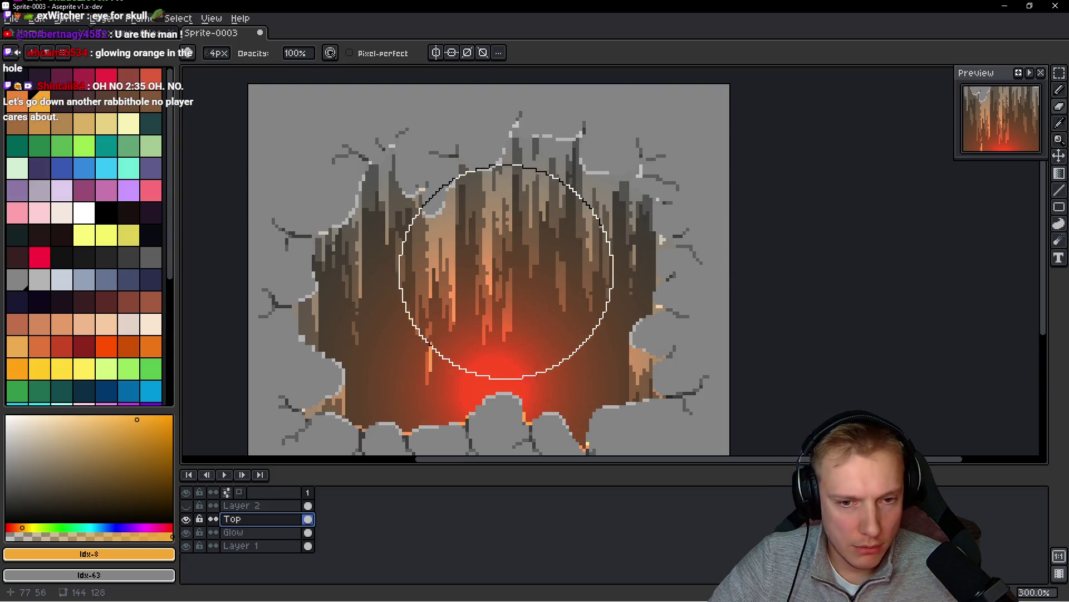
left_click_drag(506, 271, 530, 239)
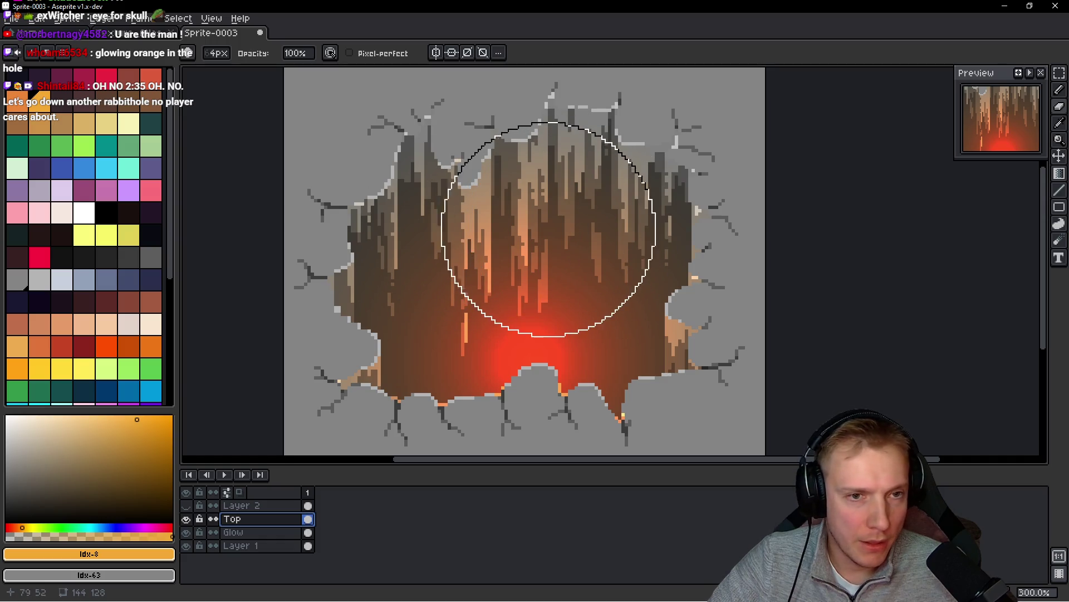
- Pencil a single orange pixel onto the grey rim of the hole
key("b")
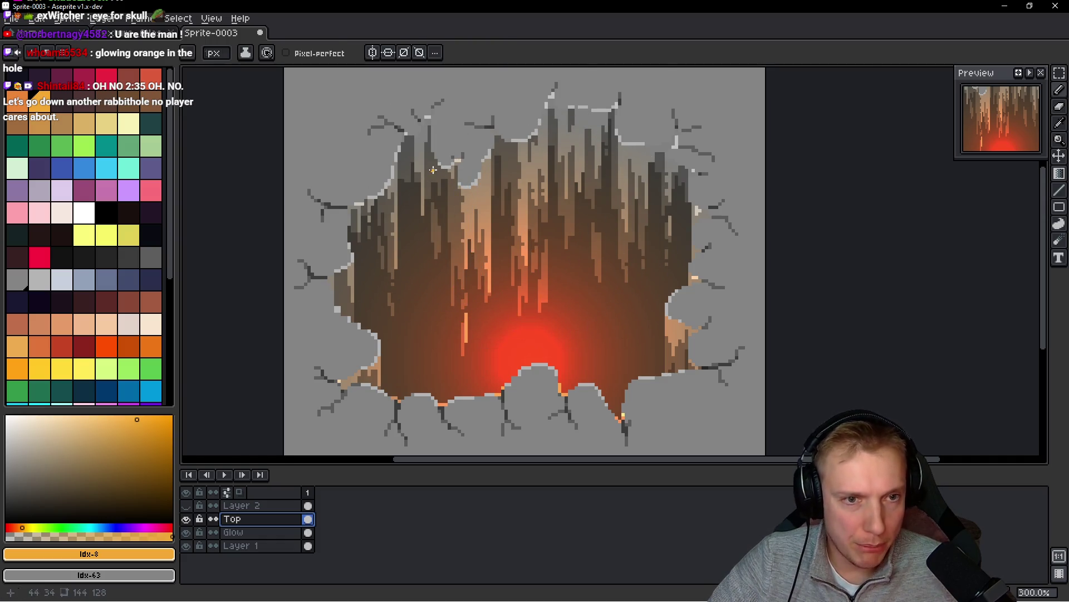
scroll(434, 170, "up", 7)
left_click(486, 205)
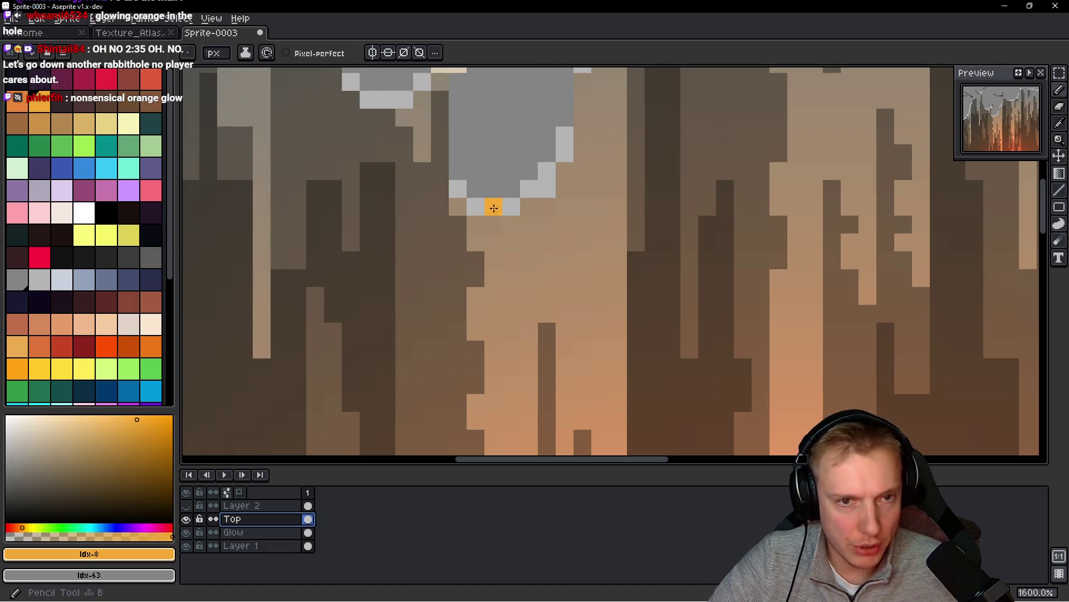
scroll(495, 205, "down", 6)
scroll(530, 191, "down", 1)
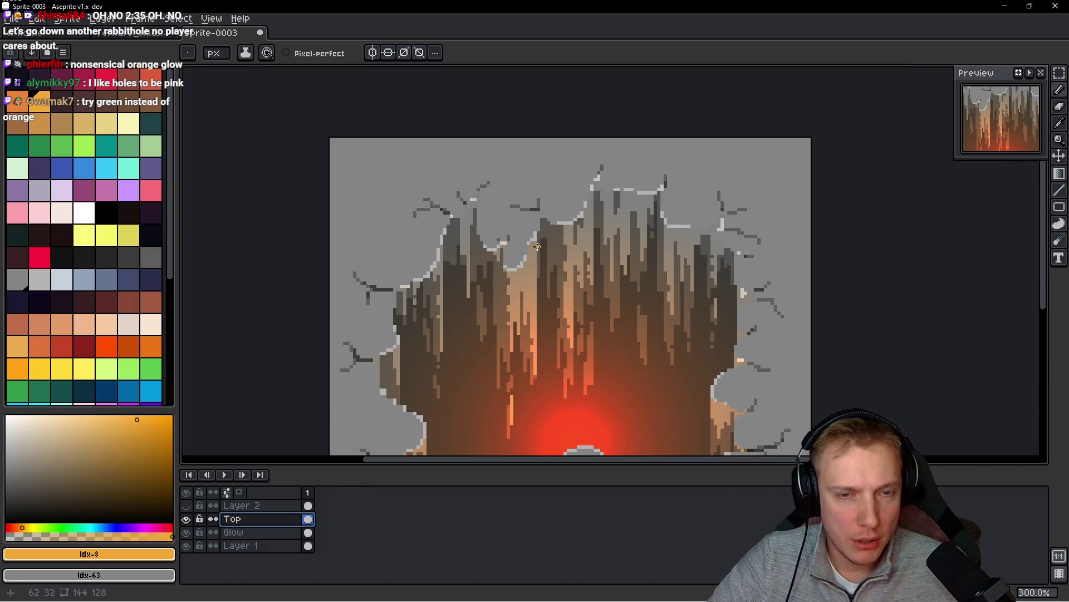
- Lasso the hole's upper rim and bucket-fill its light-grey edge pixels orange
key("q")
mouse_move(590, 138)
left_mouse_down()
mouse_move(358, 179)
mouse_move(392, 313)
left_mouse_up()
mouse_move(618, 257)
left_mouse_down()
mouse_move(811, 202)
mouse_move(585, 203)
left_mouse_up()
scroll(579, 225, "up", 2)
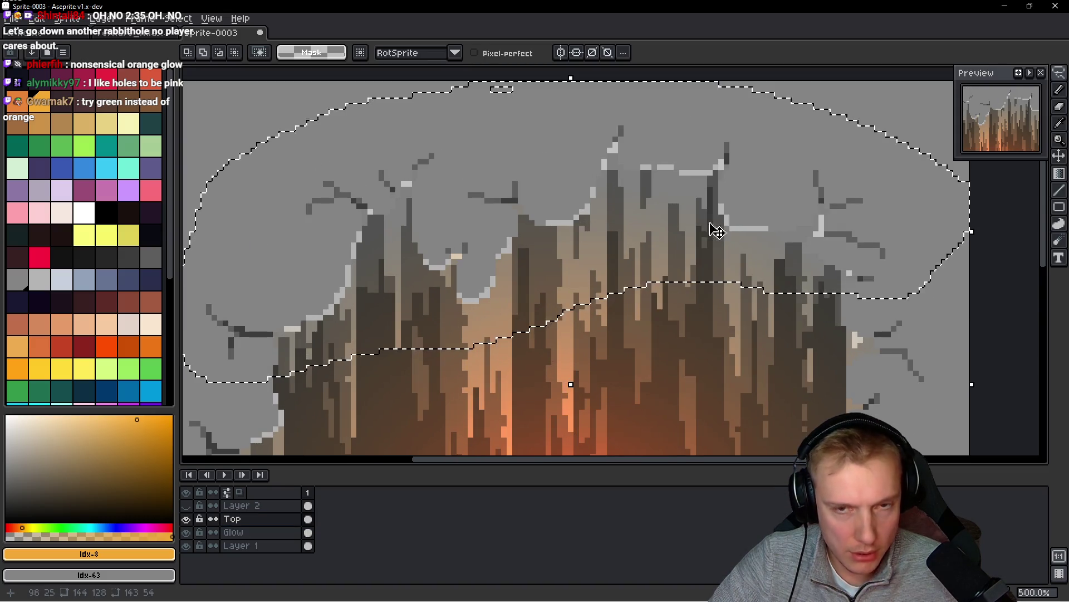
key("g")
left_click(663, 178)
scroll(680, 194, "down", 4)
scroll(681, 195, "up", 1)
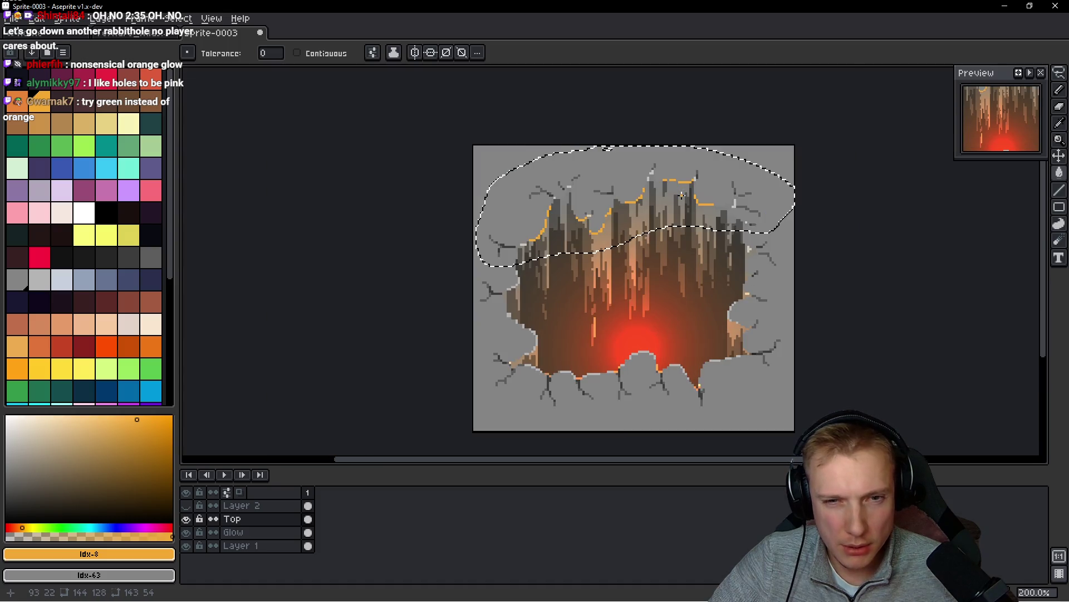
scroll(601, 228, "up", 3)
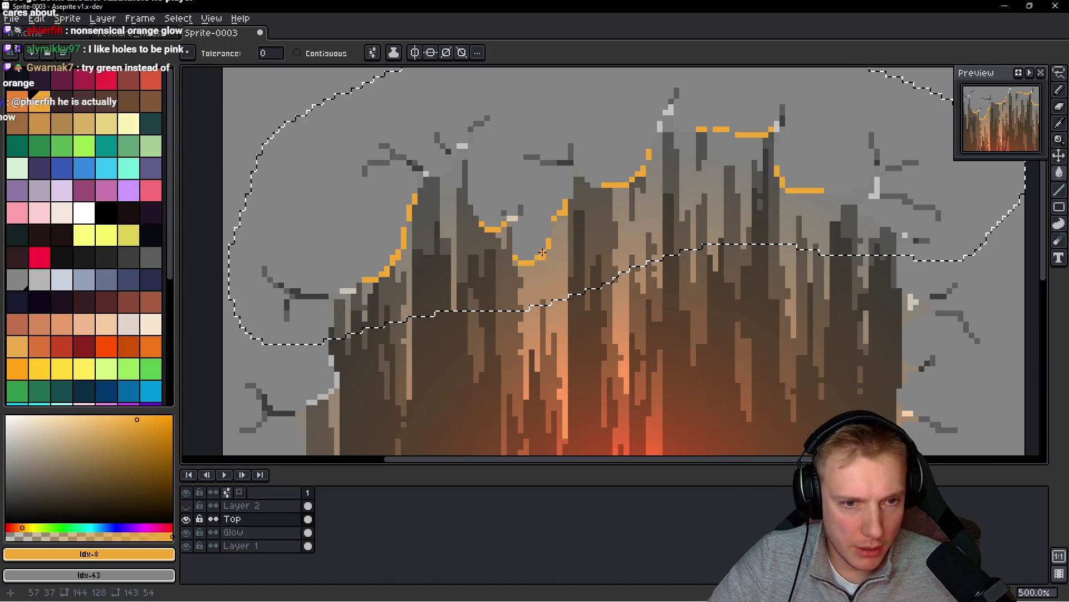
- Sample grey #858585 from the canvas and inspect the sprite's top with the pencil ready
key("i")
left_click(544, 209)
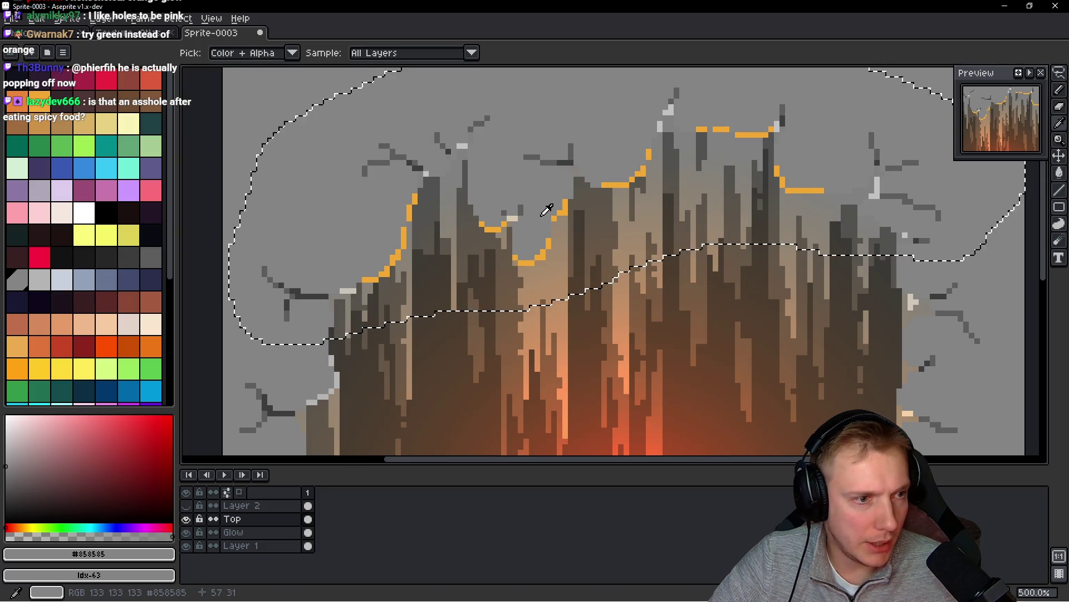
key("g")
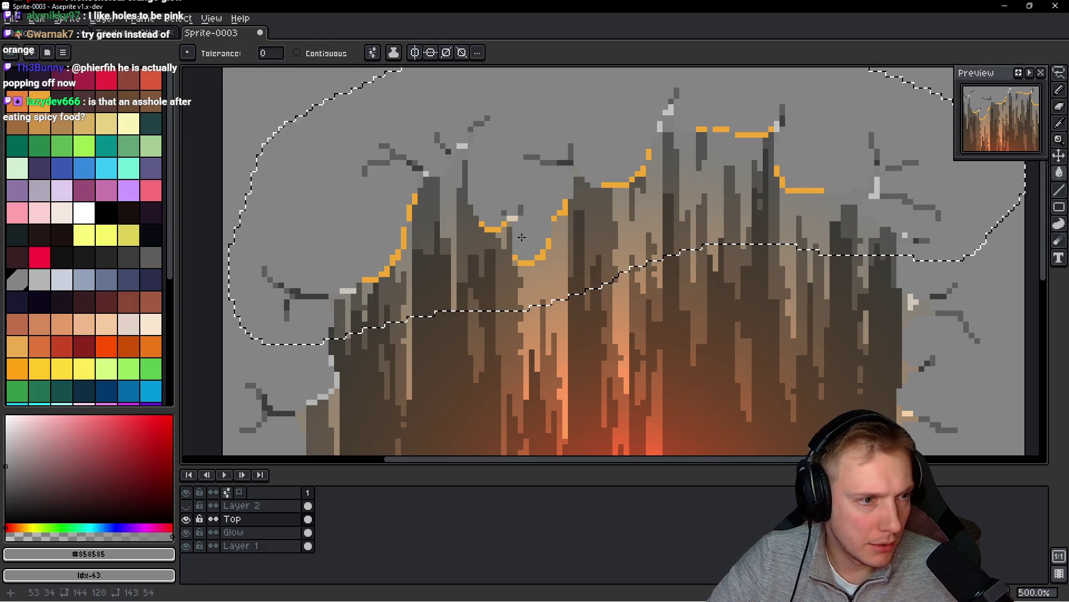
scroll(566, 171, "down", 4)
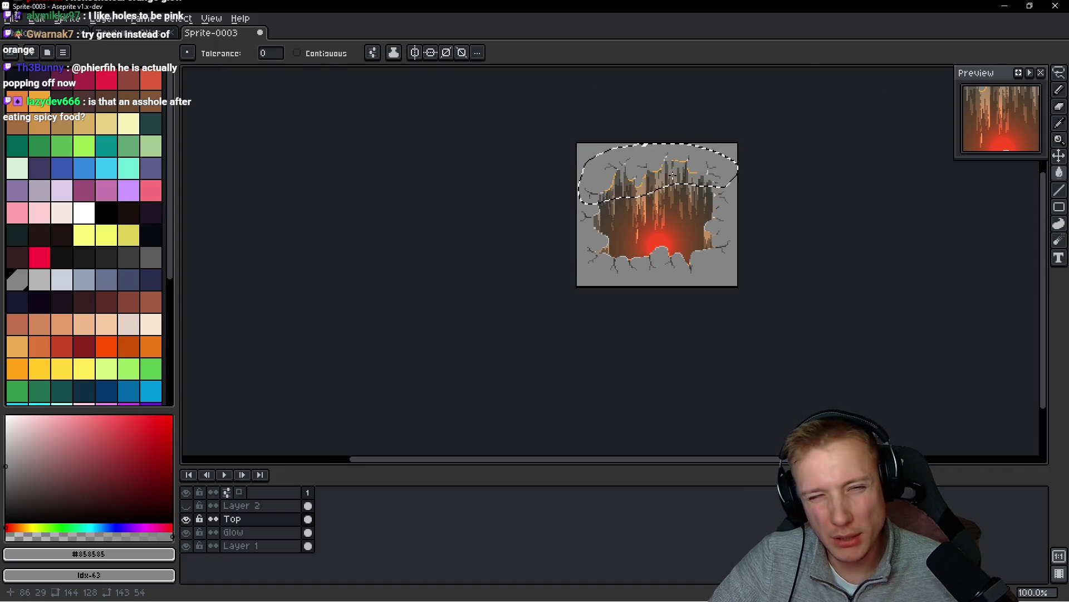
scroll(673, 176, "up", 6)
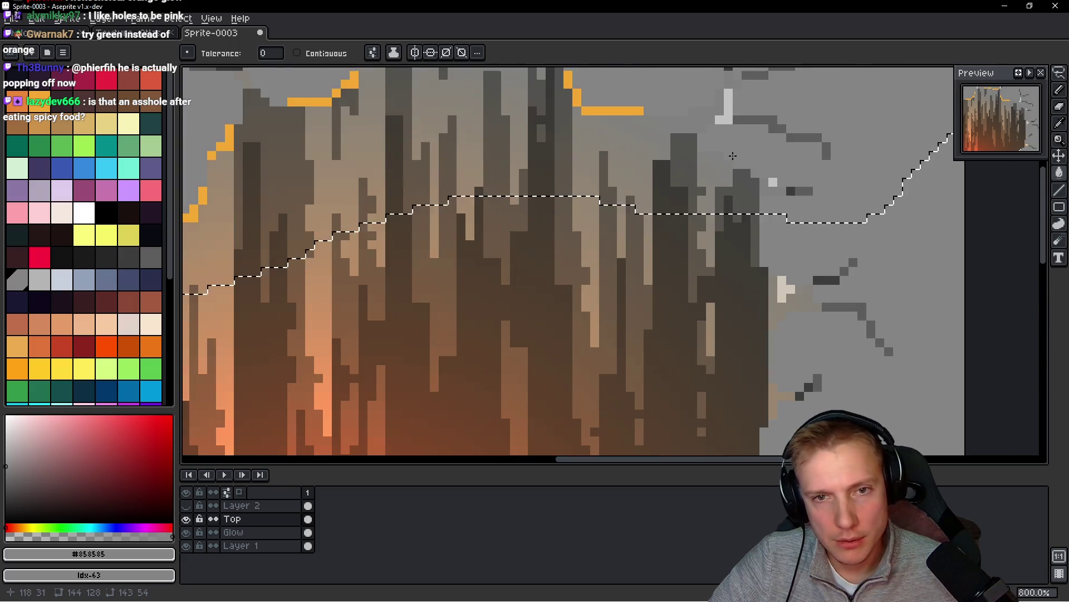
left_click_drag(733, 155, 557, 250)
key("b")
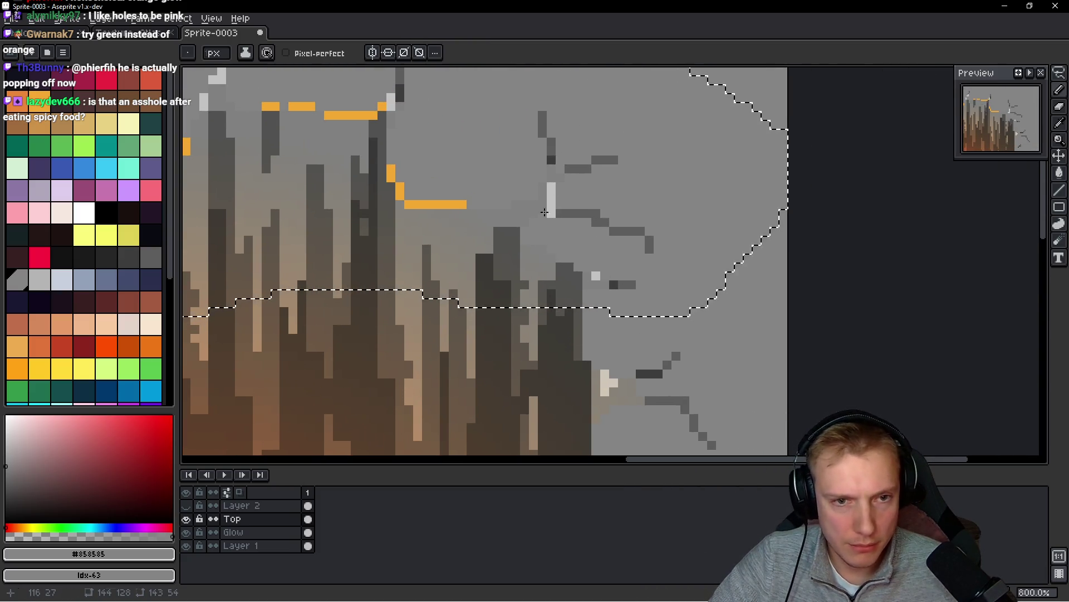
scroll(600, 212, "down", 2)
scroll(600, 212, "down", 2)
scroll(593, 211, "up", 2)
scroll(589, 209, "down", 2)
scroll(589, 208, "down", 1)
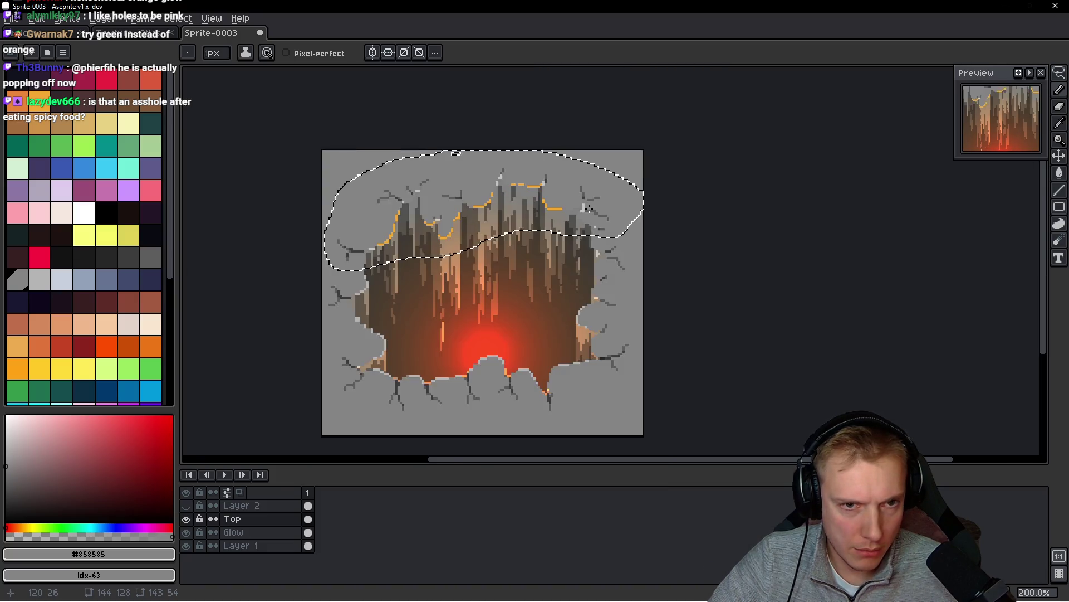
scroll(535, 202, "up", 3)
scroll(526, 198, "down", 2)
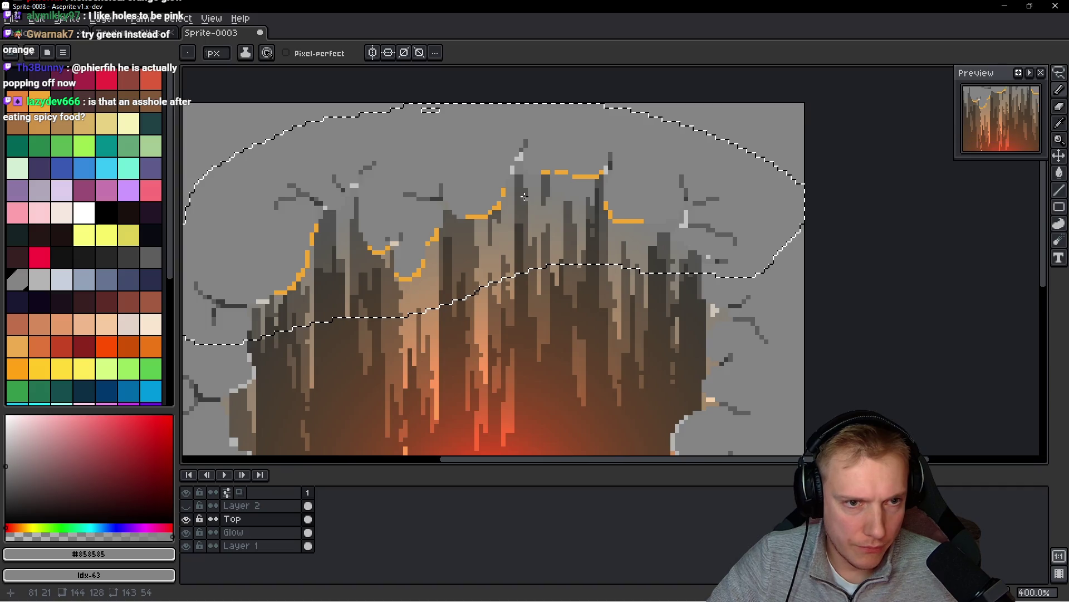
scroll(525, 198, "down", 1)
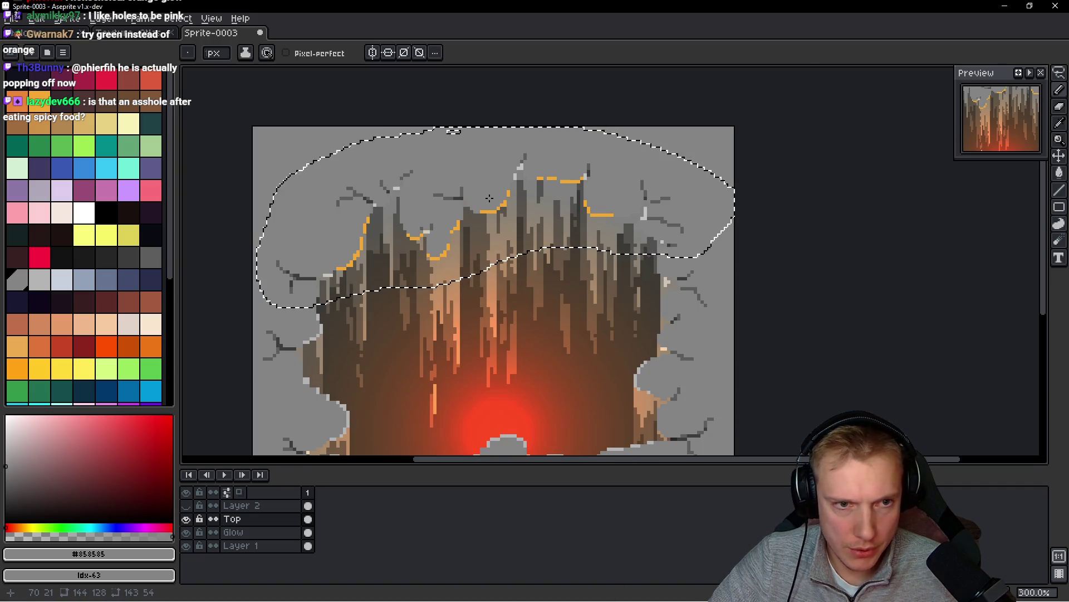
scroll(489, 192, "down", 5)
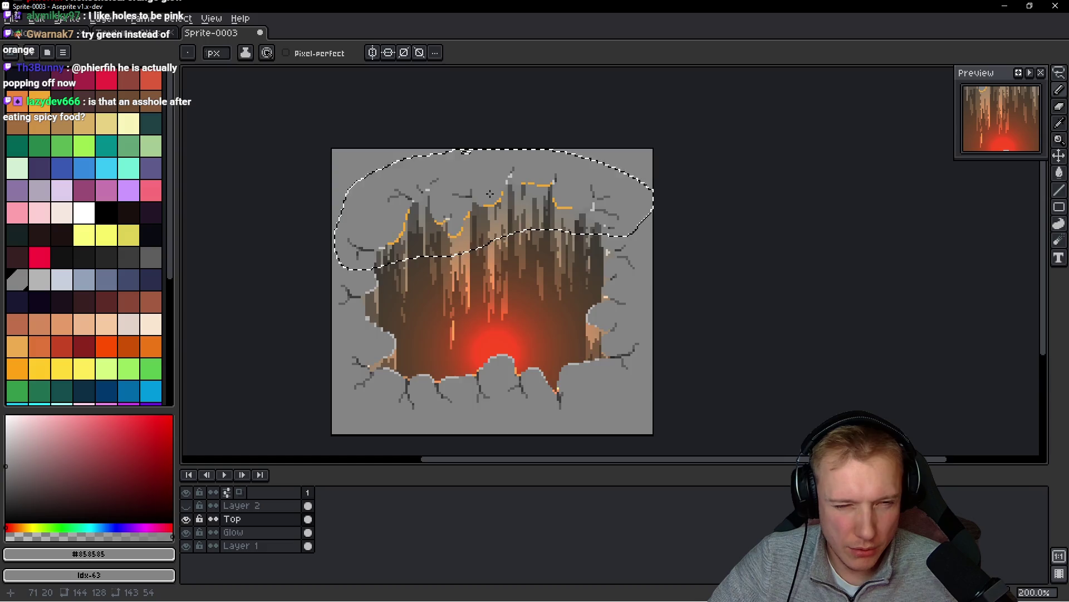
scroll(496, 197, "up", 5)
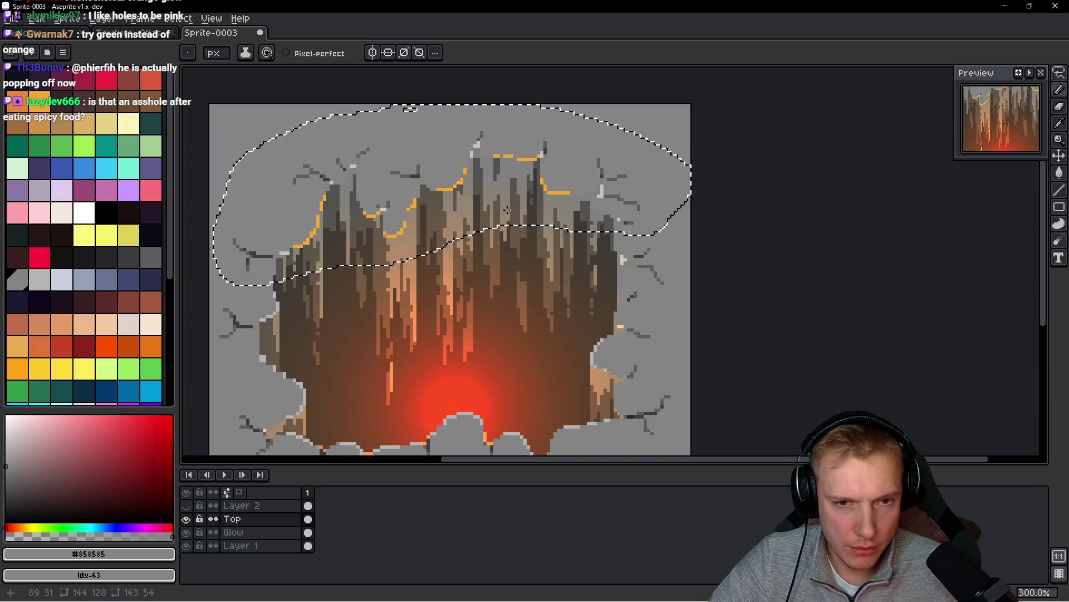
scroll(535, 245, "down", 2)
scroll(584, 295, "up", 2)
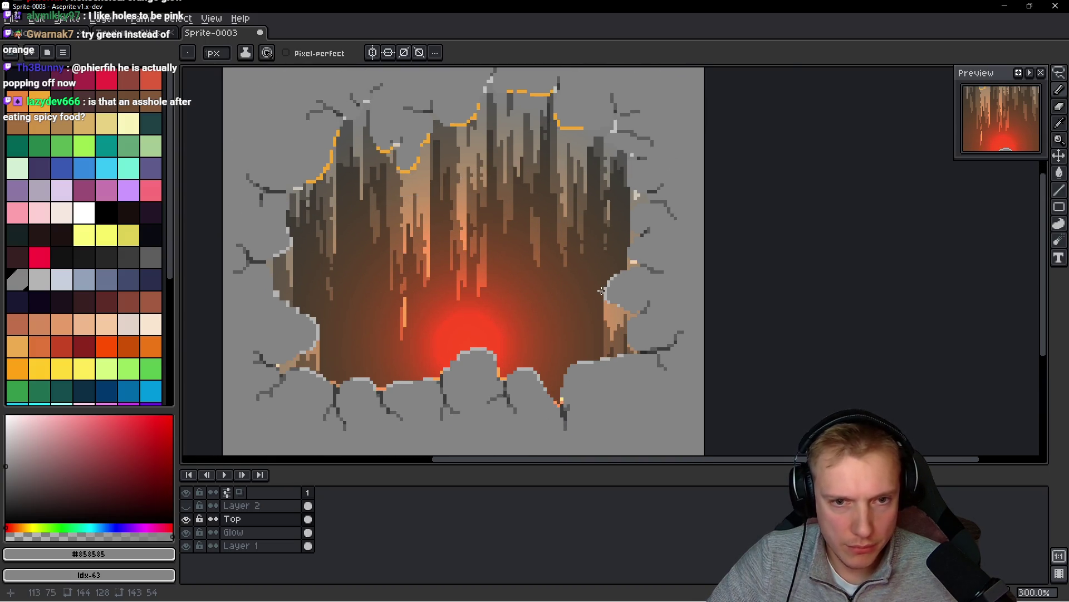
- Drop the lasso selection and sample orange #F3a833 and dark brown #615649 from the canvas
key("ctrl+d")
scroll(584, 296, "up", 2)
scroll(588, 287, "down", 1)
scroll(409, 238, "down", 1)
scroll(409, 238, "up", 1)
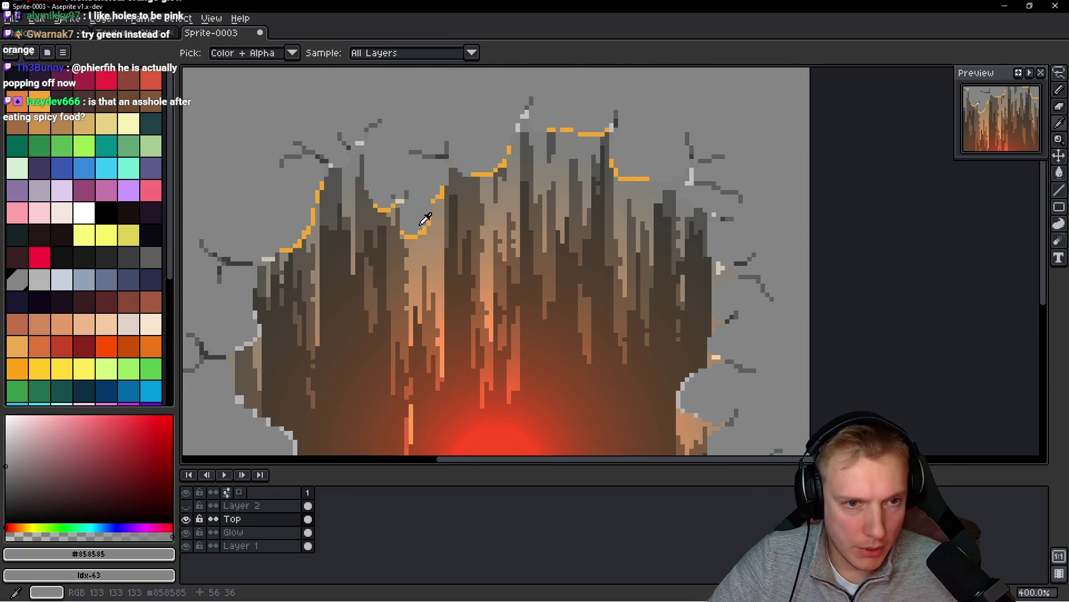
left_click(401, 201, "alt")
scroll(400, 201, "up", 3)
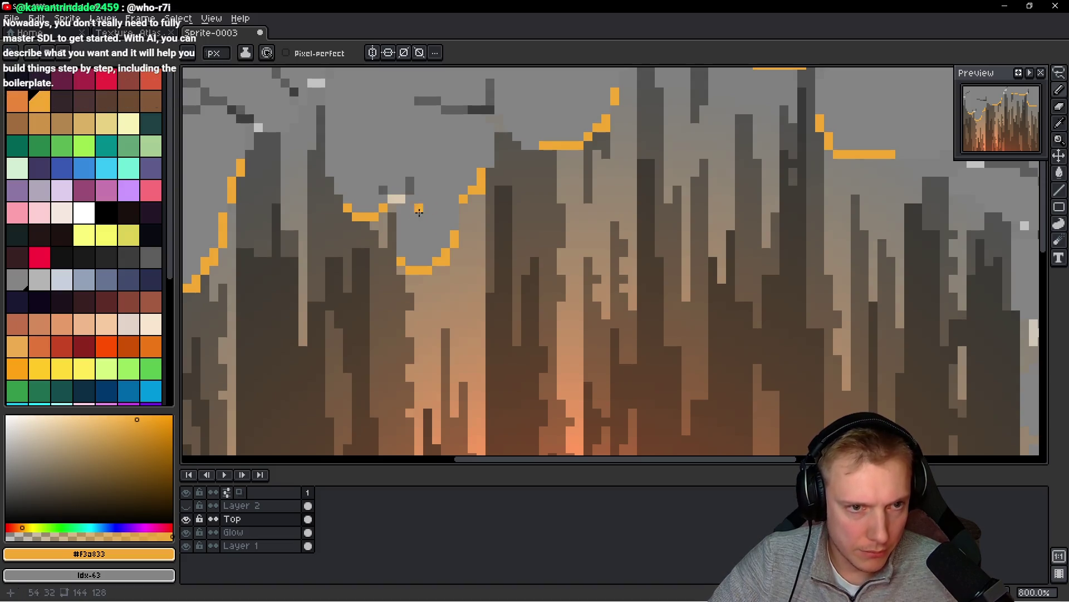
key("alt")
left_click(396, 225, "alt")
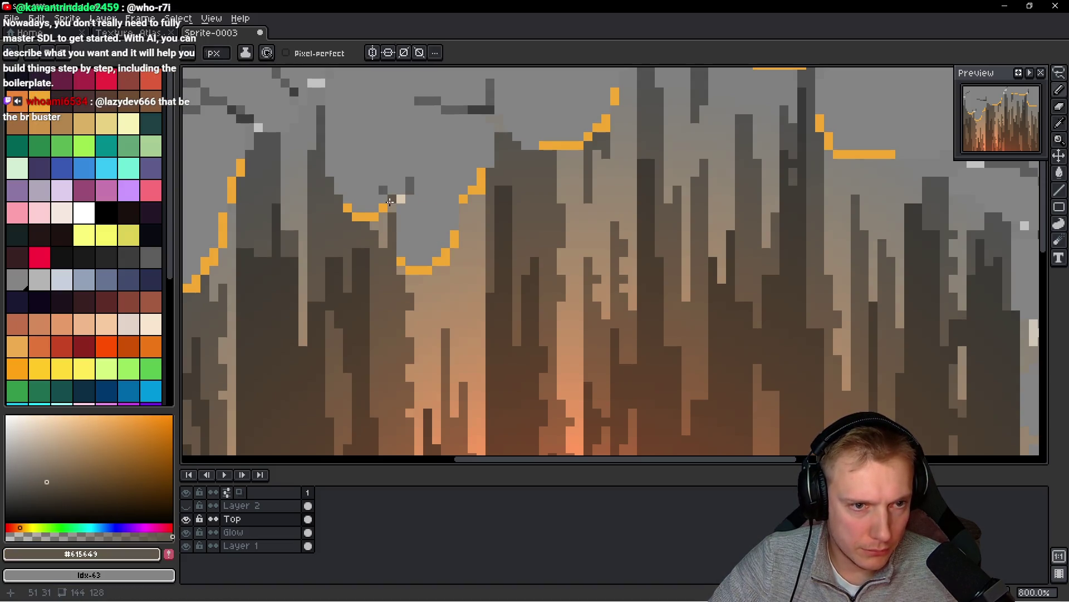
scroll(426, 205, "down", 5)
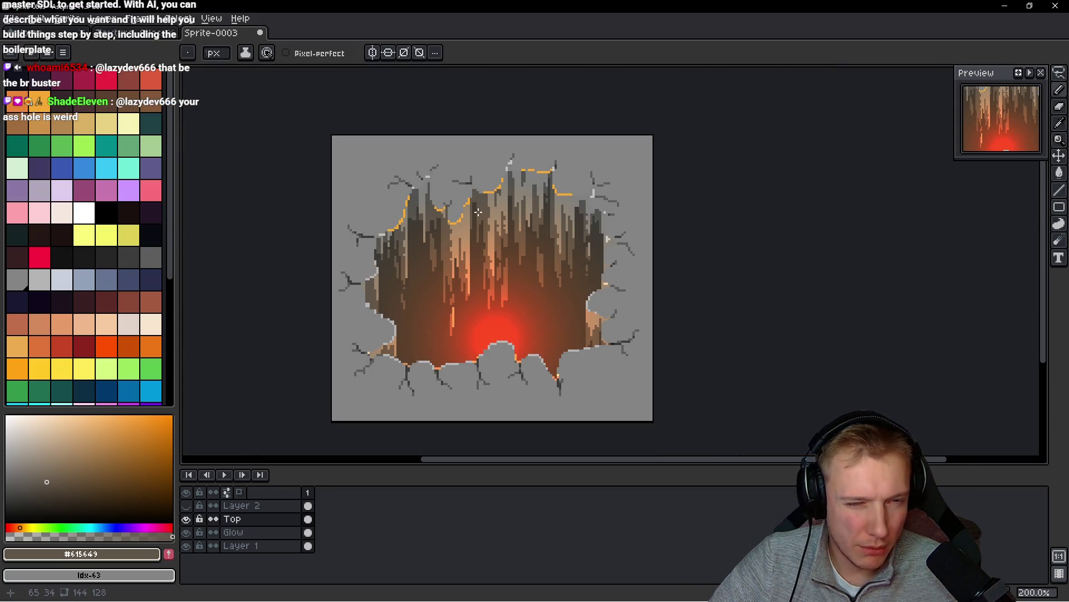
scroll(445, 208, "up", 5)
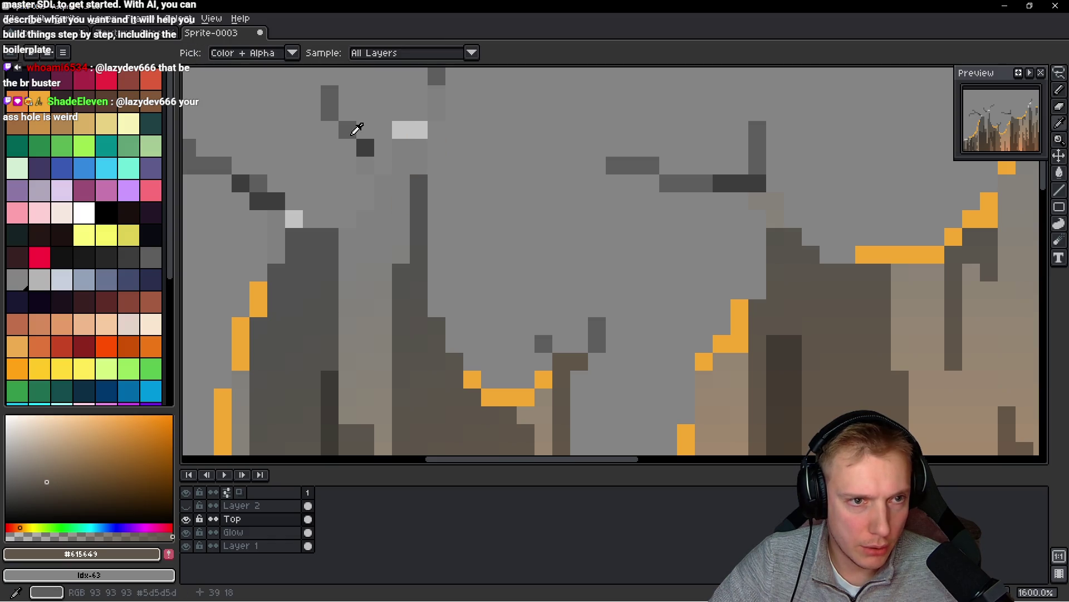
- Sample grey #5d5d5d, the light rock grey and the orange rim colour from the canvas
left_click(357, 130, "alt")
scroll(494, 141, "down", 1)
scroll(494, 140, "down", 1)
scroll(482, 167, "up", 1)
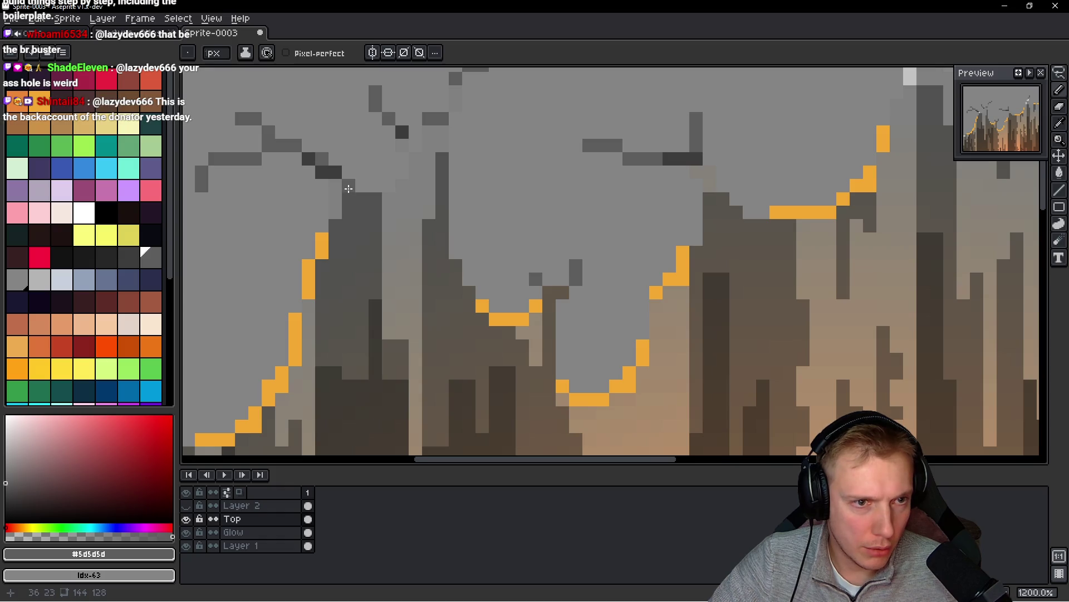
scroll(349, 189, "down", 2)
scroll(394, 303, "up", 1)
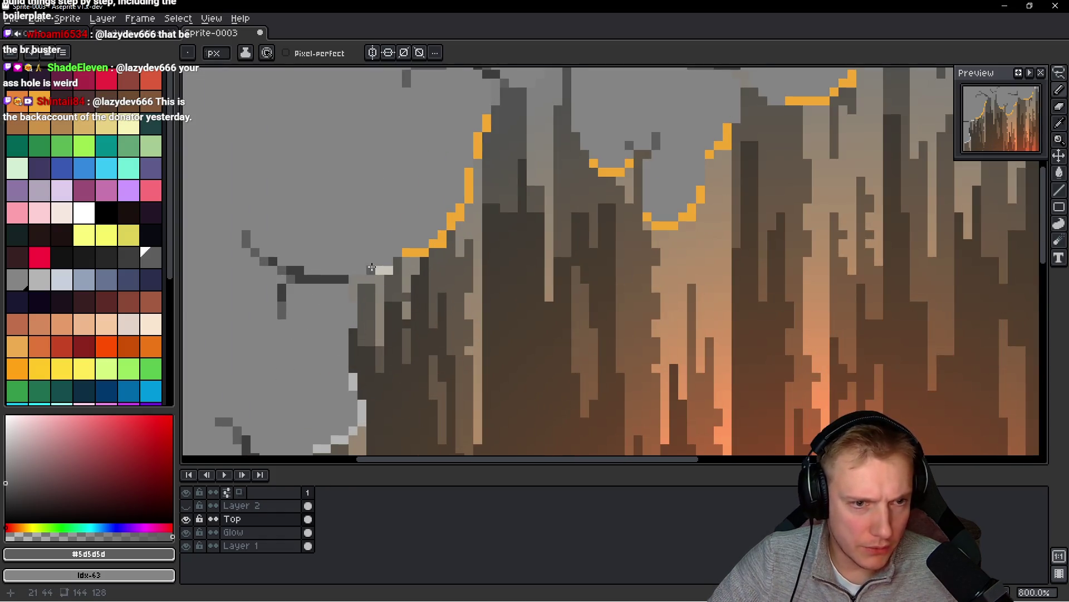
left_click(374, 266, "alt")
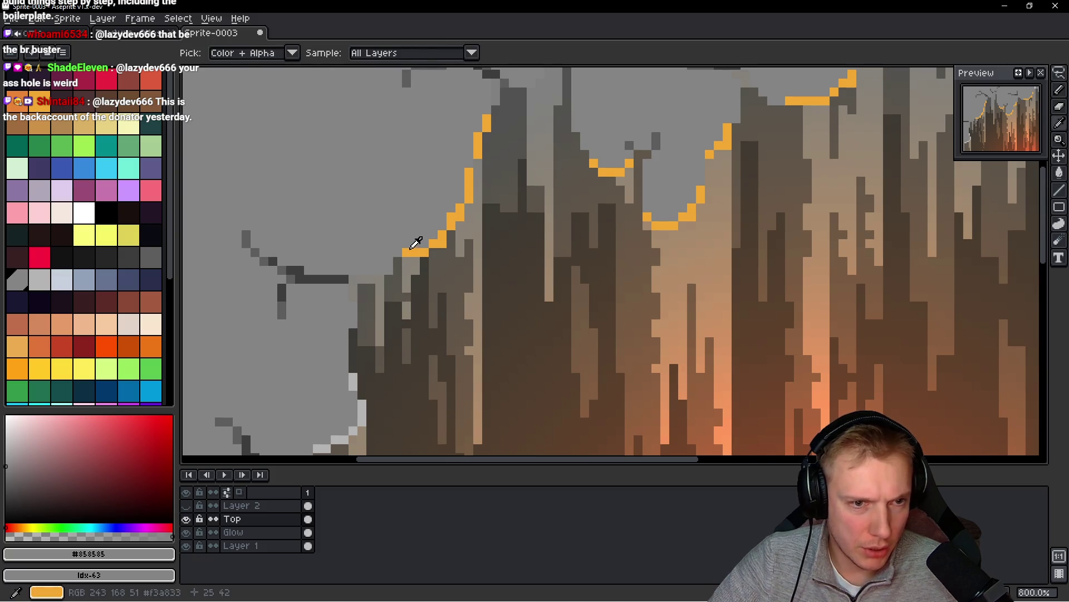
left_click(417, 250, "alt")
left_click(388, 262)
scroll(387, 268, "down", 6)
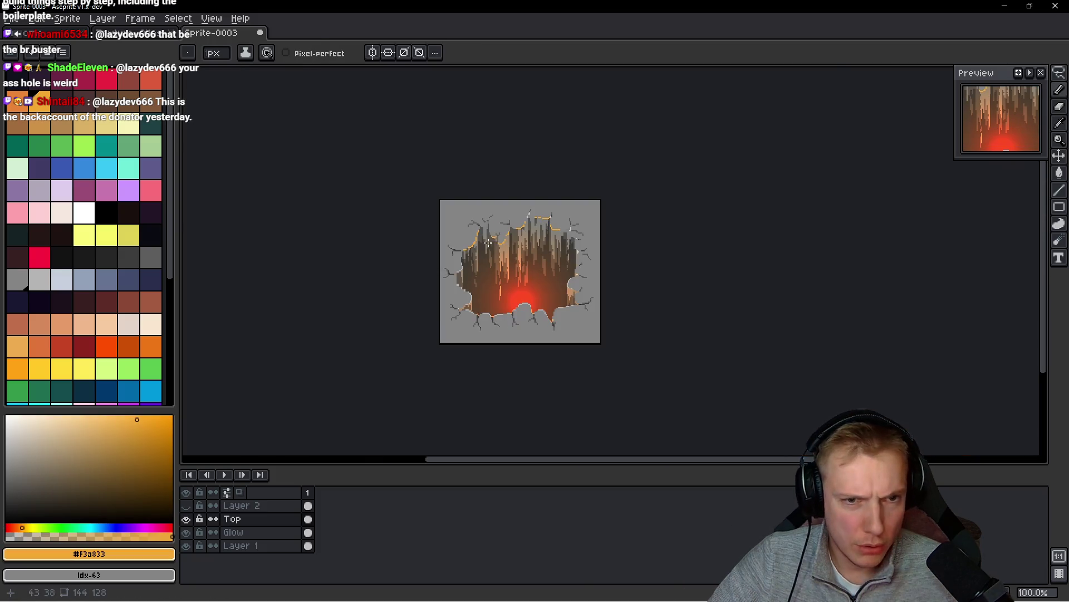
scroll(454, 280, "up", 5)
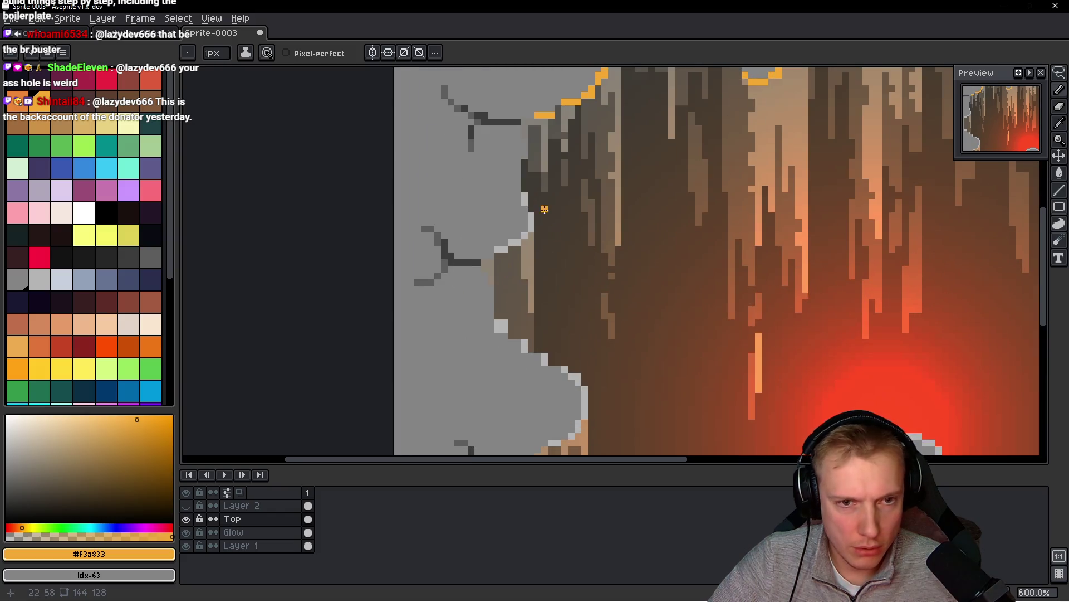
scroll(545, 210, "up", 4)
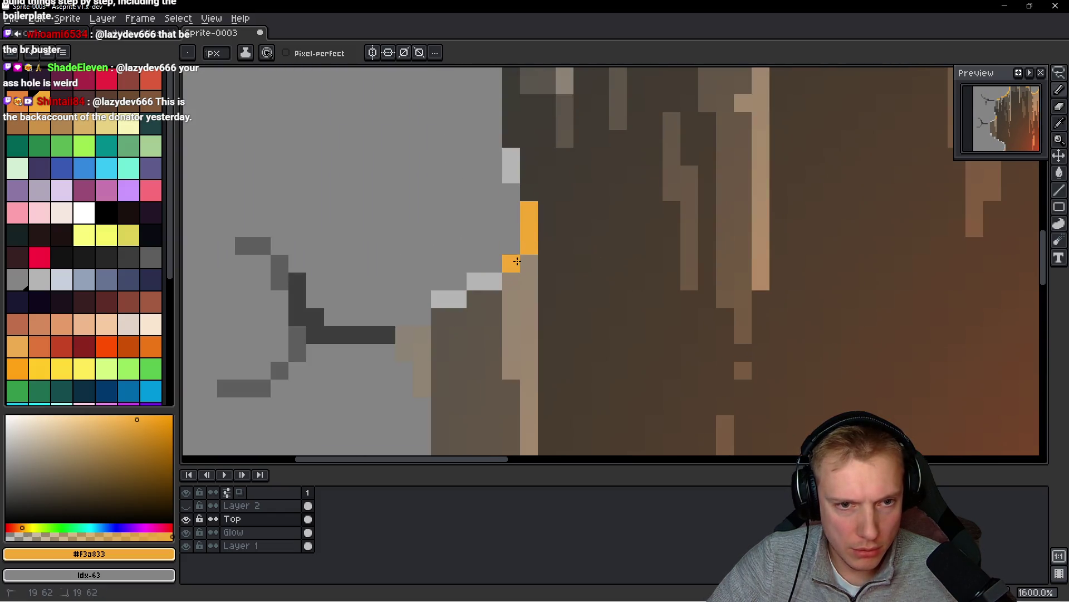
- Add orange rim pixels along the crater's left edge, reverting misplaced ones to grey
left_click(484, 280)
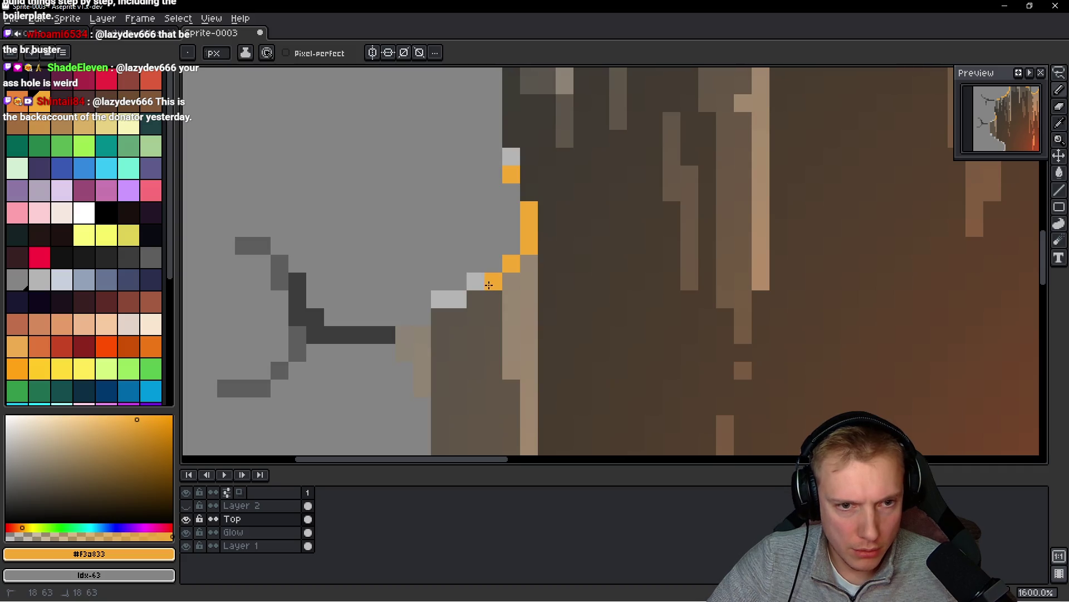
scroll(455, 304, "down", 7)
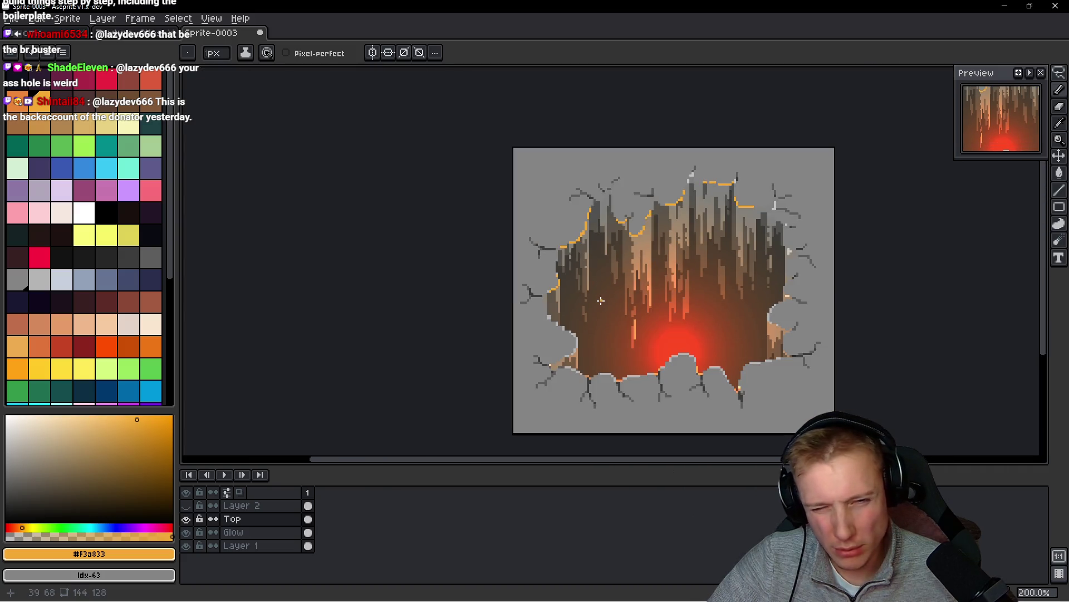
scroll(599, 304, "up", 5)
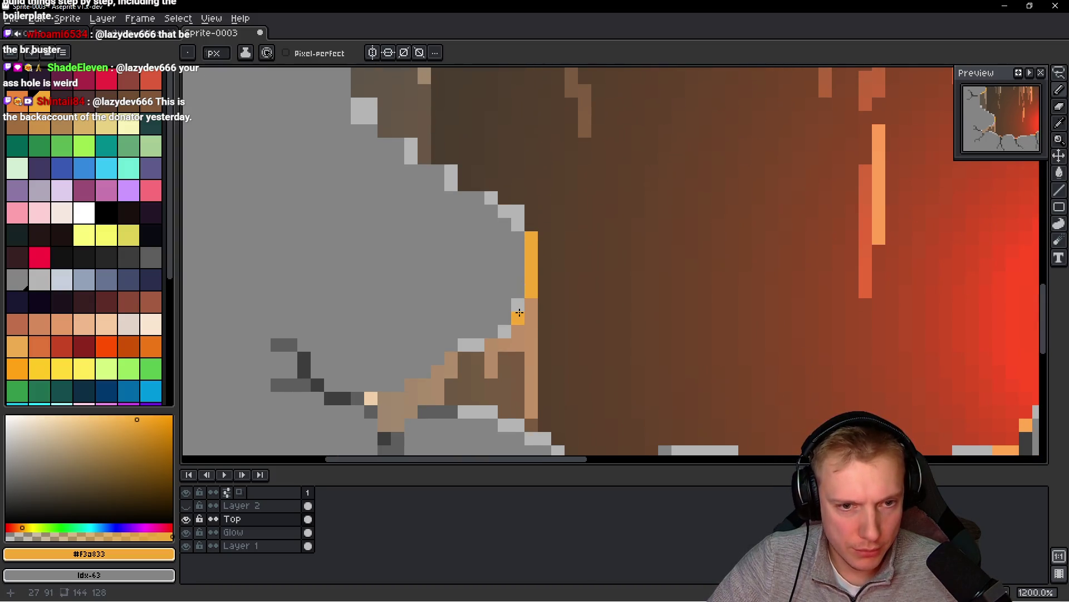
right_click(518, 291)
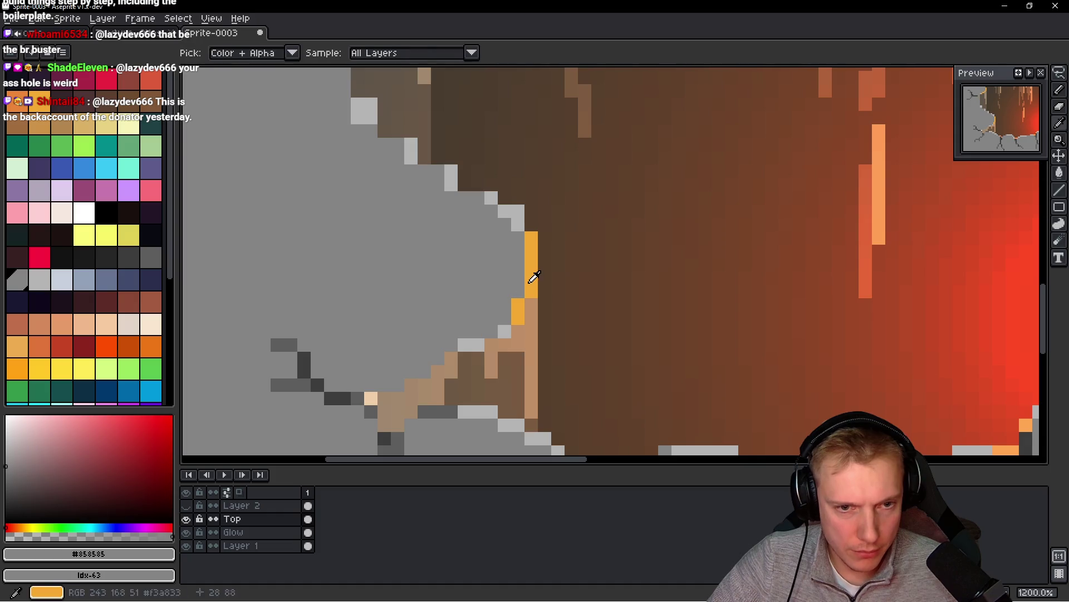
left_click(464, 345)
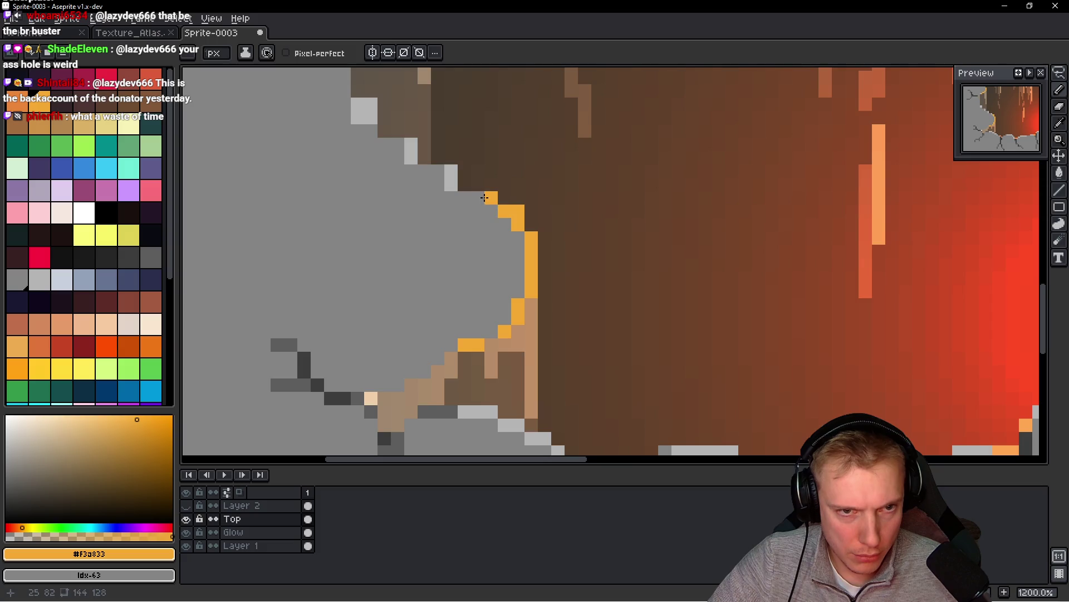
scroll(410, 144, "down", 8)
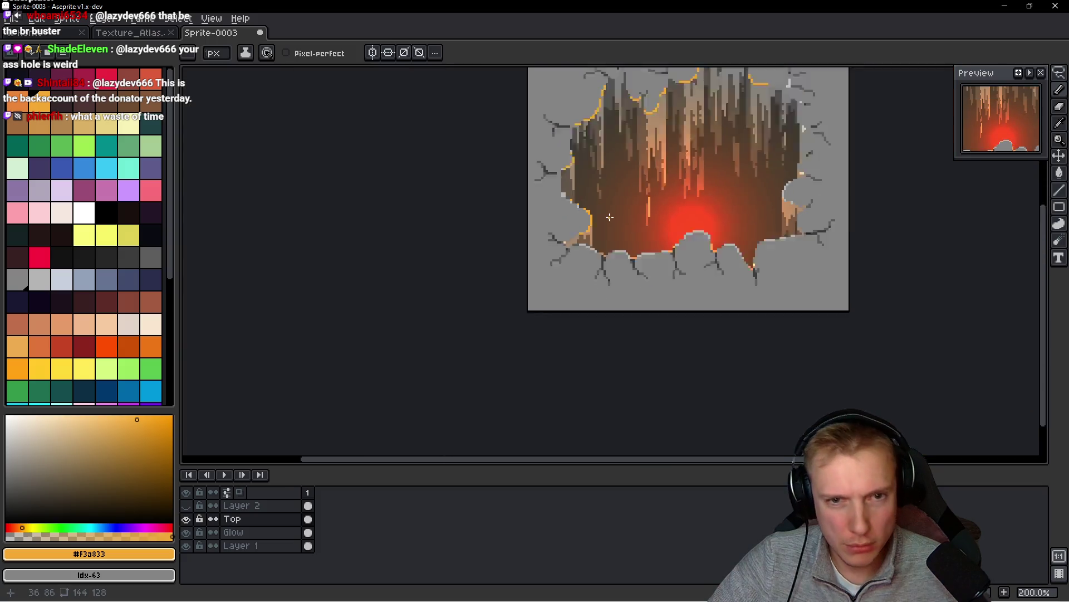
scroll(603, 214, "up", 8)
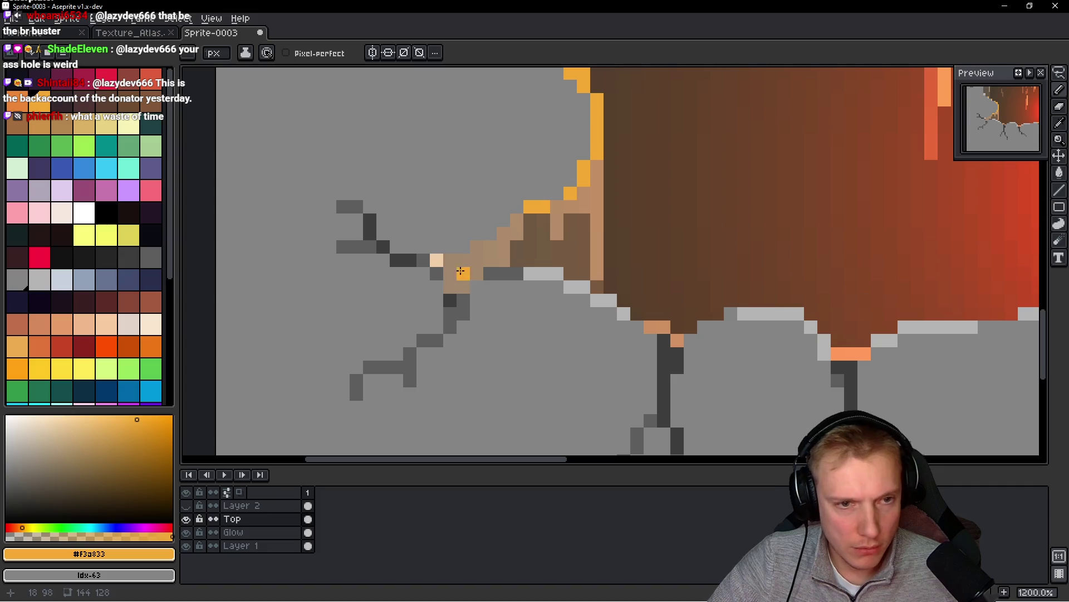
key("ctrl+z")
- Paint stray light pixels on the rock grey, then resample the orange rim colour
left_click(428, 259, "alt")
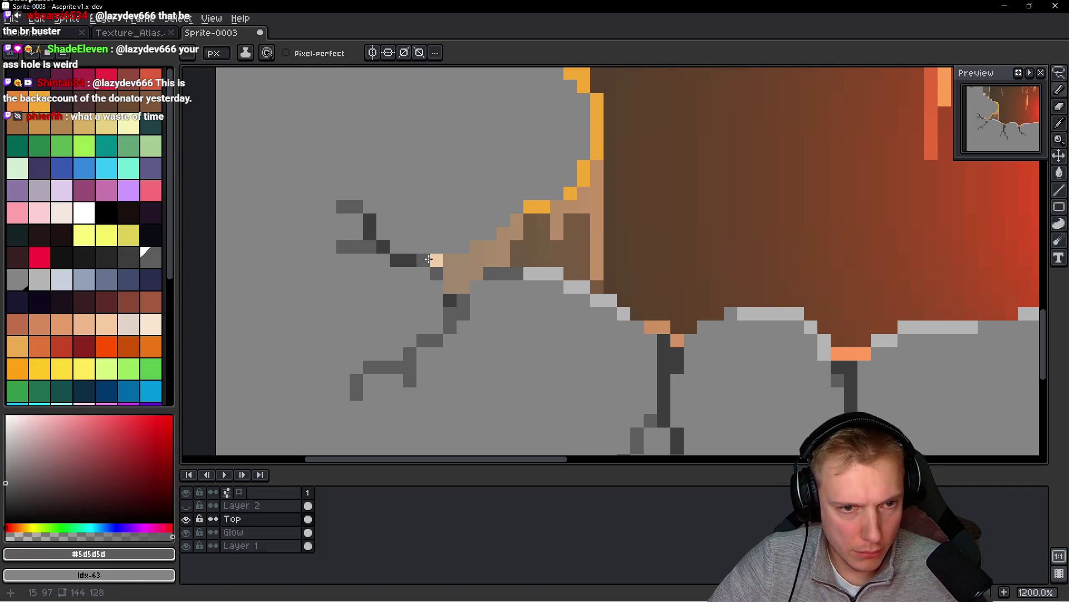
scroll(435, 260, "down", 7)
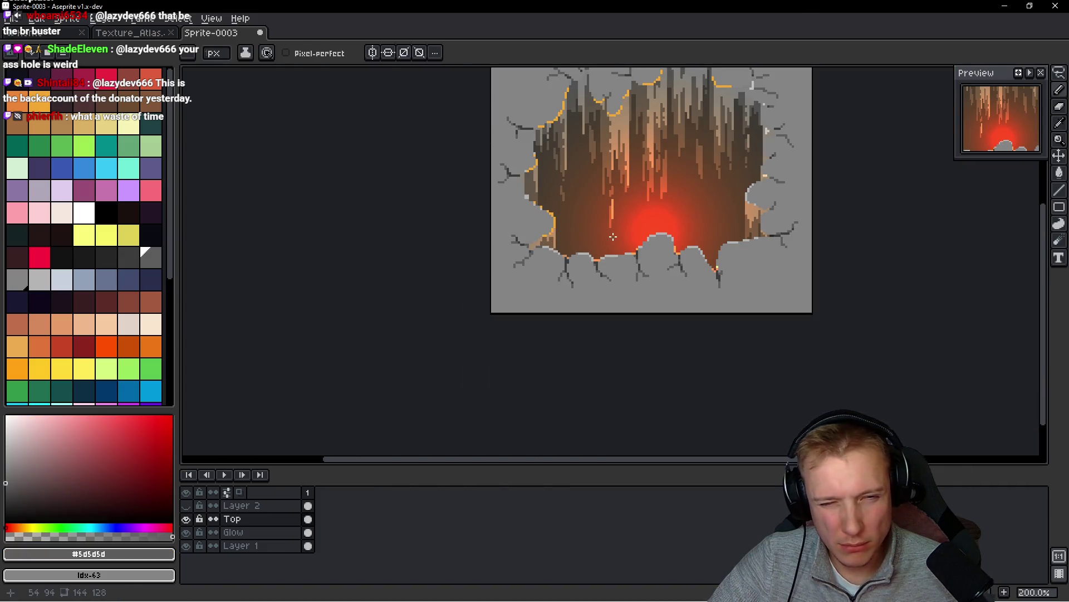
scroll(534, 238, "up", 10)
left_click(551, 294, "alt")
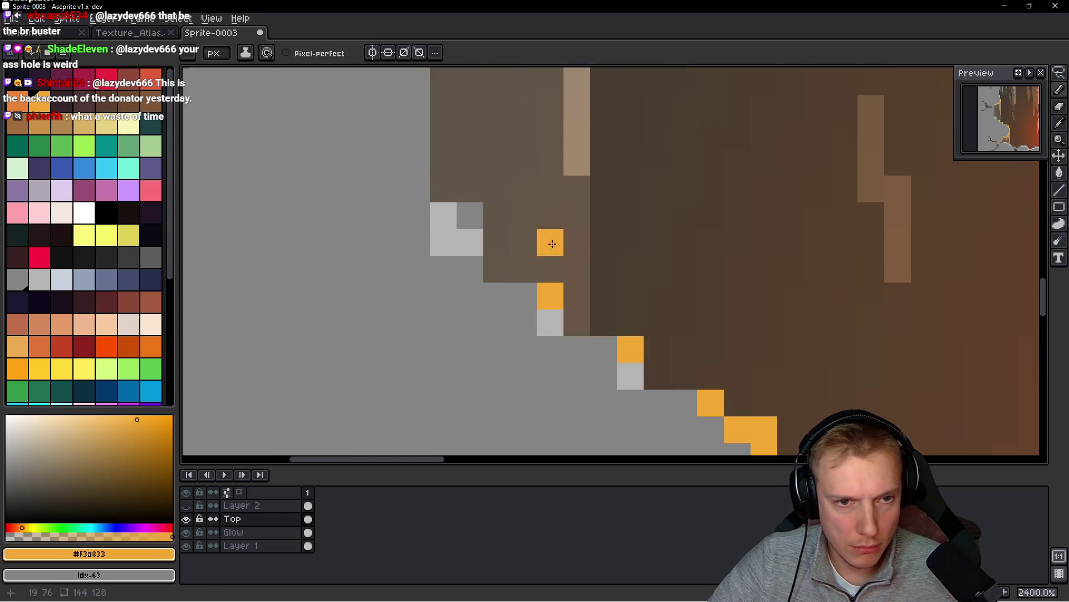
left_click(420, 262, "alt")
left_click(470, 242)
left_click(443, 215)
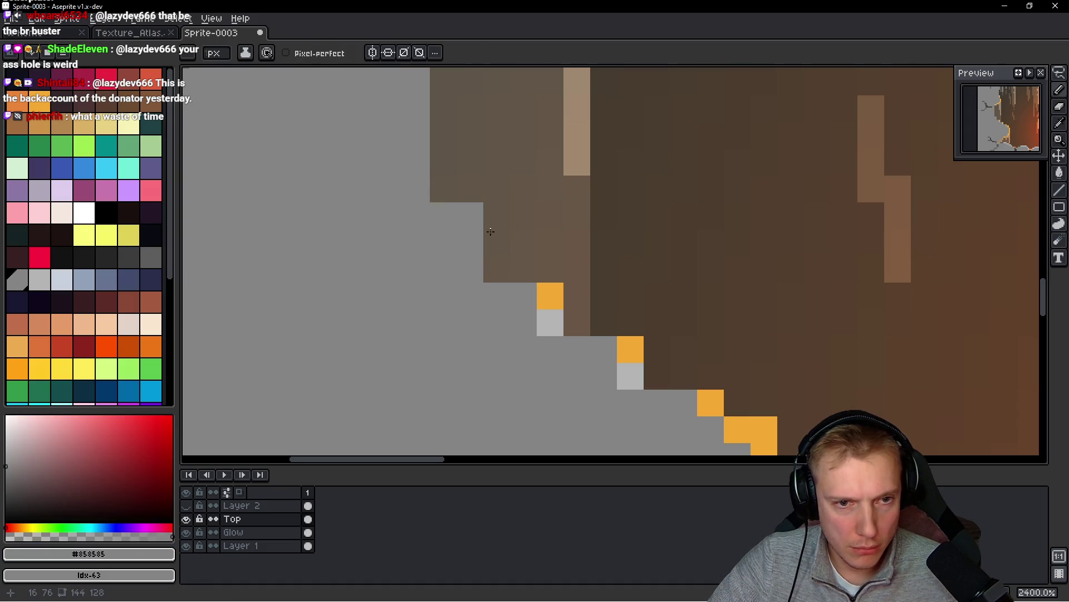
scroll(487, 229, "down", 11)
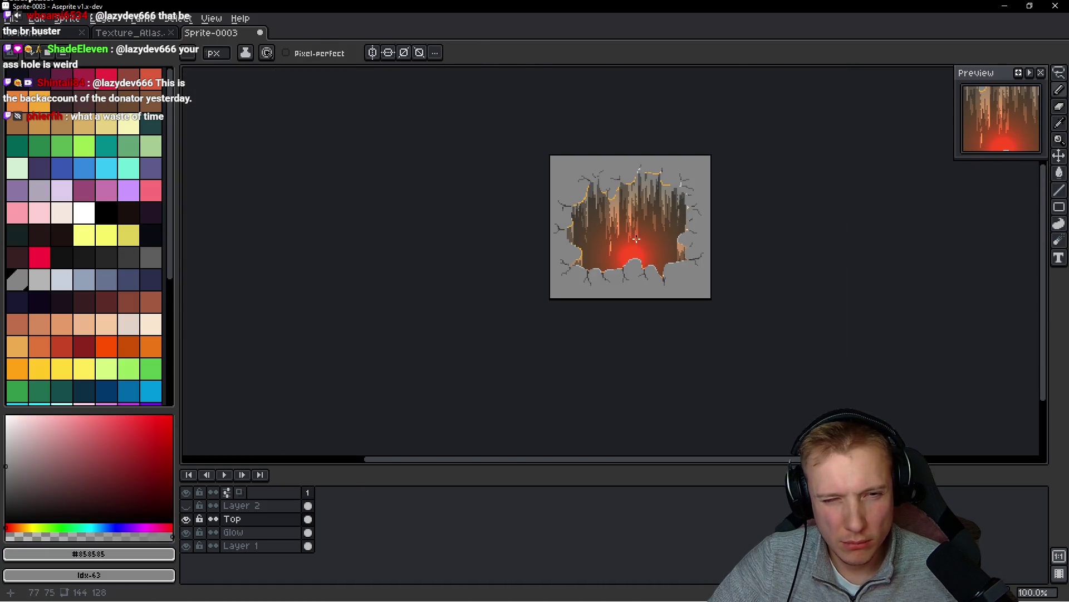
scroll(637, 239, "up", 8)
scroll(862, 234, "down", 3)
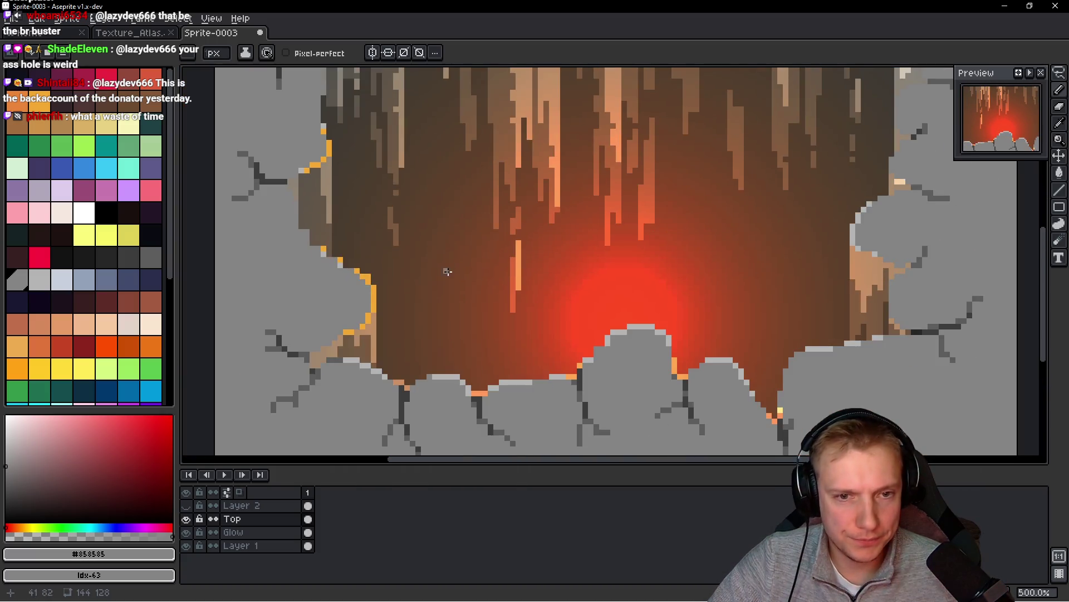
left_click(376, 289, "alt")
scroll(580, 267, "down", 4)
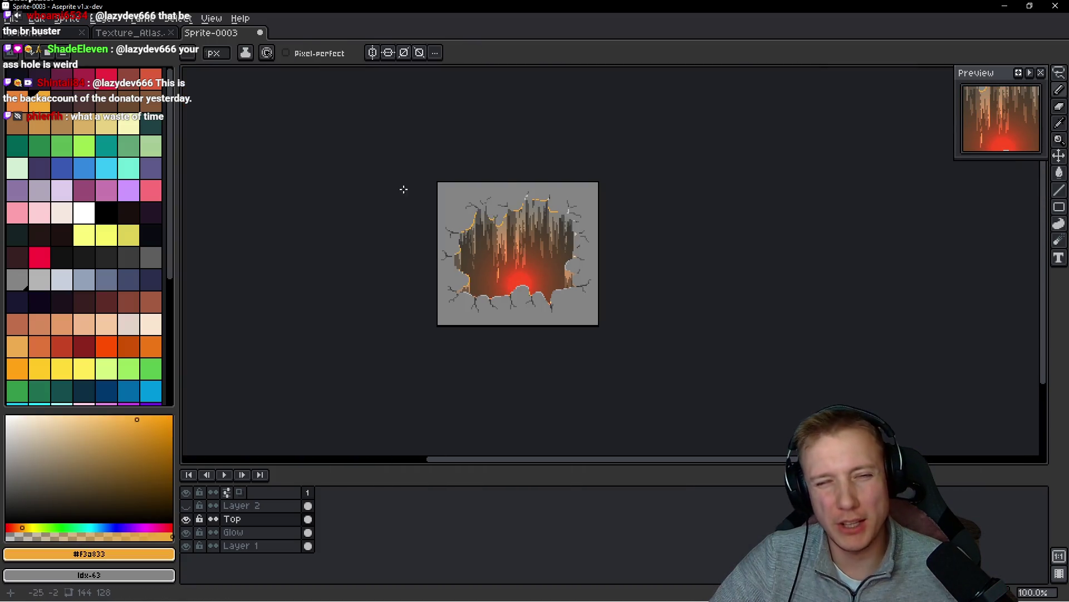
scroll(590, 223, "up", 9)
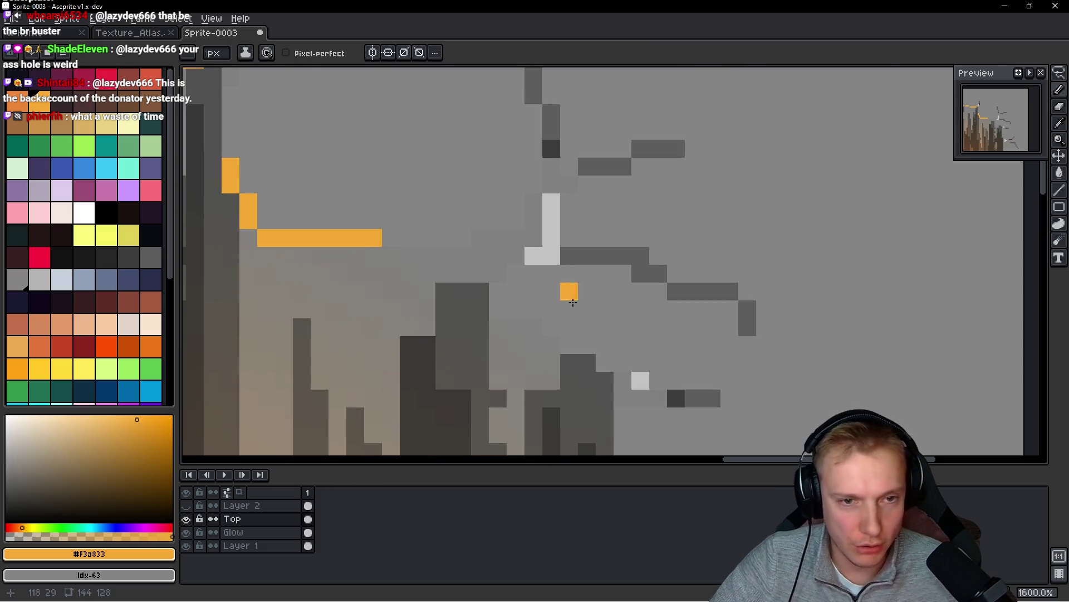
- Repaint light pixels dark grey along the rock crack
left_click(596, 247, "alt")
mouse_move(551, 197)
left_mouse_down()
mouse_move(552, 232)
mouse_move(529, 255)
left_mouse_up()
scroll(580, 301, "down", 1)
scroll(580, 301, "down", 5)
scroll(640, 320, "up", 6)
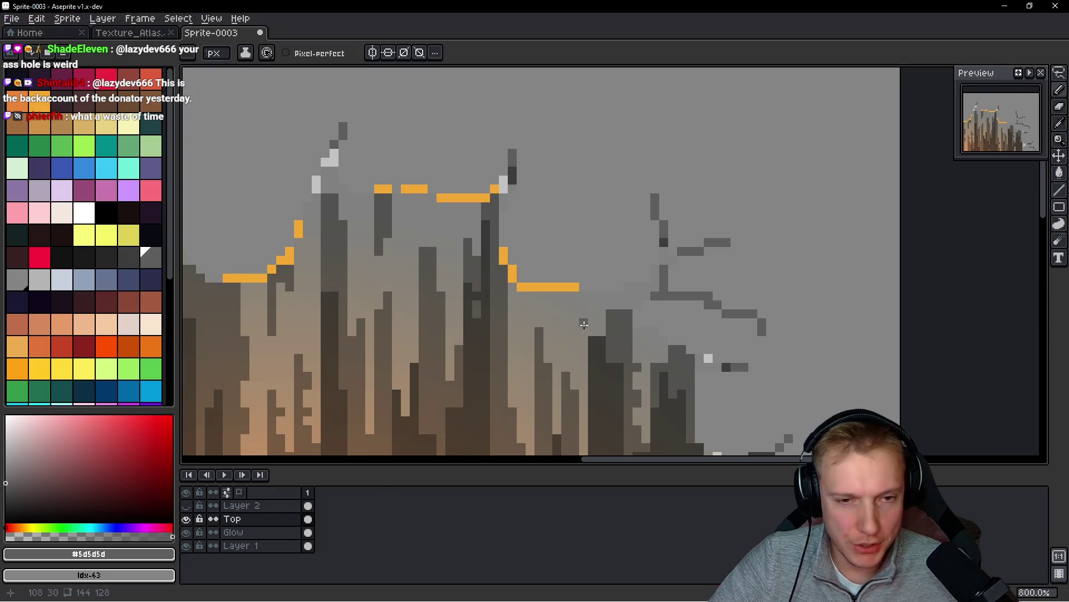
scroll(663, 323, "down", 1)
scroll(632, 285, "up", 1)
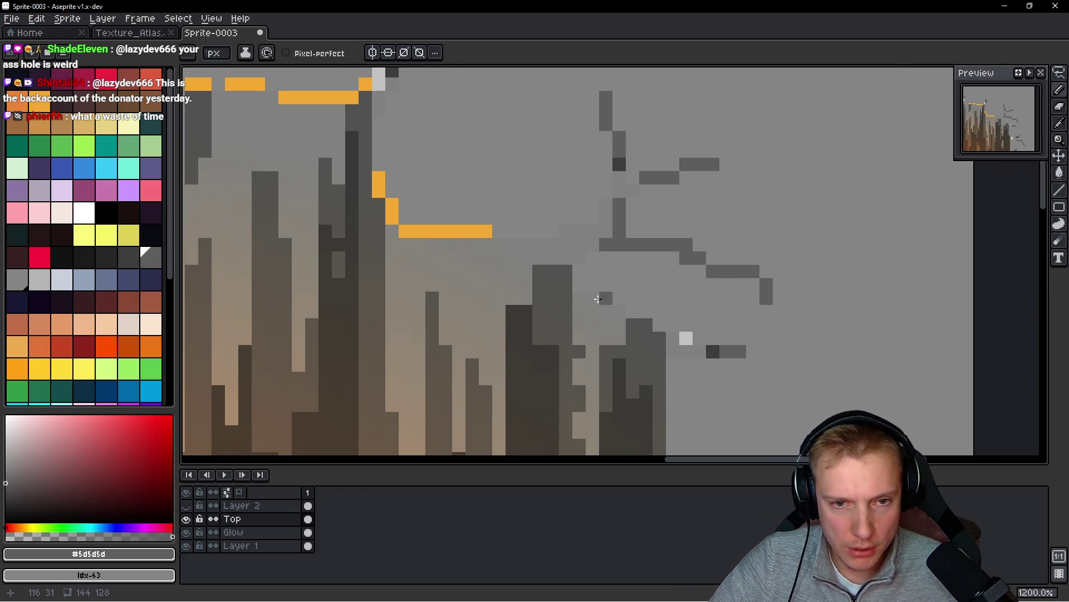
- Extend the dark branching crack line further up and to the left
left_click(624, 174, "alt")
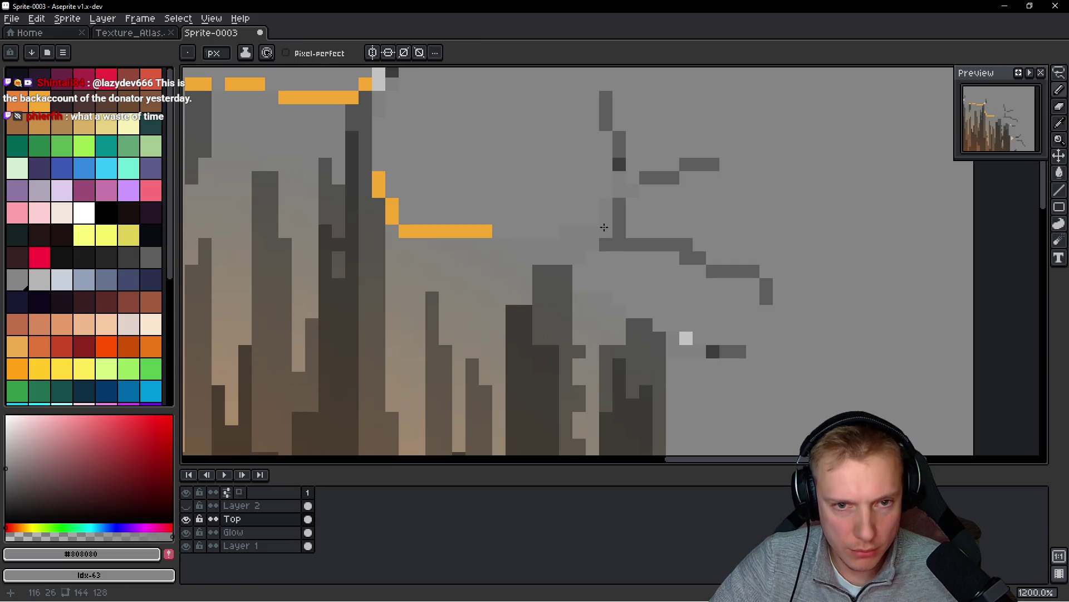
scroll(563, 255, "up", 2)
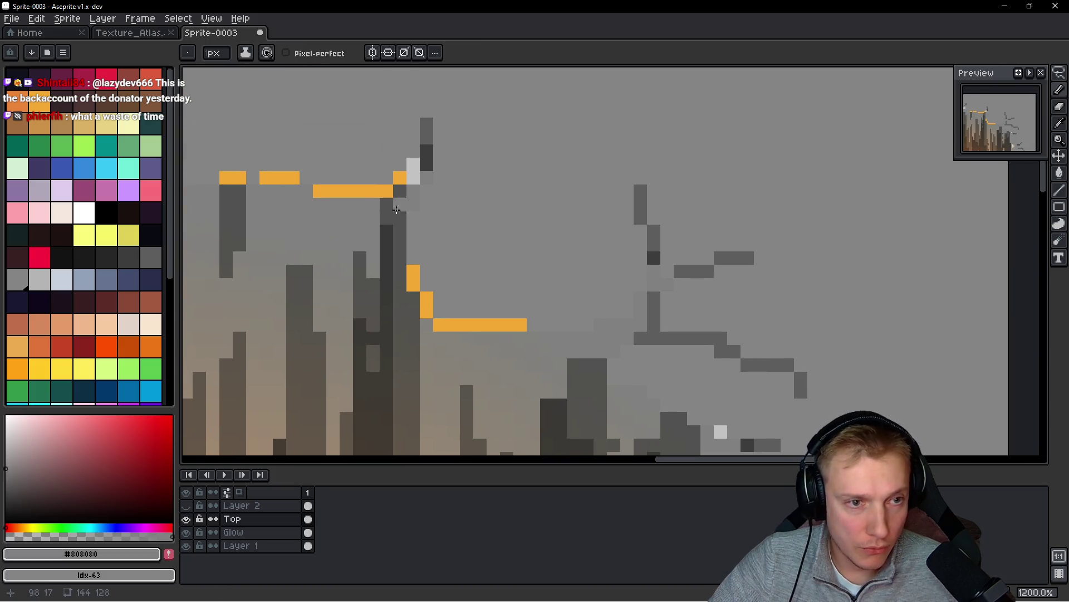
scroll(396, 210, "down", 4)
scroll(359, 205, "up", 3)
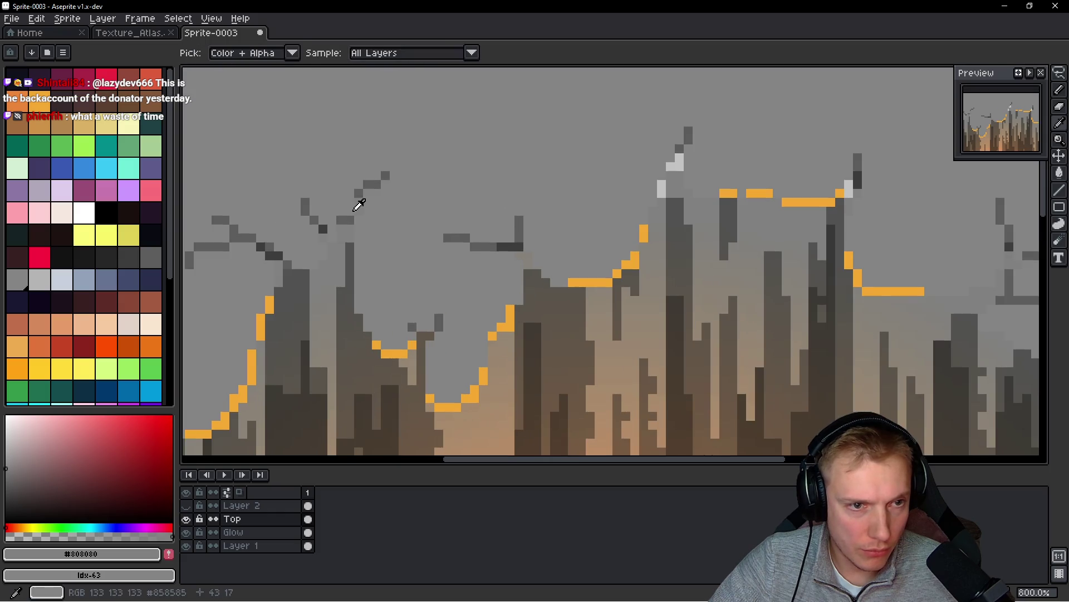
scroll(365, 199, "down", 3)
scroll(513, 270, "up", 3)
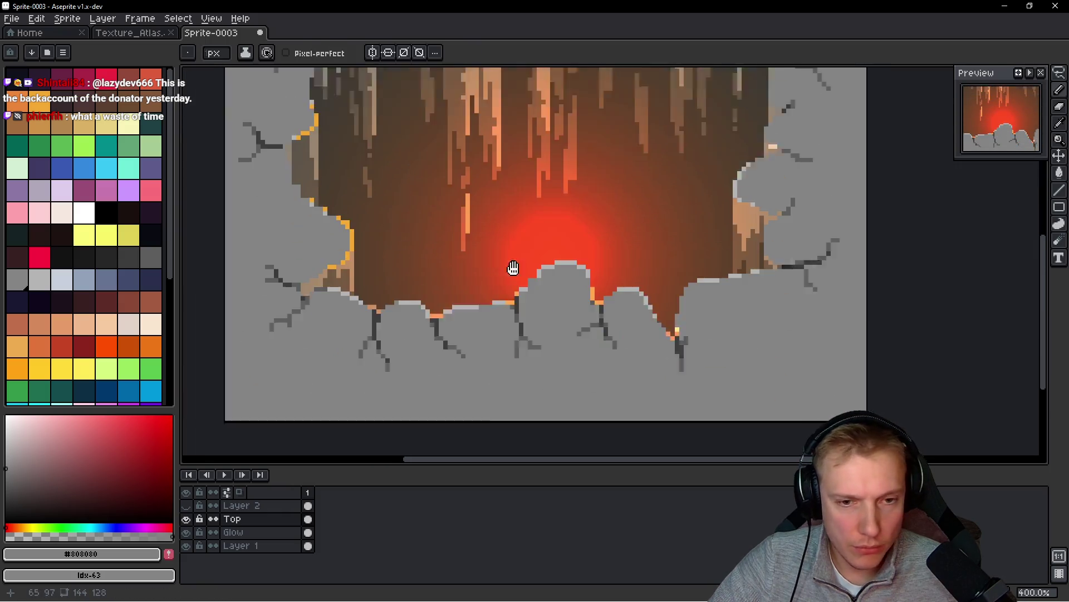
scroll(630, 229, "up", 5)
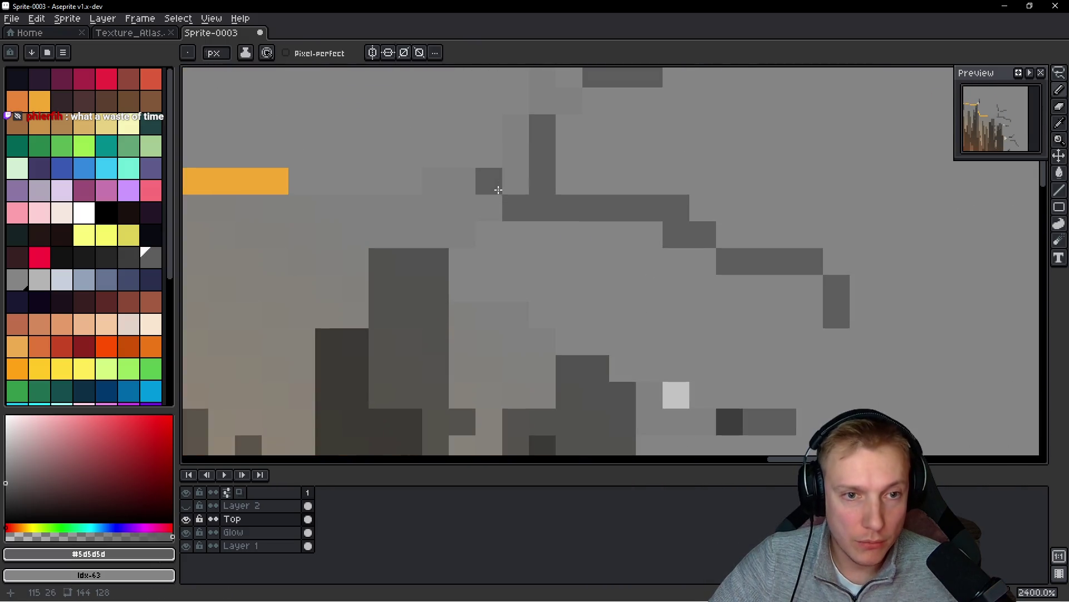
mouse_move(509, 129)
left_mouse_down()
mouse_move(485, 210)
mouse_move(460, 231)
mouse_move(482, 187)
left_mouse_up()
mouse_move(416, 255)
left_mouse_down()
mouse_move(436, 184)
mouse_move(468, 191)
mouse_move(399, 217)
mouse_move(462, 262)
left_mouse_up()
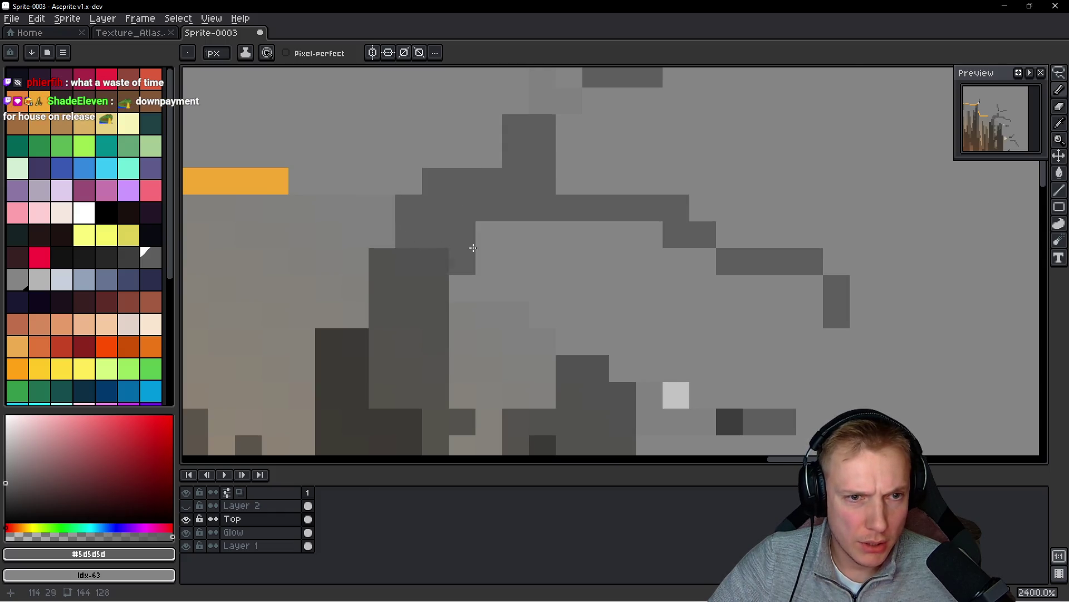
- Sample the rock grey, then the orange from the existing glow stroke
scroll(557, 267, "down", 10)
scroll(577, 272, "up", 4)
scroll(440, 218, "up", 4)
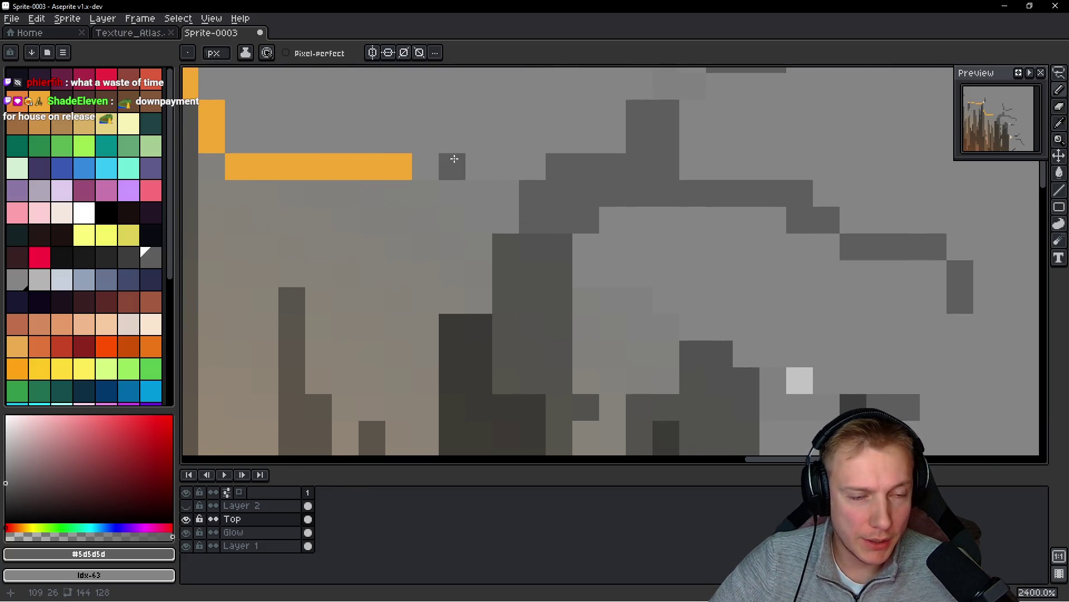
left_click(486, 155, "alt")
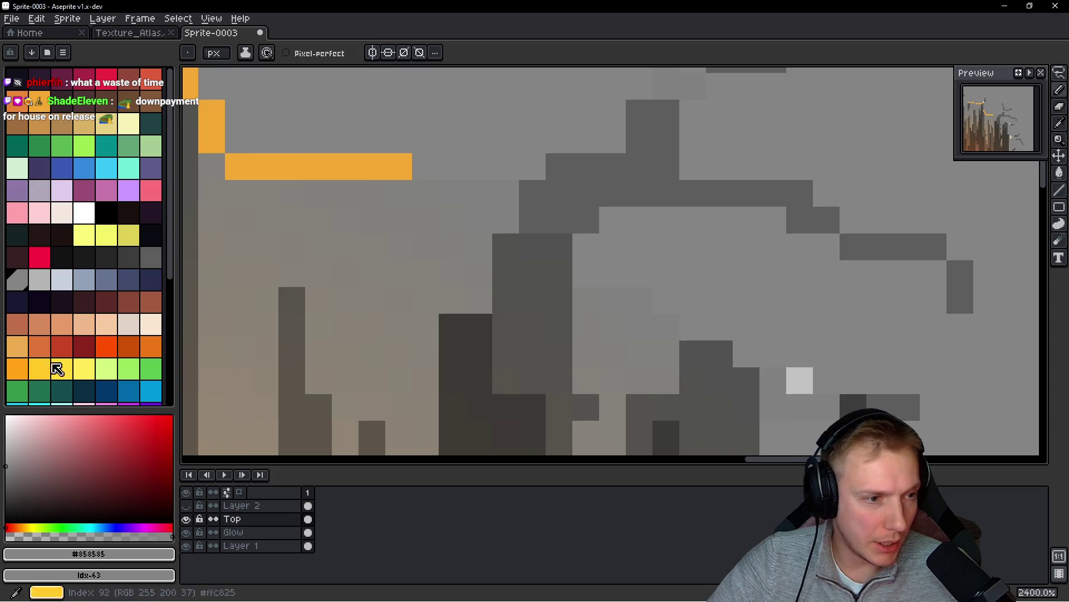
left_click(289, 161, "alt")
- Lower the orange's alpha and extend the right glow line with faded tan pixels
left_click_drag(135, 534, 40, 537)
left_click_drag(488, 159, 536, 156)
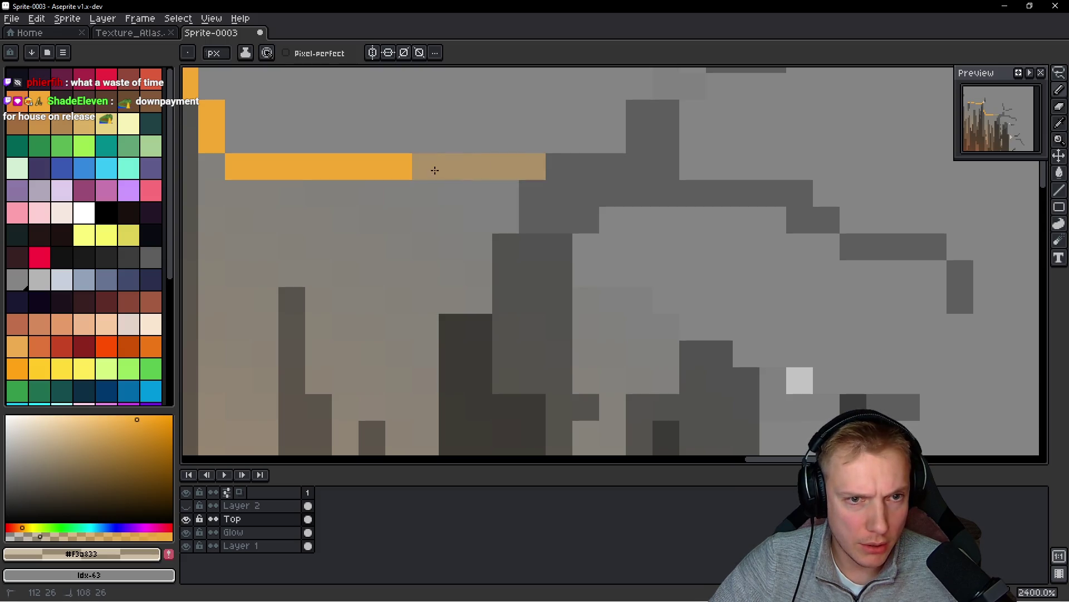
left_click(478, 161, "alt")
left_click(565, 145)
left_click_drag(566, 145, 613, 141)
- Taper the remaining orange glow line ends on the left rim with tan fade pixels
scroll(613, 140, "down", 5)
left_click_drag(357, 174, 481, 226)
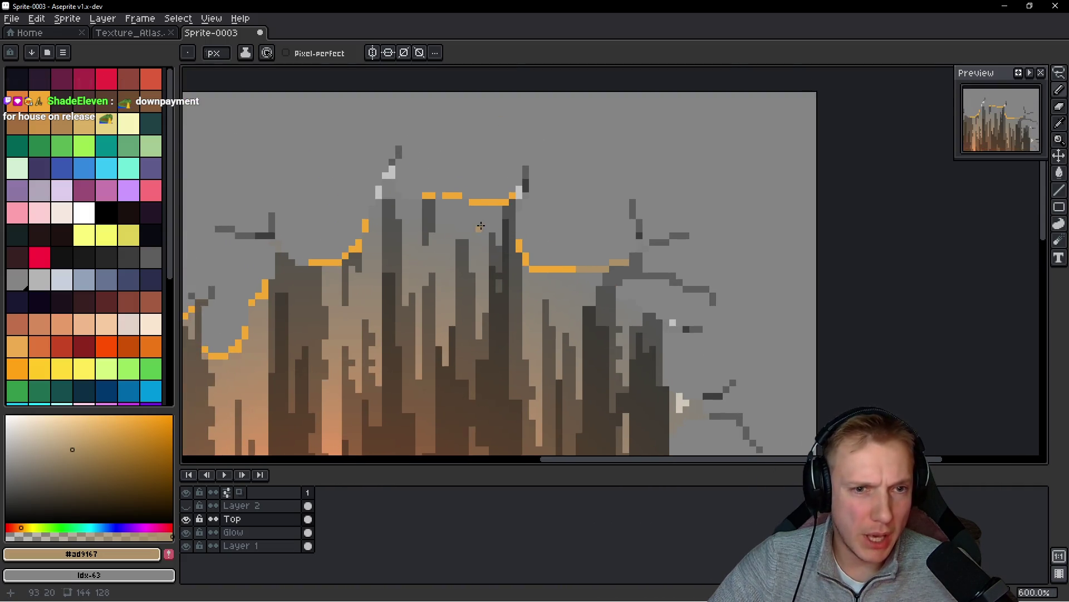
scroll(481, 226, "up", 2)
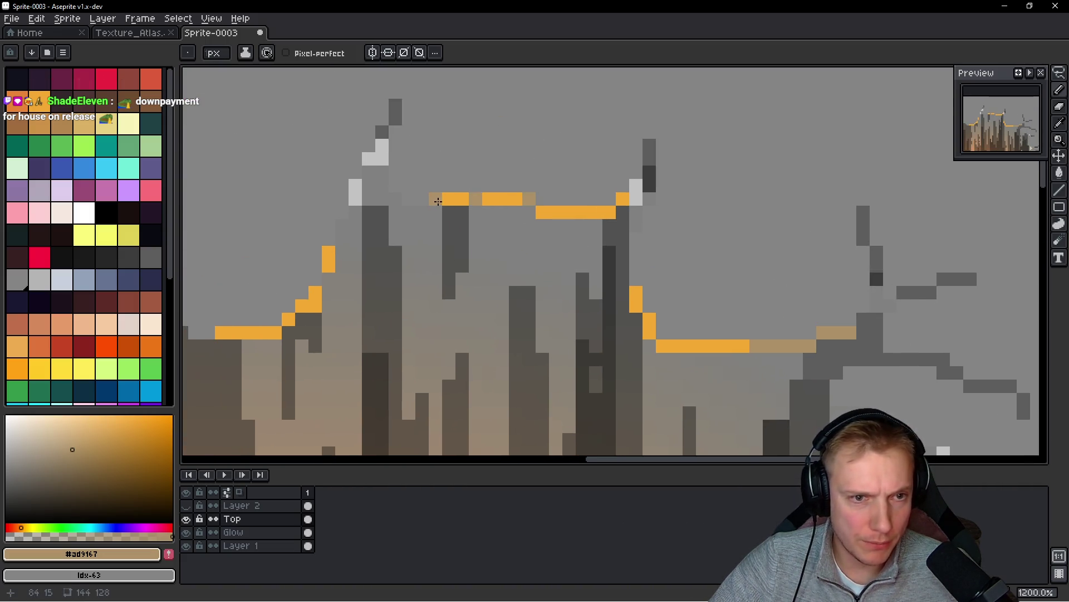
left_click(398, 185)
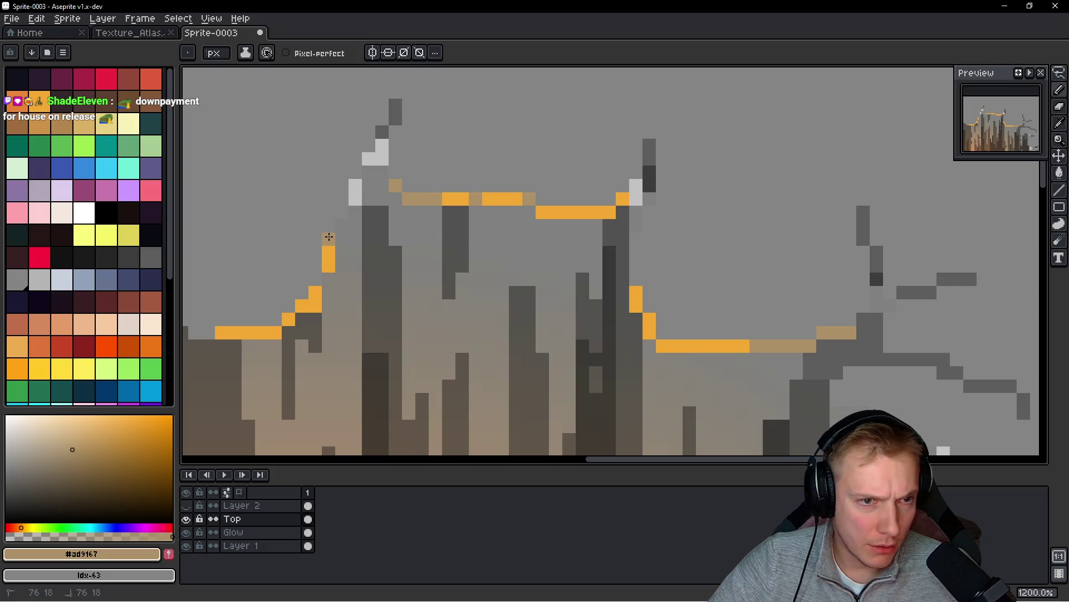
left_click_drag(319, 278, 575, 241)
left_click_drag(463, 294, 446, 277)
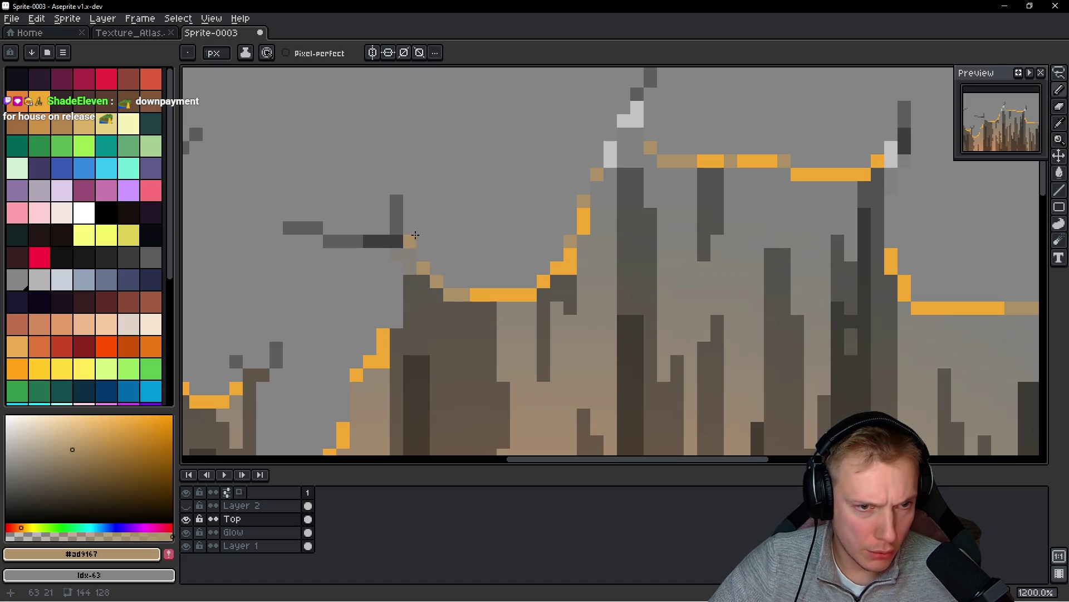
left_click(397, 238, "alt")
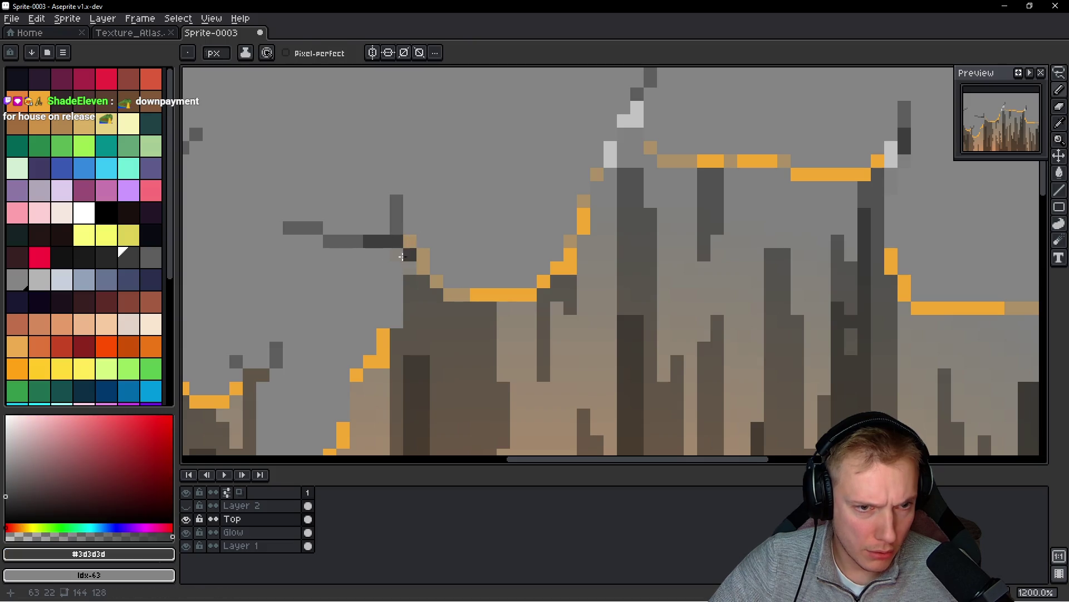
- Draw a diagonal dark grey crack downward and lighten one of its pixels to brown
left_click_drag(399, 258, 430, 284)
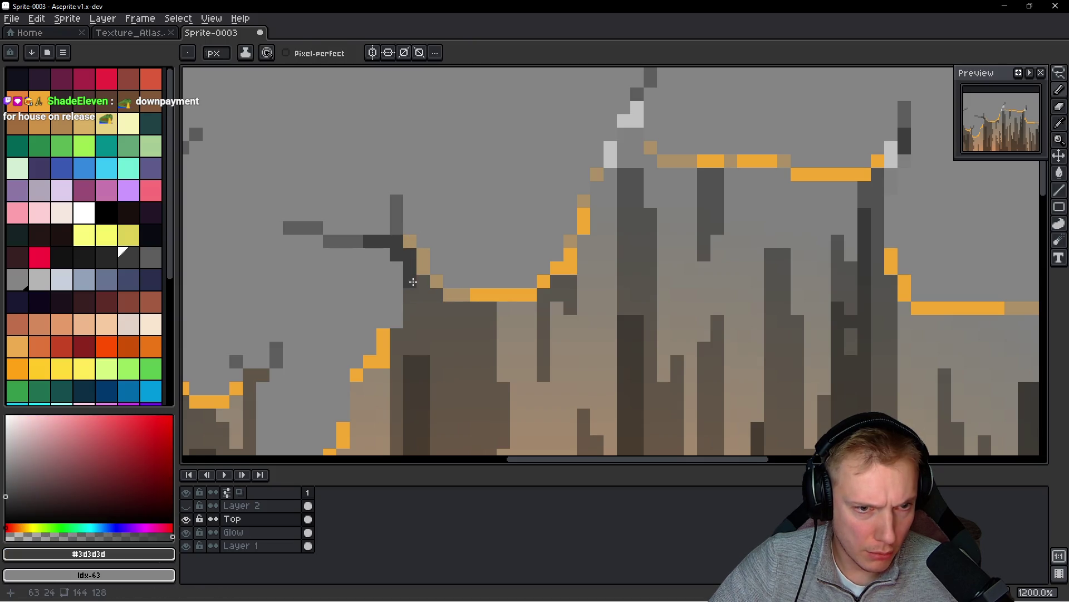
left_click(413, 282, "alt")
left_click(397, 248)
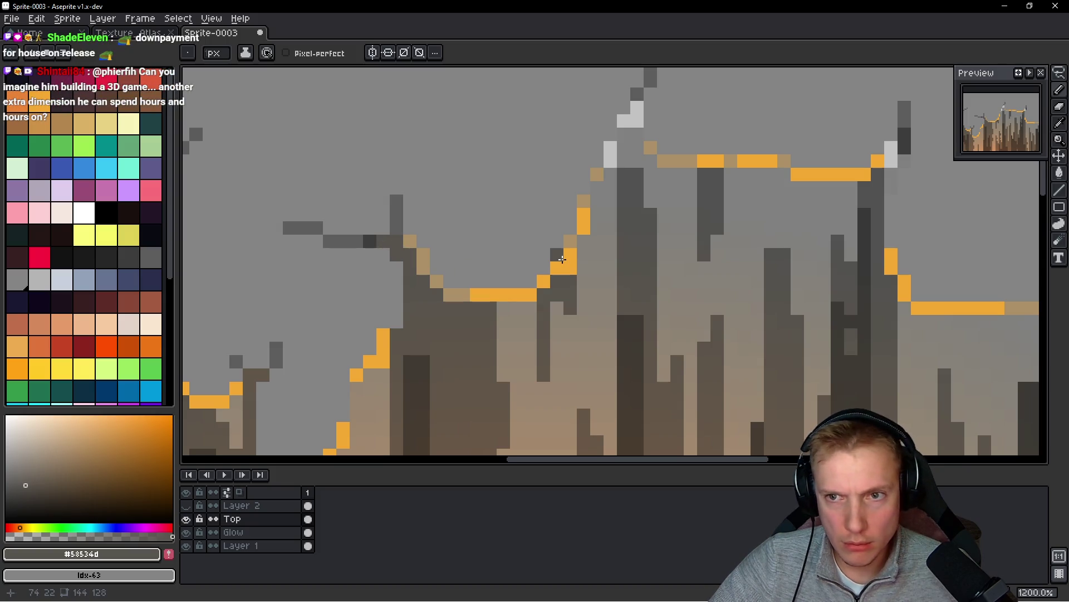
left_click(371, 240, "alt")
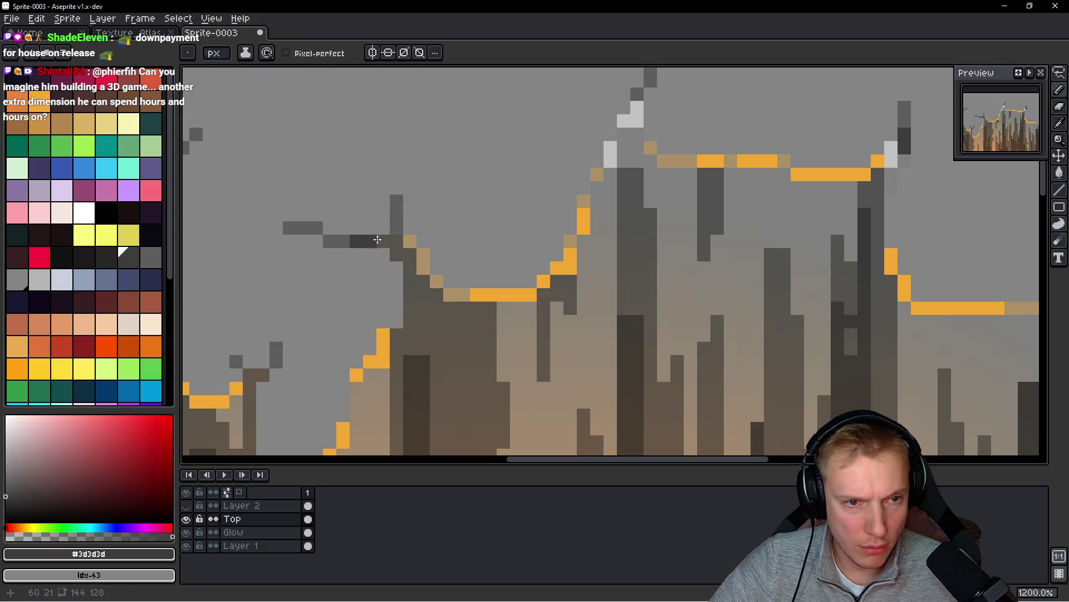
- Darken the light spike tip pixels with the spike's mid grey
scroll(481, 223, "down", 8)
scroll(508, 236, "up", 8)
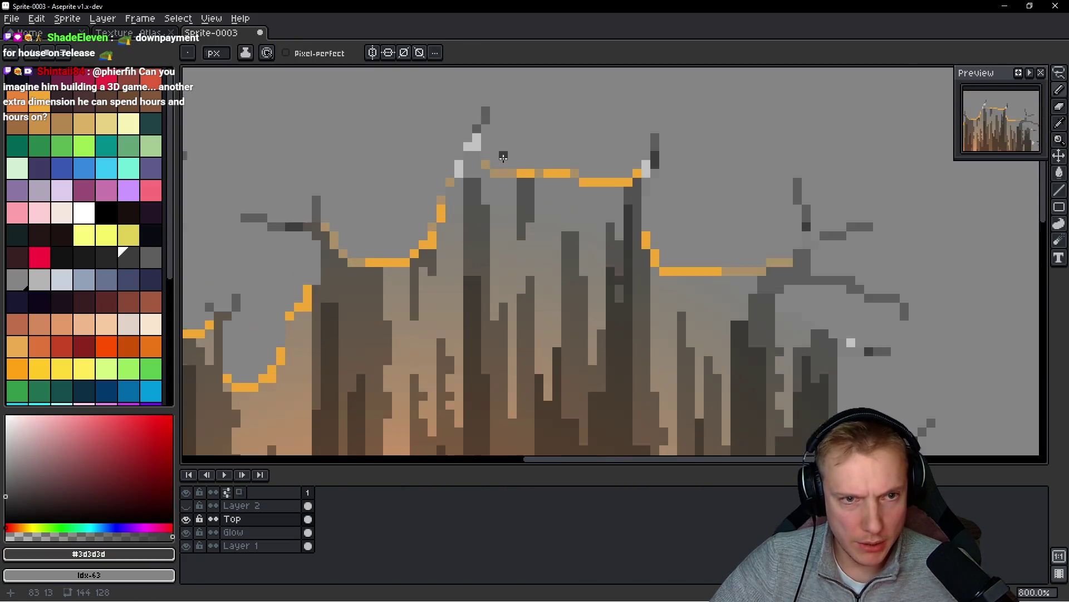
left_click_drag(390, 146, 410, 211)
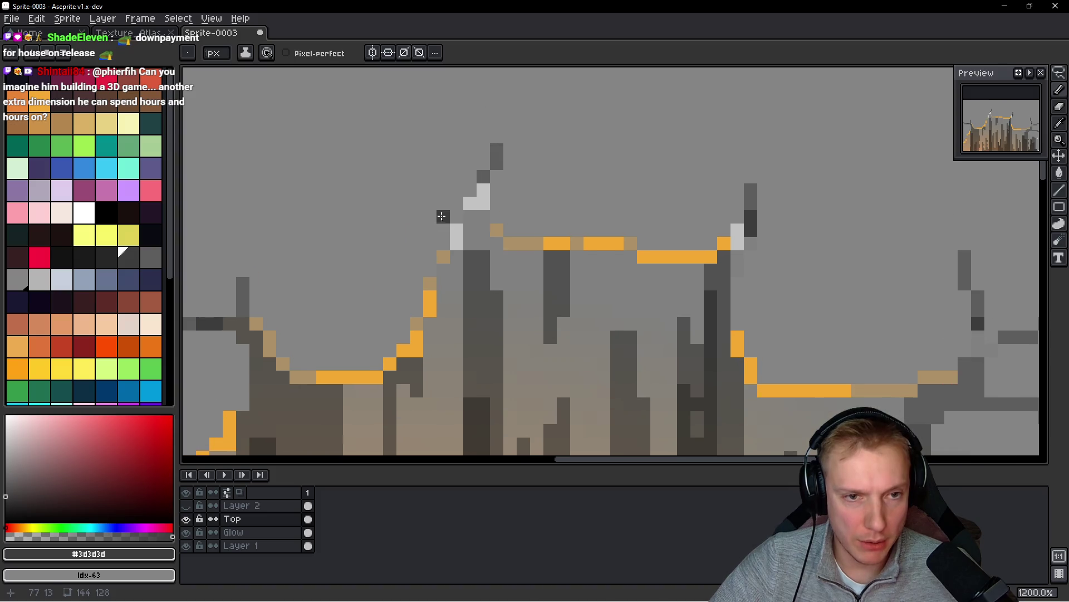
left_click(483, 177, "alt")
left_click_drag(484, 203, 473, 202)
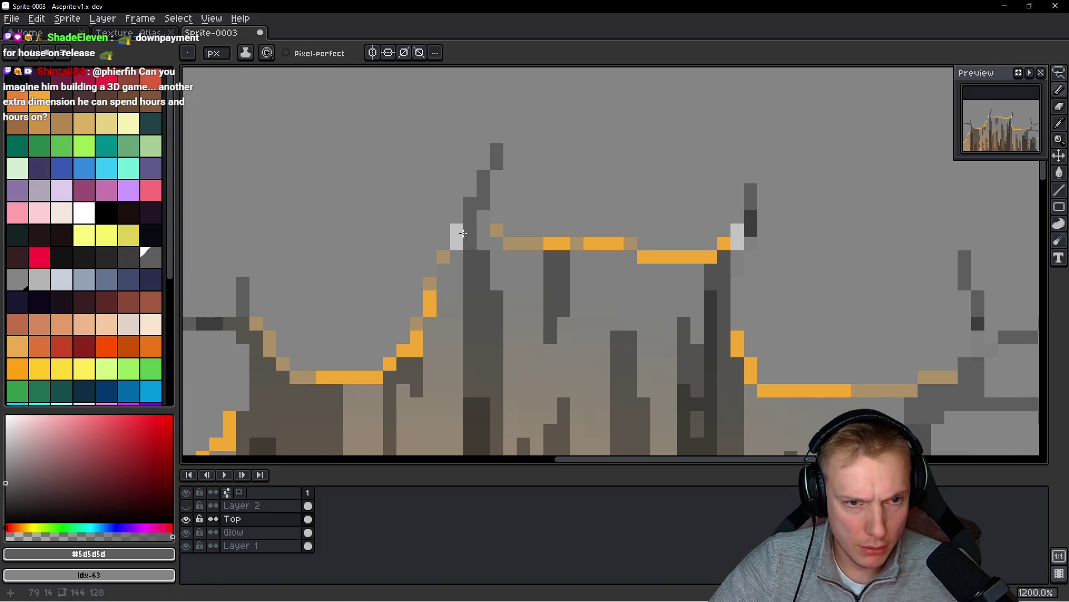
scroll(457, 241, "down", 5)
scroll(457, 240, "up", 5)
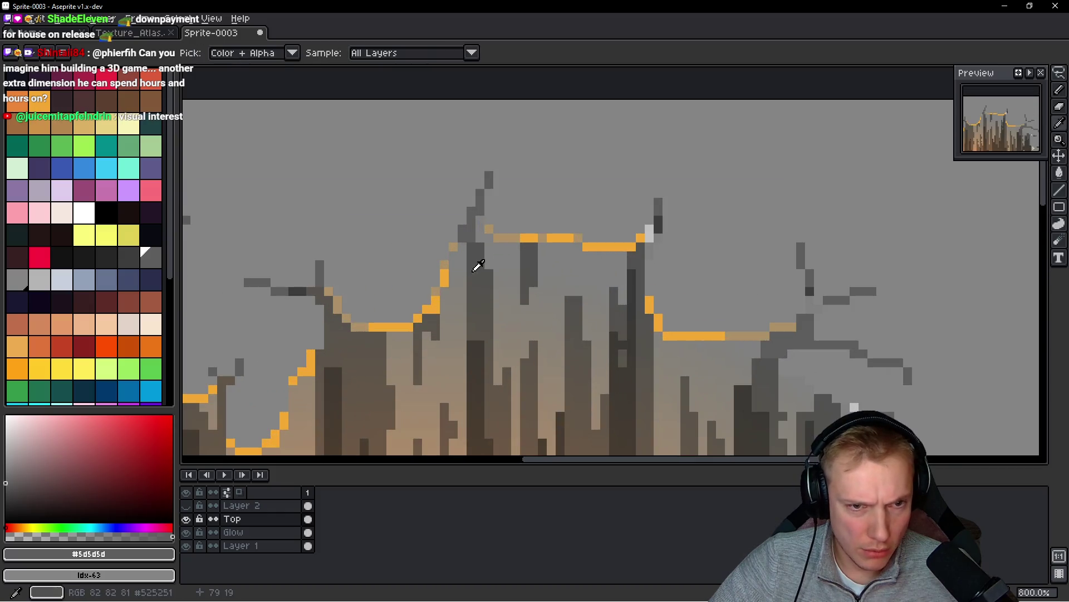
- Add grey pixels beside the dark spike and extend it upward in dark grey
left_click(475, 265, "alt")
scroll(458, 231, "up", 2)
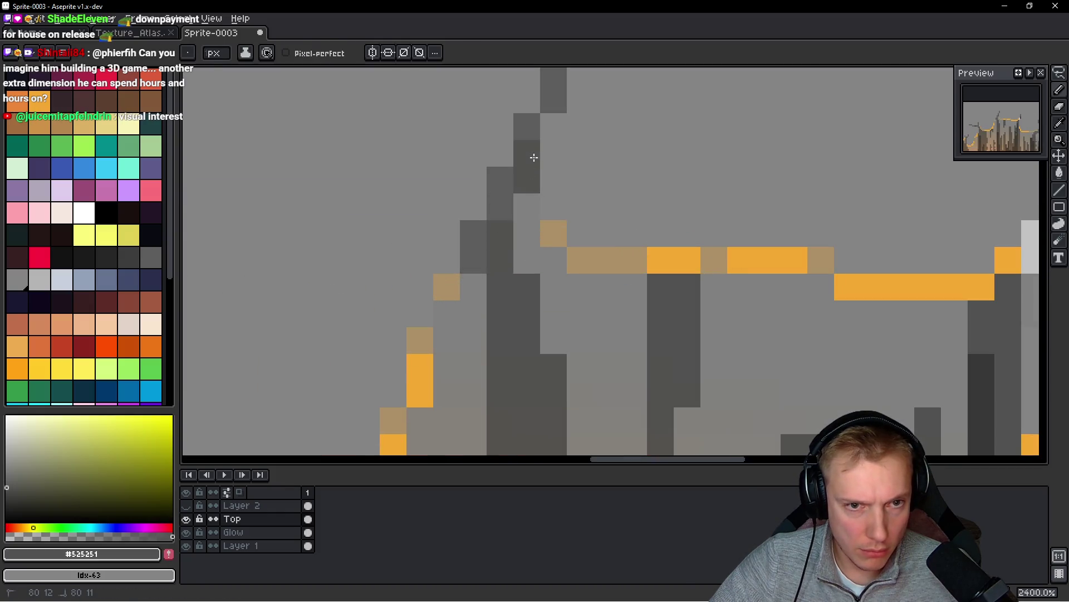
scroll(543, 186, "down", 2)
scroll(543, 186, "down", 8)
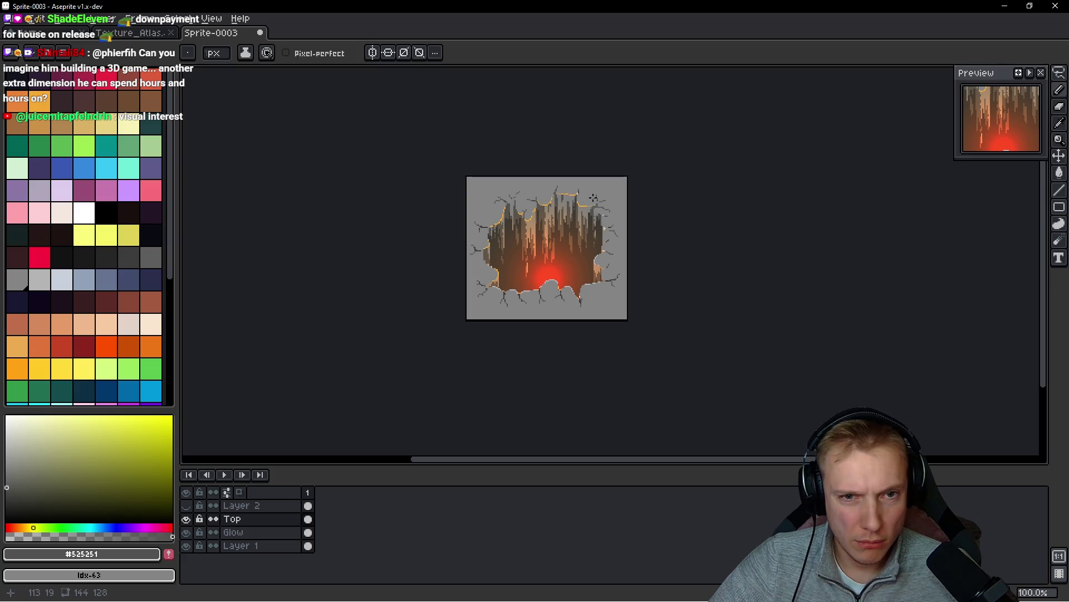
scroll(593, 197, "up", 9)
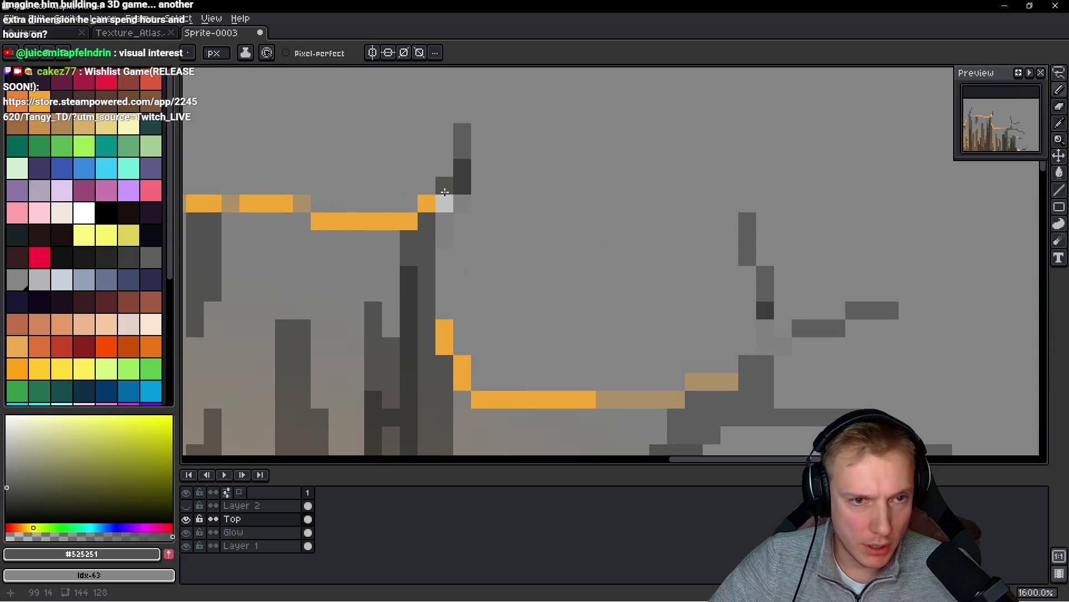
left_click(445, 221)
left_click(444, 185)
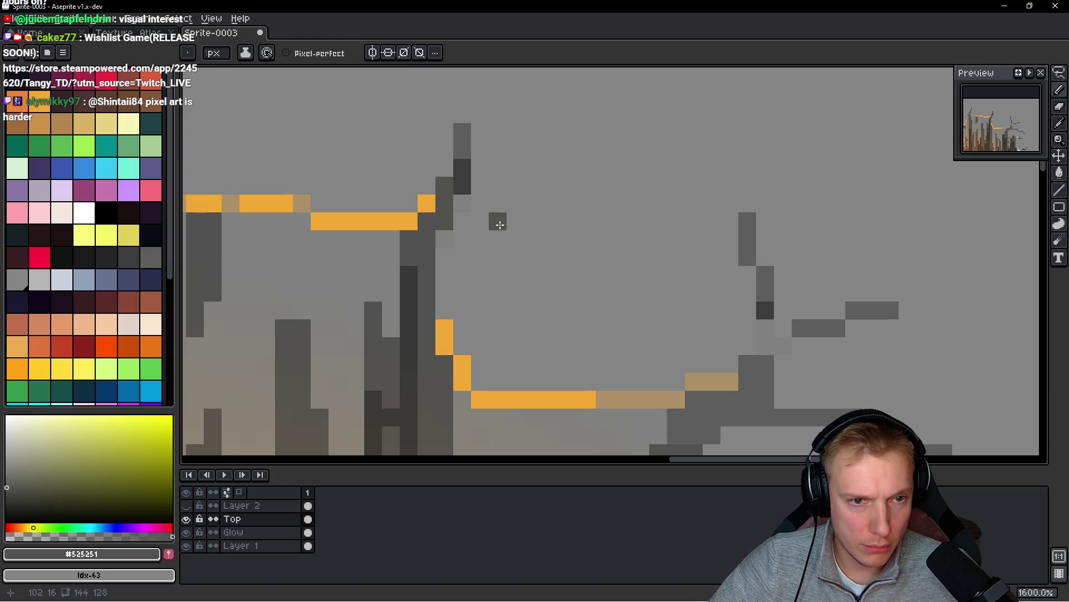
scroll(478, 236, "down", 5)
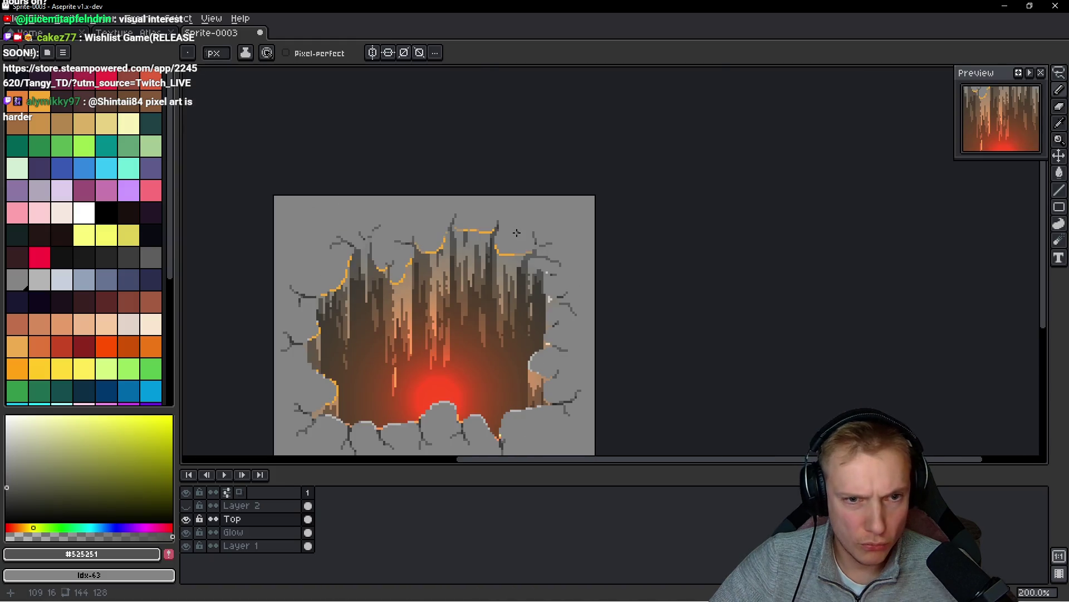
scroll(509, 226, "up", 2)
left_click(456, 223, "alt")
scroll(454, 223, "up", 5)
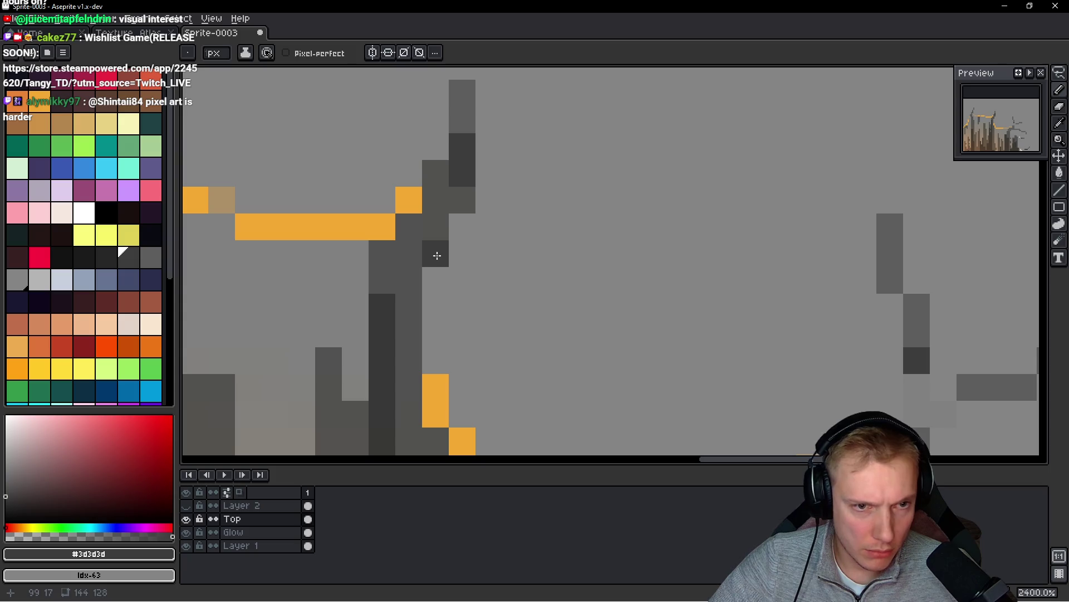
left_click_drag(435, 249, 450, 208)
left_click(457, 199)
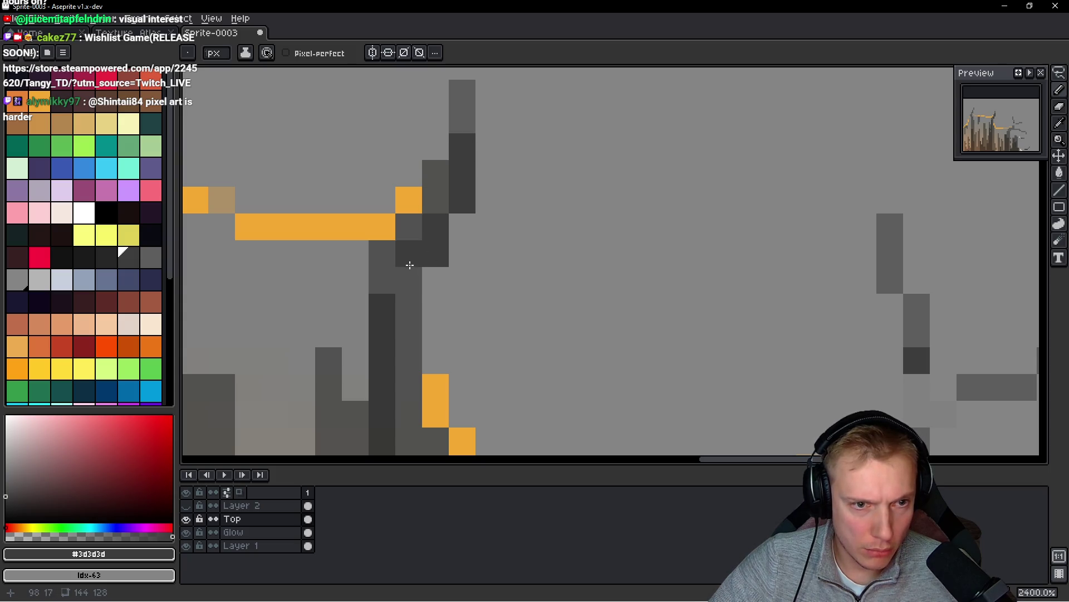
- Thicken the crack branch with #525252 dark grey and run a dark crack downward
scroll(423, 273, "down", 10)
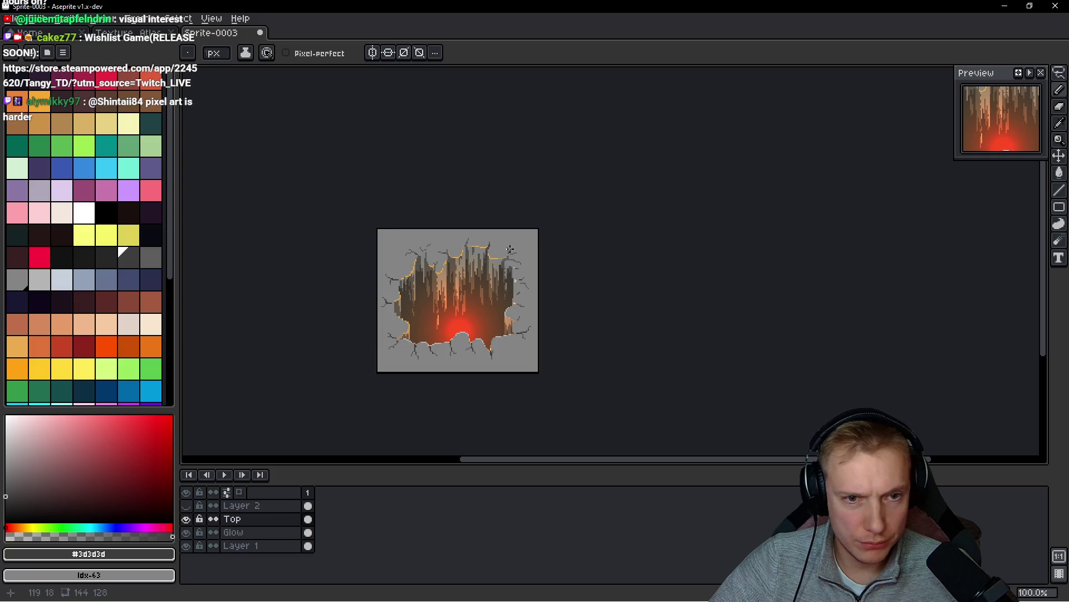
scroll(518, 271, "up", 10)
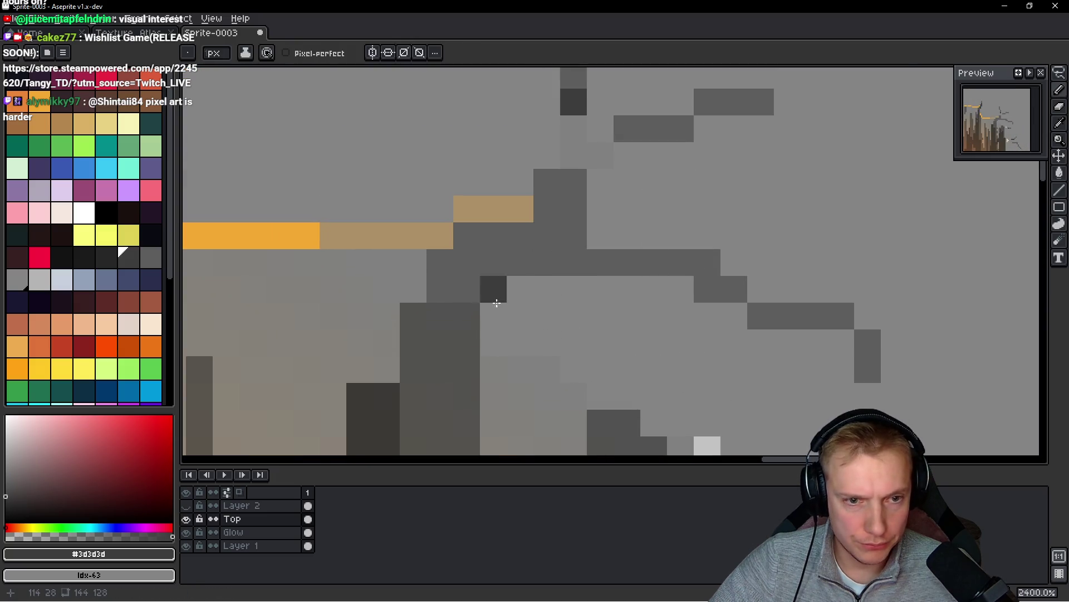
left_click(489, 286, "alt")
mouse_move(546, 260)
left_mouse_down()
mouse_move(551, 210)
mouse_move(578, 253)
left_mouse_up()
left_click(520, 263)
scroll(600, 211, "down", 4)
scroll(606, 215, "up", 4)
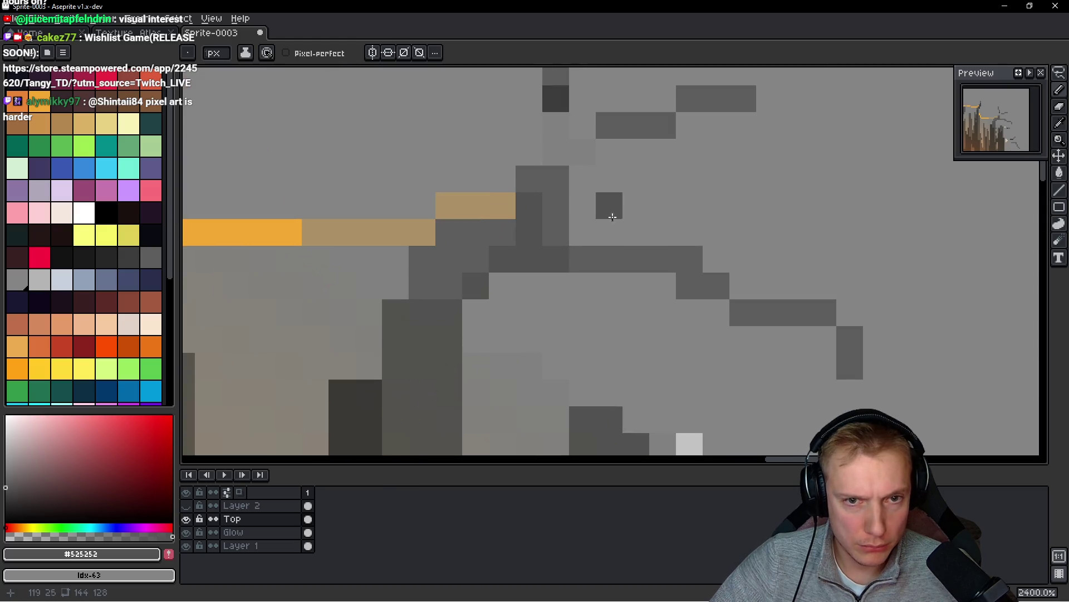
mouse_move(556, 139)
left_mouse_down()
mouse_move(574, 145)
mouse_move(556, 167)
mouse_move(552, 229)
mouse_move(687, 284)
left_mouse_up()
scroll(687, 287, "down", 5)
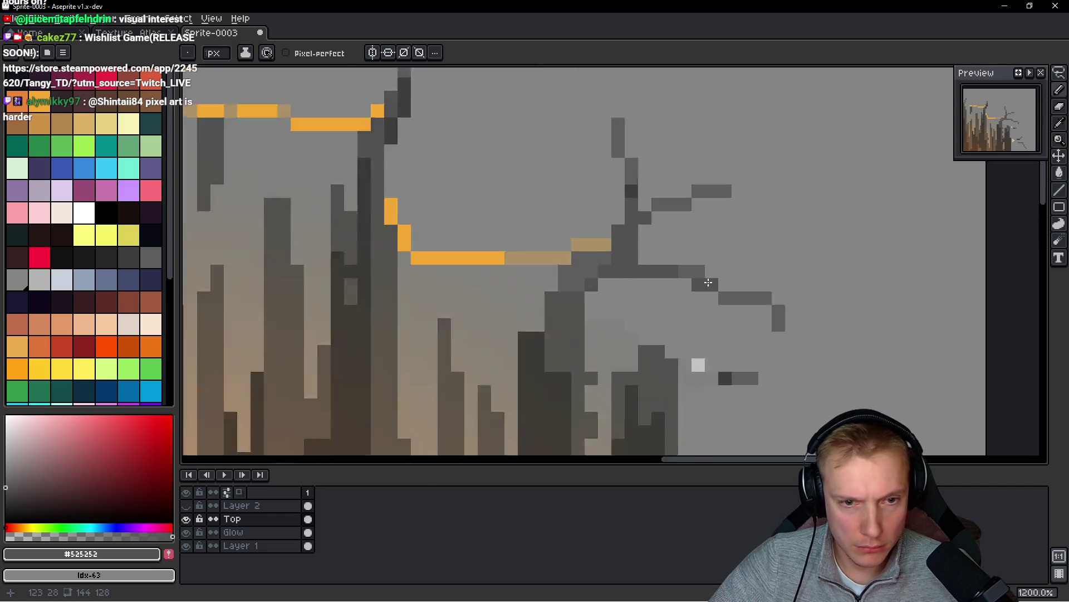
scroll(716, 298, "up", 5)
scroll(694, 270, "down", 5)
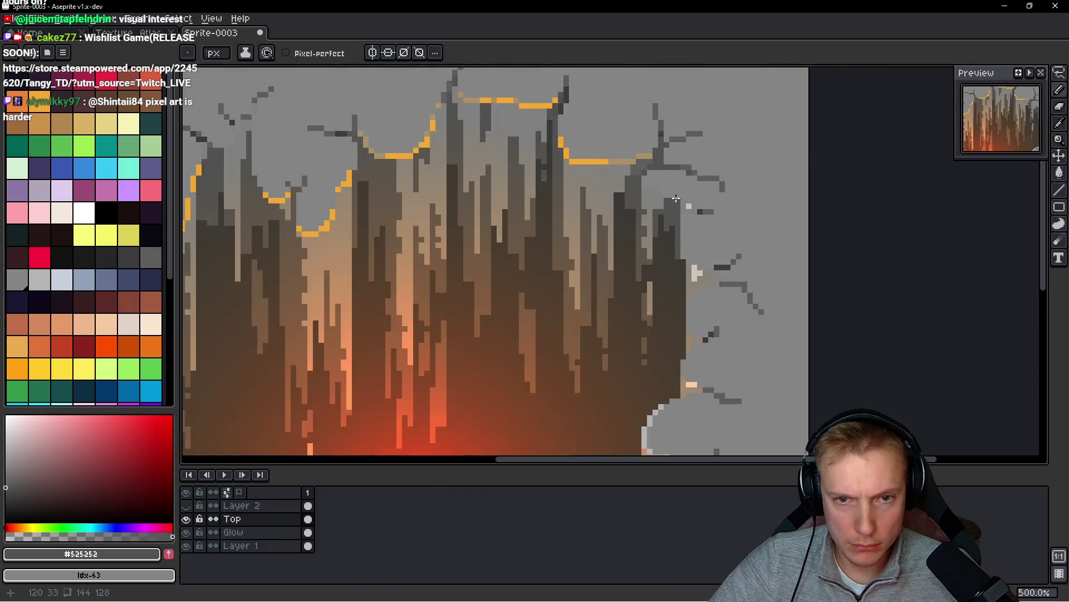
- Paint tan #ad9167 glow pixels along the right branch and diagonally down the crack
scroll(690, 250, "down", 1)
scroll(685, 222, "up", 2)
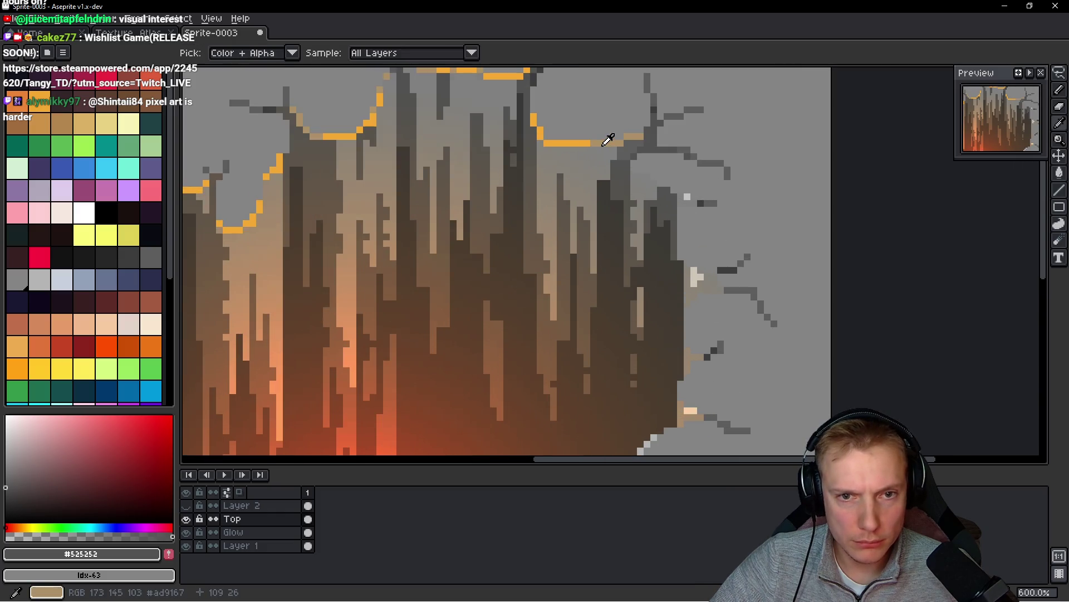
scroll(663, 211, "down", 3)
scroll(661, 210, "up", 5)
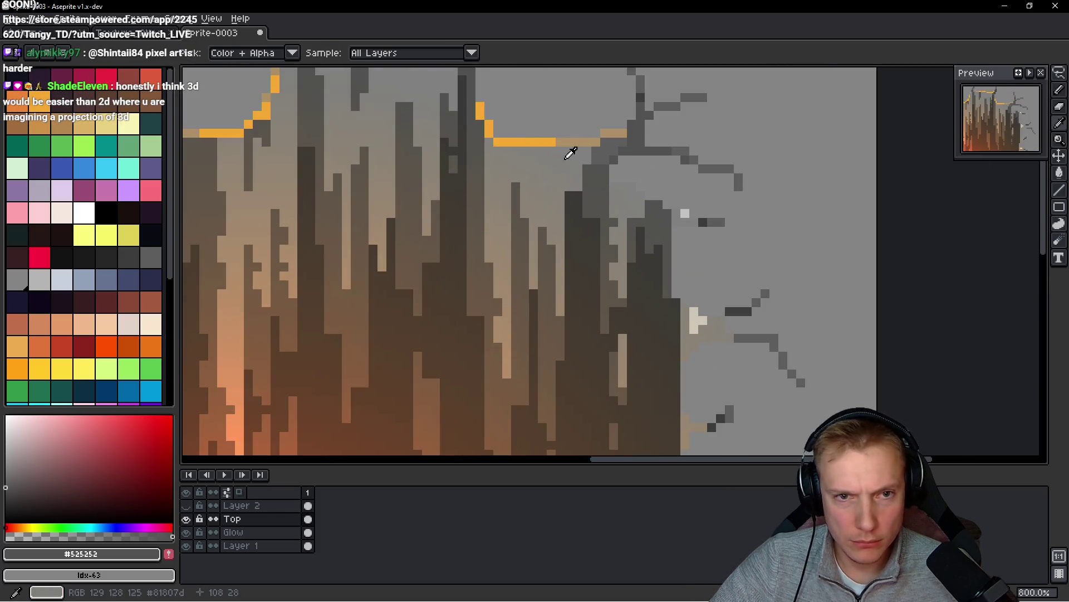
left_click(571, 152, "alt")
scroll(584, 162, "up", 3)
left_click_drag(539, 146, 567, 167)
left_click(619, 197)
mouse_move(653, 230)
left_mouse_down()
mouse_move(675, 225)
mouse_move(721, 249)
mouse_move(728, 273)
mouse_move(755, 278)
left_mouse_up()
left_click(780, 279)
- Paint a tan highlight line up the spikes' edge and cover a light column with grey
left_click(802, 234, "alt")
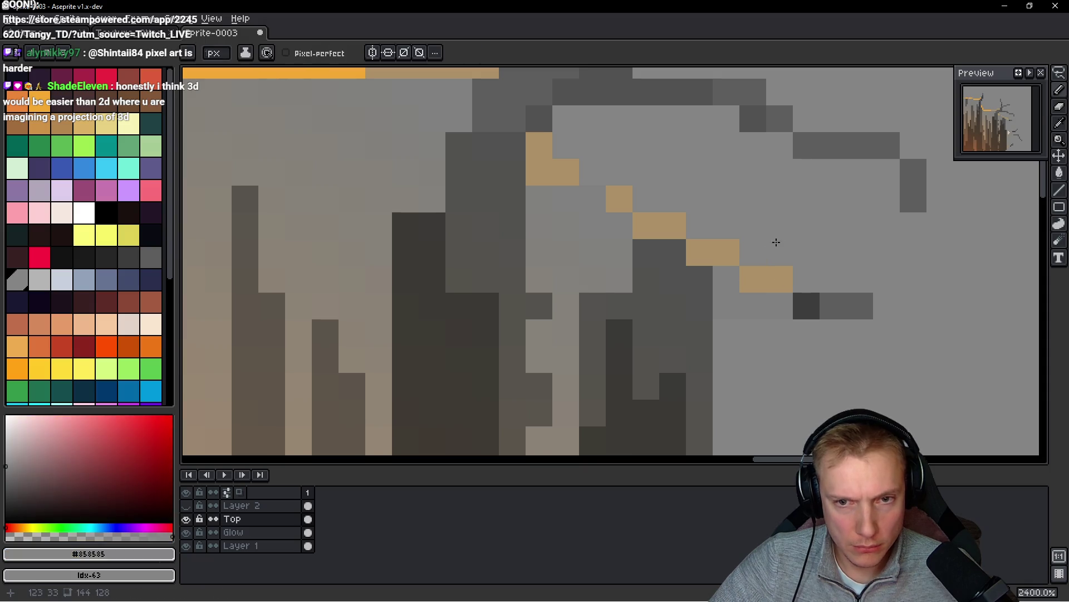
scroll(776, 241, "down", 3)
left_click(789, 255, "alt")
scroll(789, 255, "down", 2)
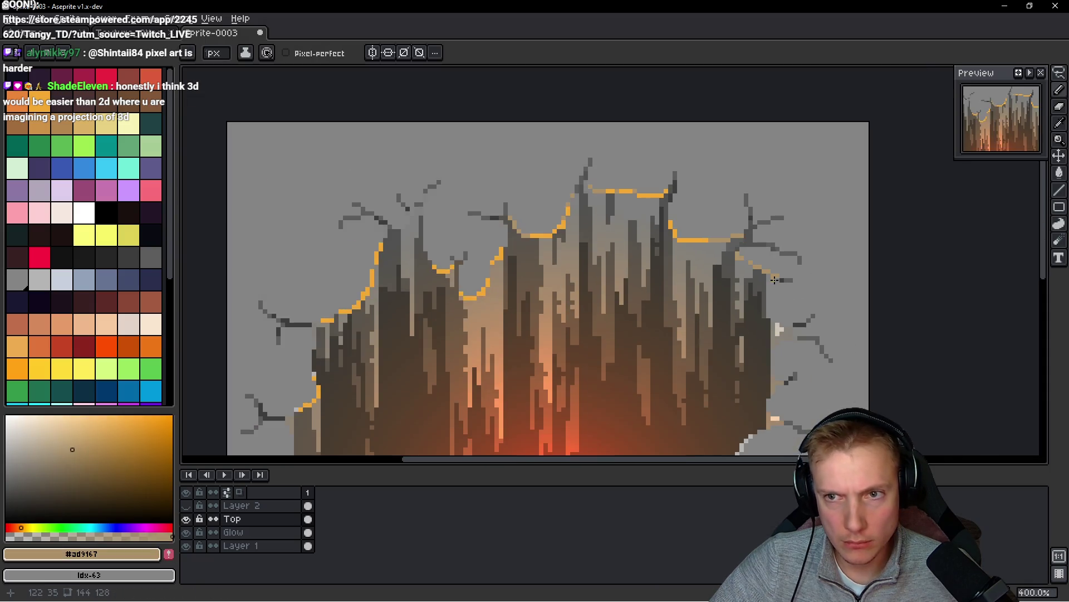
scroll(791, 303, "up", 2)
left_click_drag(791, 303, 678, 202)
left_click(642, 249)
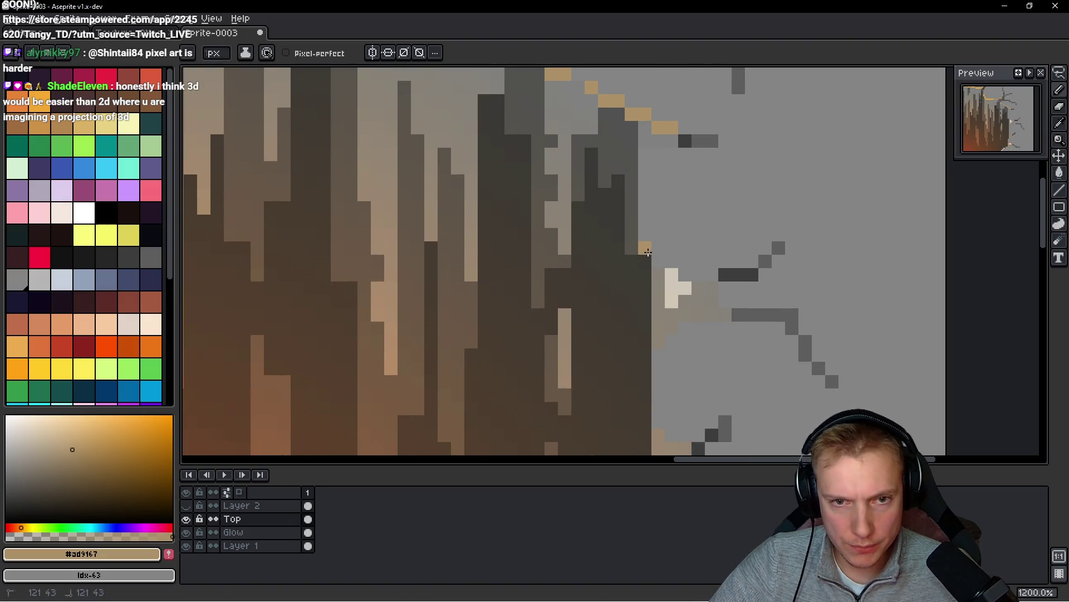
left_click_drag(648, 253, 645, 181)
left_click_drag(658, 260, 696, 273)
left_click(696, 308, "alt")
left_click_drag(672, 308, 672, 275)
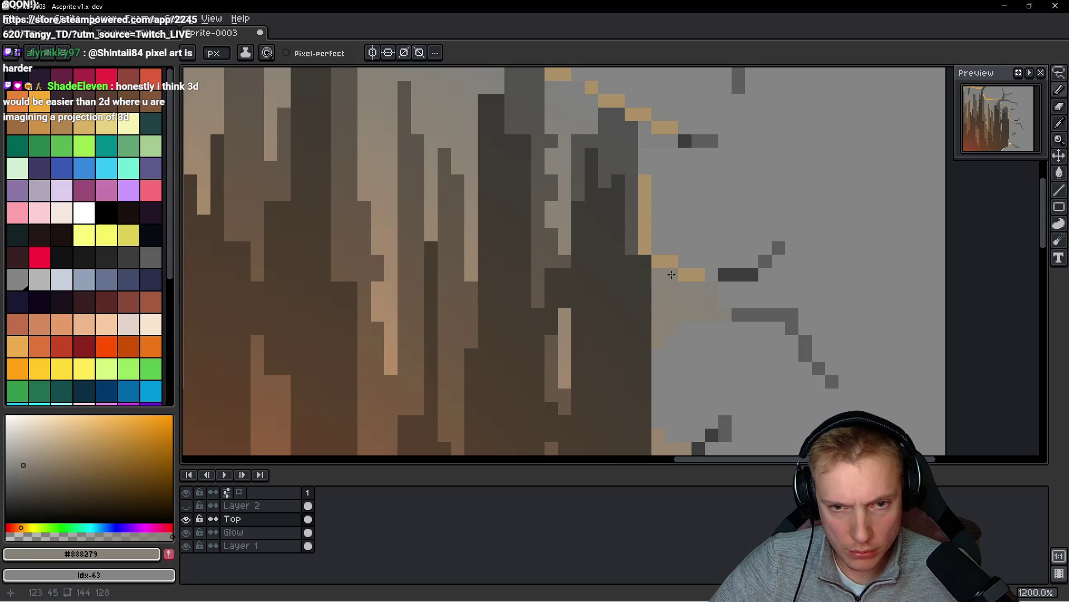
scroll(672, 274, "down", 6)
scroll(728, 176, "up", 4)
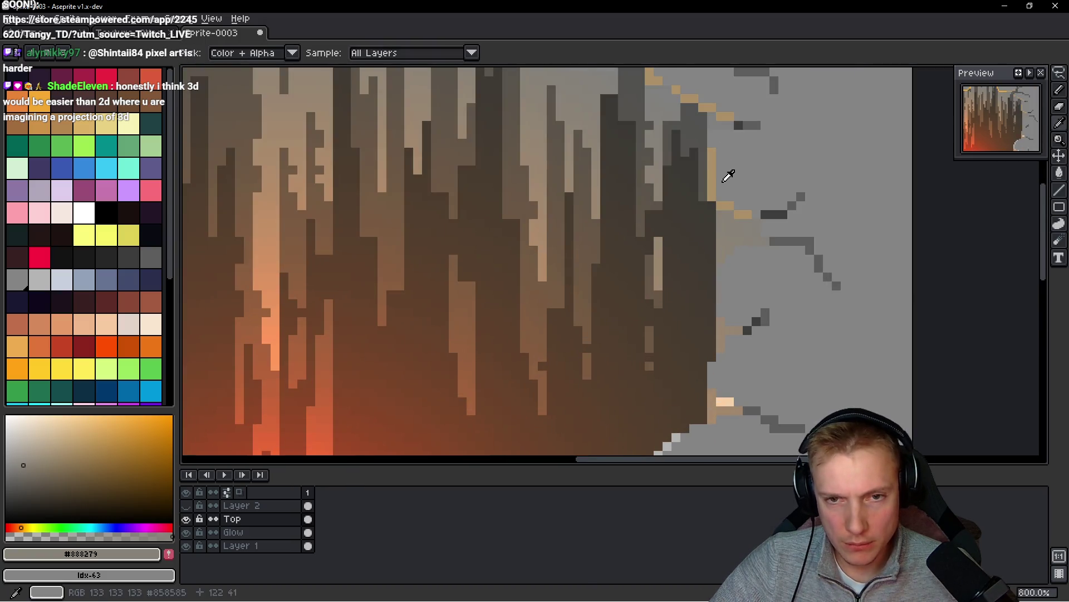
- Add tan #ad9167 columns and pixels further along the edge down to the rock outline
left_click(716, 179, "alt")
scroll(705, 251, "up", 3)
left_click_drag(699, 299, 698, 255)
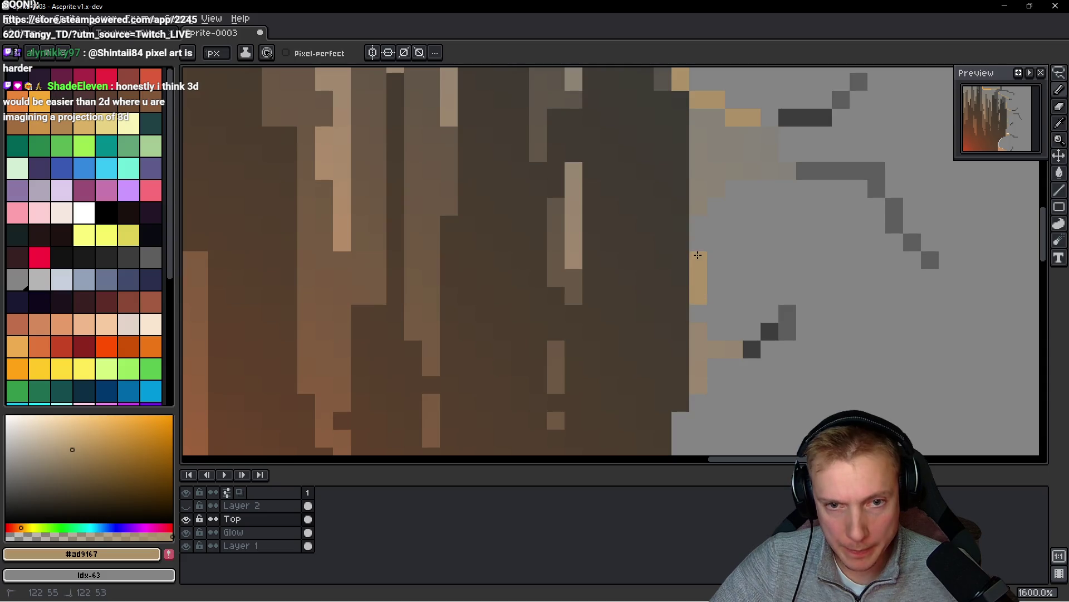
mouse_move(703, 304)
left_mouse_down()
mouse_move(711, 327)
mouse_move(752, 331)
left_mouse_up()
left_click(716, 295)
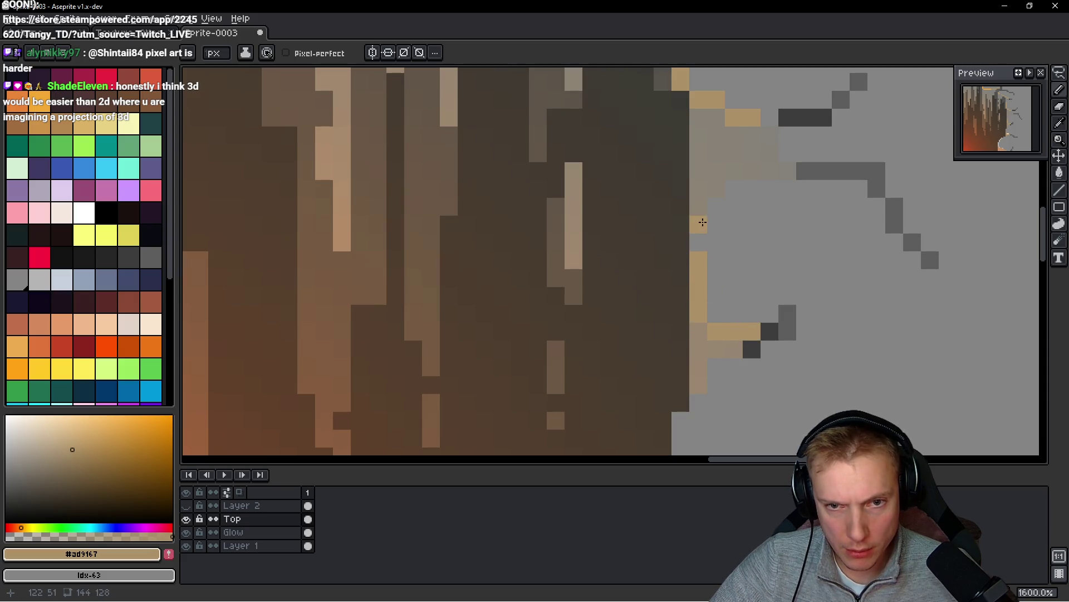
scroll(779, 317, "down", 3)
scroll(720, 263, "up", 2)
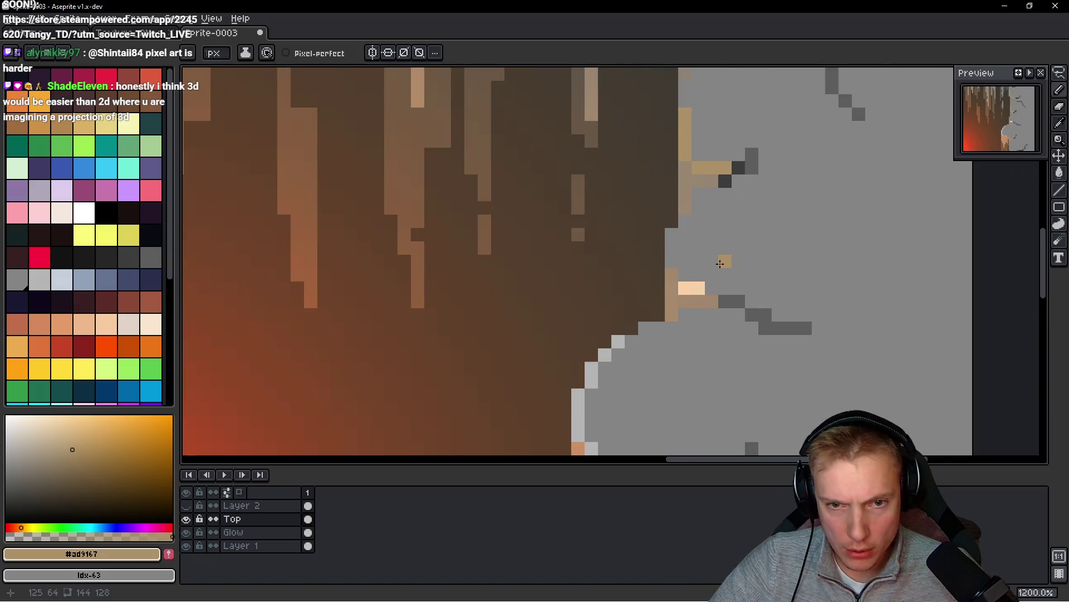
left_click(684, 291, "alt")
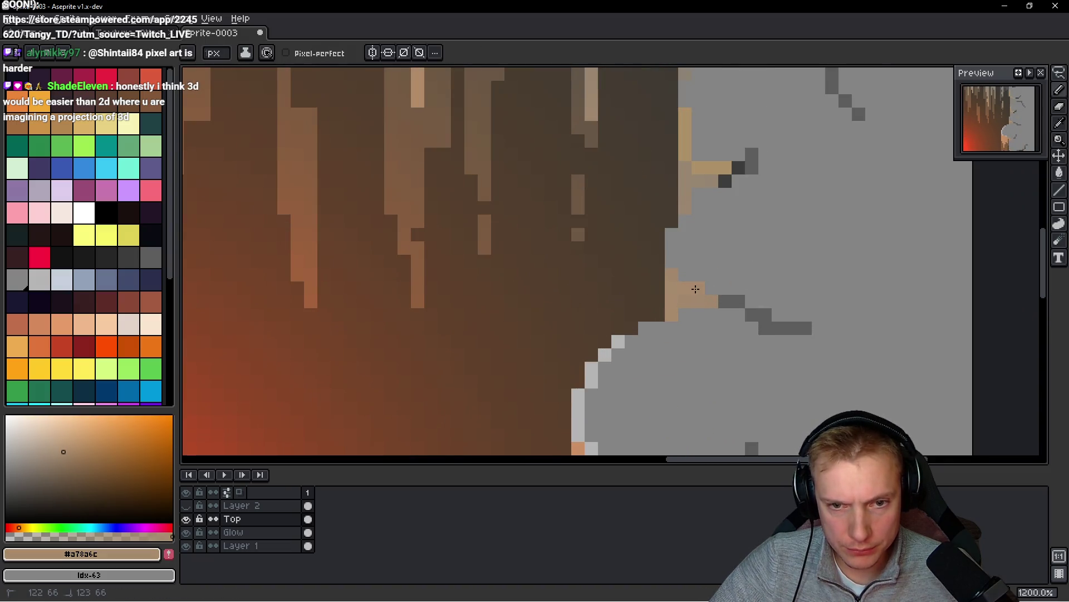
left_click(707, 166, "alt")
left_click(694, 238)
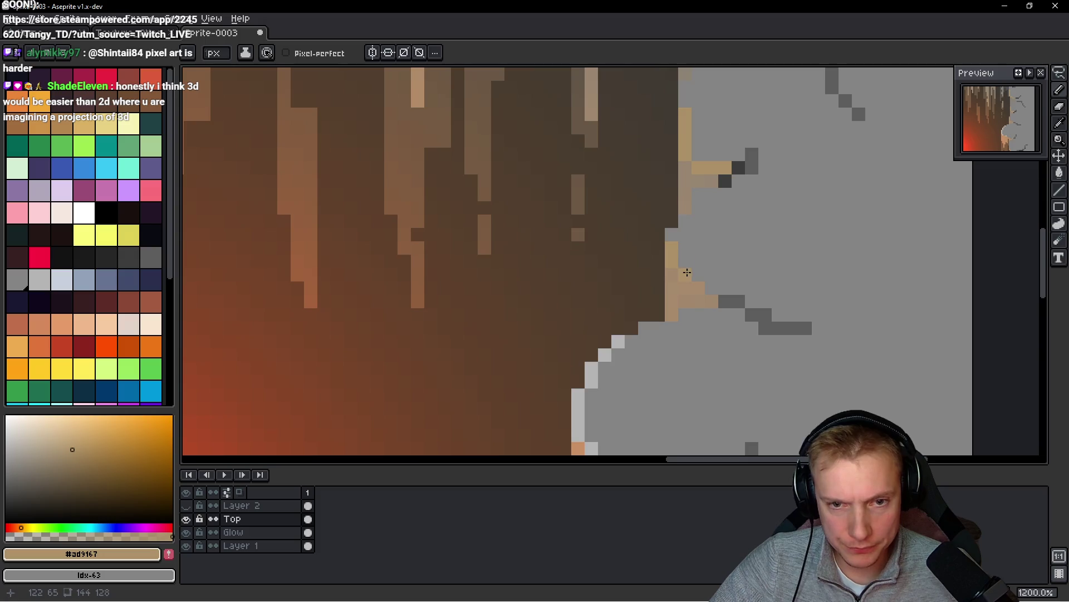
left_click_drag(715, 287, 746, 256)
left_click(609, 337)
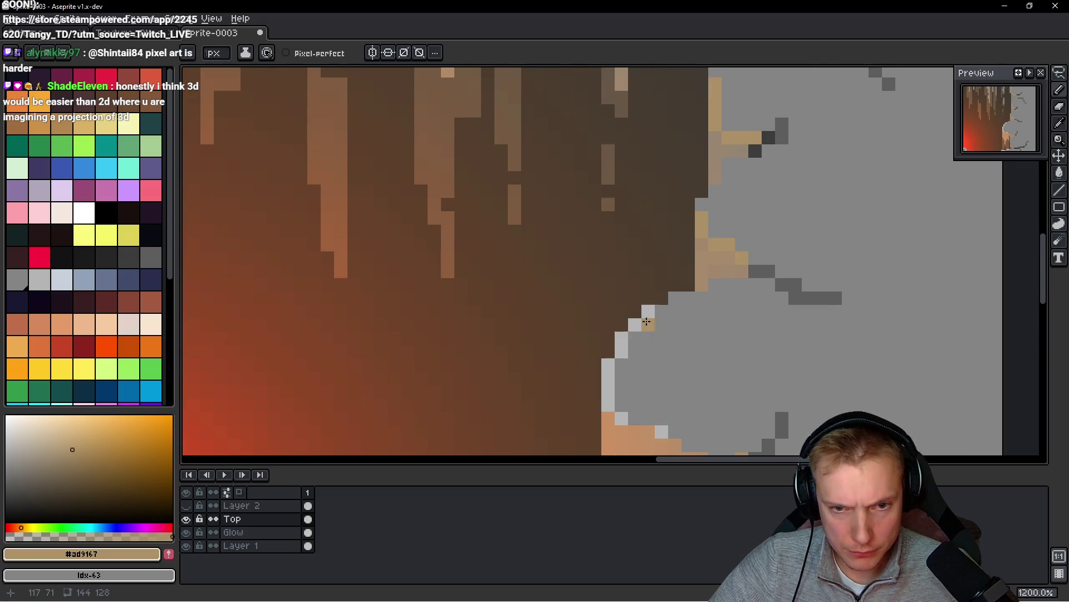
scroll(646, 321, "down", 4)
left_click(499, 187, "alt")
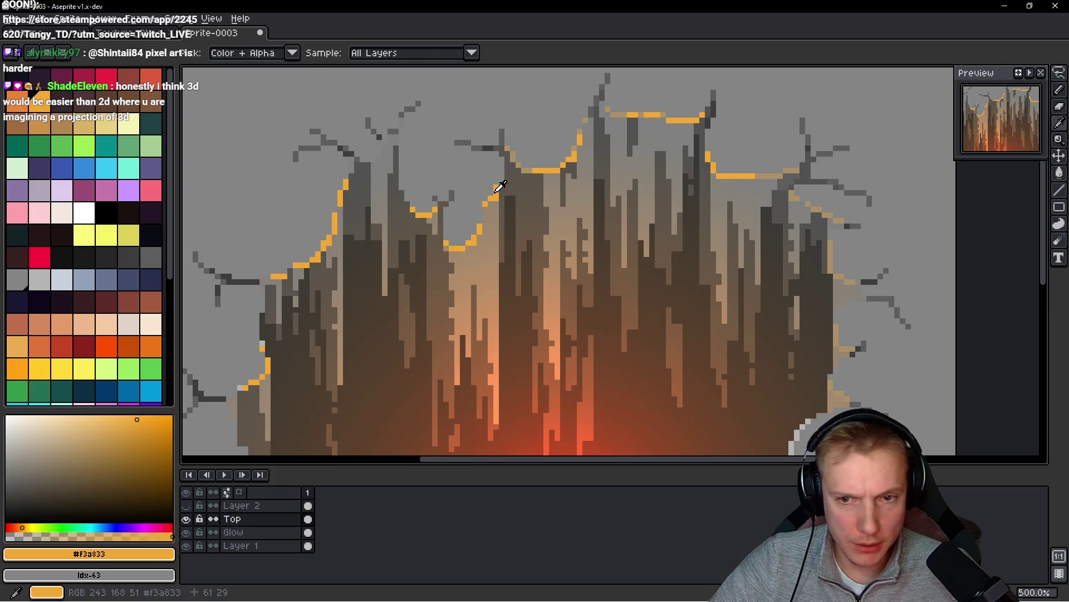
- Place #f3a833 orange pixels down the right tan edge, outlining the grey rock mound's upper-left slope
scroll(780, 234, "up", 5)
mouse_move(749, 228)
left_mouse_down()
mouse_move(741, 191)
mouse_move(658, 292)
mouse_move(614, 203)
mouse_move(628, 196)
mouse_move(681, 213)
left_mouse_up()
left_click(637, 196)
left_click(647, 195)
left_click_drag(704, 173, 675, 352)
left_click(635, 226)
left_click(651, 244)
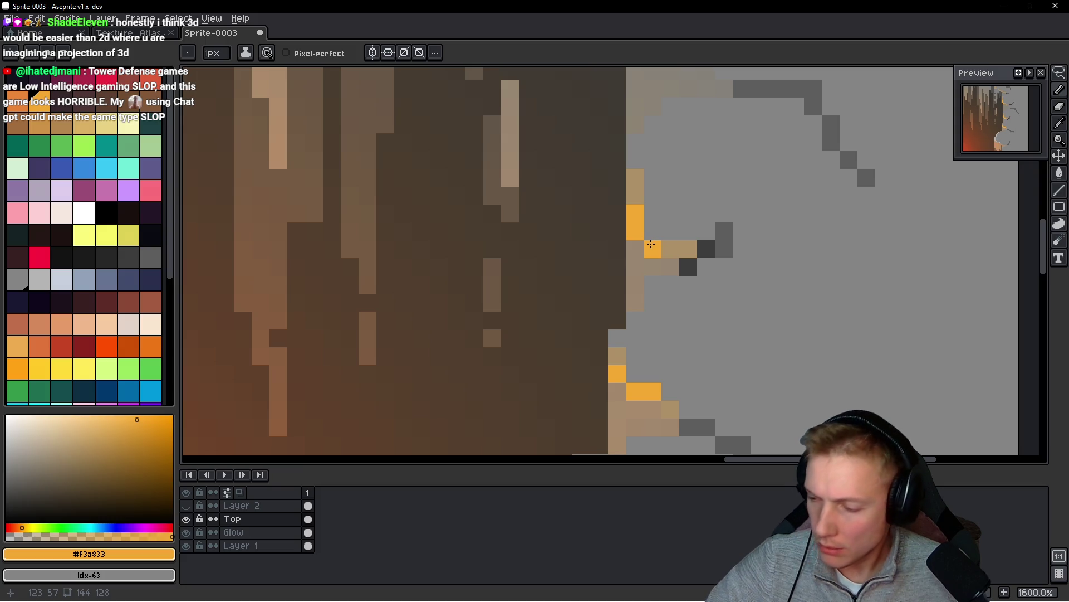
scroll(641, 215, "down", 3)
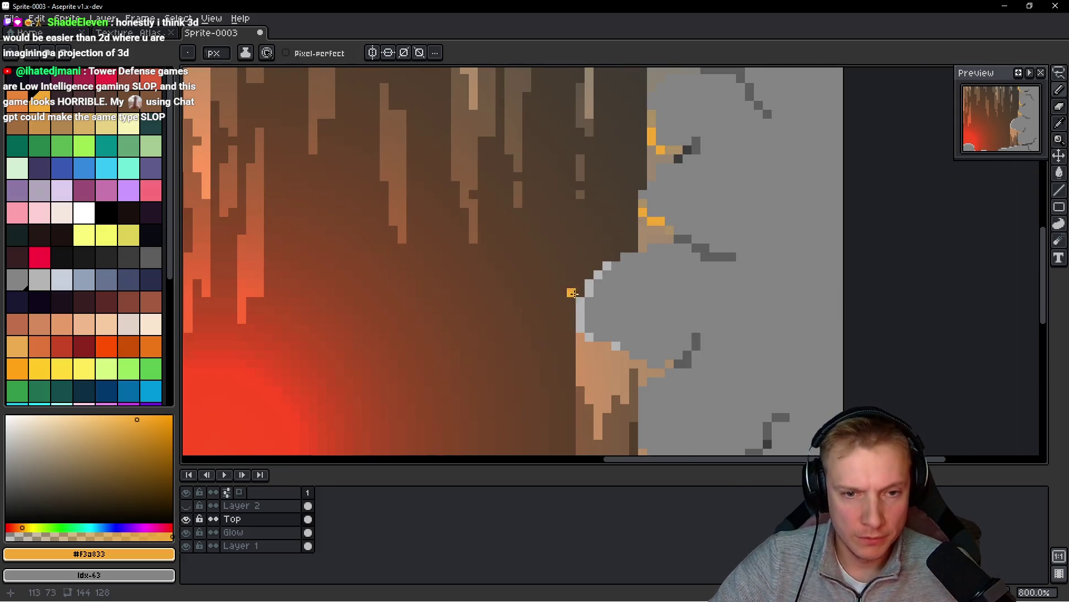
scroll(572, 293, "up", 3)
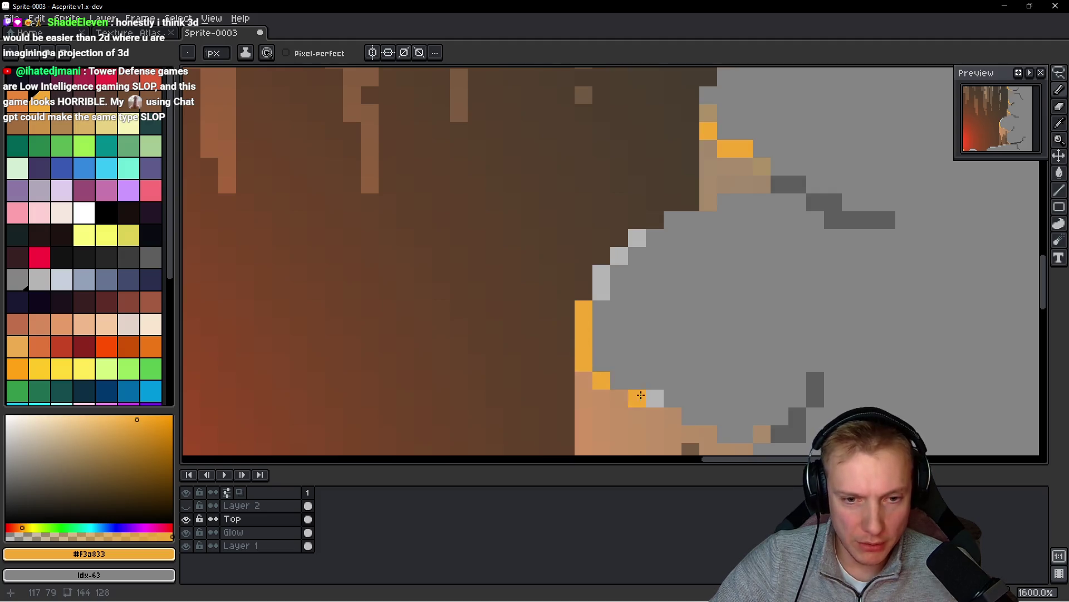
left_click(607, 286)
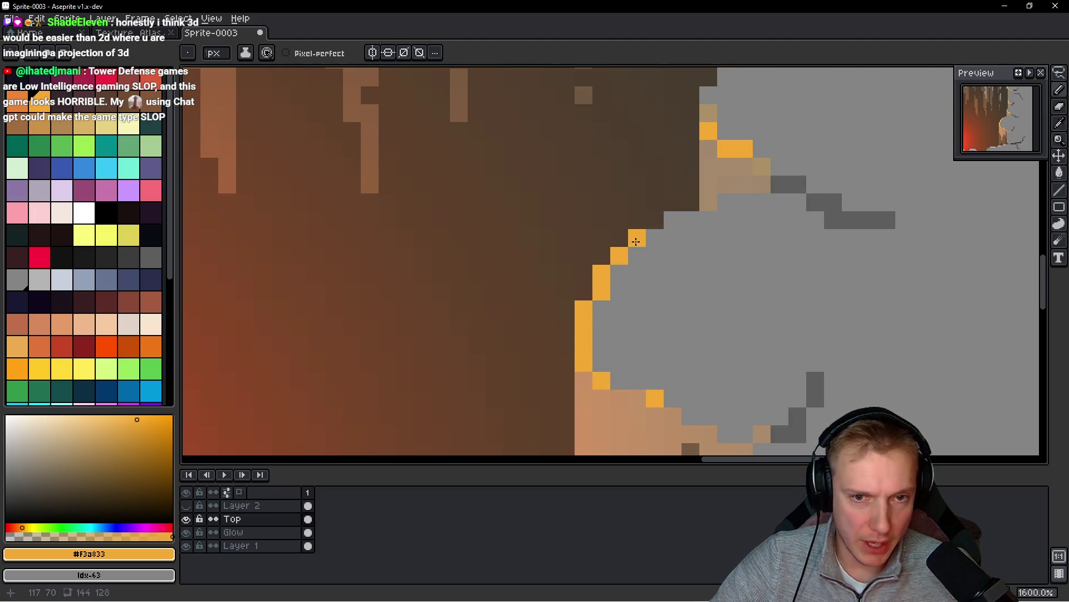
scroll(636, 241, "down", 6)
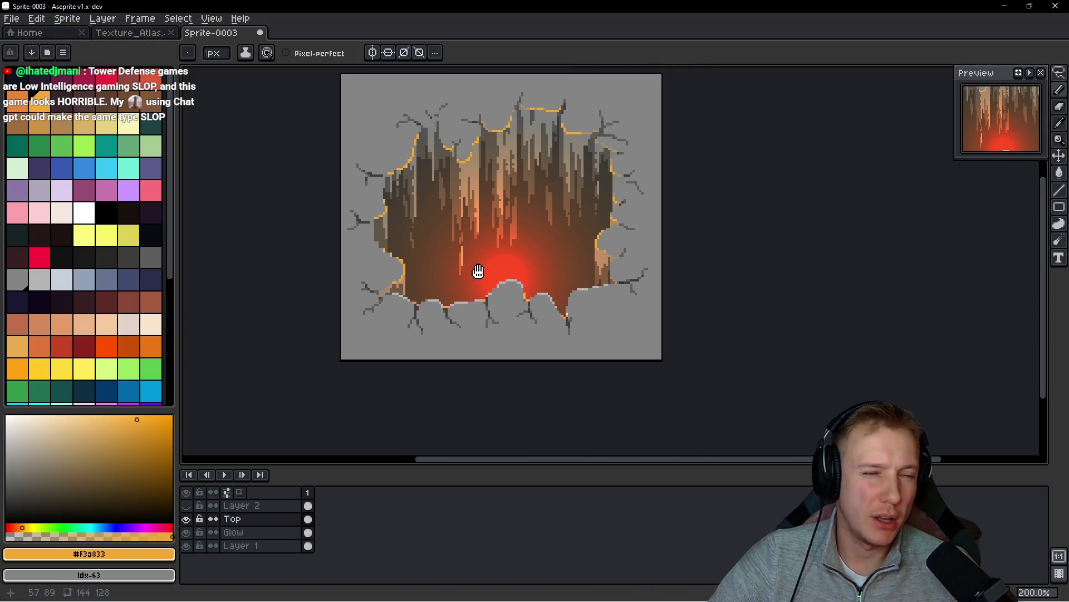
- Paint orange #f3a833 pixels along the lower rock's top edge up to the right rock's corner
scroll(478, 271, "down", 3)
scroll(509, 271, "up", 6)
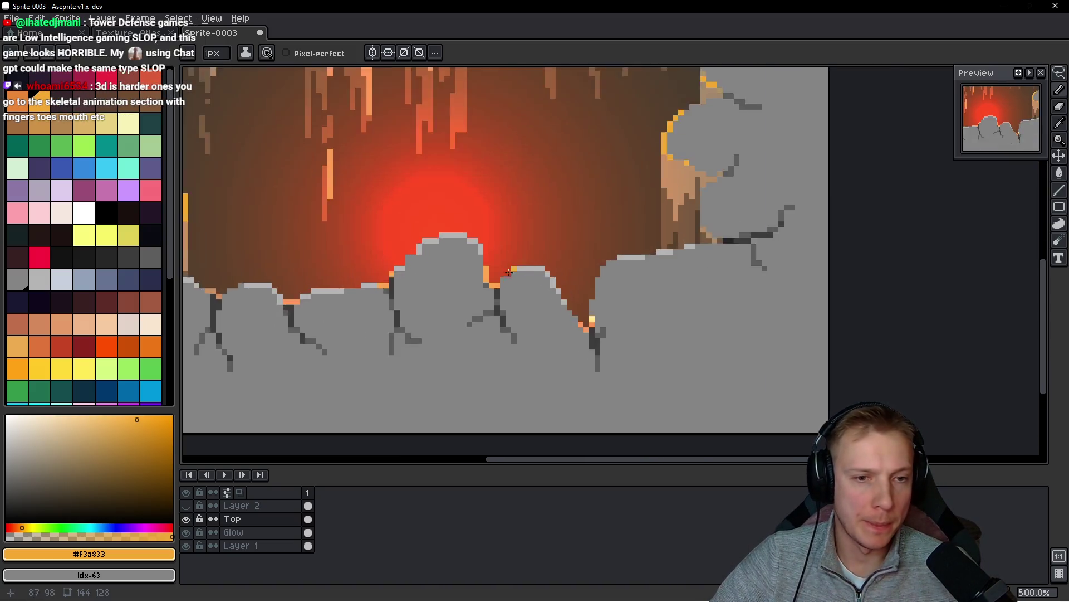
scroll(478, 270, "up", 4)
left_click(524, 233)
left_click(549, 234)
left_click(560, 206)
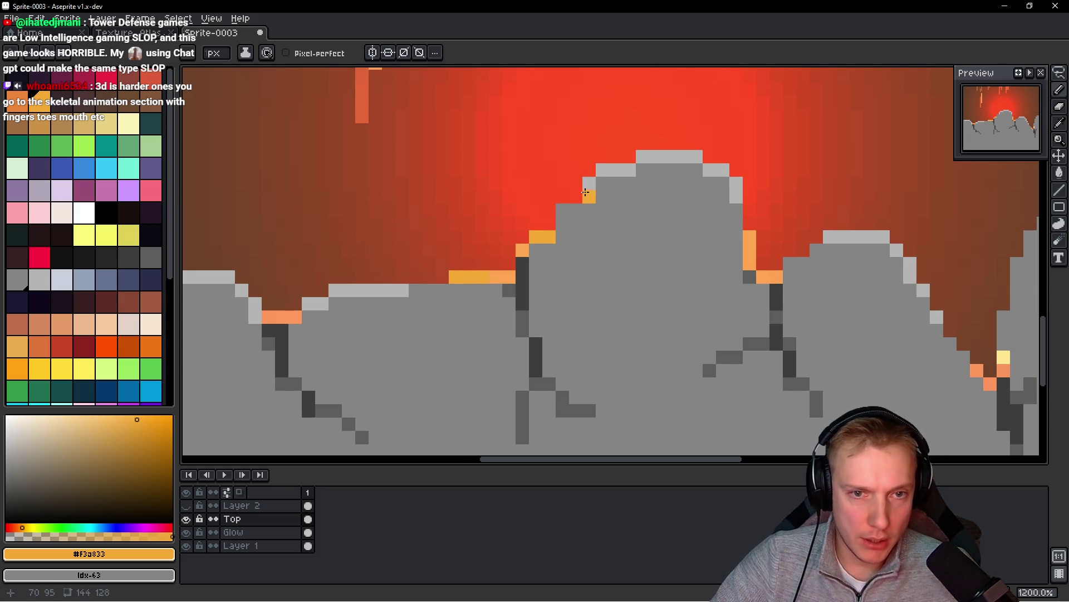
left_click_drag(619, 171, 664, 157)
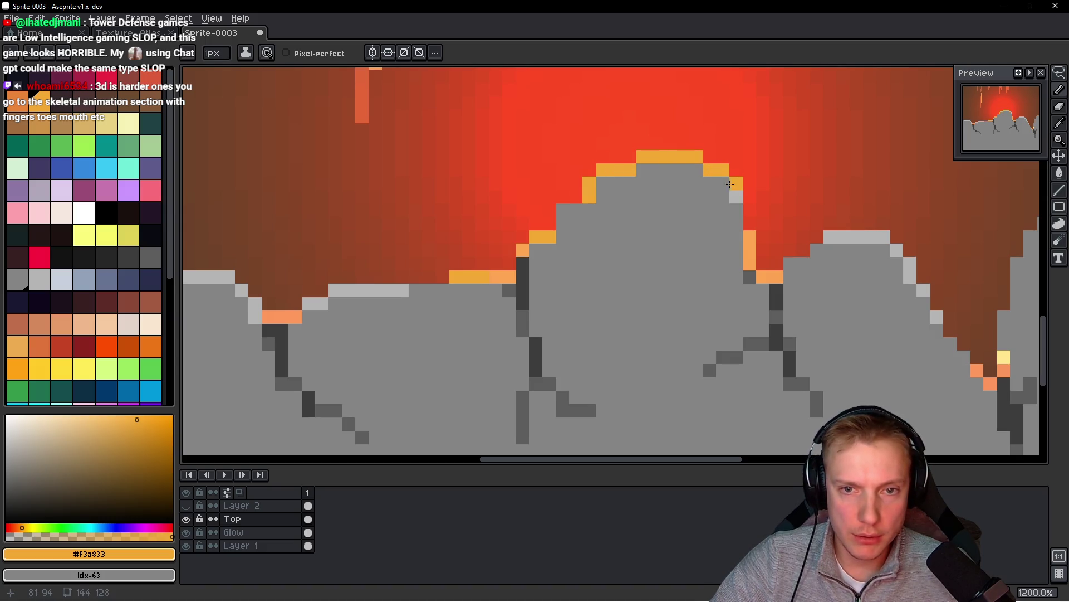
left_click(830, 237)
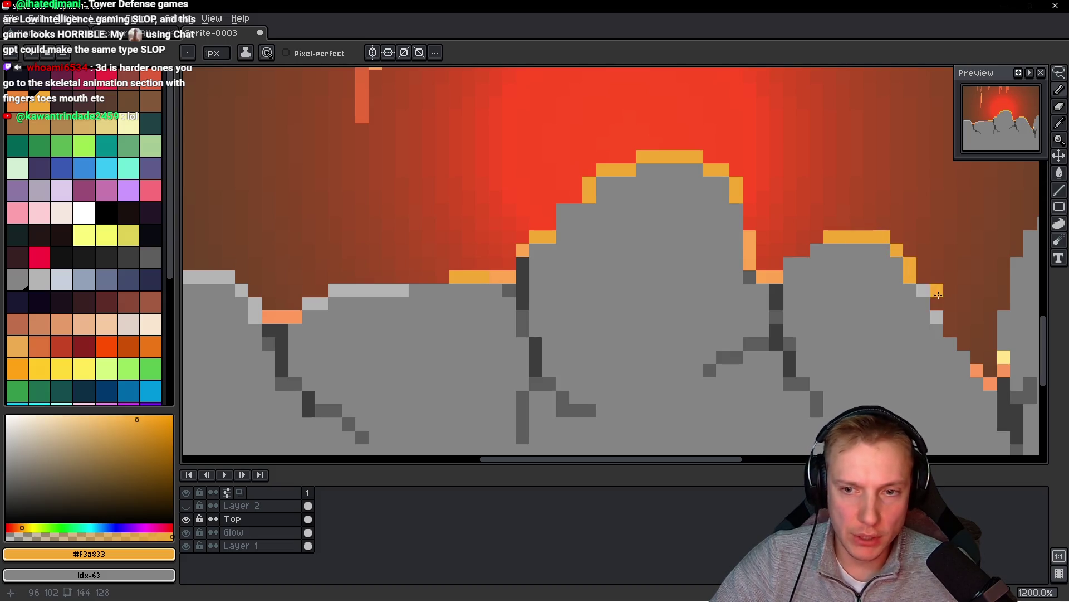
left_click(902, 305, "alt")
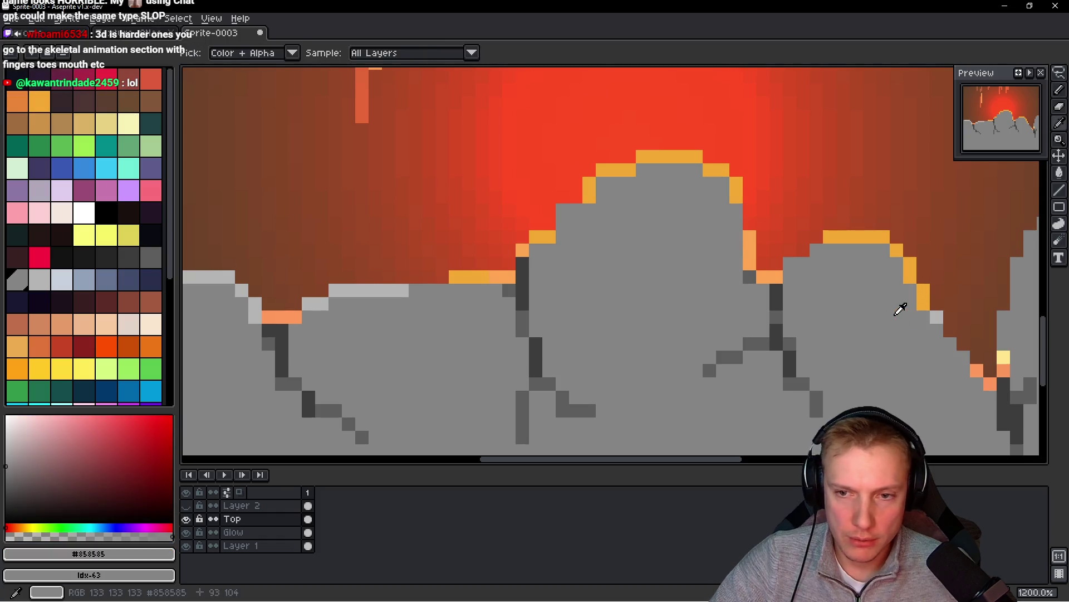
left_click(912, 265, "alt")
- Turn the light-grey edge pixels along the next stretch of rock orange
scroll(872, 325, "down", 2)
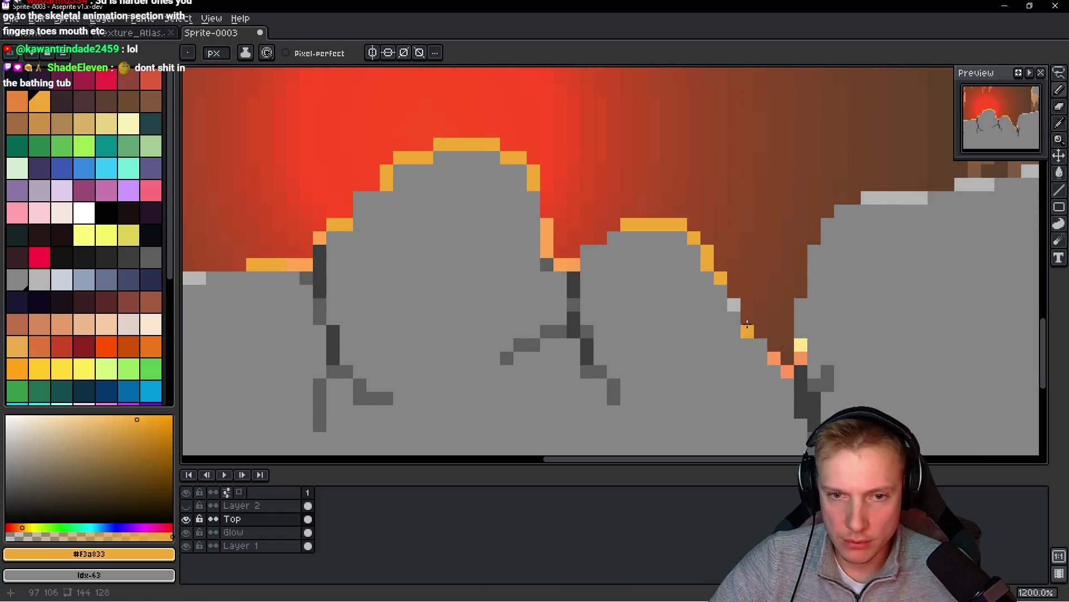
scroll(800, 269, "down", 3)
scroll(768, 268, "up", 8)
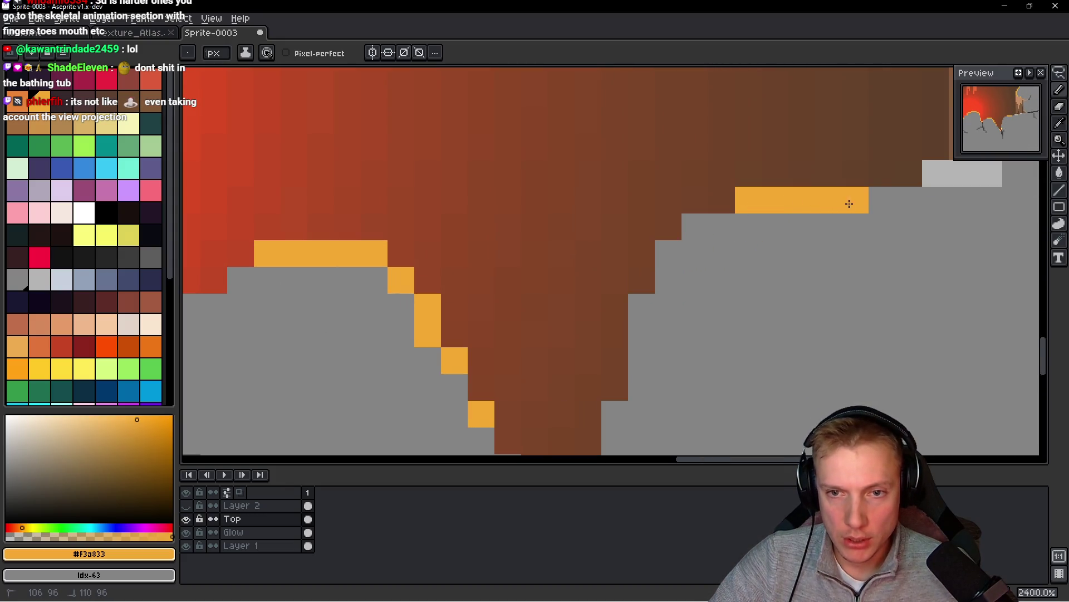
left_click(695, 226)
left_click(668, 254)
left_click_drag(902, 214, 691, 249)
left_click(746, 211)
left_click(777, 208)
left_click(858, 181)
left_click(884, 184)
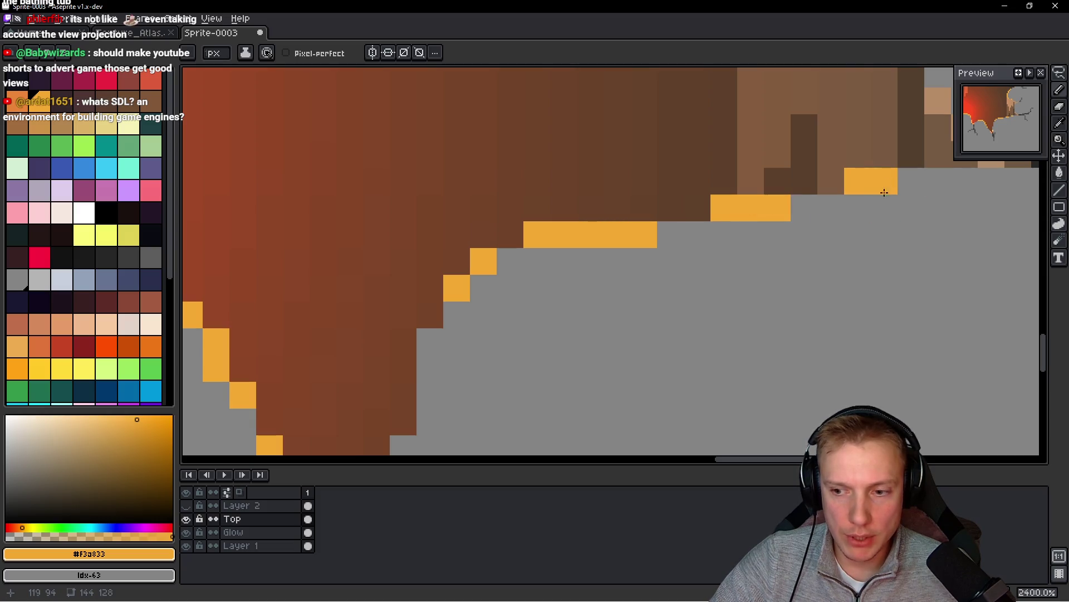
- Paint an orange staircase up the lower-left rock slope, then zoom out over the sprite
scroll(885, 193, "down", 10)
scroll(769, 284, "up", 3)
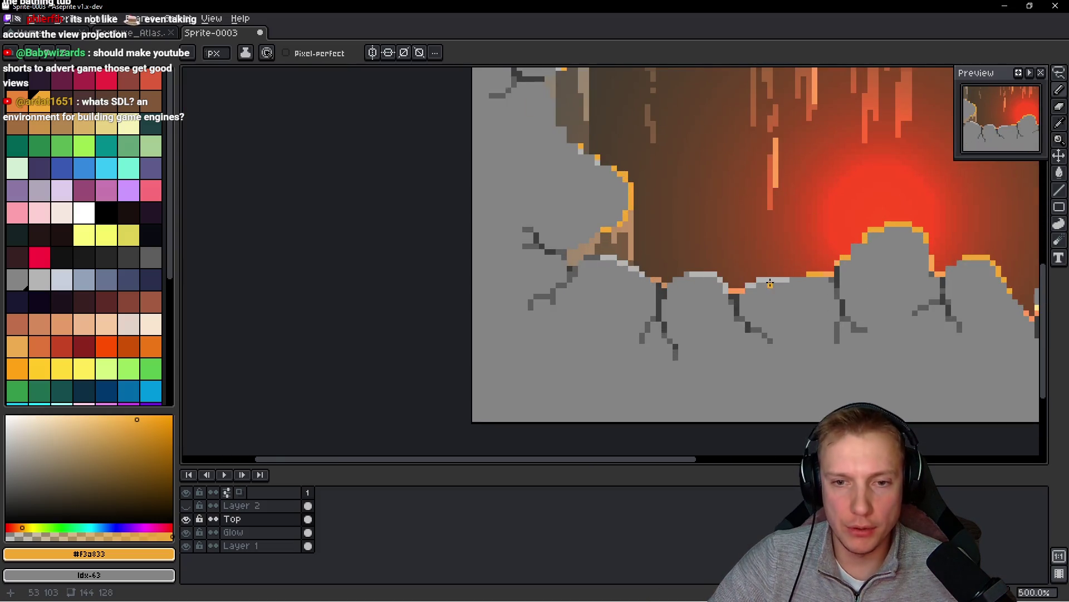
scroll(770, 283, "up", 5)
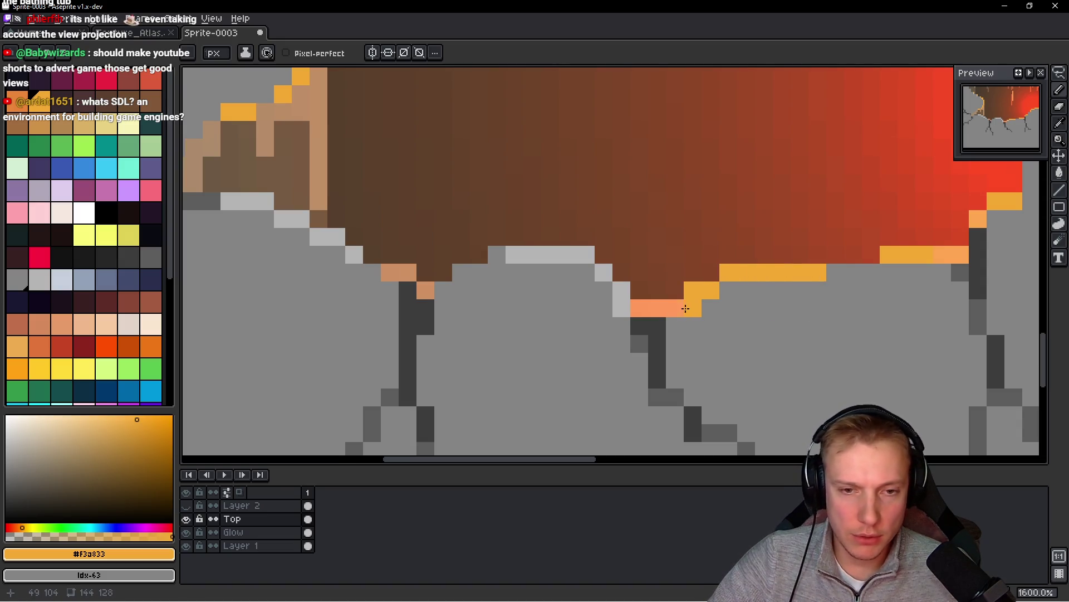
scroll(694, 299, "down", 4)
scroll(695, 301, "up", 4)
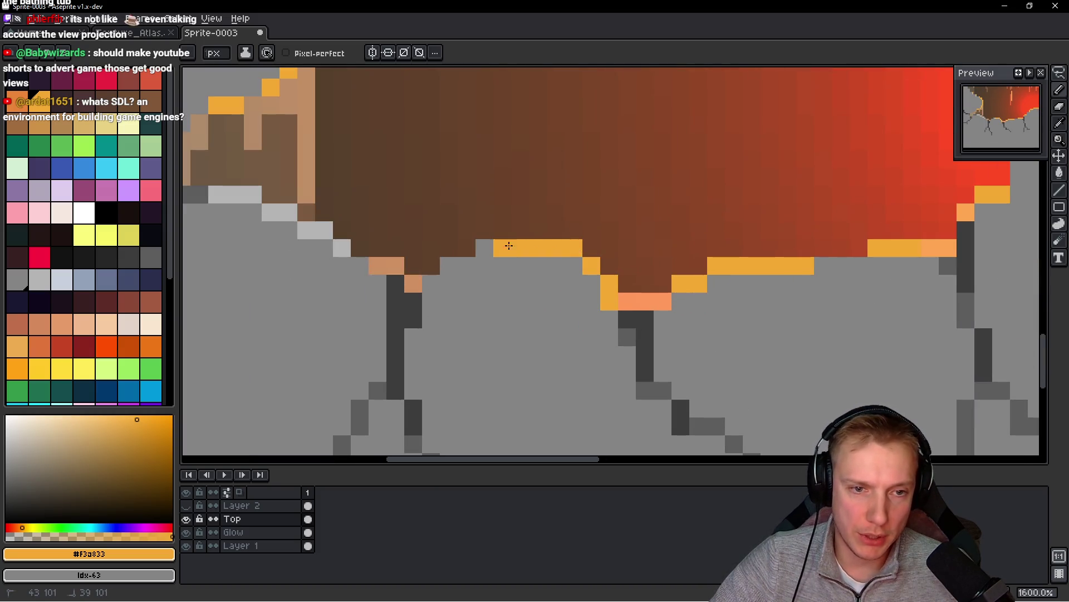
scroll(510, 246, "left", 5)
scroll(509, 245, "up", 2)
mouse_move(518, 301)
left_mouse_down()
mouse_move(437, 265)
mouse_move(414, 269)
left_mouse_up()
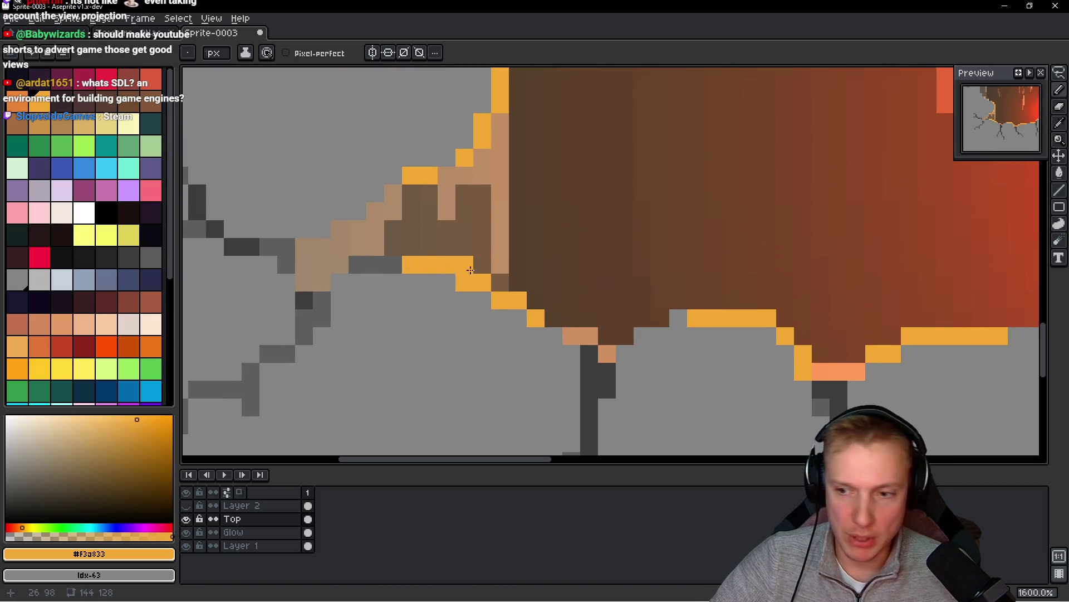
scroll(536, 264, "down", 5)
scroll(575, 255, "down", 2)
scroll(598, 242, "up", 1)
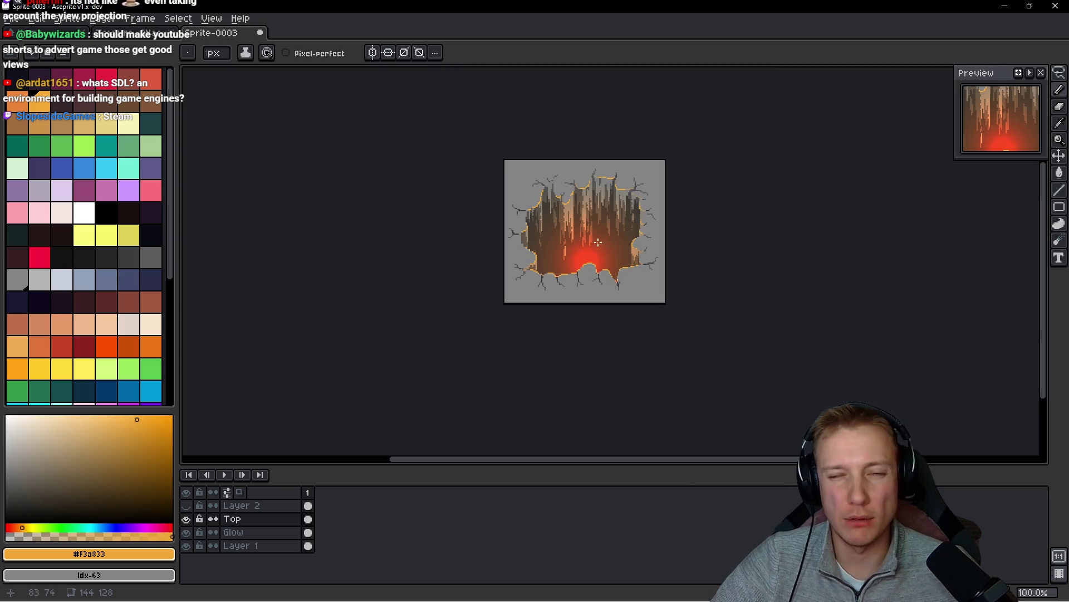
- Paint a four-pixel orange staircase along the crater's diagonal spike edge
scroll(605, 228, "up", 10)
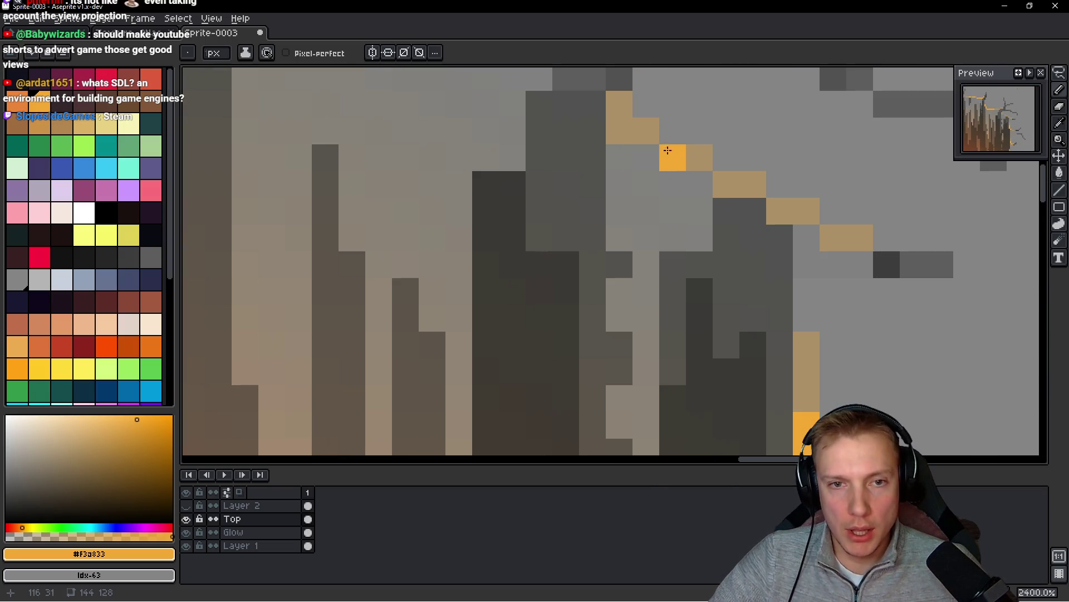
left_click(619, 130)
left_click(646, 130)
left_click(674, 157)
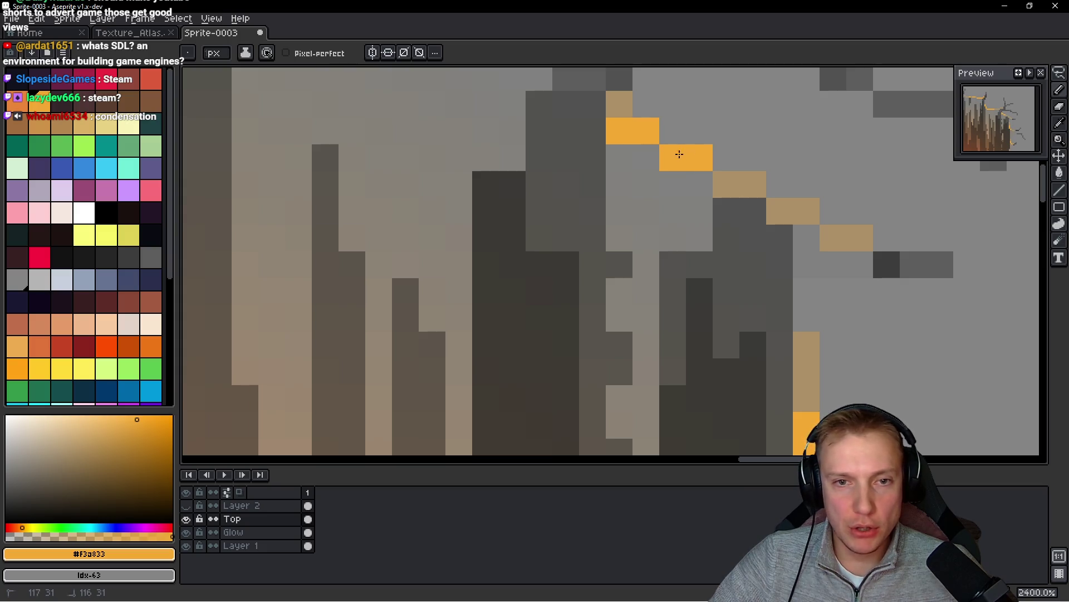
left_click(700, 157)
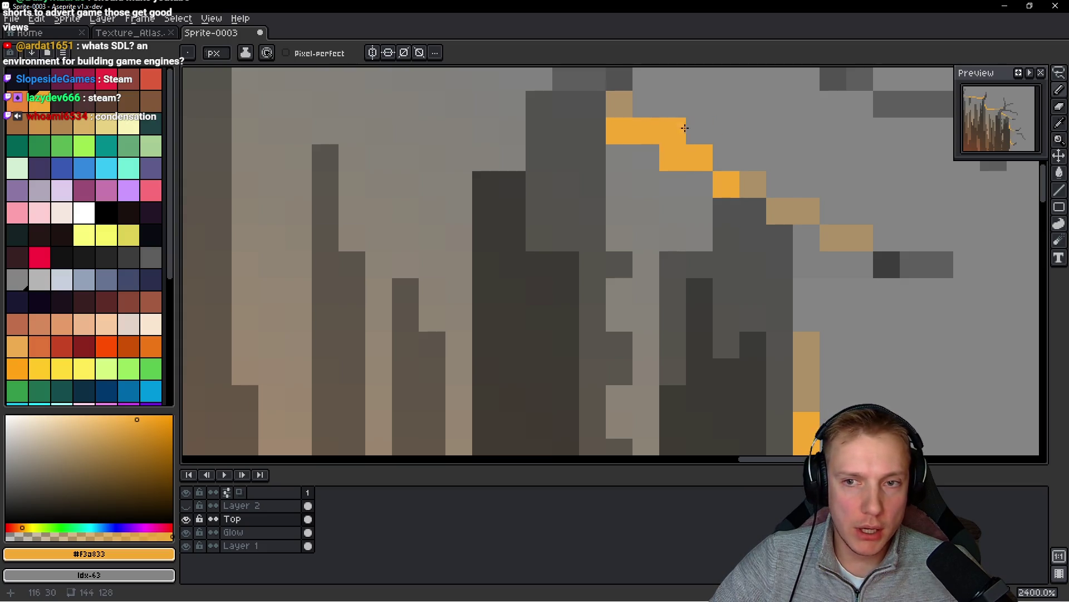
- Sample the tan colour #ad9167 from the crater sprite with the Alt eyedropper
scroll(748, 149, "down", 3)
scroll(749, 148, "down", 6)
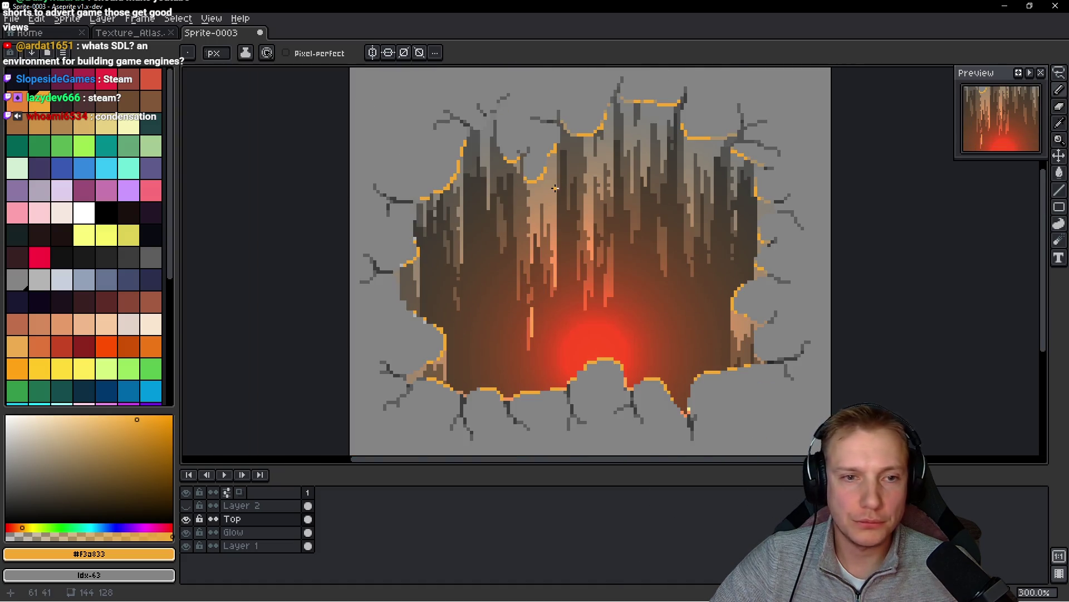
scroll(401, 249, "up", 4)
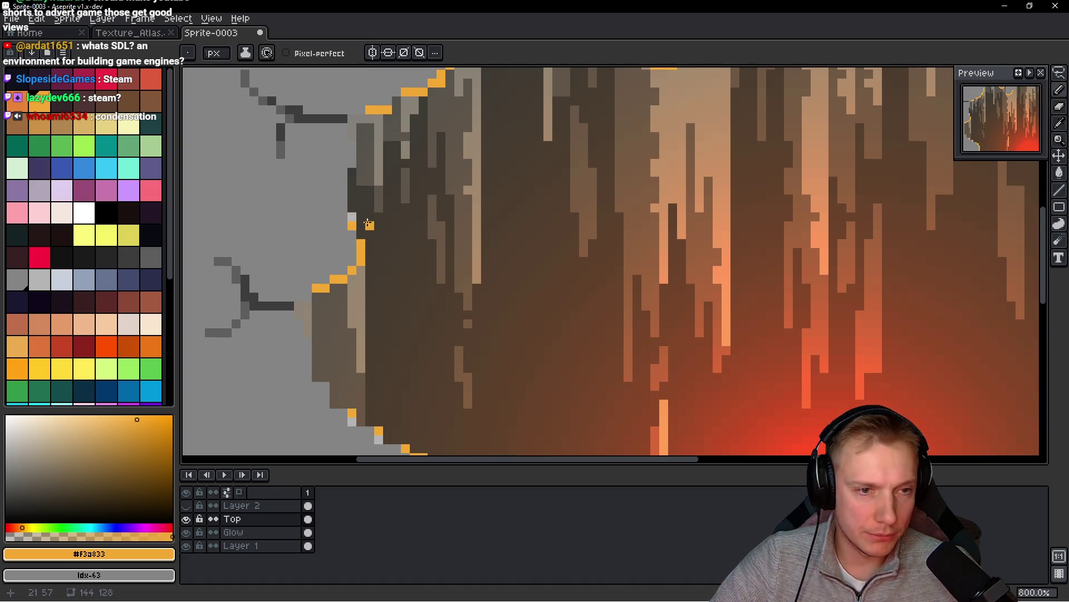
scroll(352, 216, "up", 1)
scroll(371, 247, "up", 2)
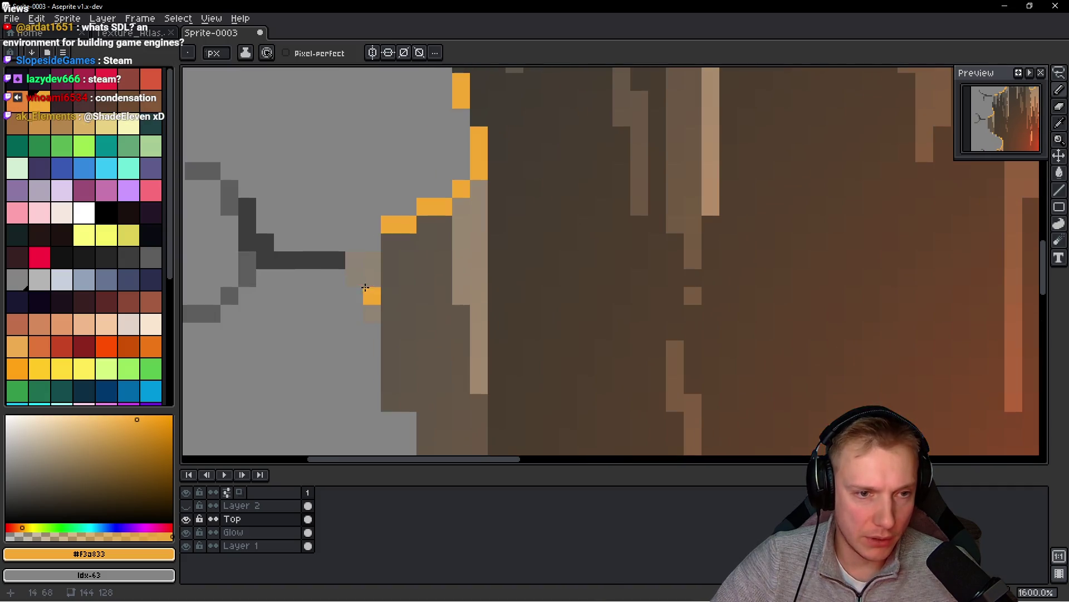
scroll(371, 247, "down", 5)
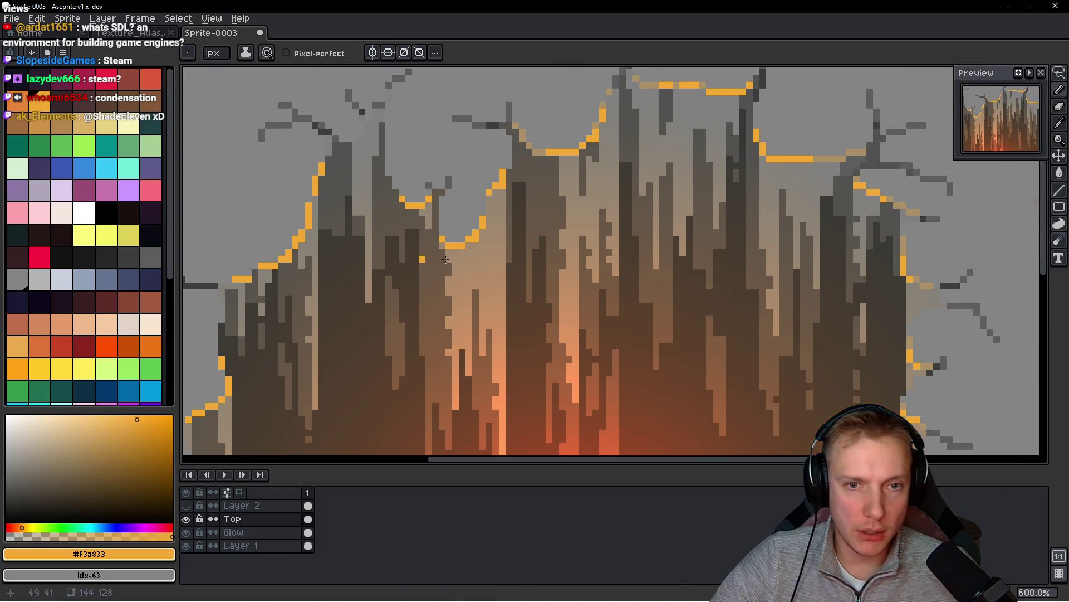
scroll(608, 264, "up", 1)
scroll(608, 264, "up", 3)
key("alt")
left_click(608, 211, "alt")
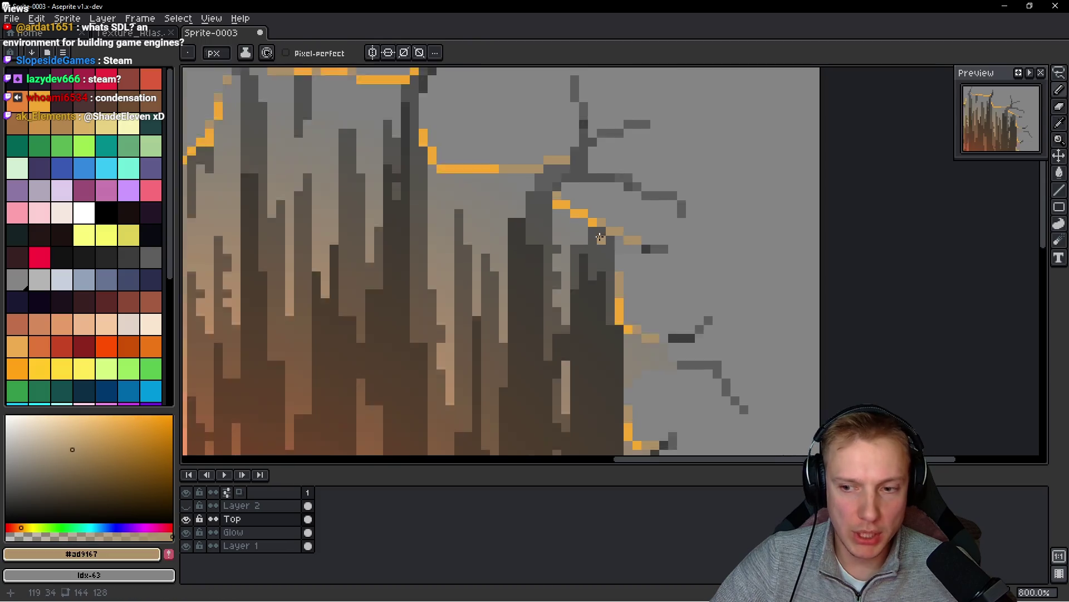
- Paint tan pixels beside the dark crack, down the trunk edge and along the orange rim
scroll(601, 234, "down", 3)
scroll(501, 301, "up", 3)
left_click_drag(476, 292, 489, 279)
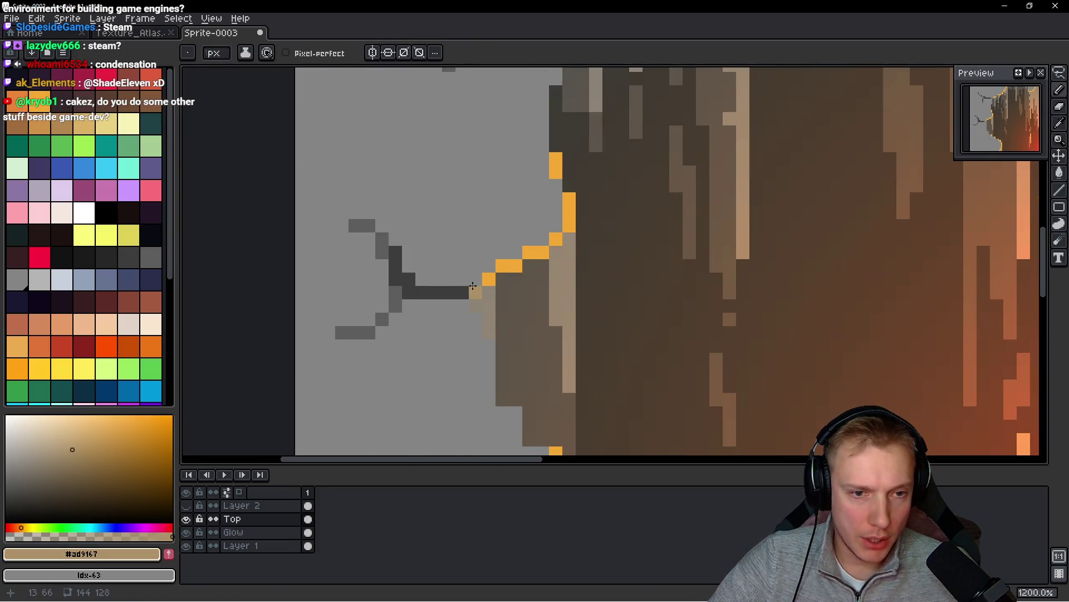
left_click(489, 346)
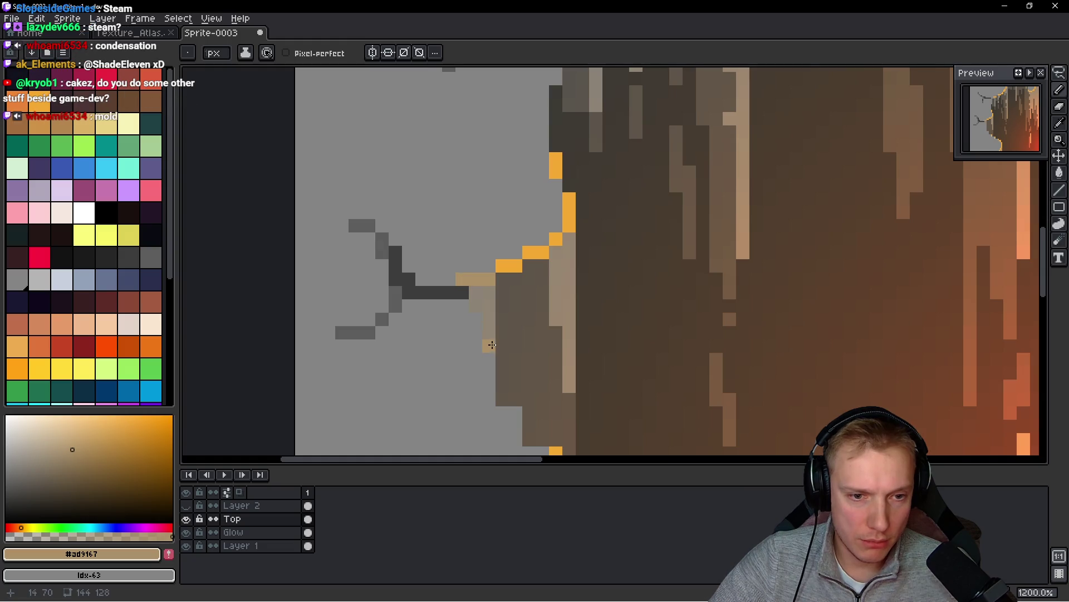
left_click(489, 359)
left_click(556, 186)
left_click(544, 145)
left_click_drag(543, 132, 536, 120)
- Turn a light-grey rim pixel tan and switch to the Texture_Atlas document
scroll(537, 120, "down", 4)
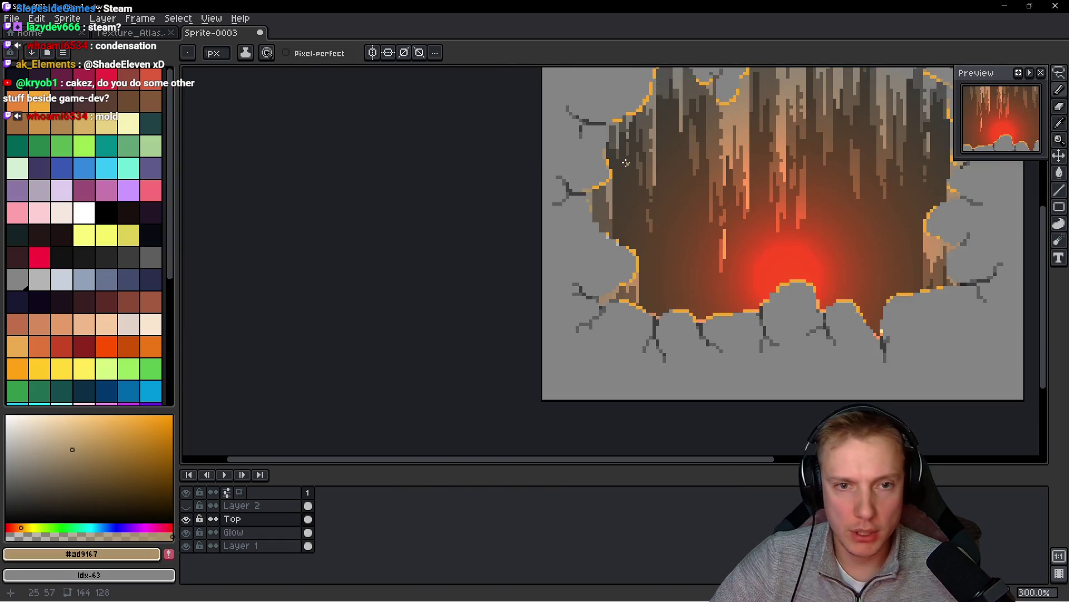
scroll(672, 210, "up", 6)
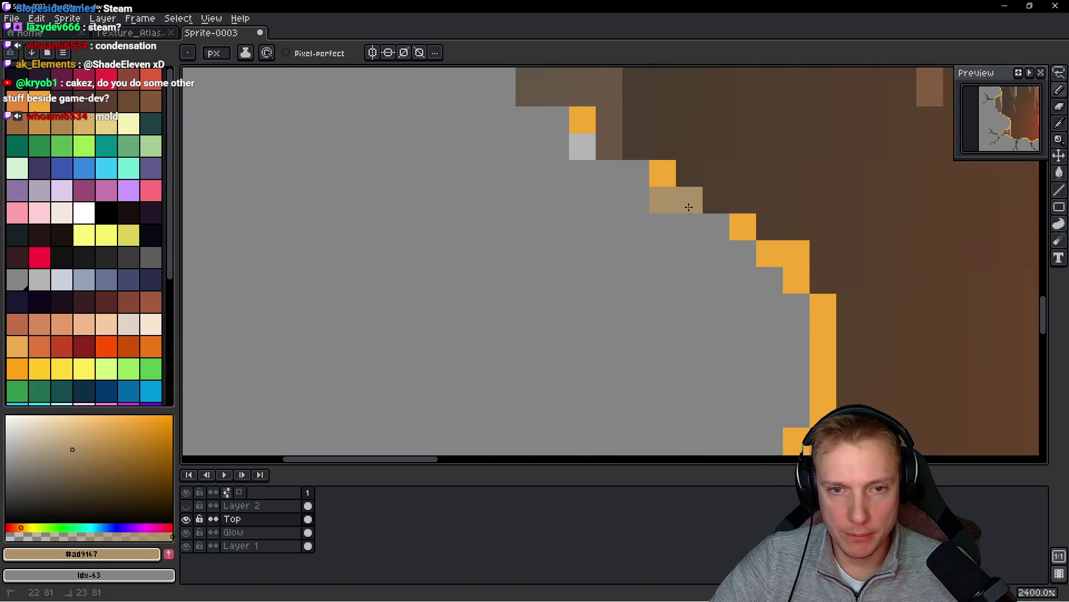
left_click(582, 146)
scroll(721, 188, "down", 7)
scroll(720, 187, "down", 3)
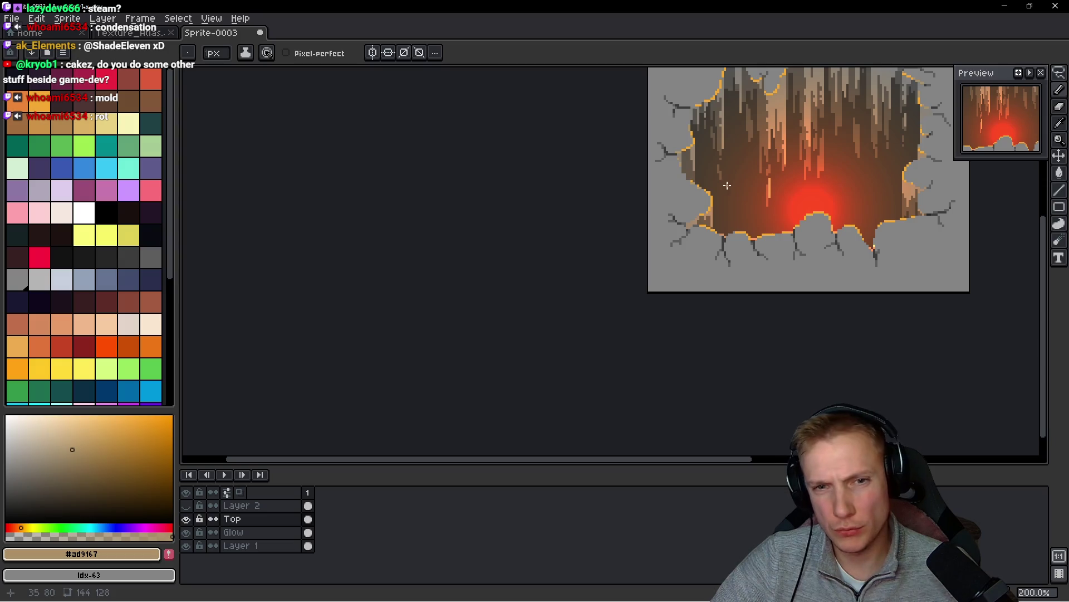
scroll(640, 224, "up", 8)
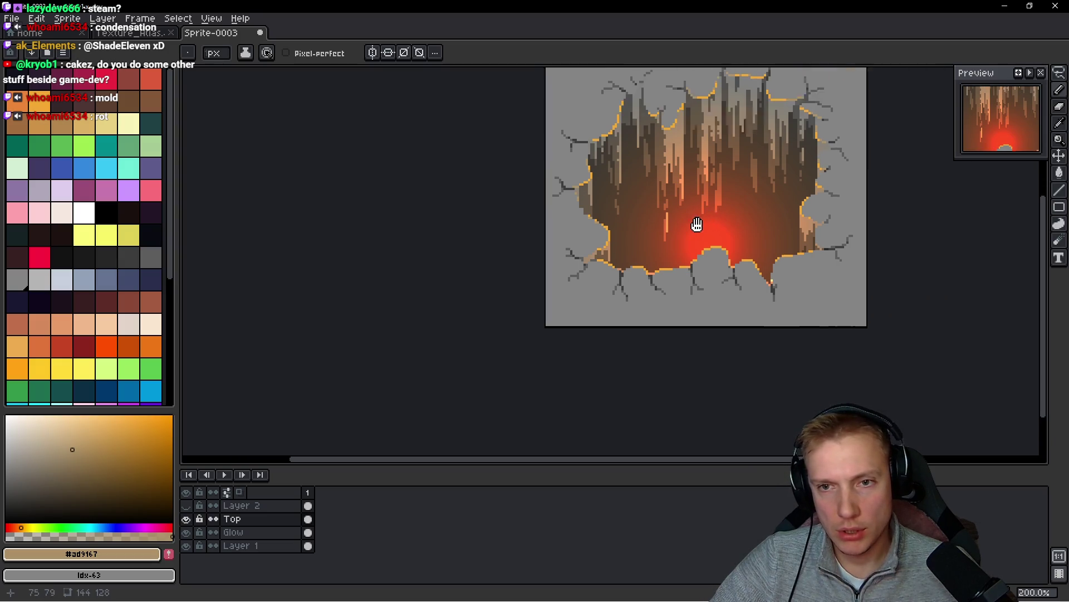
key("ctrl+shift+Tab")
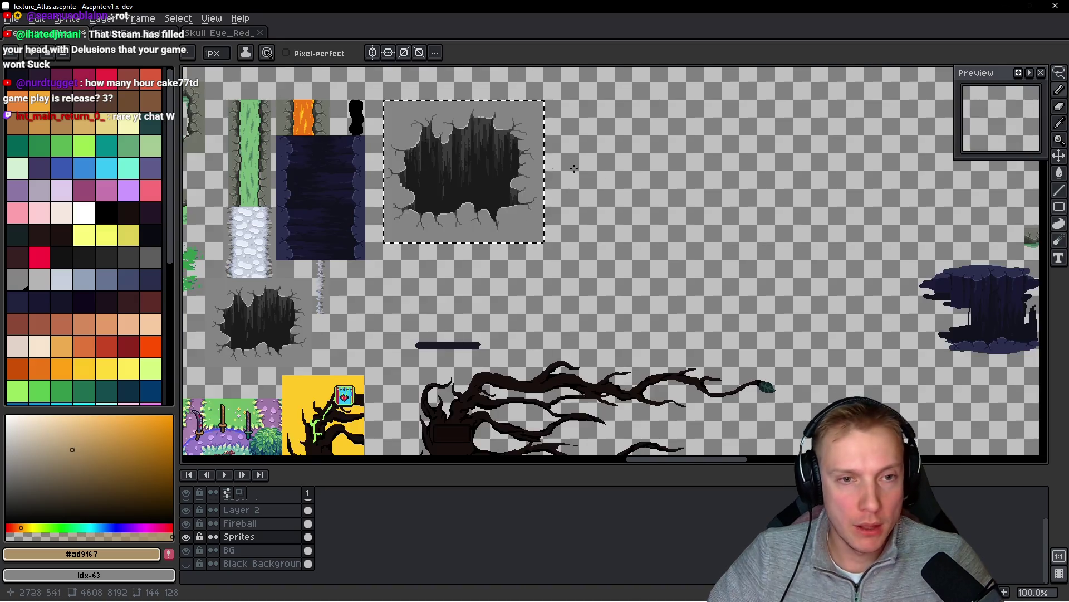
- Paste the glowing crater sprite into the atlas and commit it beside the dark cave
key("ctrl+v")
left_click_drag(582, 254, 453, 244)
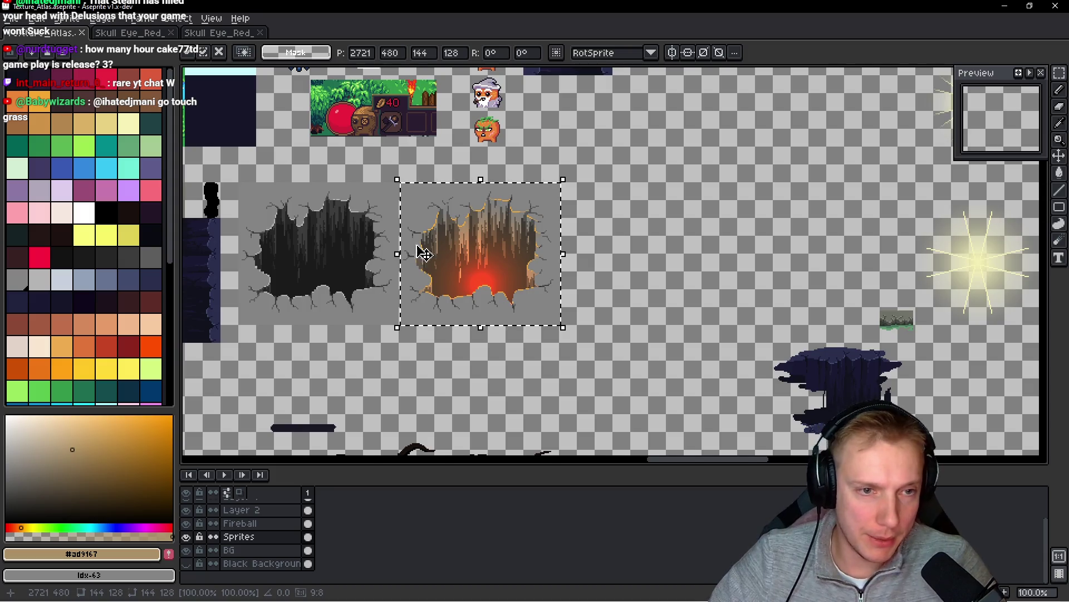
scroll(418, 249, "up", 4)
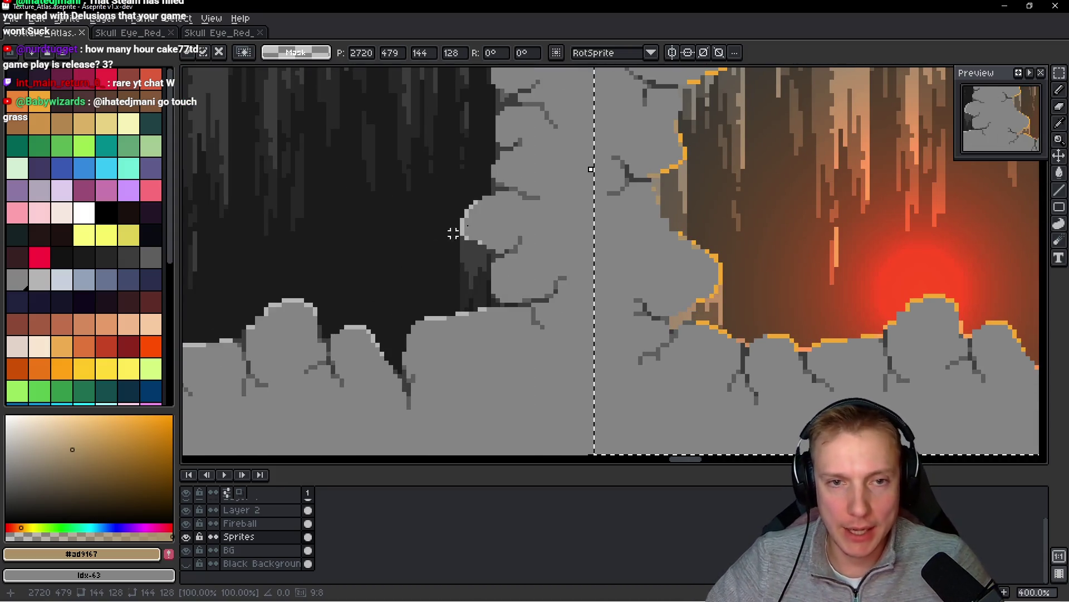
scroll(613, 209, "down", 2)
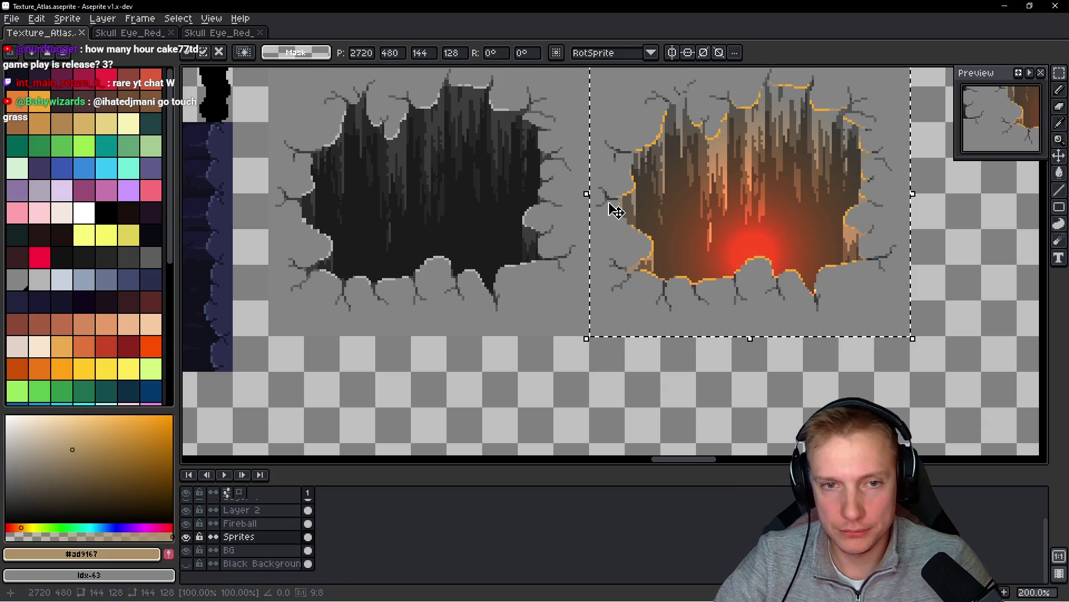
key("Return")
scroll(613, 209, "down", 1)
- Save the atlas, export it as Texture_Atlas.png, and switch to the running game
key("ctrl+s")
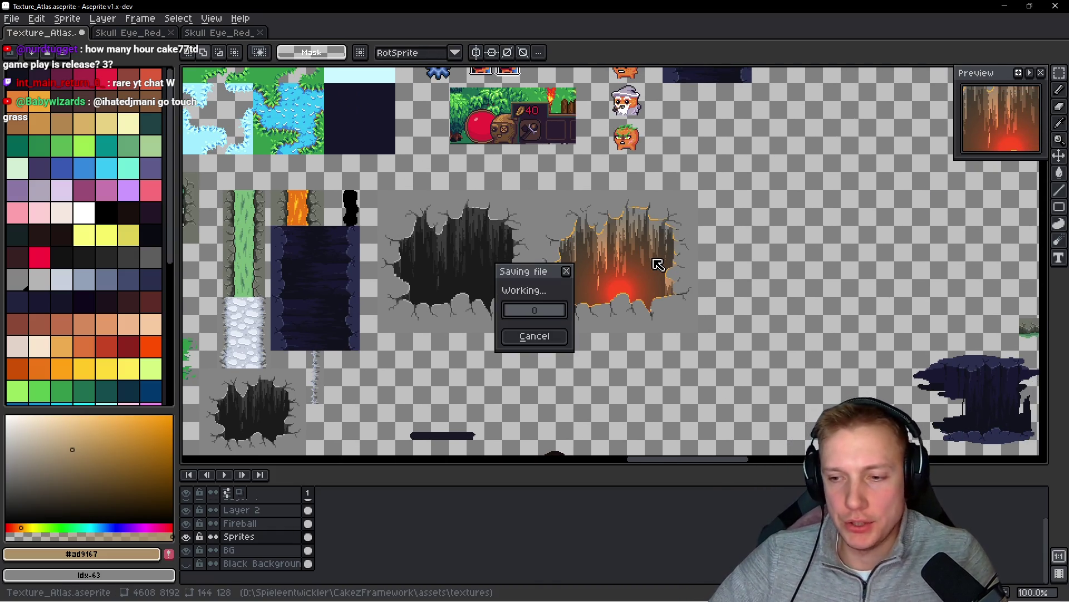
key("ctrl+e")
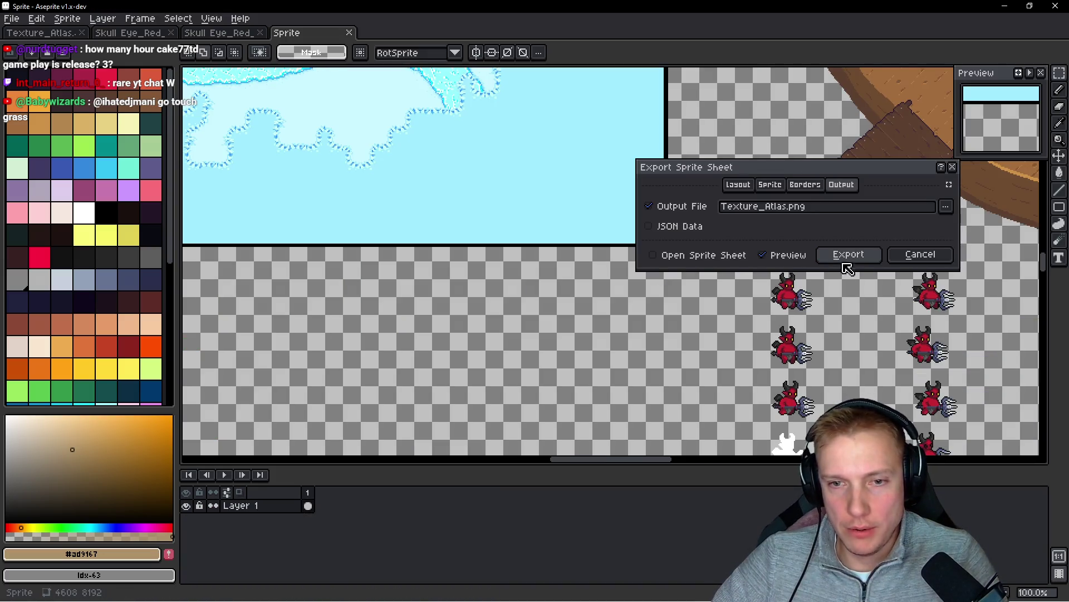
left_click(847, 254)
key("alt+Tab")
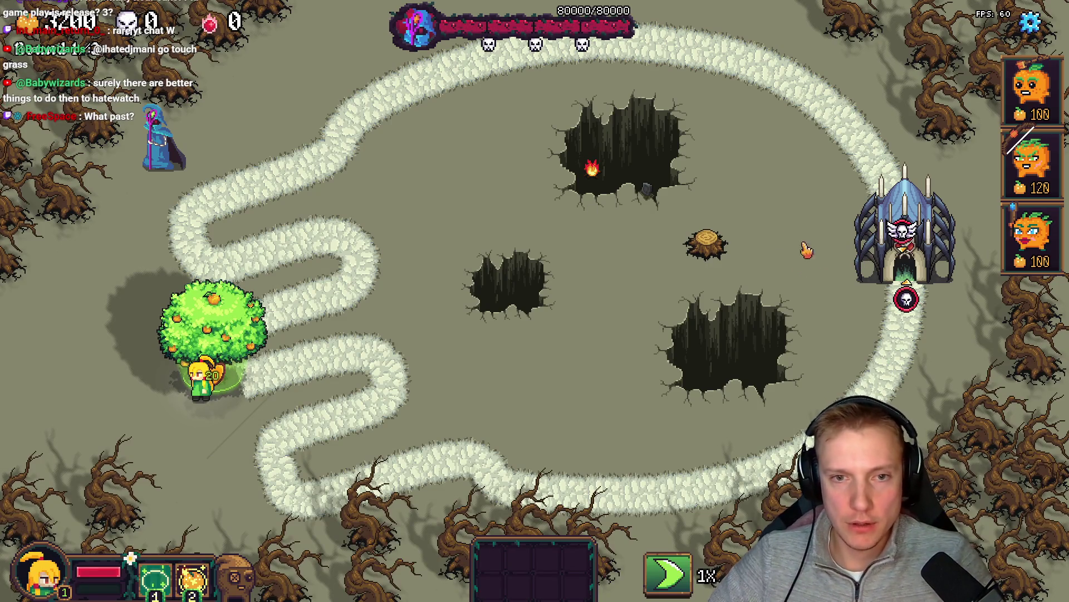
- Open the level editor and select the whole glowing crater tile in the atlas panel
key("F1")
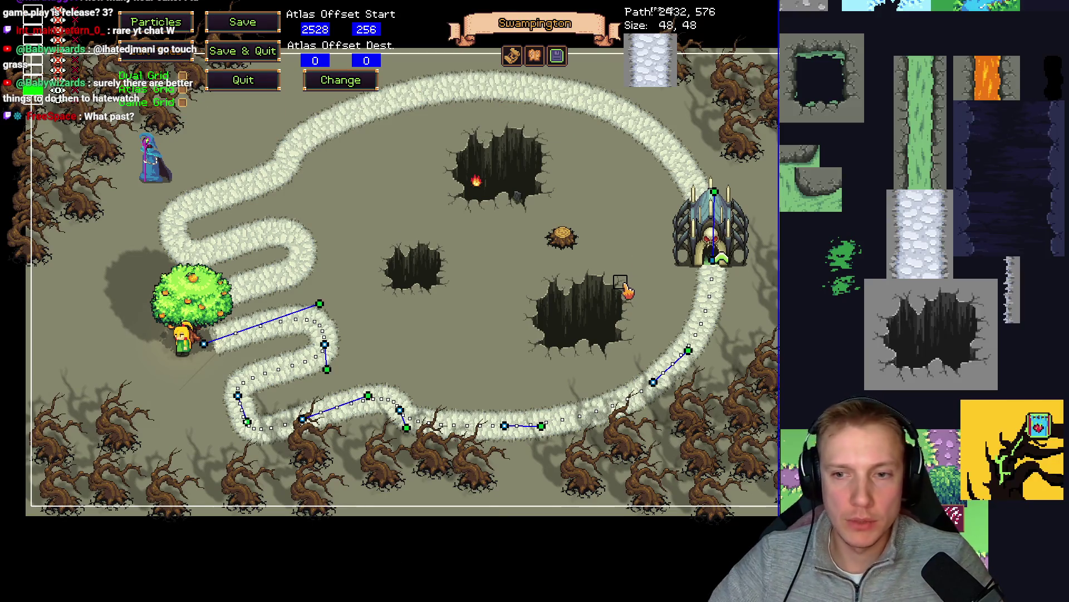
scroll(891, 251, "up", 2)
left_click_drag(892, 250, 1031, 262)
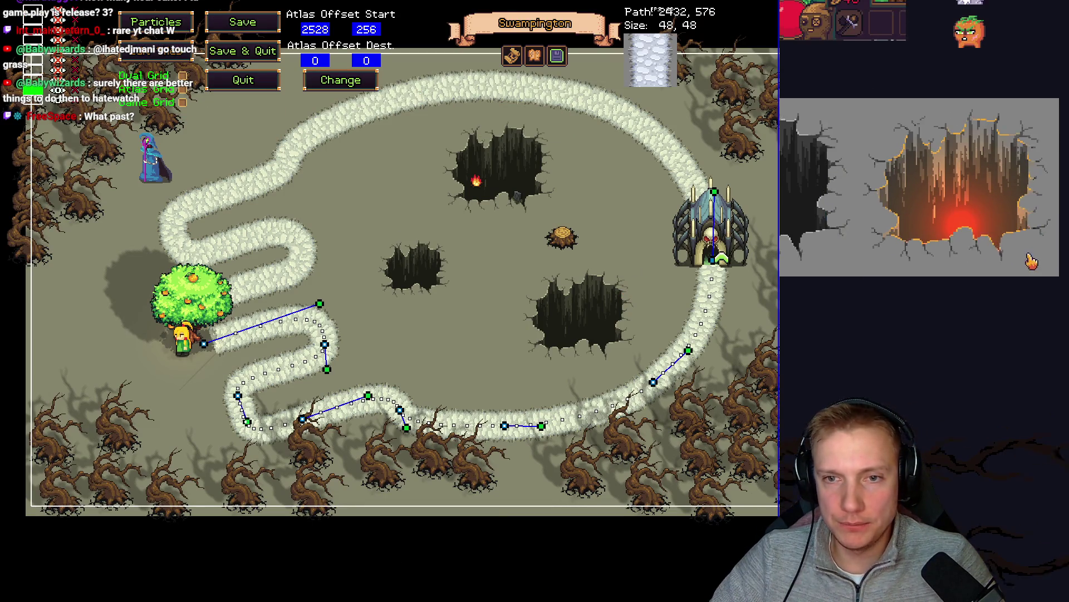
scroll(1032, 260, "up", 1)
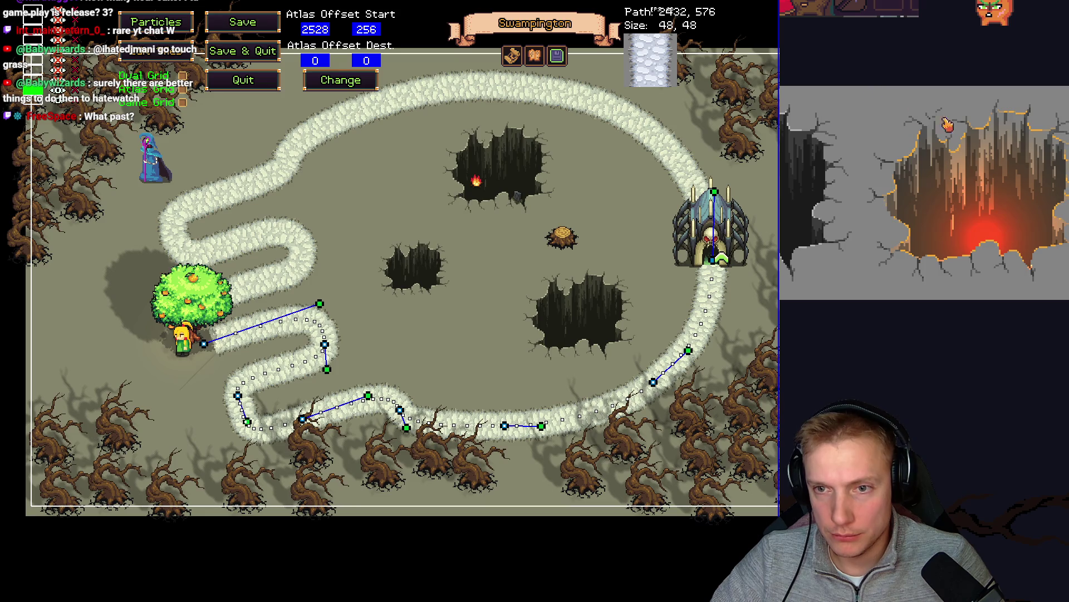
scroll(941, 343, "down", 3)
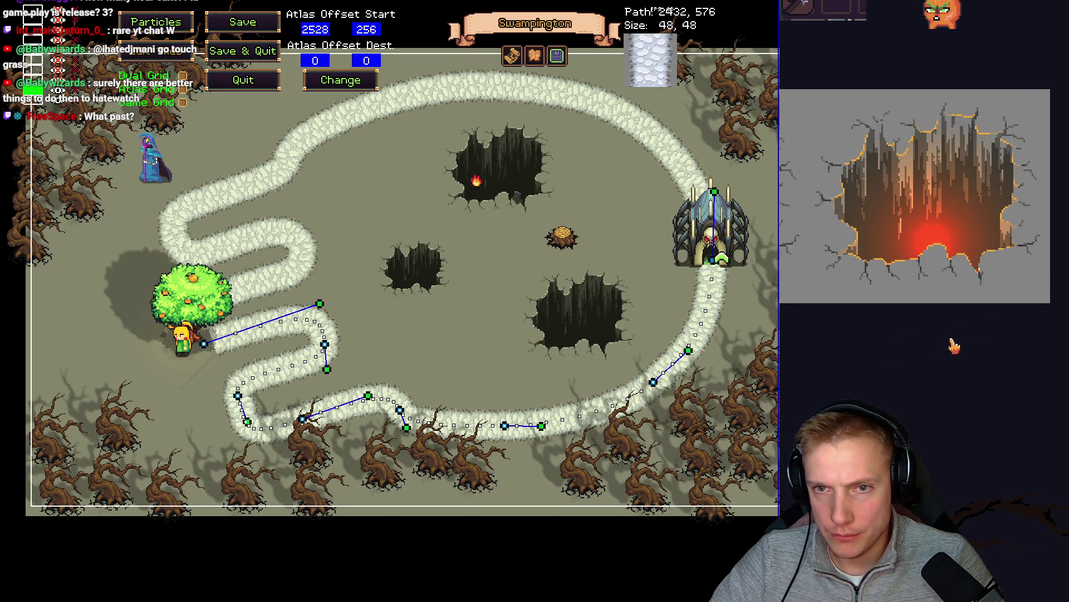
mouse_move(816, 101)
left_mouse_down()
mouse_move(903, 262)
mouse_move(955, 298)
left_mouse_up()
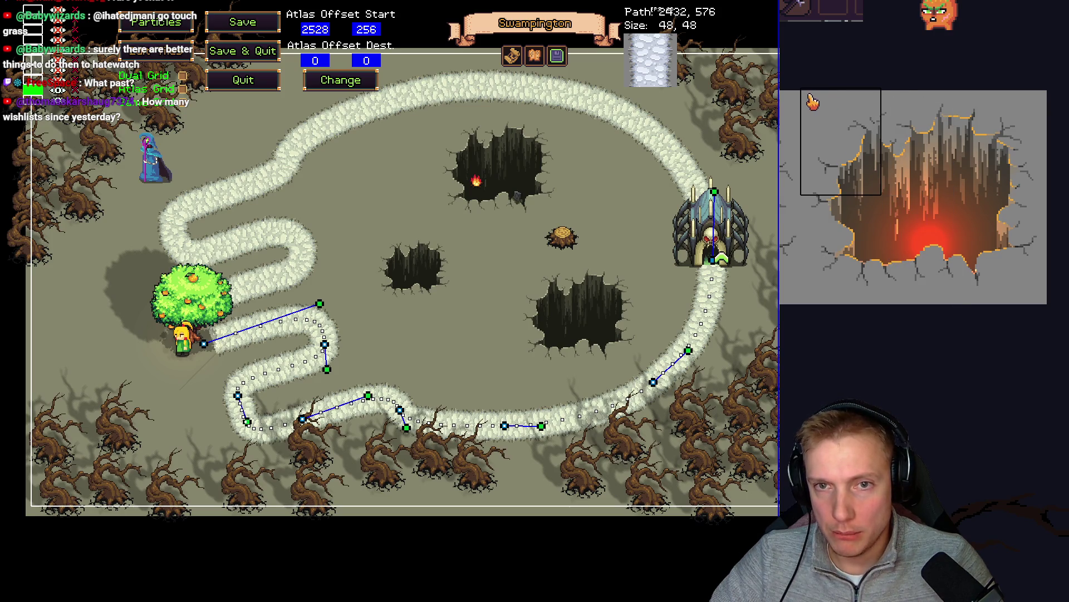
left_click_drag(809, 102, 1008, 303)
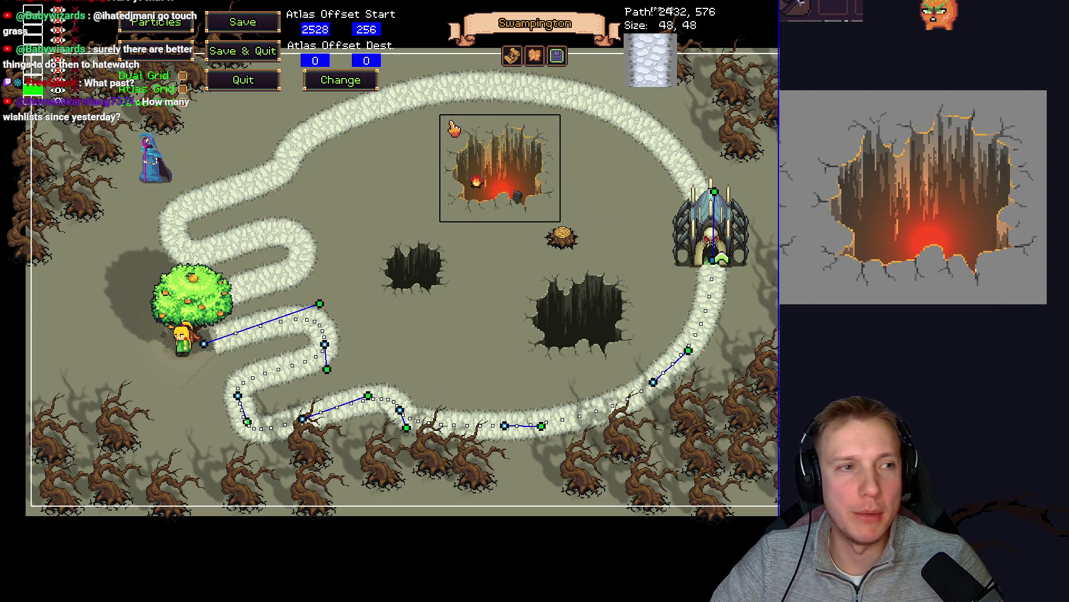
- Stamp the glowing crater over the top and lower-right holes, then preview the level
left_click(452, 127)
left_click(526, 275)
right_click(474, 283)
key("Escape")
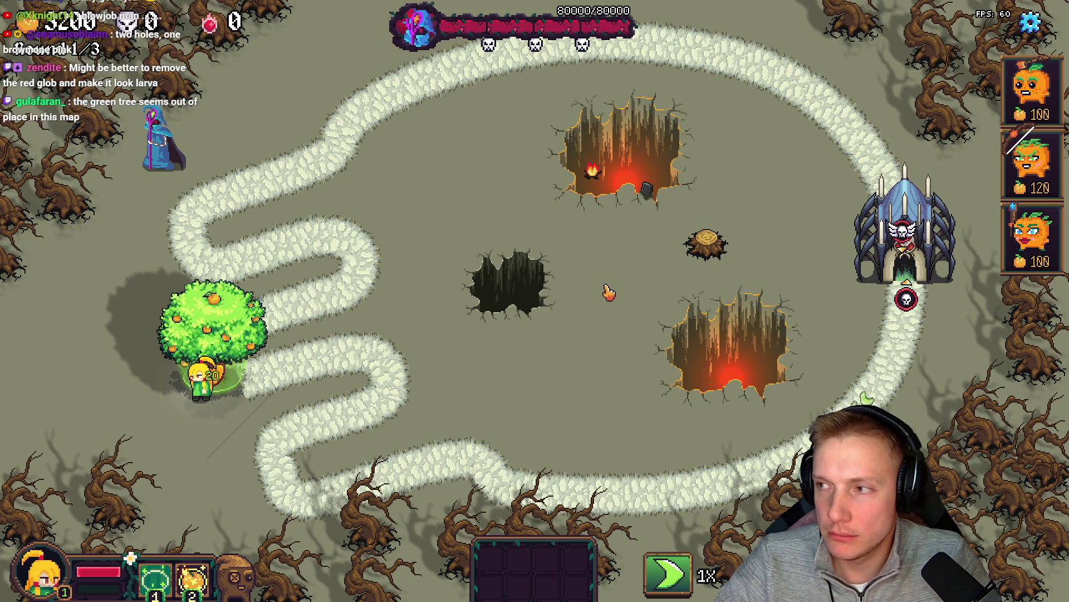
- Reopen the level editor and switch to the Inspector listing paths, lights and foliage
key("F1")
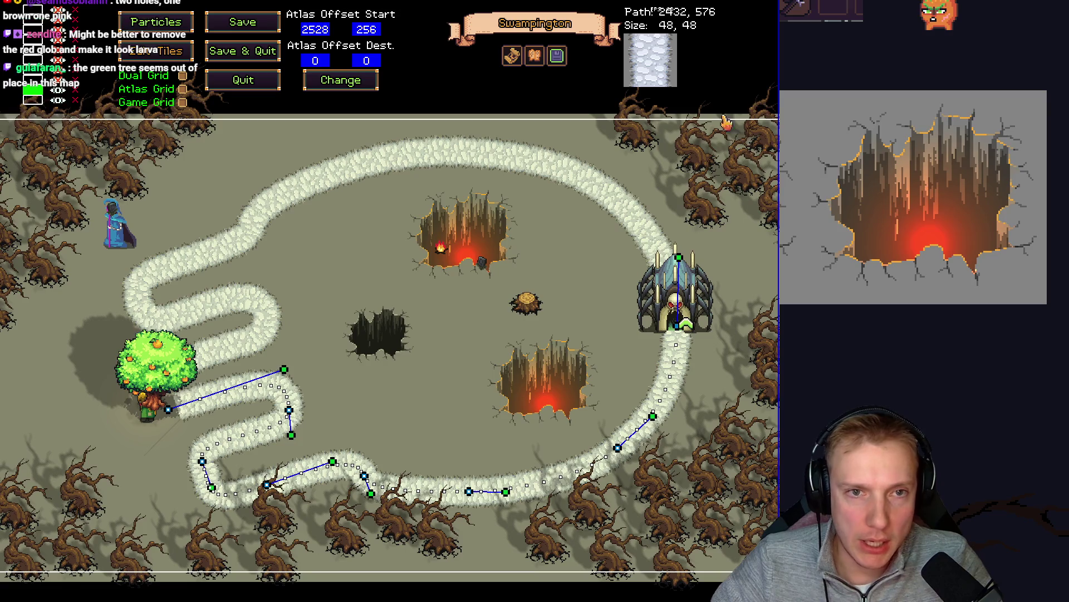
key("Tab")
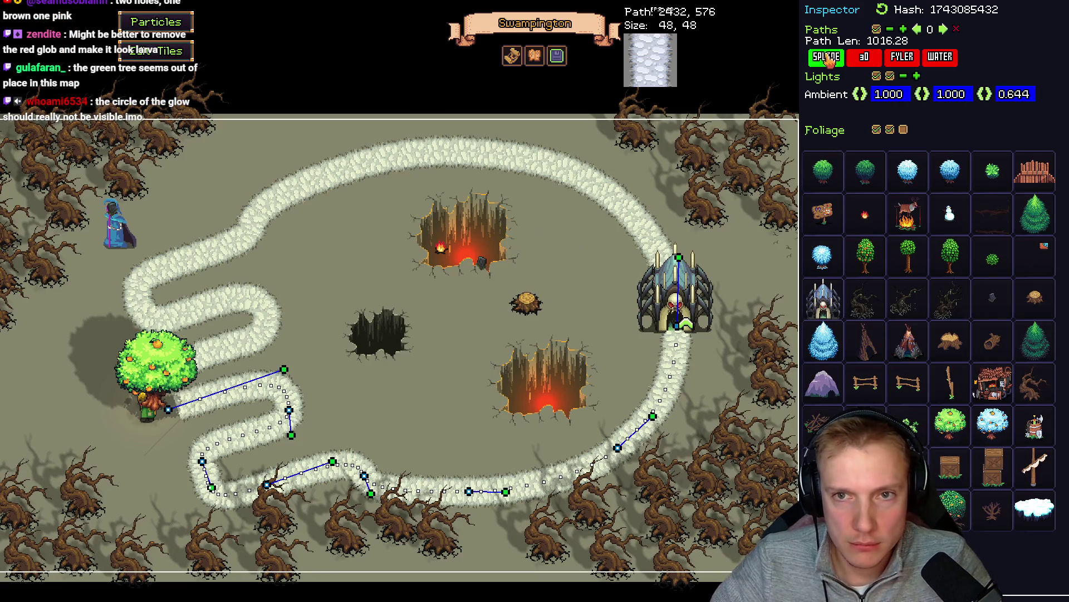
- Hide path splines, move the tree stump beside the castle, and lower ambient red and green
left_click(876, 30)
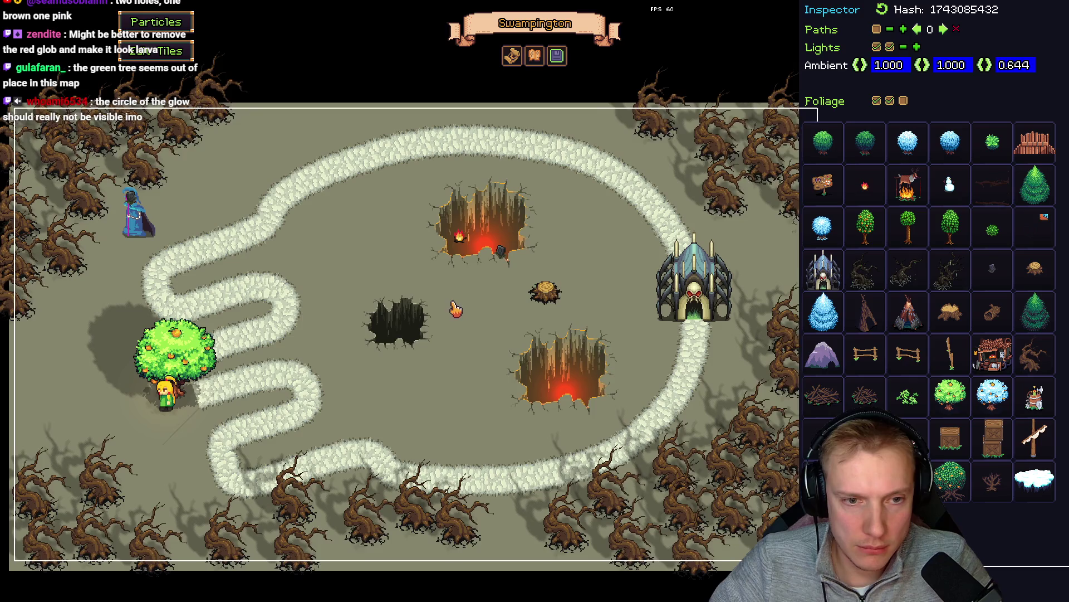
left_click_drag(532, 304, 747, 258)
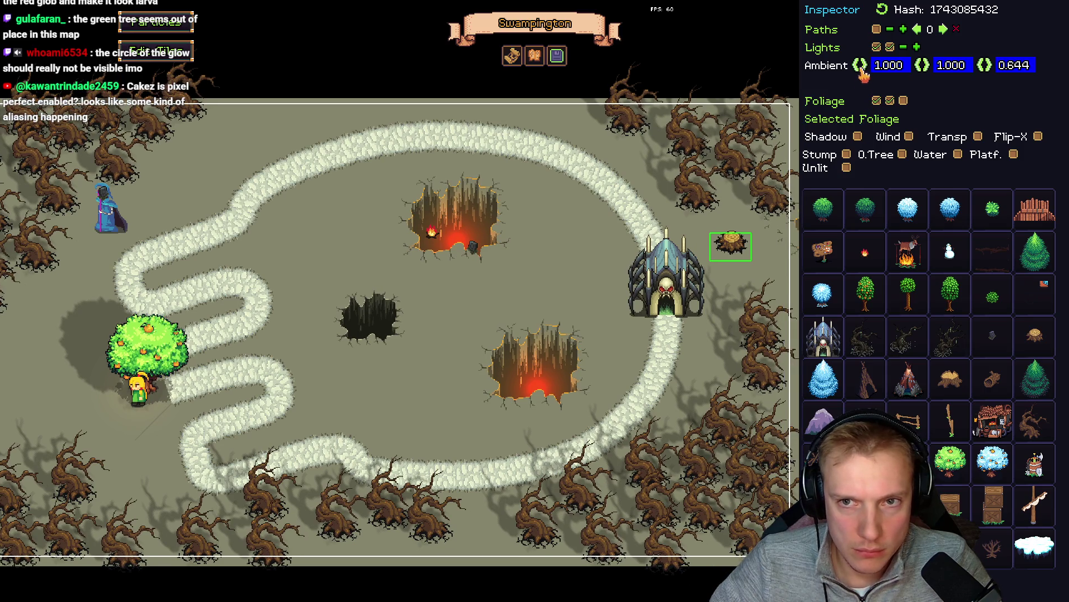
left_click_drag(860, 67, 570, 92)
mouse_move(922, 65)
left_mouse_down()
mouse_move(889, 78)
mouse_move(642, 93)
left_mouse_up()
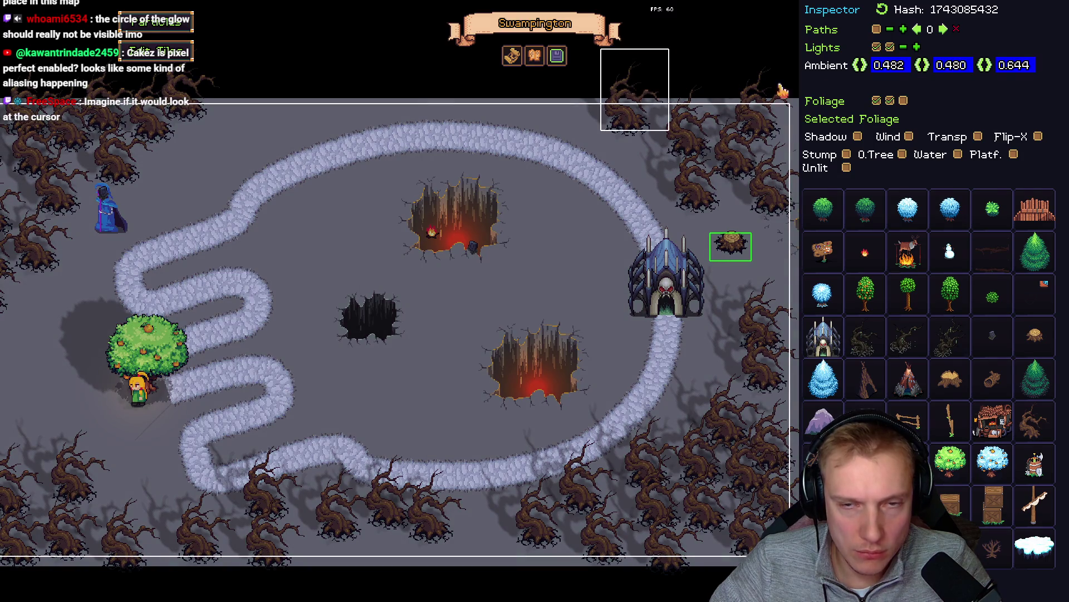
- Darken the ambient light to deep purple 0.081, 0.061, 0.155 and select the fruit tree
left_click_drag(986, 67, 912, 81)
mouse_move(836, 89)
left_mouse_down()
mouse_move(890, 90)
mouse_move(748, 94)
mouse_move(884, 99)
left_mouse_up()
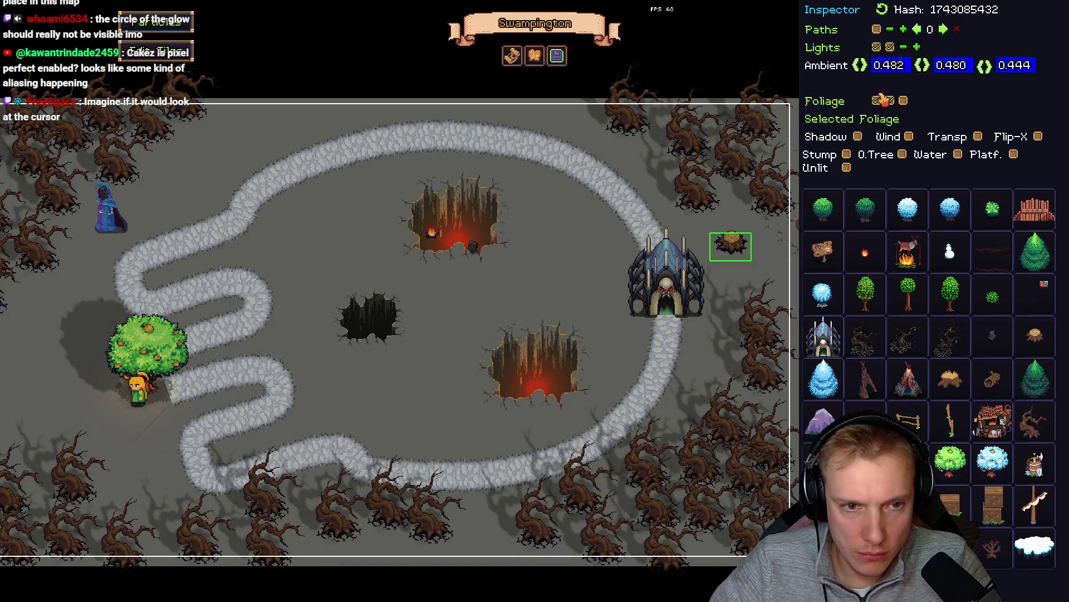
left_click_drag(922, 66, 825, 89)
left_click_drag(880, 68, 760, 93)
left_click_drag(924, 66, 830, 89)
mouse_move(985, 70)
left_mouse_down()
mouse_move(825, 92)
mouse_move(864, 71)
mouse_move(775, 90)
mouse_move(802, 84)
left_mouse_up()
mouse_move(925, 67)
left_mouse_down()
mouse_move(876, 80)
mouse_move(945, 72)
mouse_move(843, 77)
left_mouse_up()
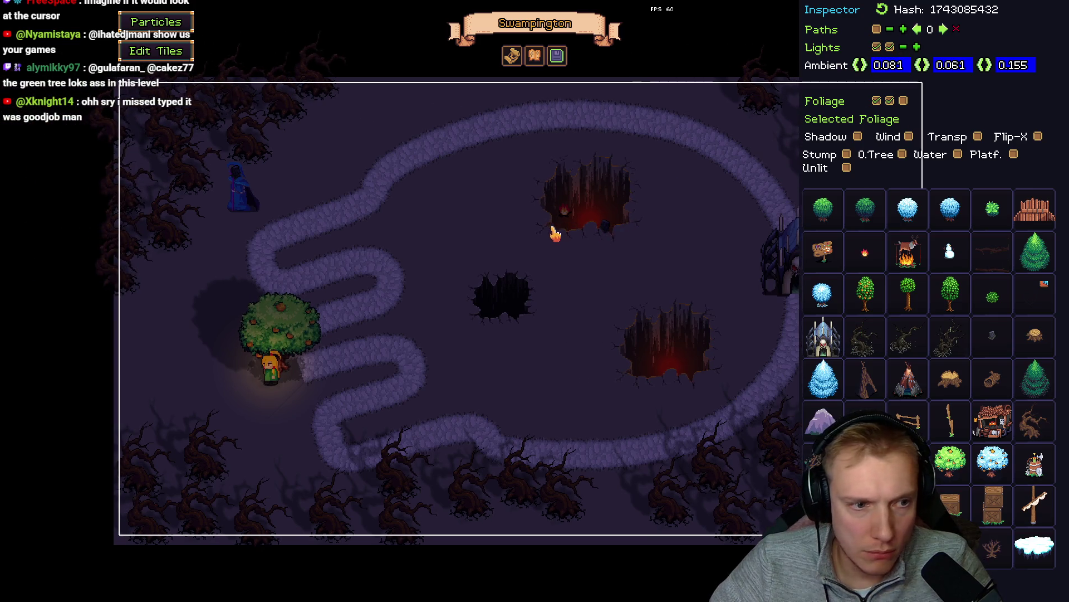
left_click(289, 357)
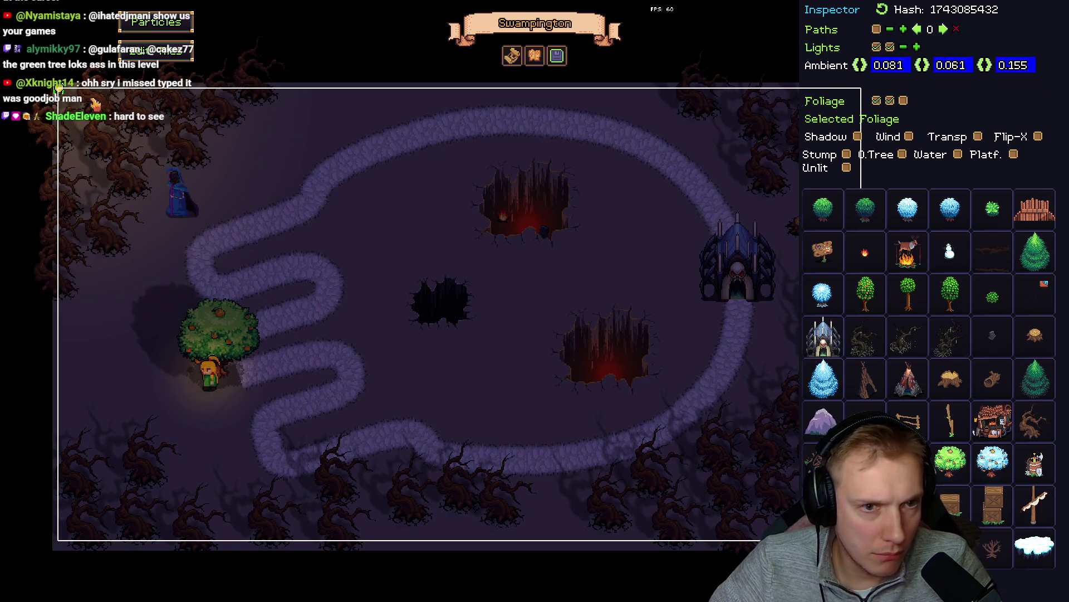
- Place a light on the upper pit's fire with radius 90
left_click(525, 215)
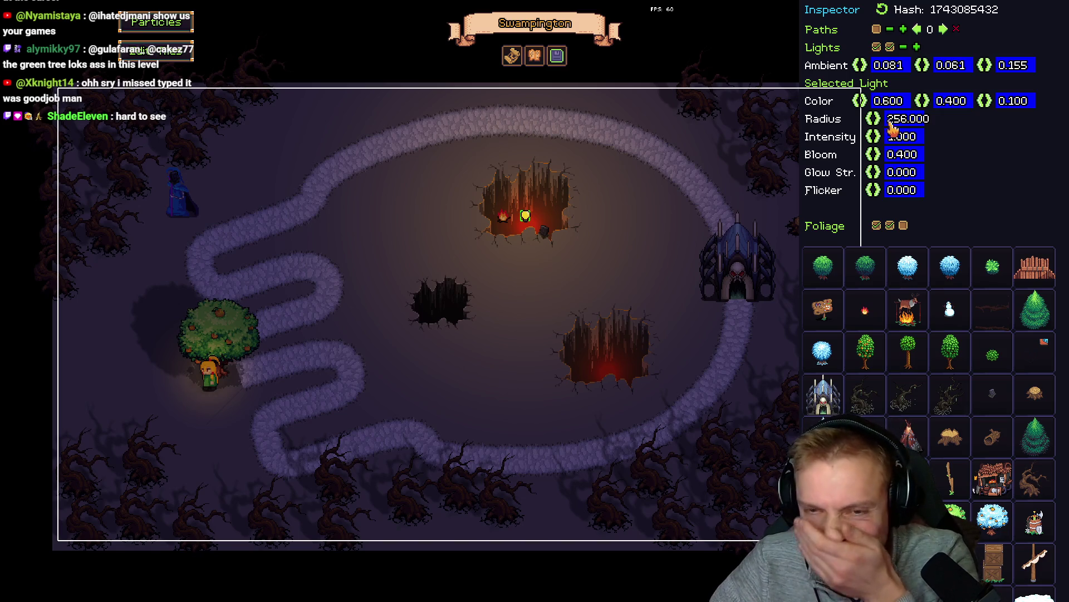
left_click(908, 120)
type("90")
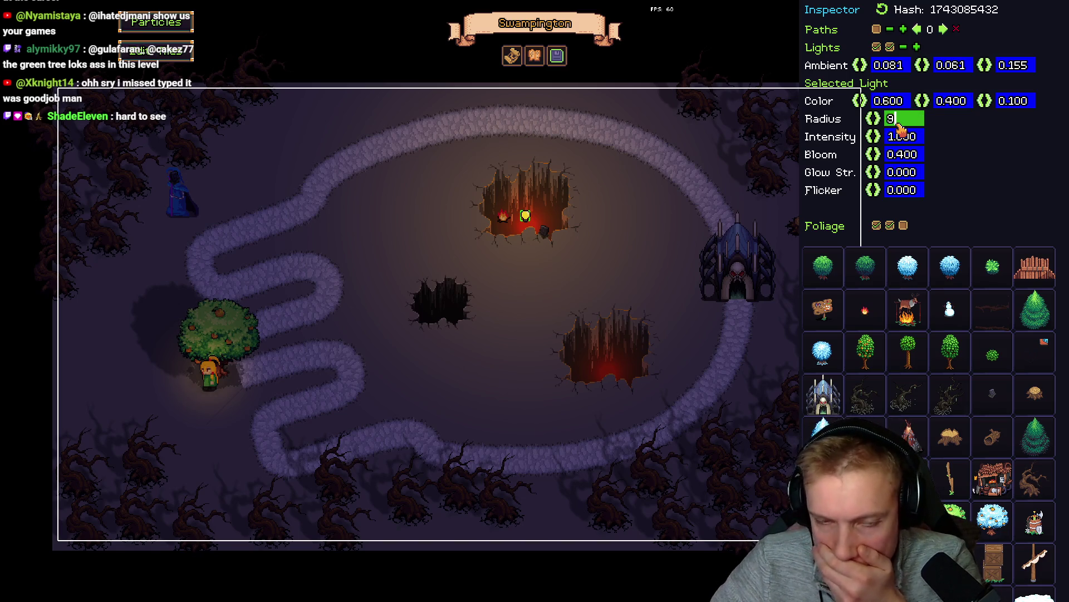
key("Return")
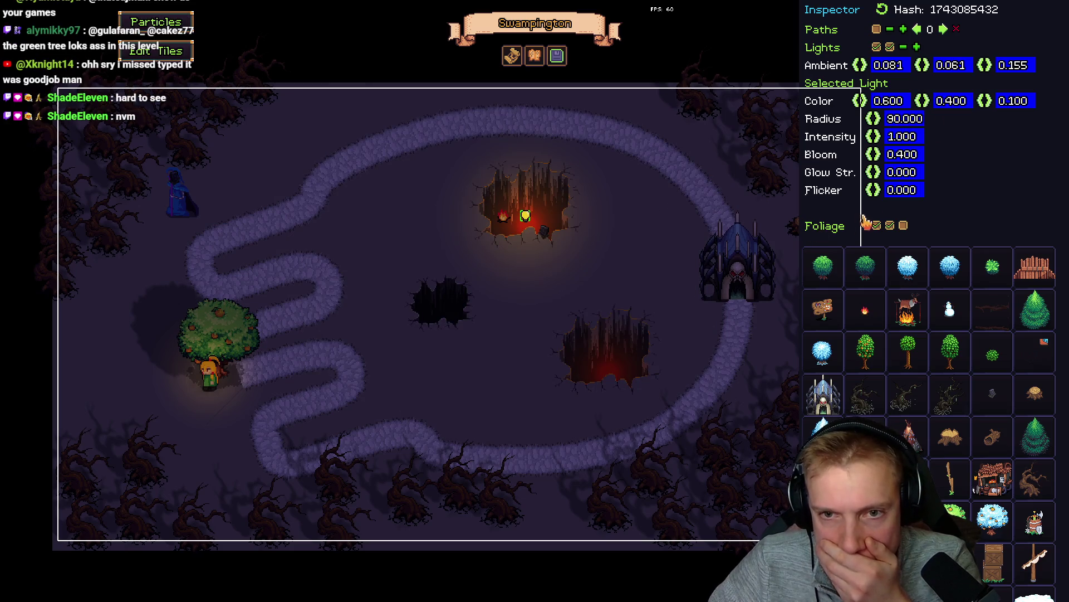
- Set the light's flicker to 10 and play-test the level
left_click_drag(891, 195, 1012, 198)
left_click(902, 192)
type("10")
key("Return")
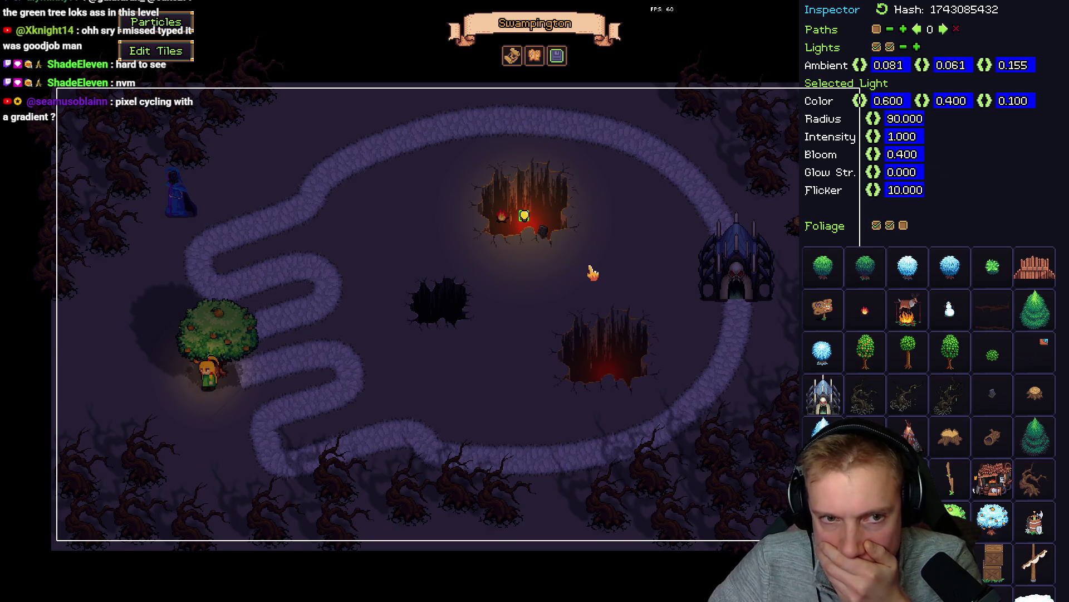
key("Escape")
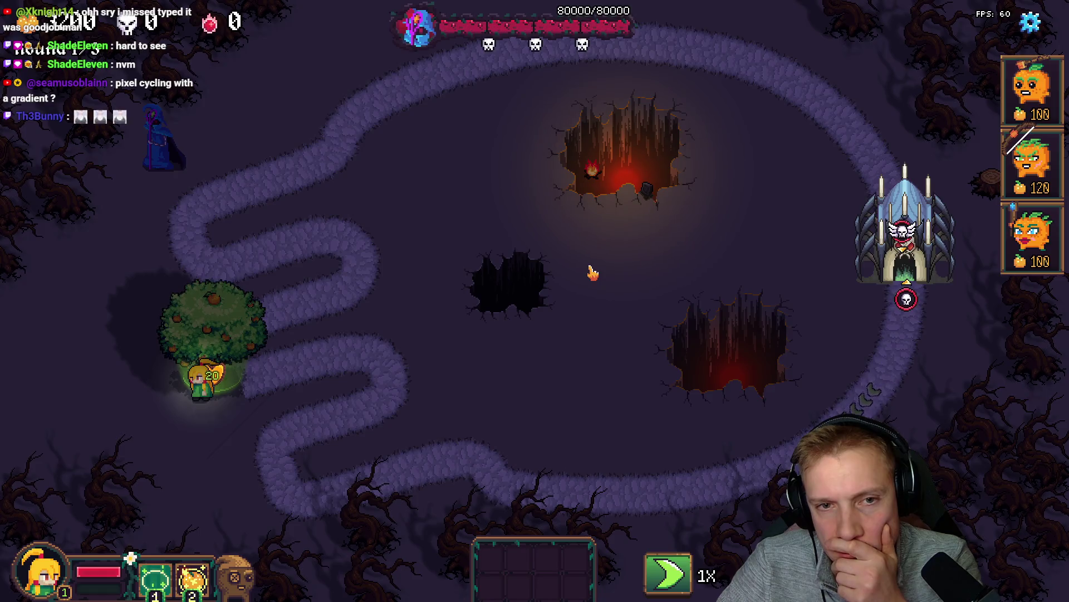
- Raise the pit light to radius 102 and red 1.029, copy it into the lower pit, and play-test
key("F1")
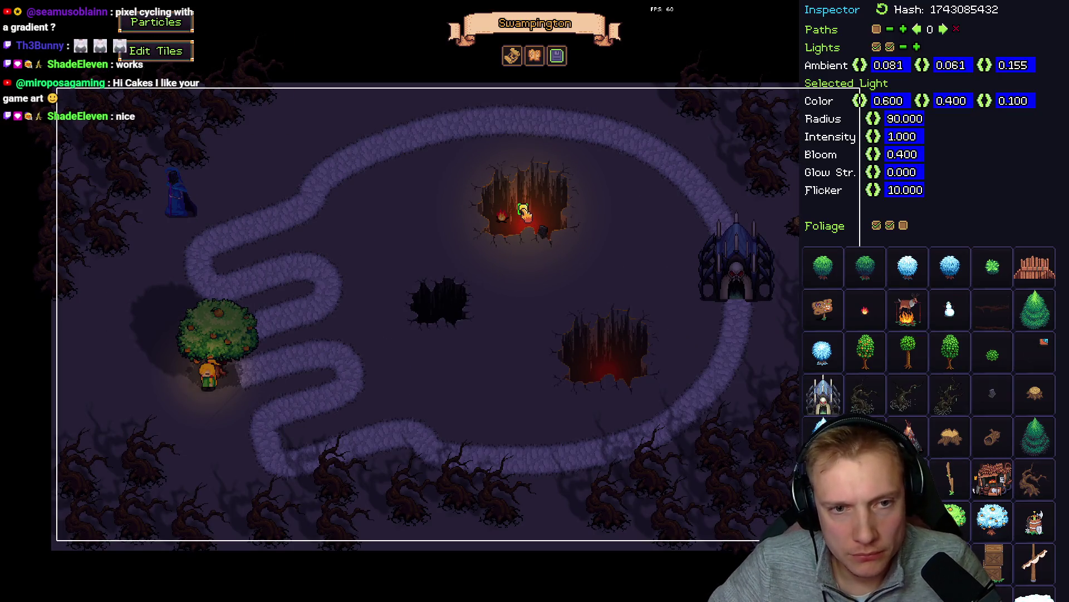
left_click_drag(913, 126, 913, 127)
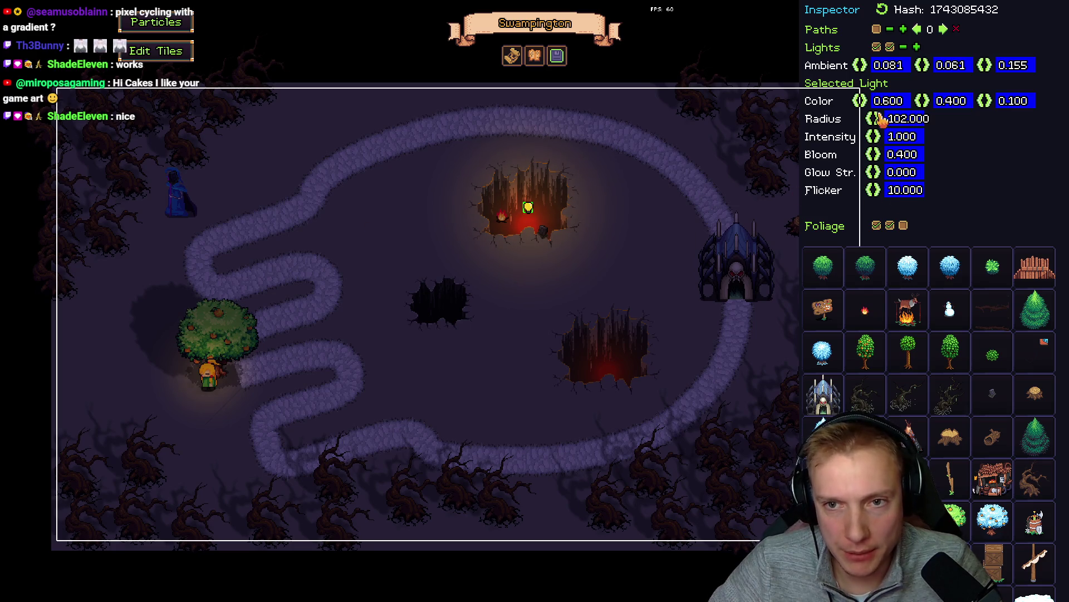
left_click_drag(861, 101, 983, 110)
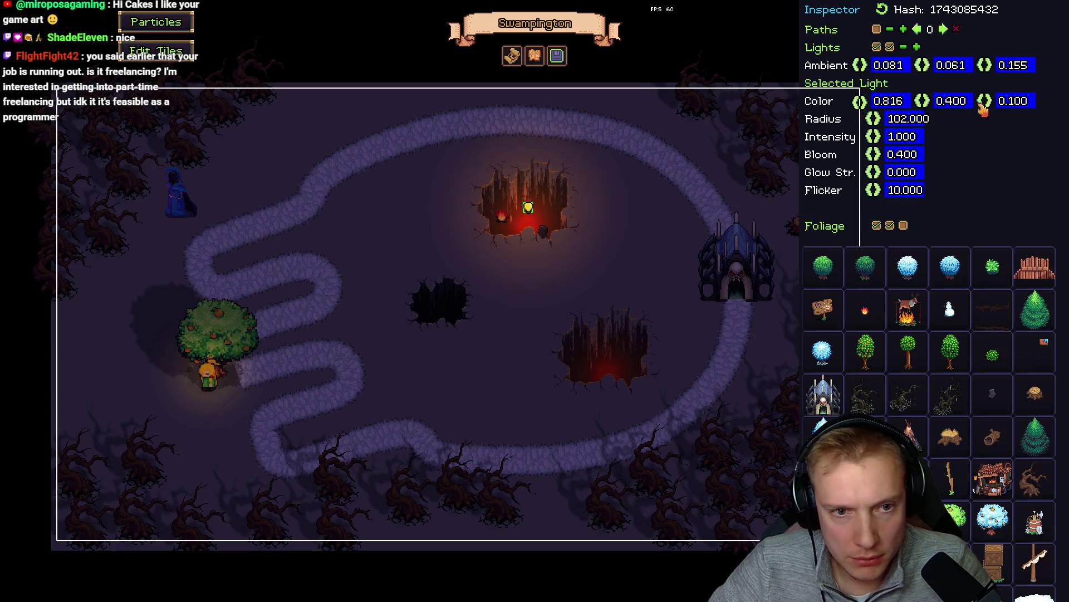
left_click_drag(860, 101, 988, 106)
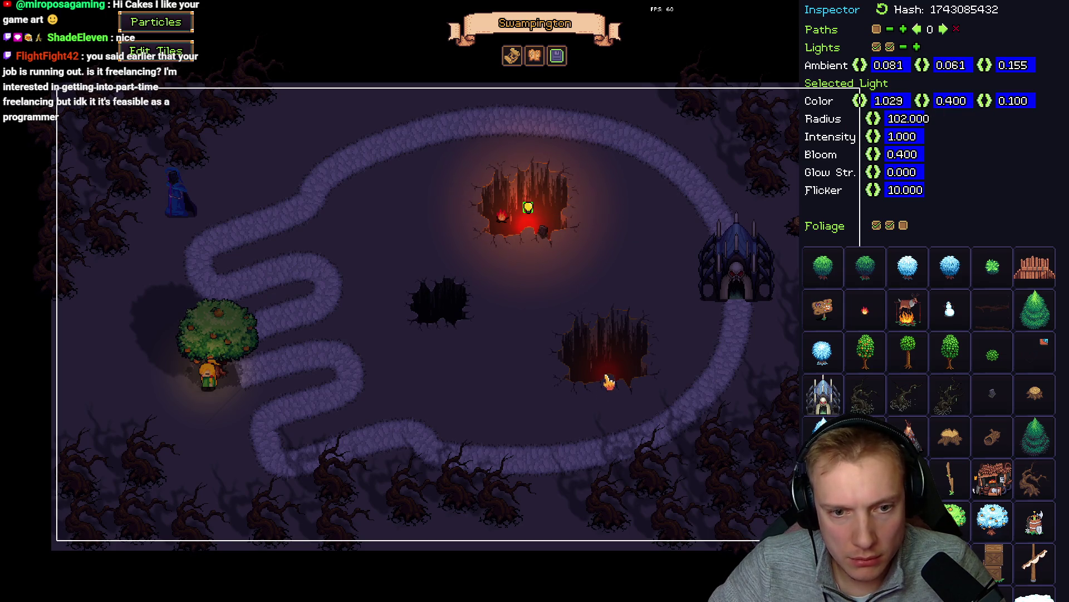
left_click_drag(528, 209, 610, 368)
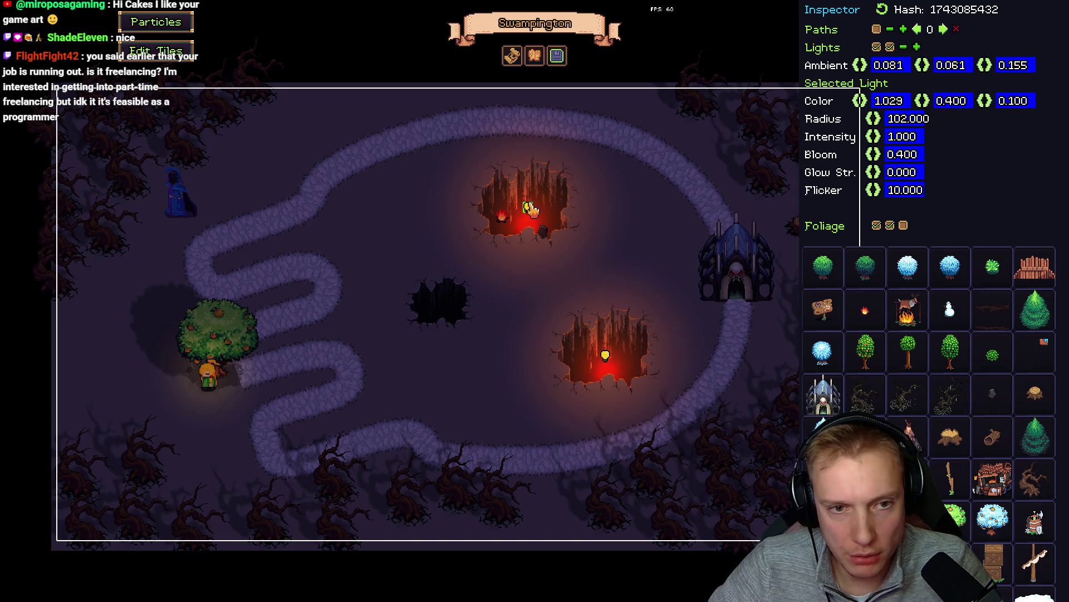
key("Escape")
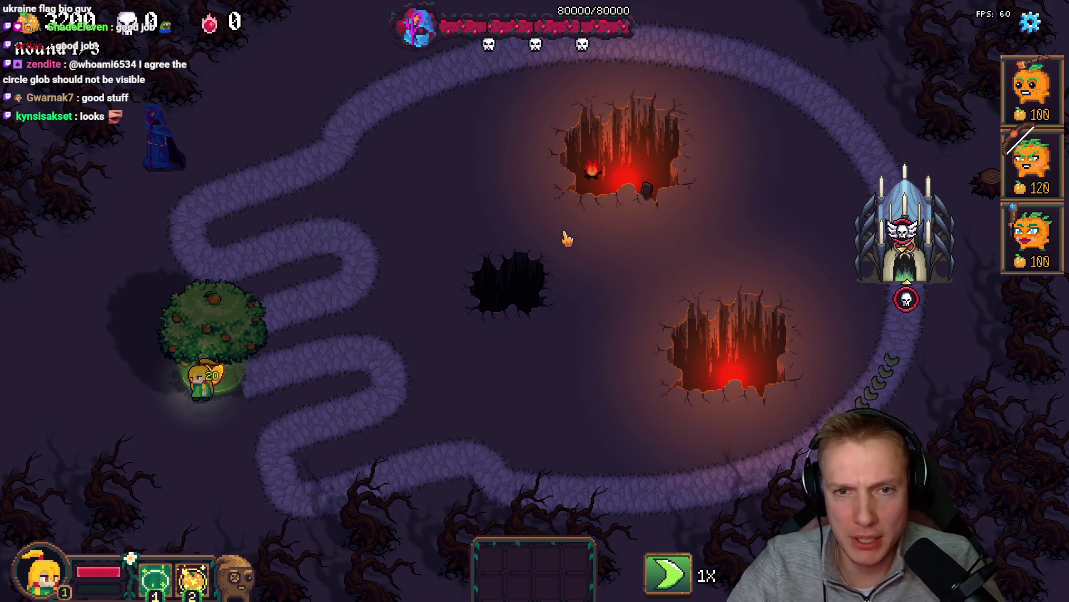
- Give the upper pit light radius 240, intensity 0.611 and glow strength 0.069
key("F1")
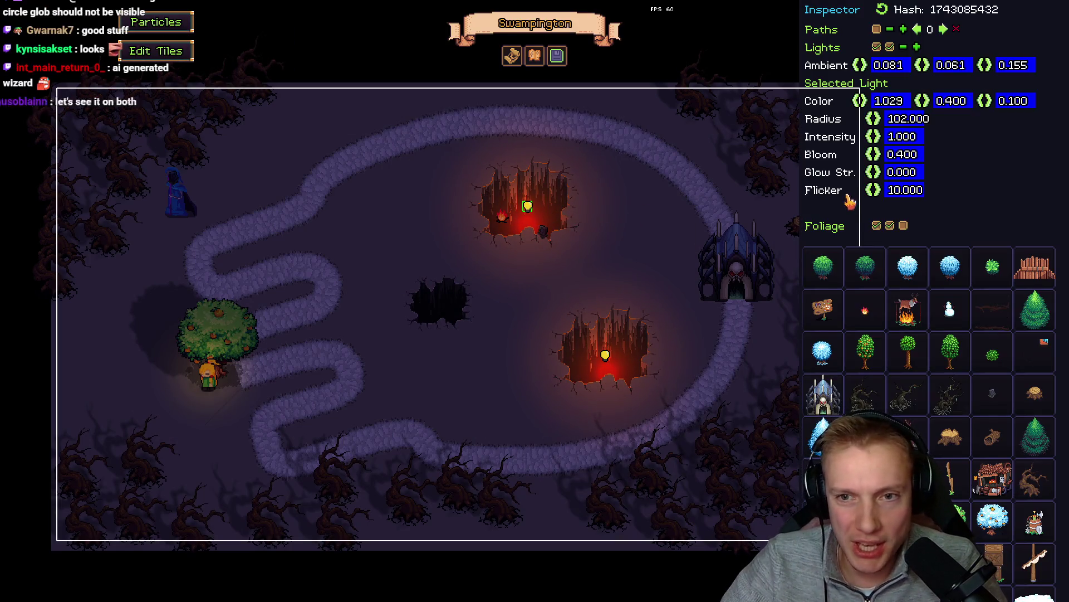
left_click(910, 119)
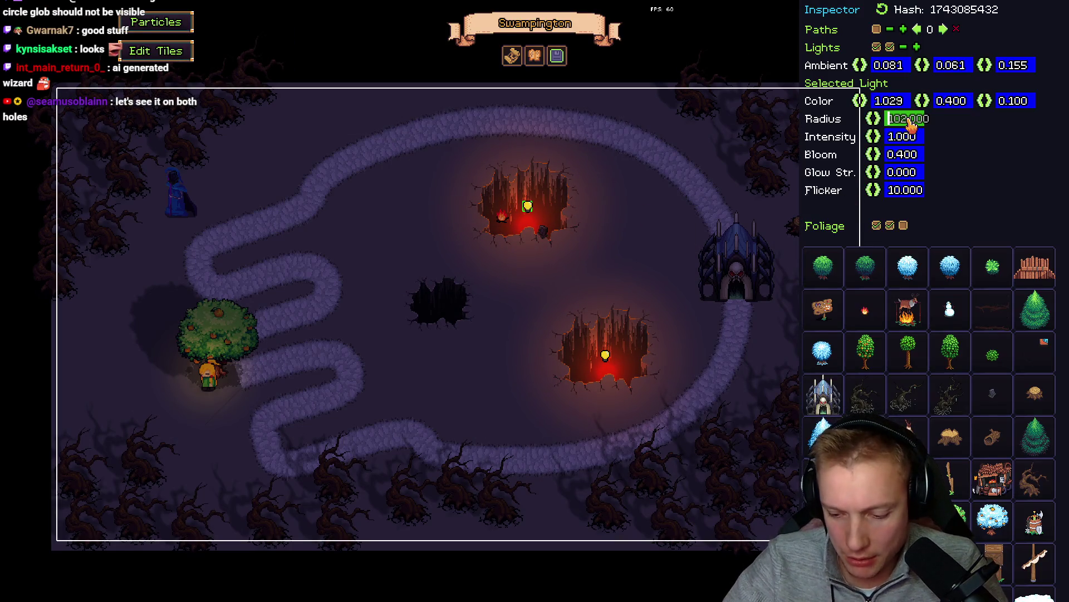
type("2")
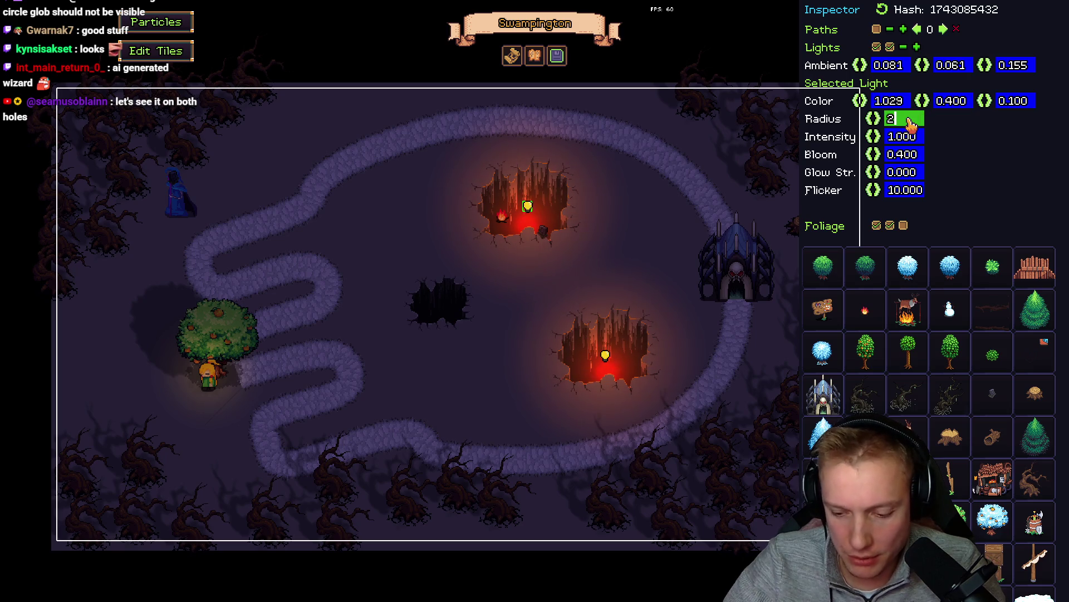
type("40")
key("Return")
mouse_move(873, 136)
left_mouse_down()
mouse_move(741, 150)
mouse_move(658, 144)
left_mouse_up()
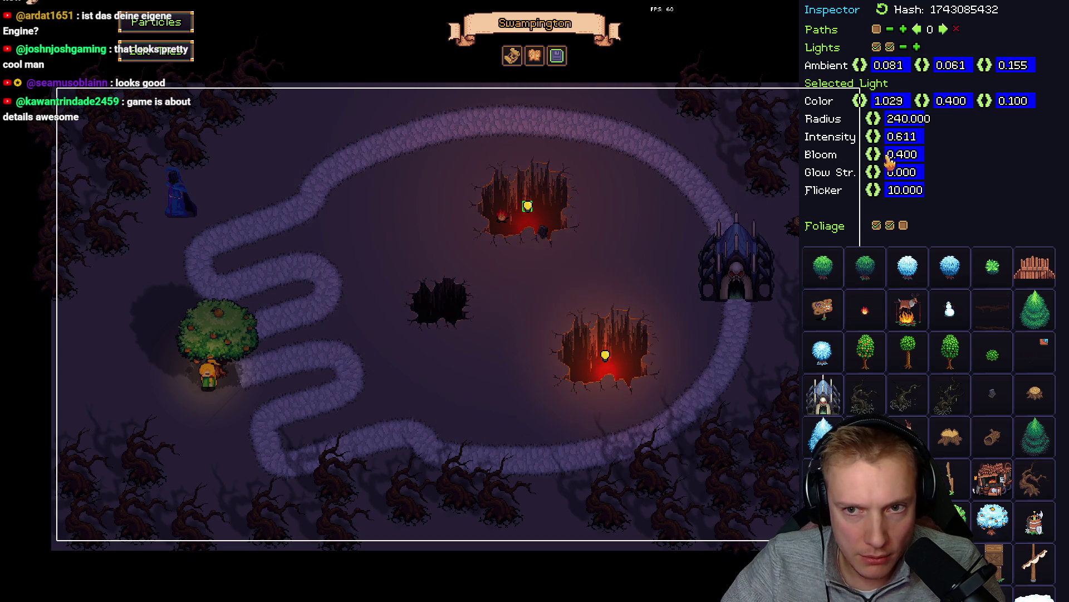
left_click_drag(879, 177, 914, 174)
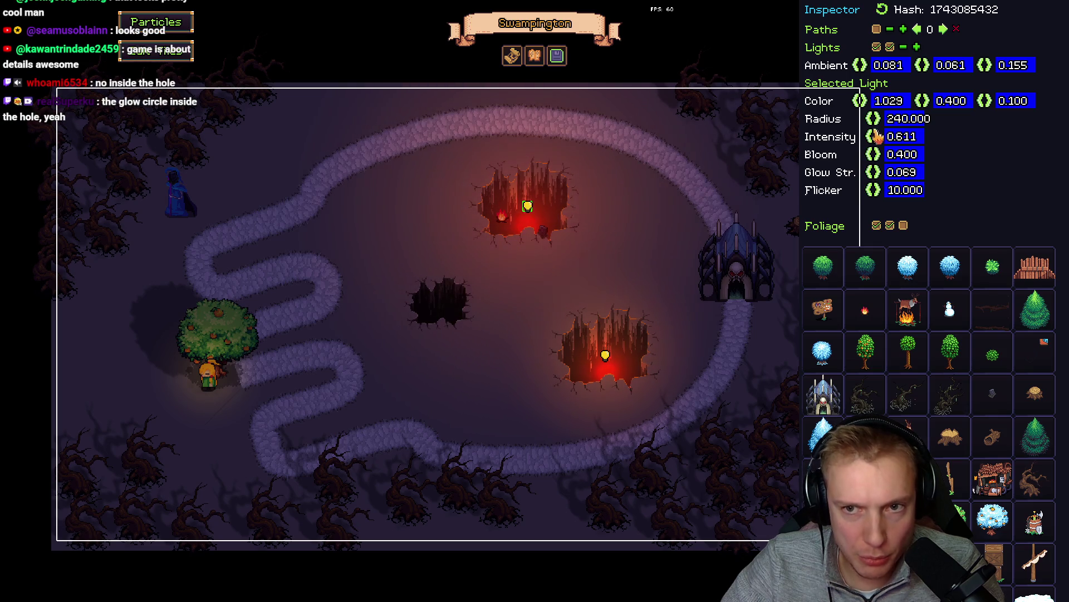
- Retype the light's radius as 120, then play-test and return to the editor
double_click(906, 124)
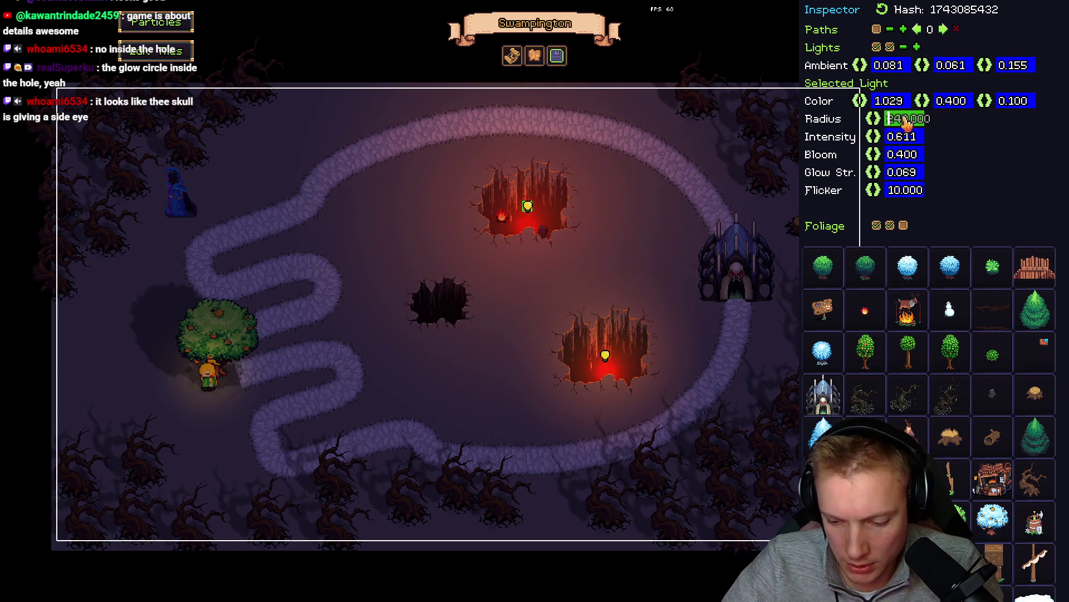
type("120")
key("Return")
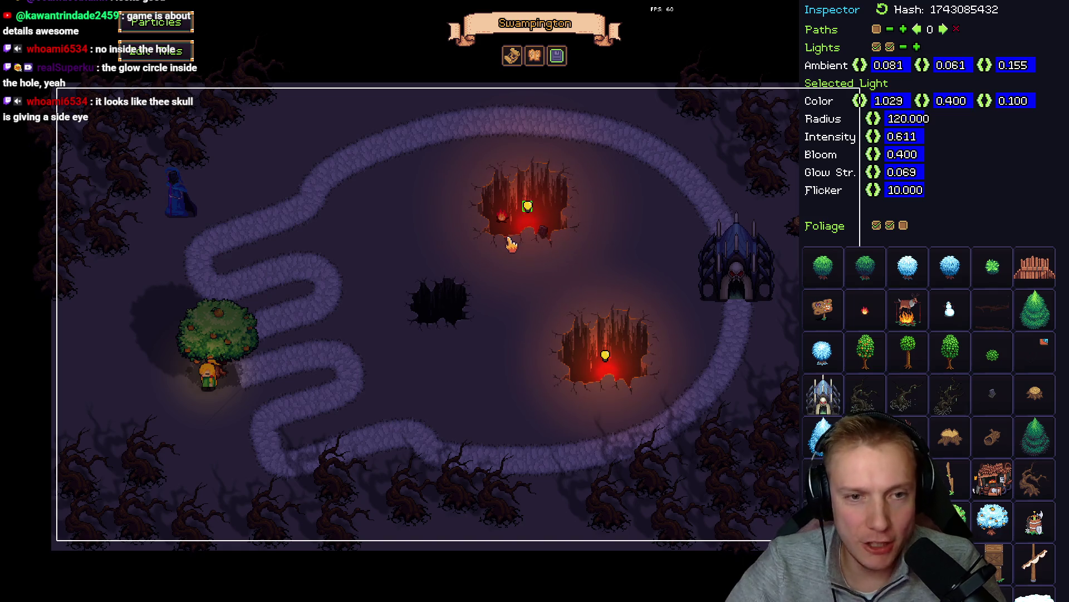
key("F1")
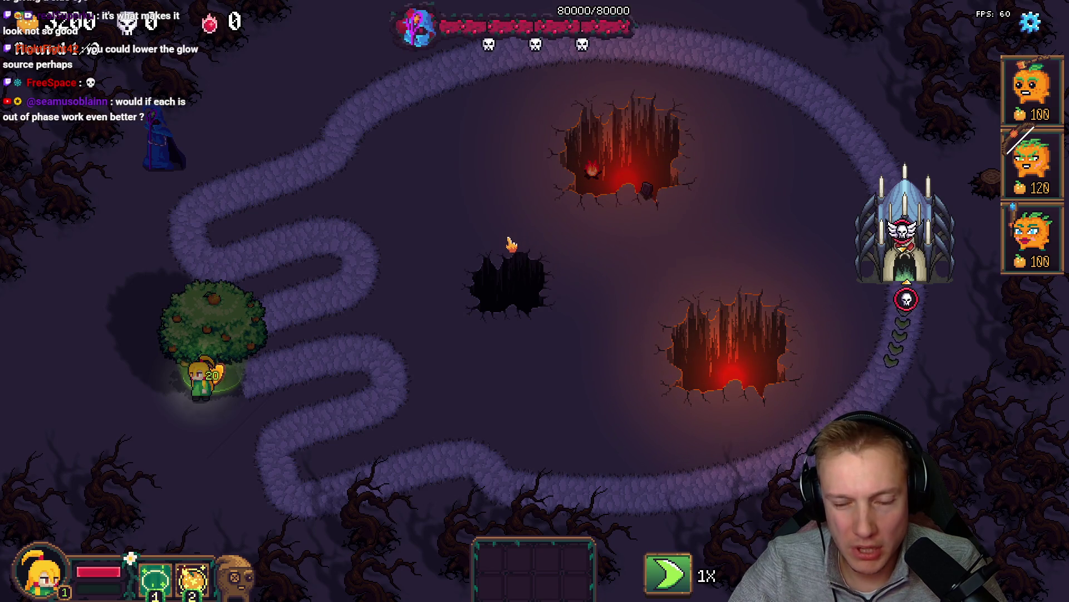
key("F1")
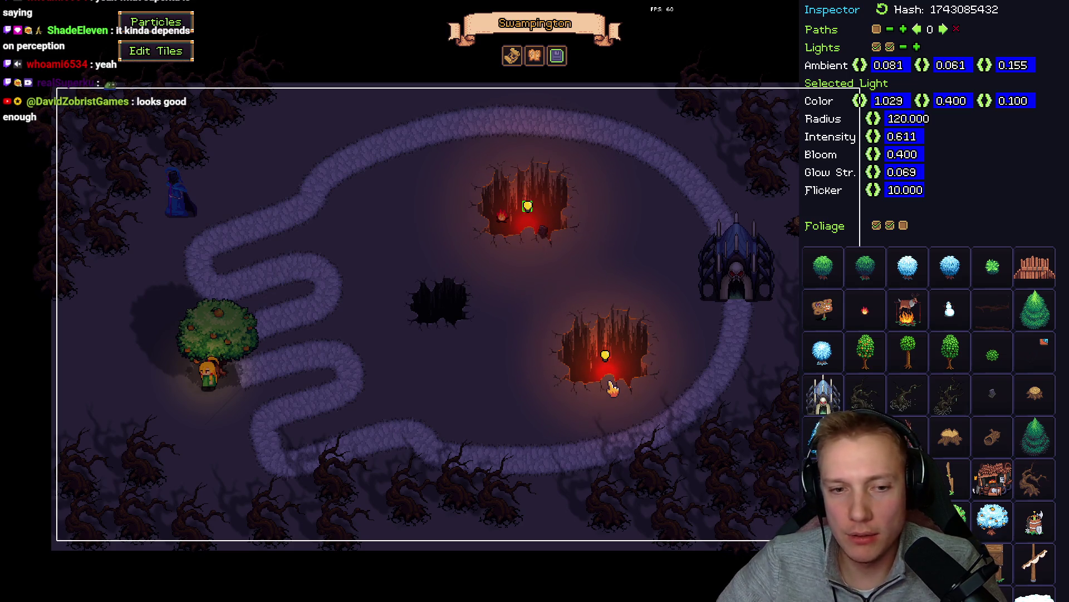
- Play-test the level again, return to editing, and pan the map slightly up-left
key("Escape")
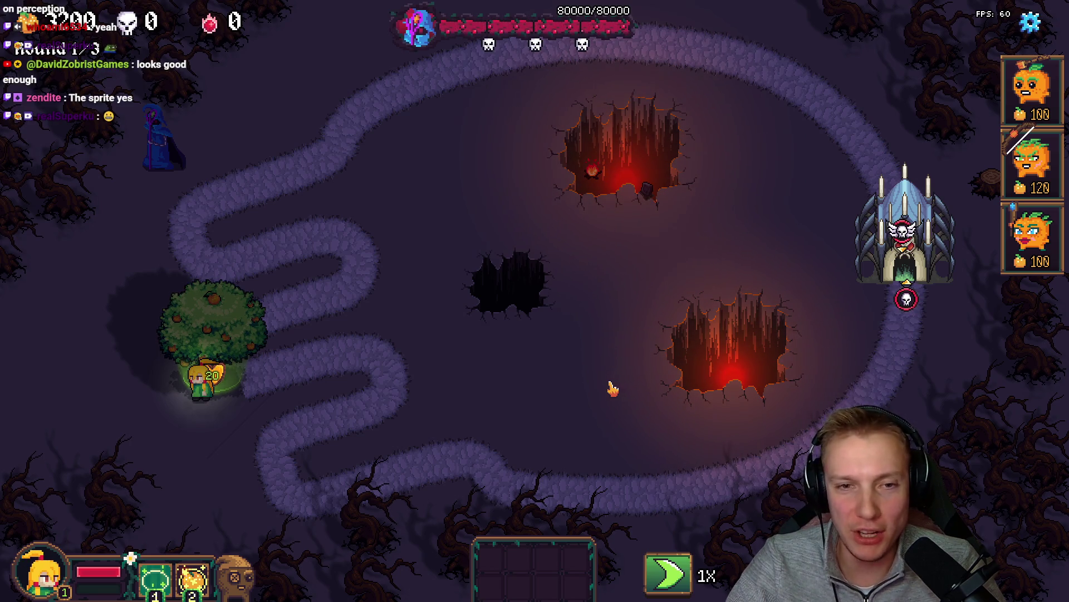
key("F1")
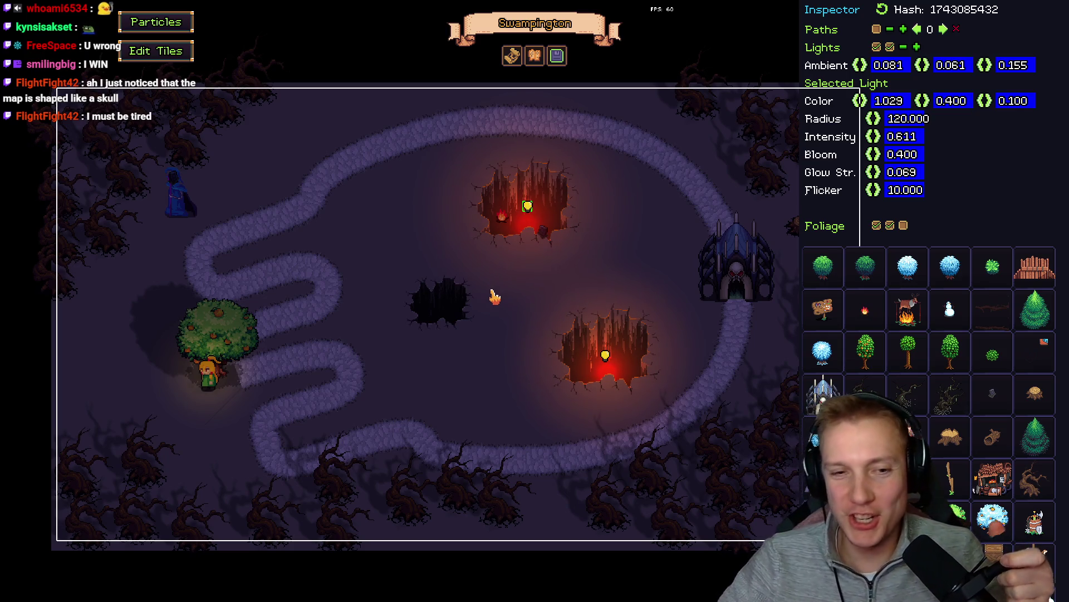
left_click_drag(489, 273, 464, 262)
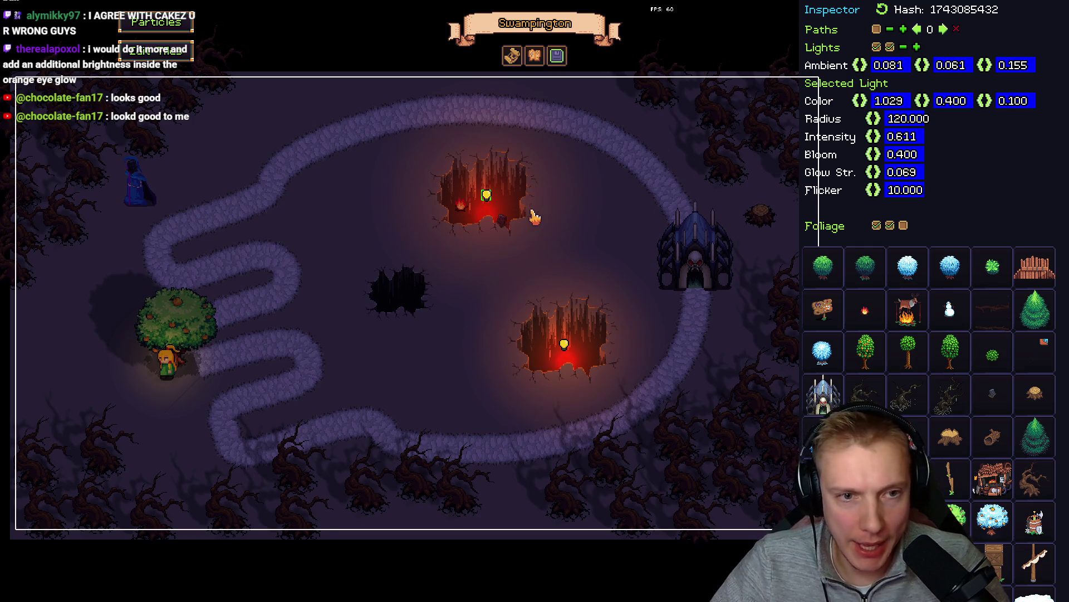
- Duplicate the pit light below the central hole, raise its glow strength to 0.256, and set flicker 0
key("ctrl+d")
mouse_move(494, 196)
left_mouse_down()
mouse_move(484, 223)
mouse_move(340, 303)
mouse_move(411, 372)
left_mouse_up()
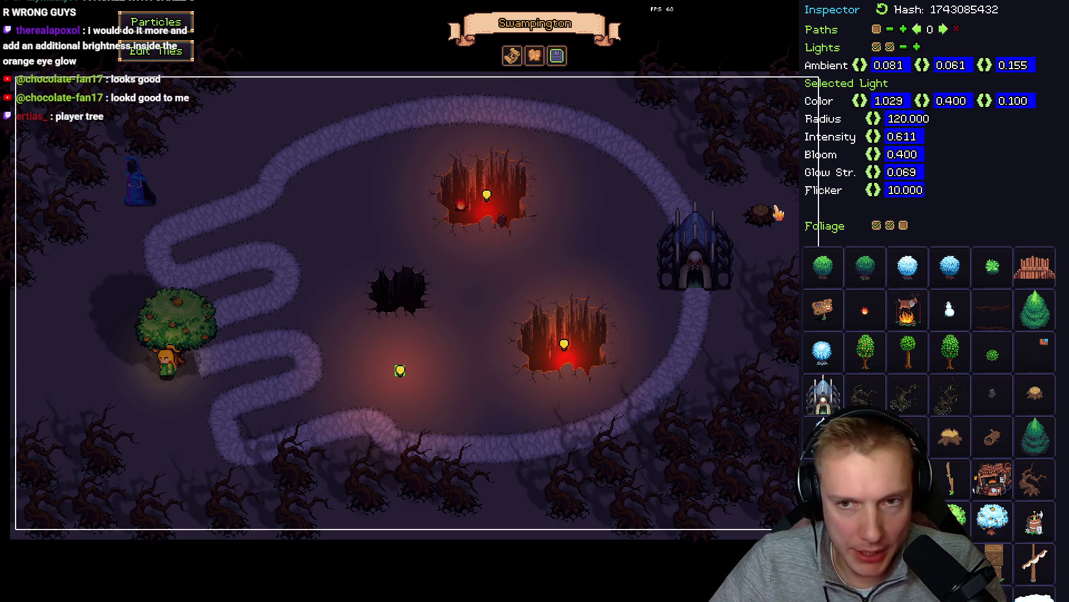
left_click_drag(874, 173, 980, 177)
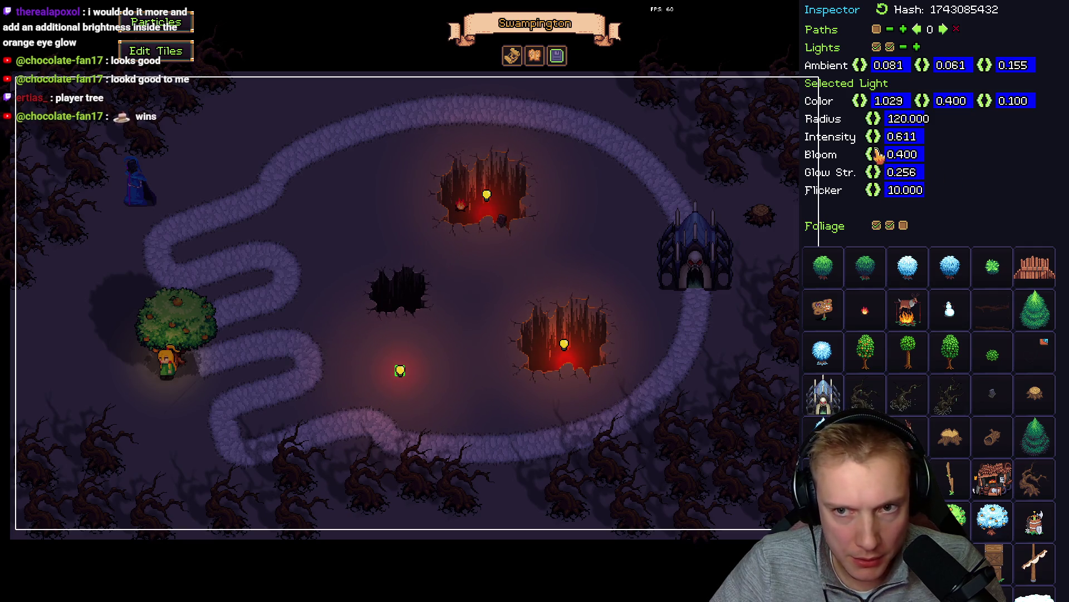
double_click(900, 191)
type("10")
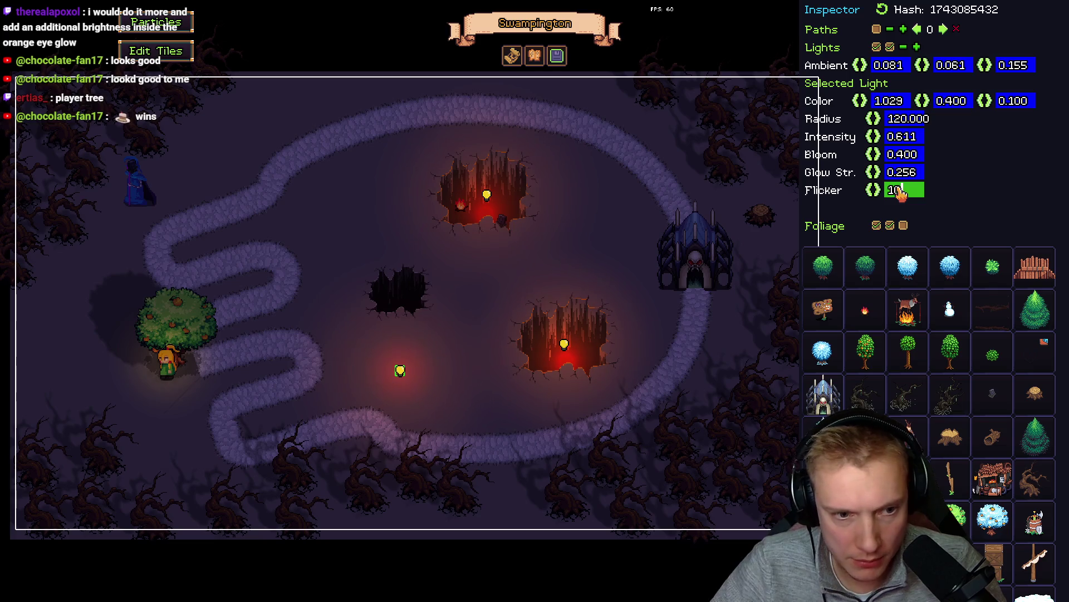
key("BackSpace")
key("BackSpace")
type("0")
key("Return")
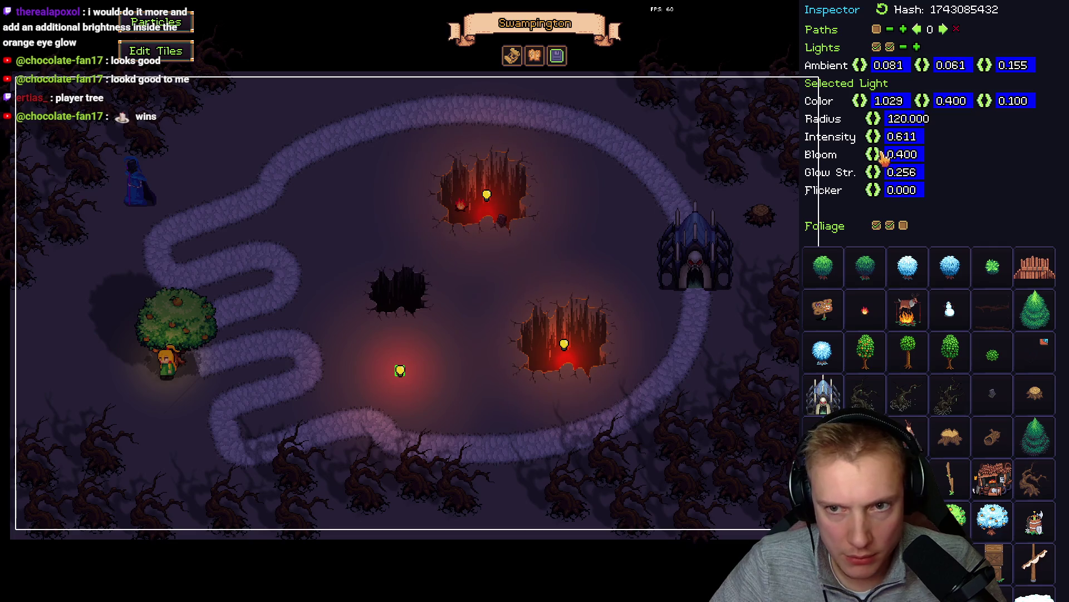
- Set radius 40, place small lights in the upper and lower craters, and preview in game view
left_click(903, 120)
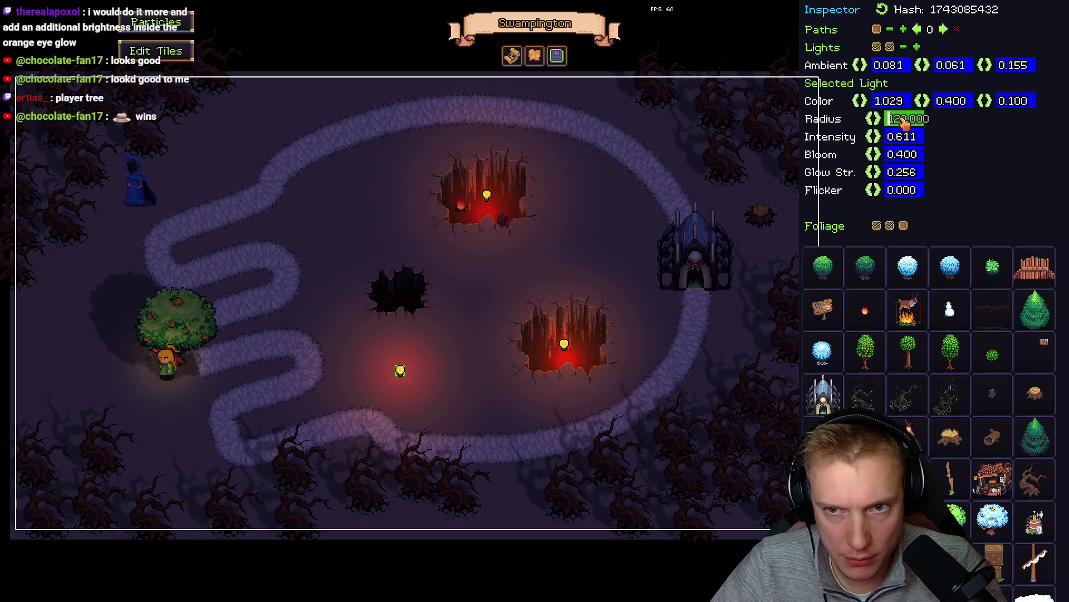
type("40")
key("Return")
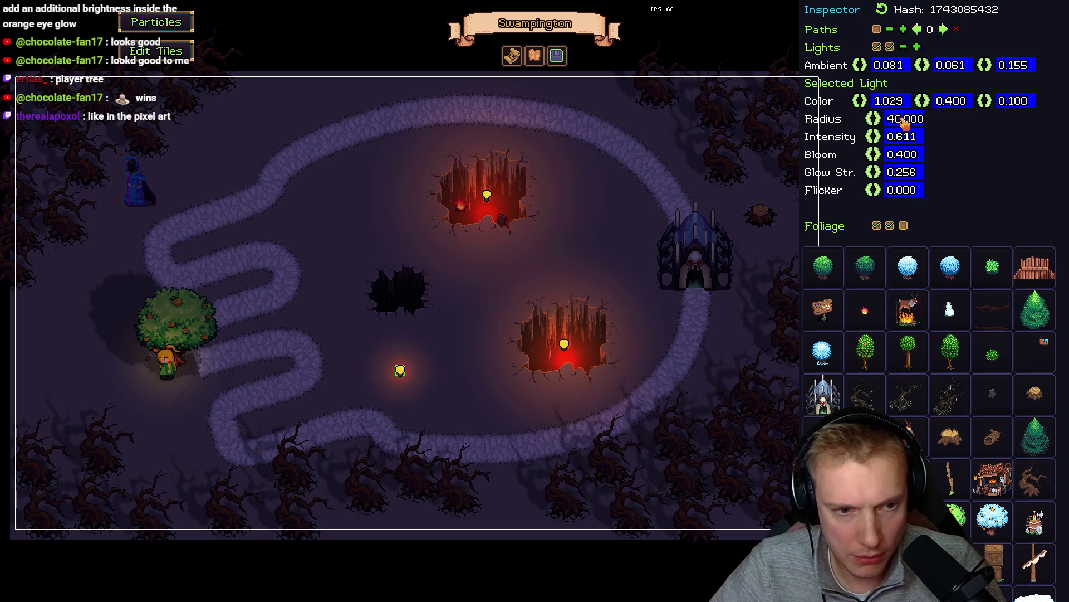
left_click_drag(400, 371, 487, 216)
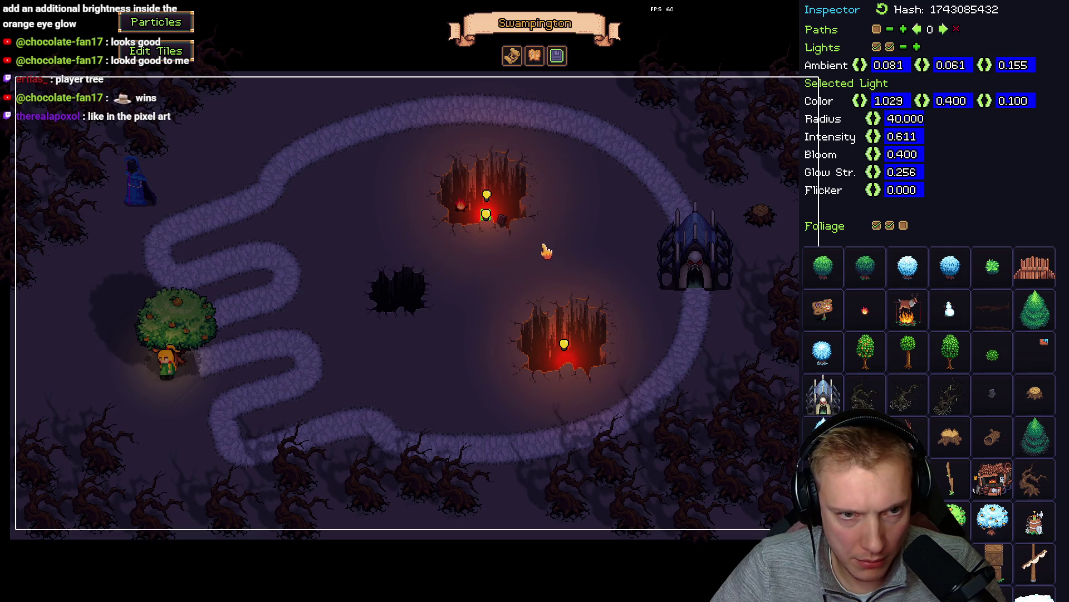
mouse_move(488, 223)
left_mouse_down()
mouse_move(499, 376)
mouse_move(566, 368)
left_mouse_up()
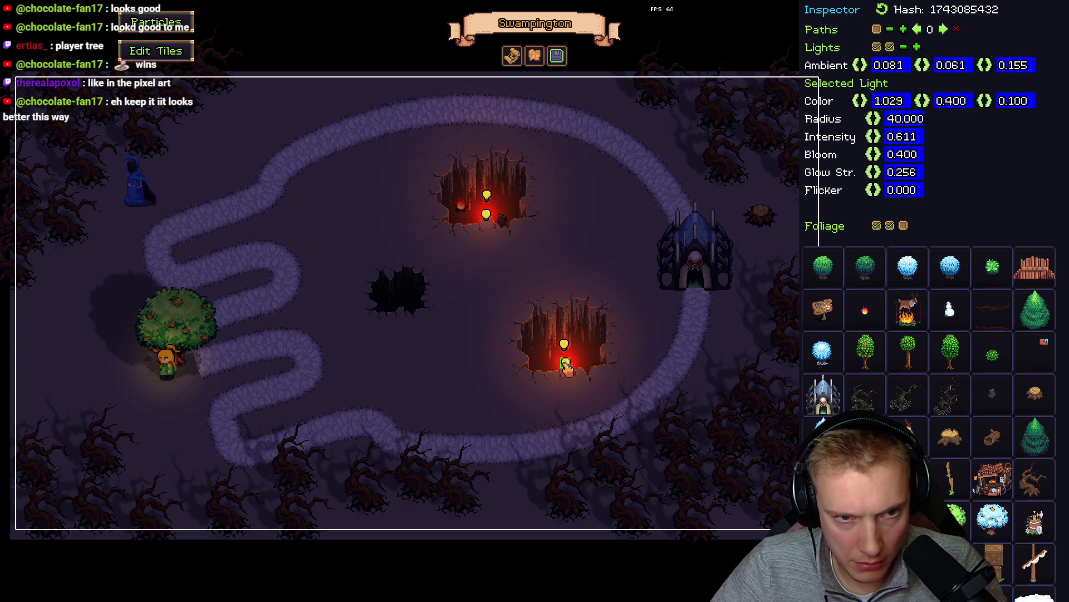
key("F1")
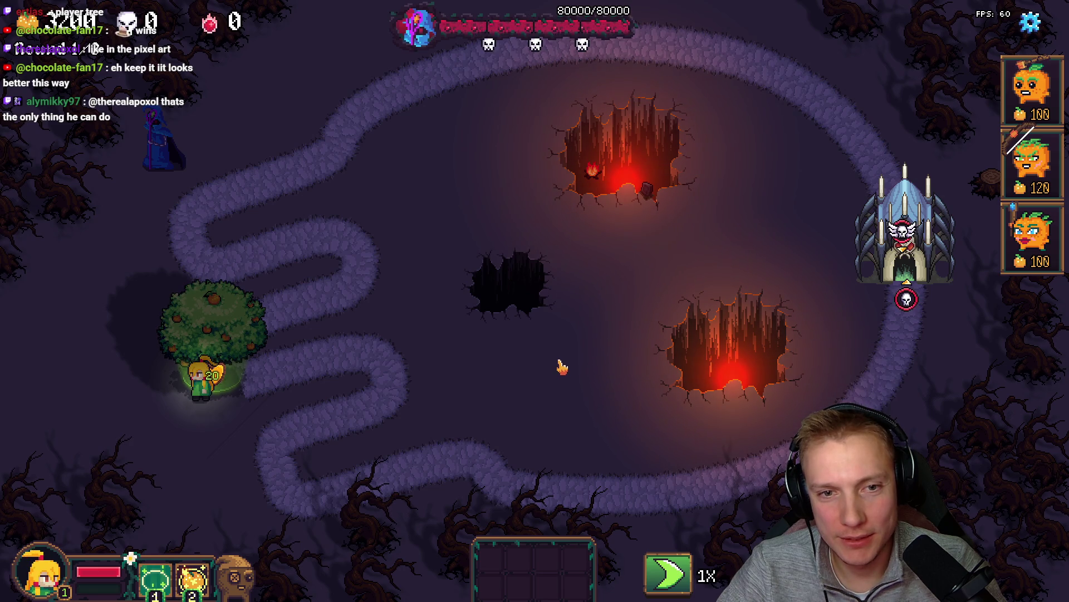
- Back in the editor, set the upper crater glow light's Flicker to 6
key("F1")
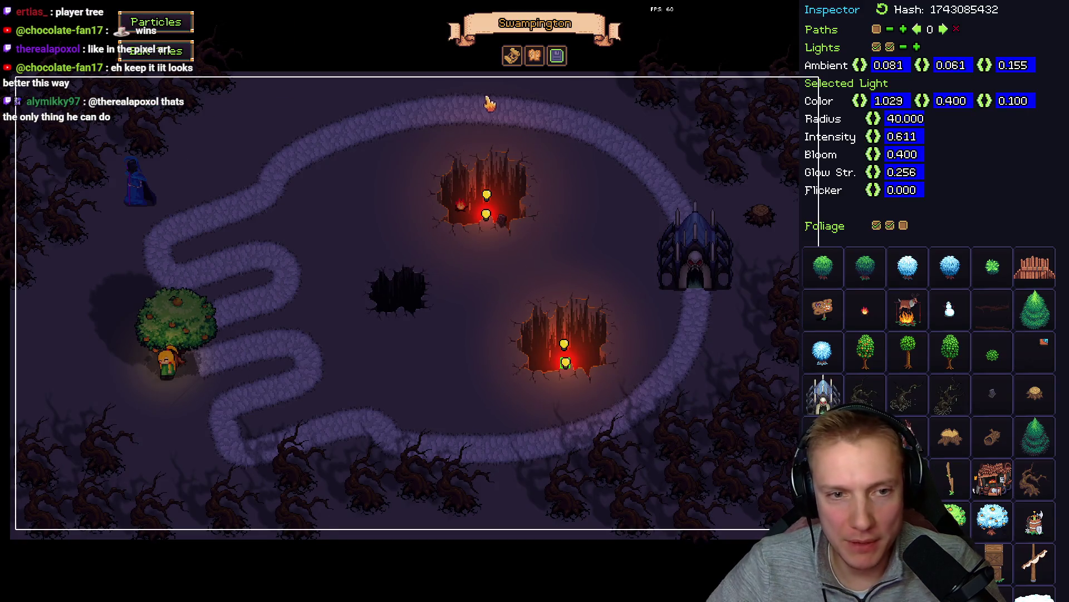
left_click(487, 195)
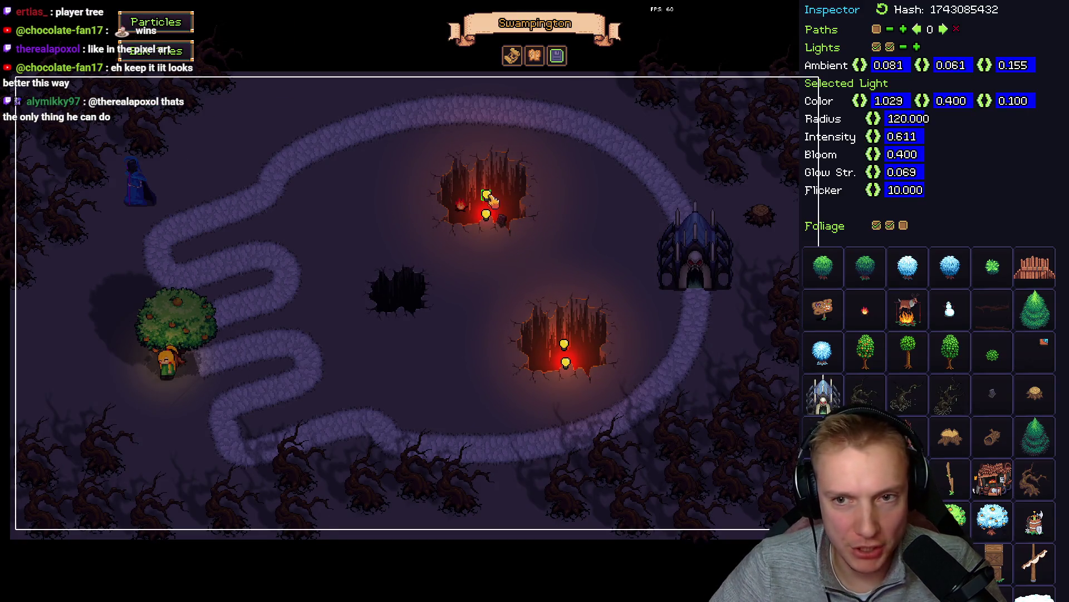
left_click(907, 192)
type("60")
key("Return")
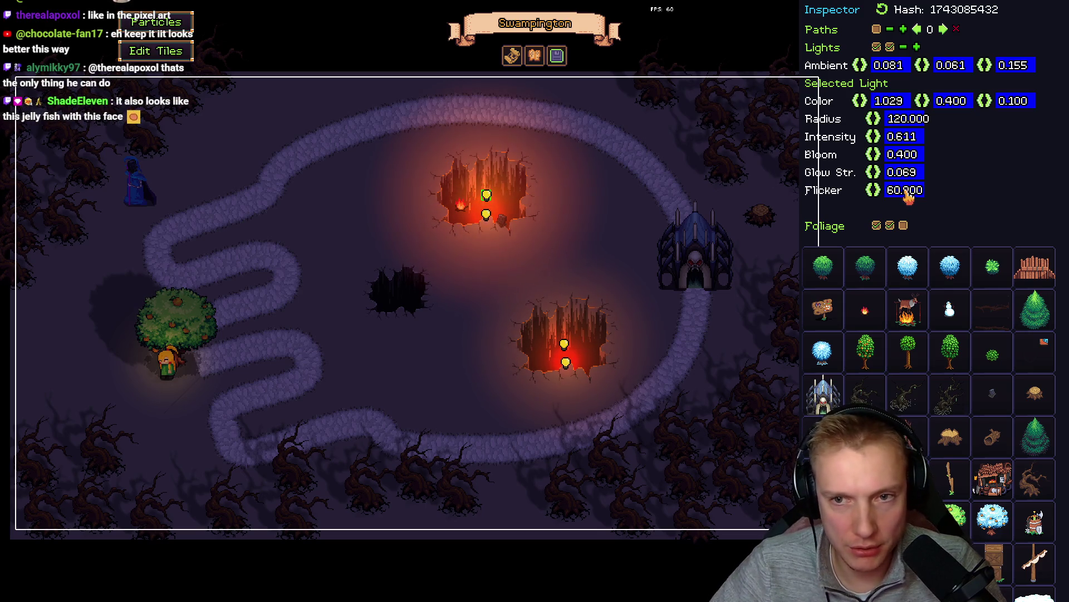
left_click(906, 192)
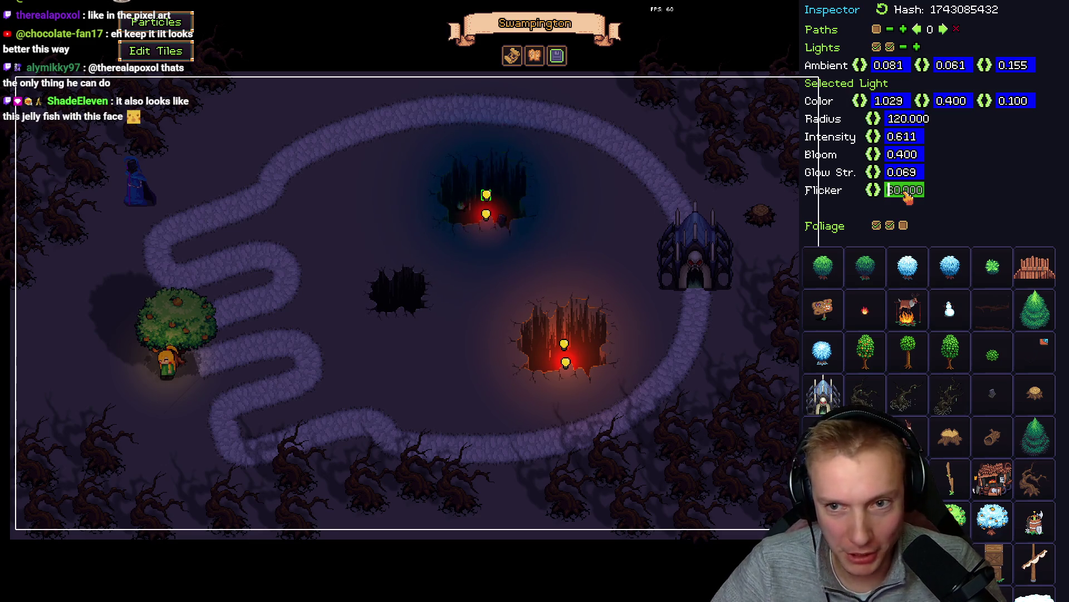
type("6")
key("Return")
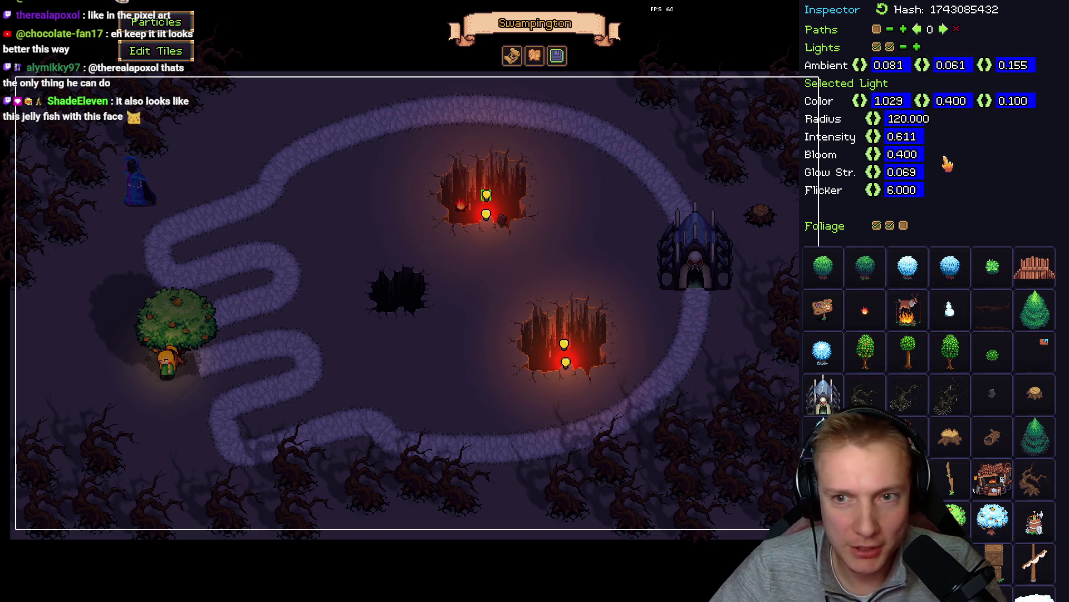
- Set the lower crater glow light's Flicker to 6 as well
left_click(564, 344)
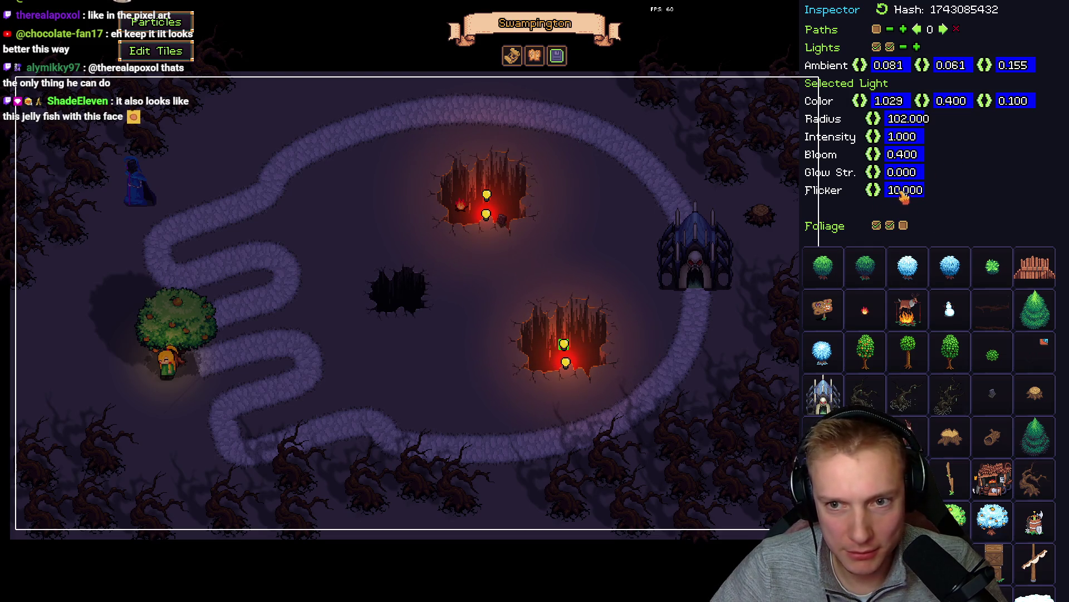
left_click(903, 193)
type("6")
key("Return")
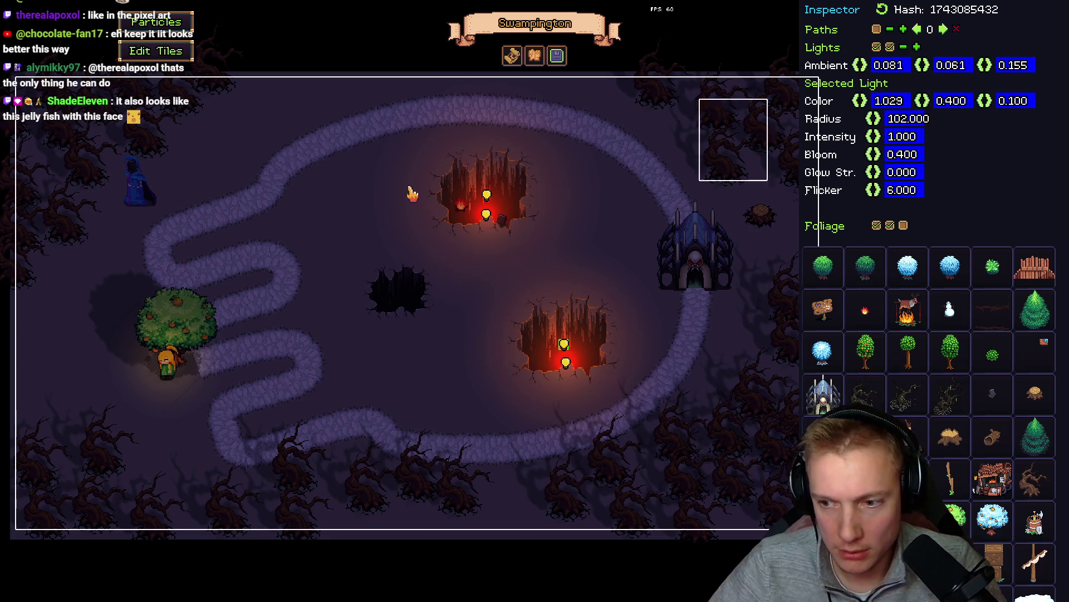
- Preview the flickering glows in the game view, then return to the editor and deselect
left_click_drag(389, 286, 385, 276)
key("Escape")
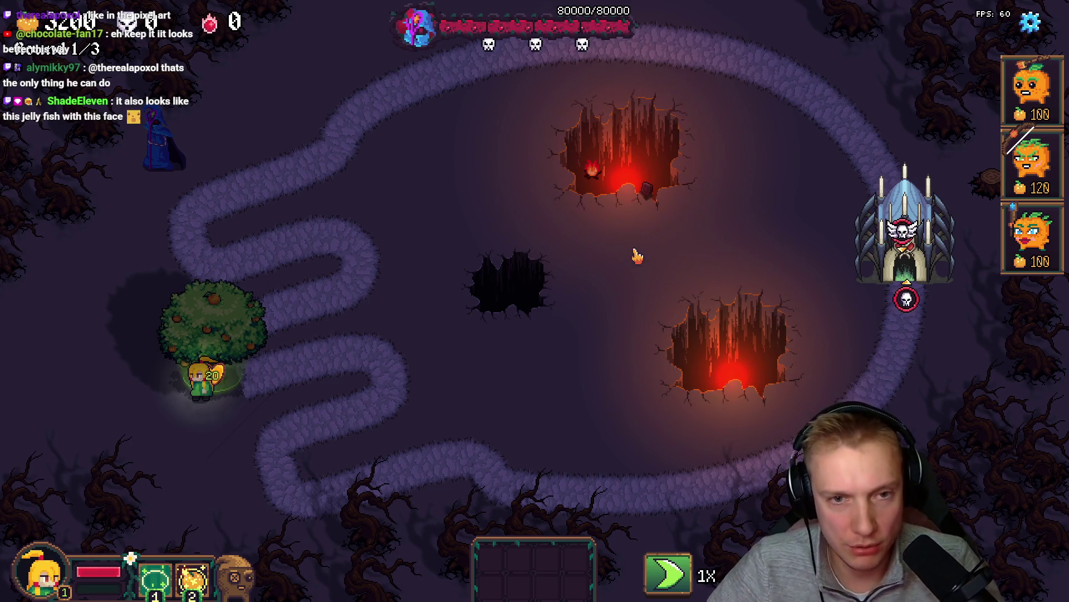
key("Escape")
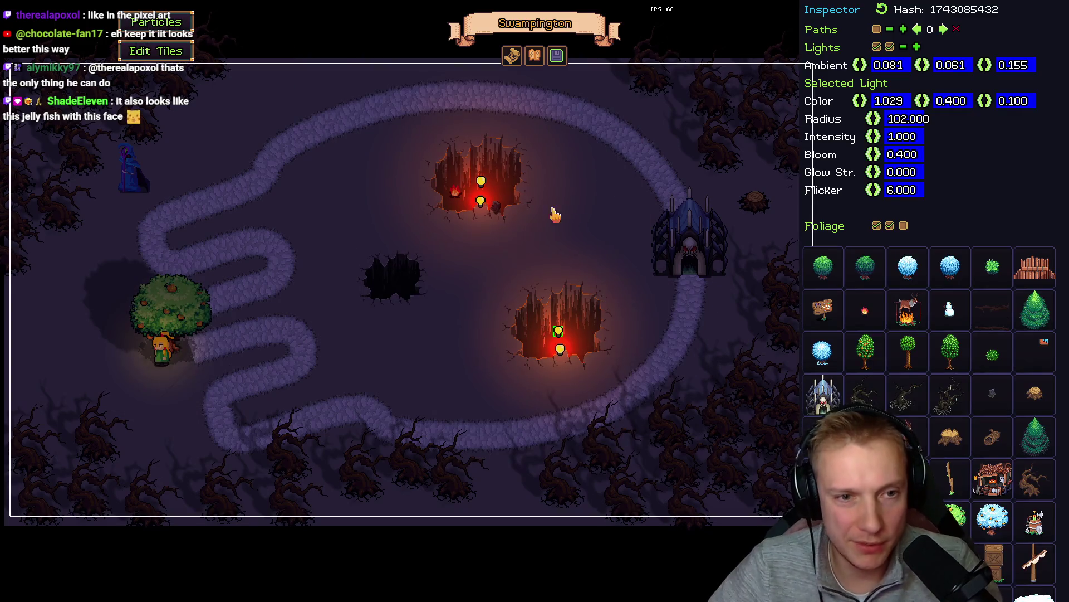
left_click(458, 219)
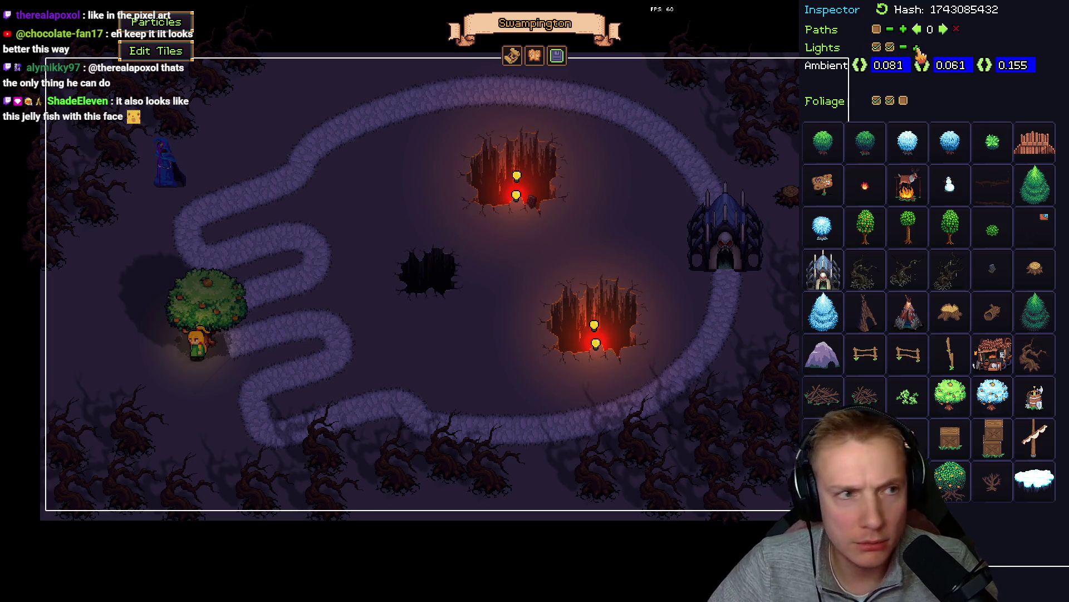
- Add a warm light with lowered intensity and radius 320 on the upper-left path
left_click(916, 47)
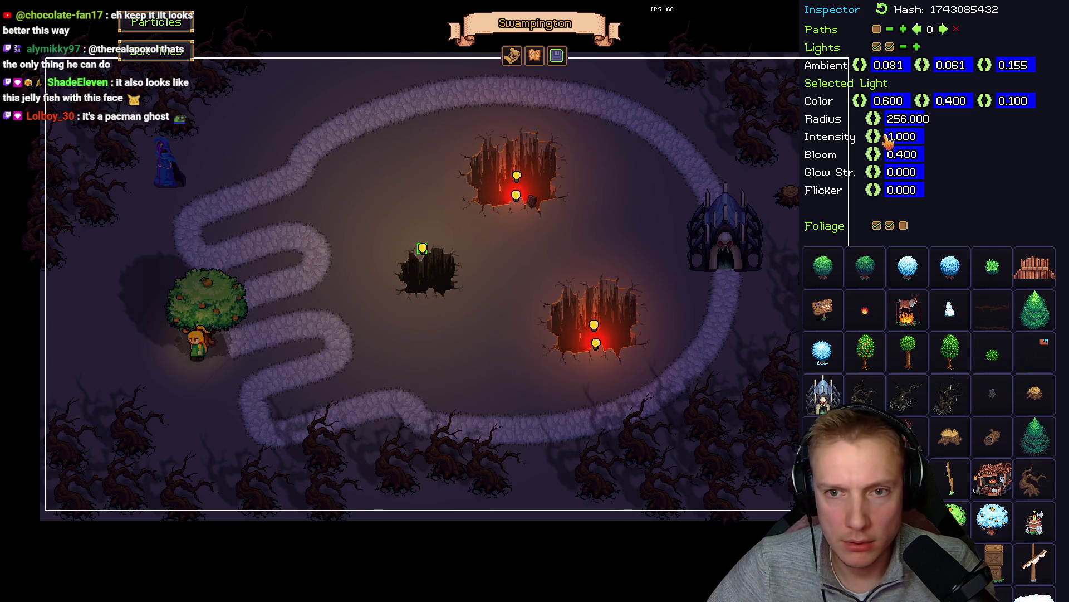
left_click_drag(891, 136, 669, 165)
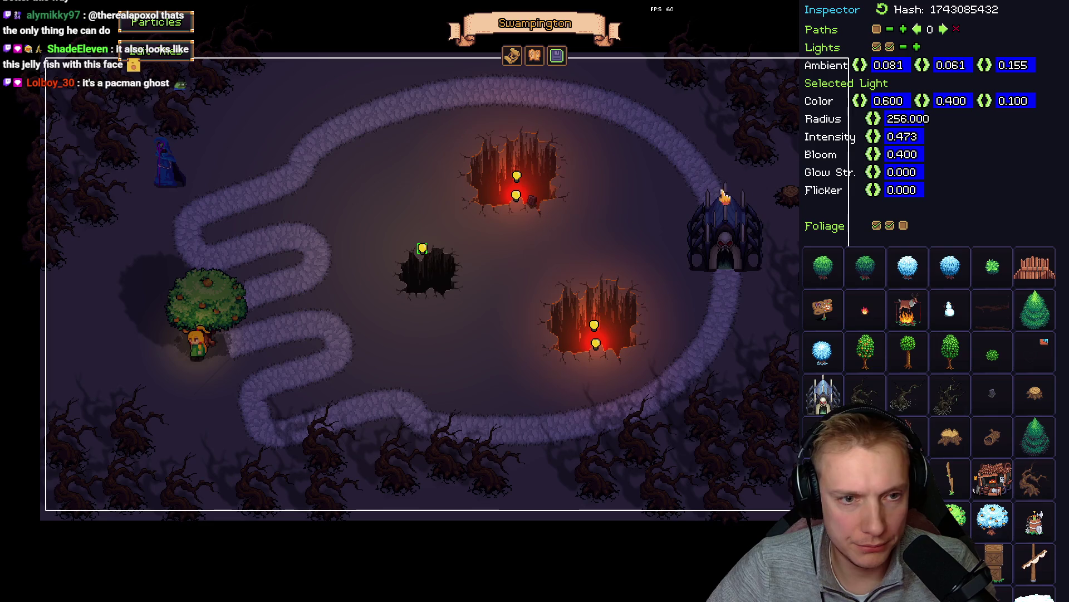
left_click(909, 121)
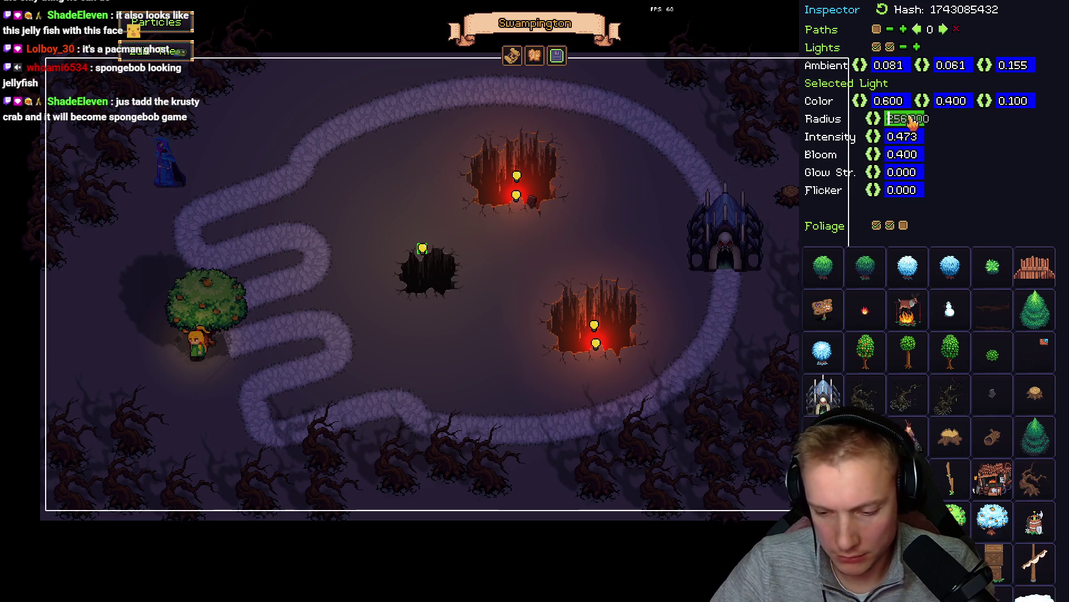
left_click_drag(425, 248, 370, 250)
mouse_move(310, 279)
left_mouse_down()
mouse_move(306, 292)
mouse_move(353, 222)
mouse_move(310, 210)
mouse_move(341, 211)
mouse_move(333, 195)
left_mouse_up()
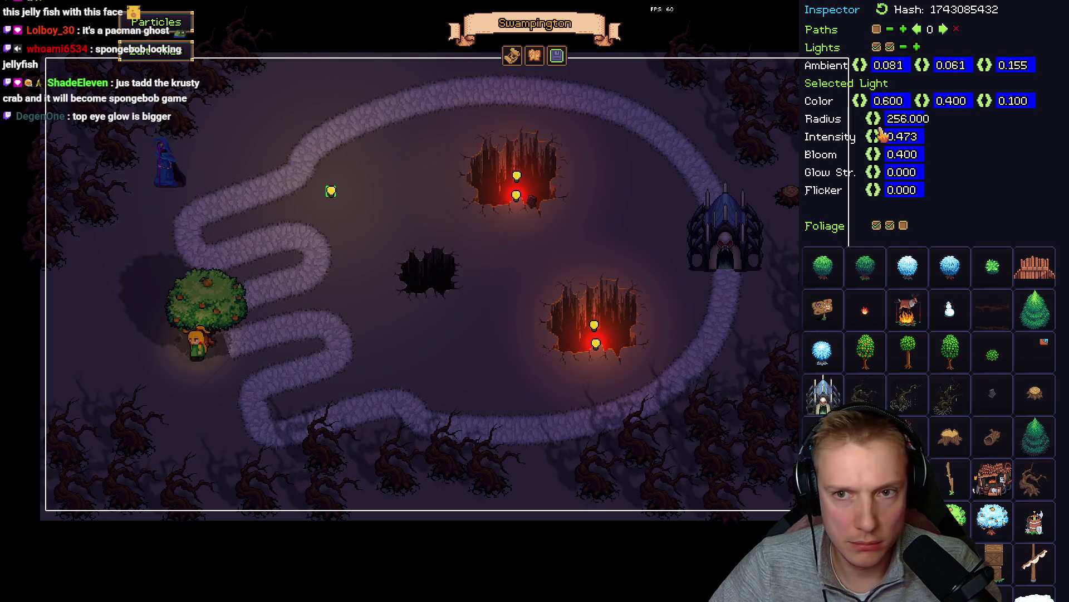
left_click(908, 120)
type("320")
key("Return")
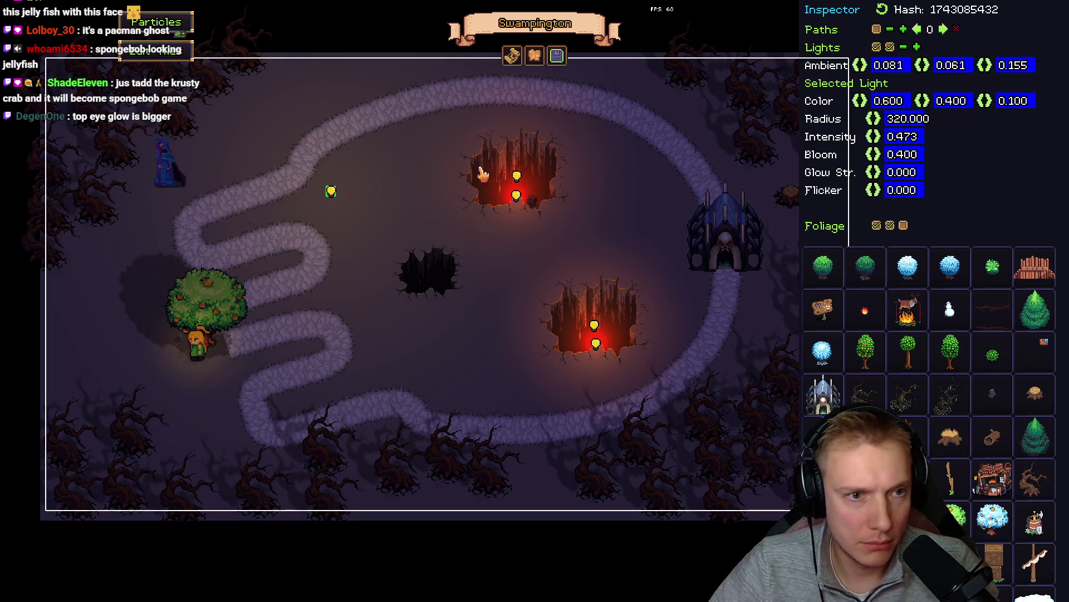
left_click_drag(321, 194, 301, 194)
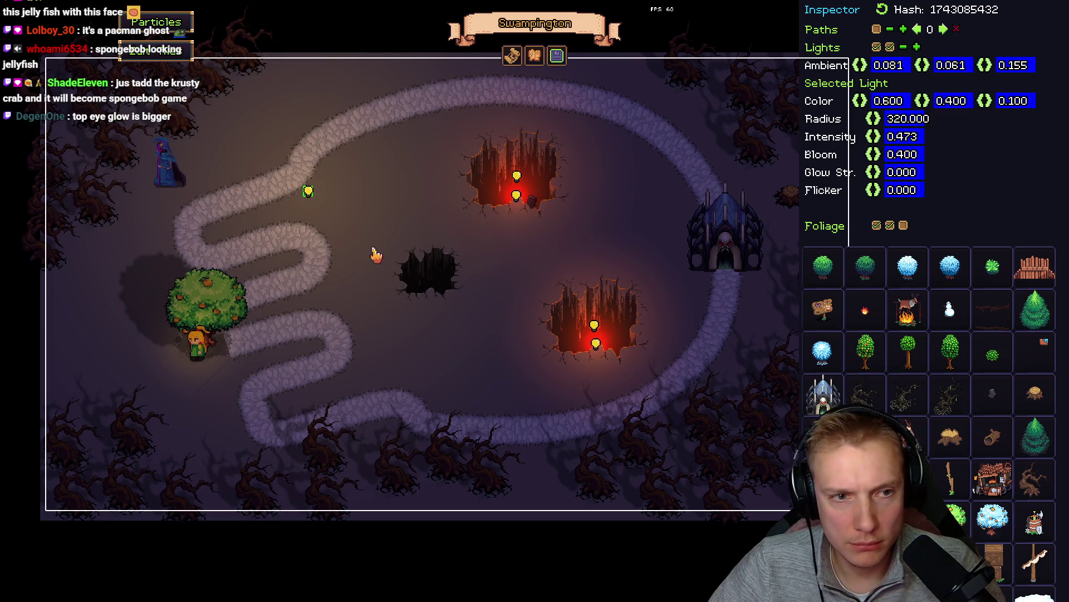
- Place copies of the warm light near the castle and in the lower middle
left_click_drag(309, 191, 622, 206)
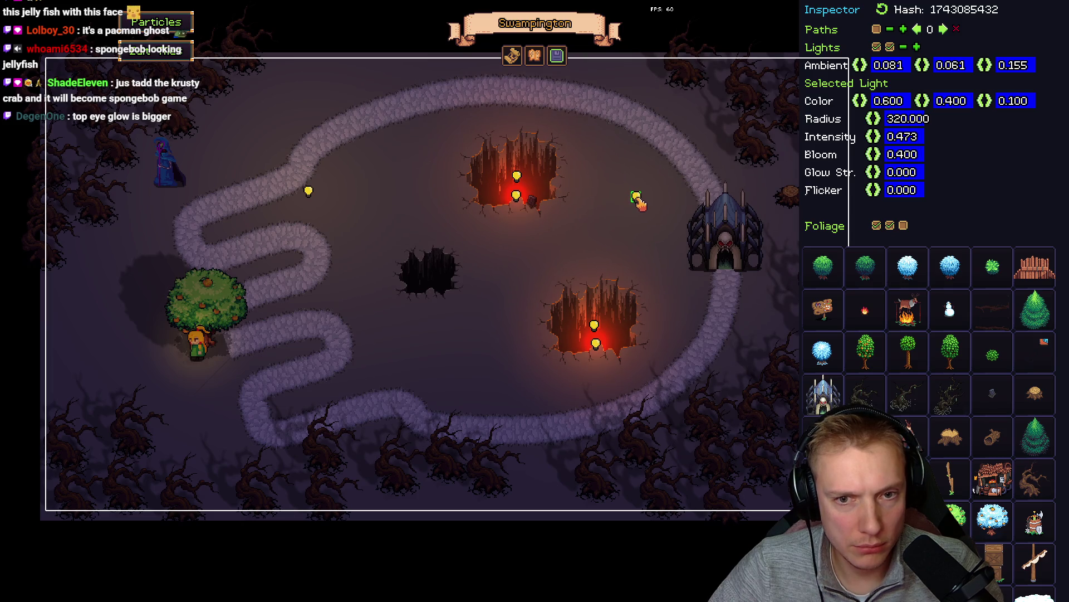
left_click_drag(640, 203, 643, 207)
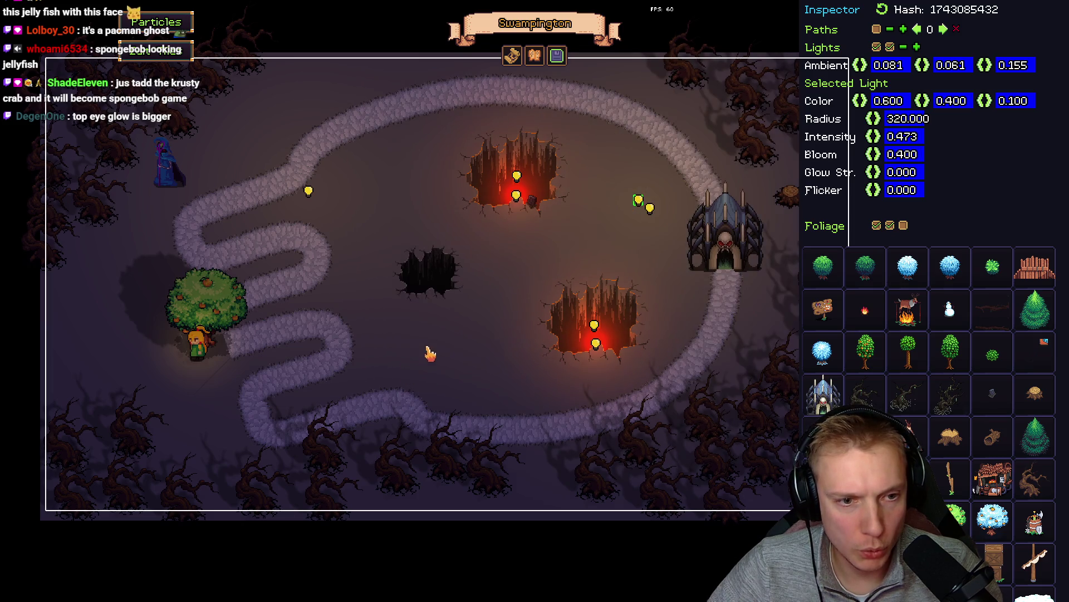
left_click(420, 365)
left_click_drag(421, 369, 436, 371)
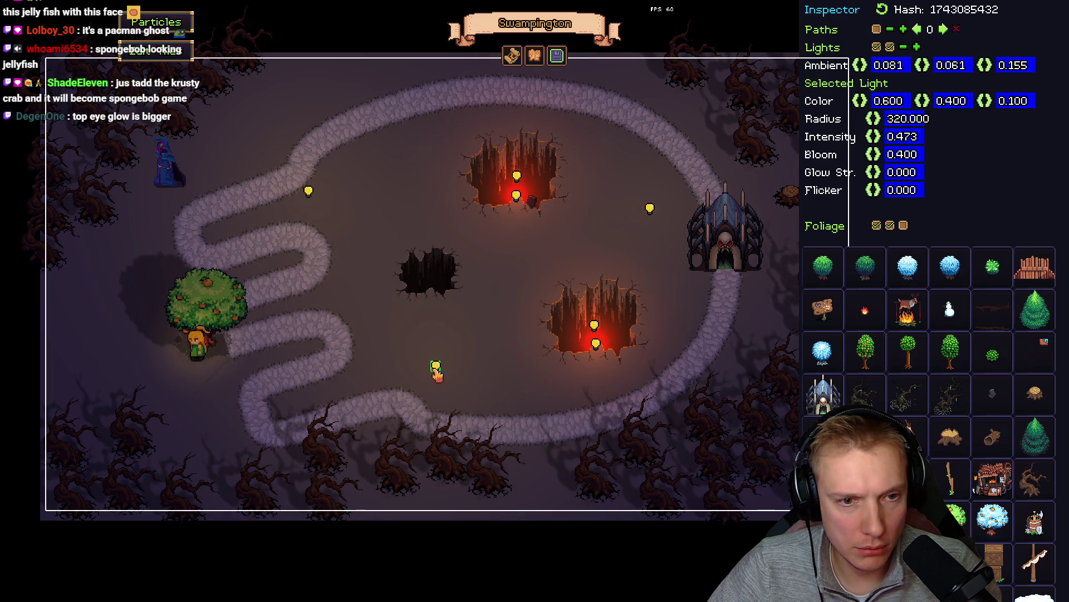
- Put warm lights left of and beside the orange tree, shifting the lower-middle light up
left_click(188, 344)
left_click(370, 377)
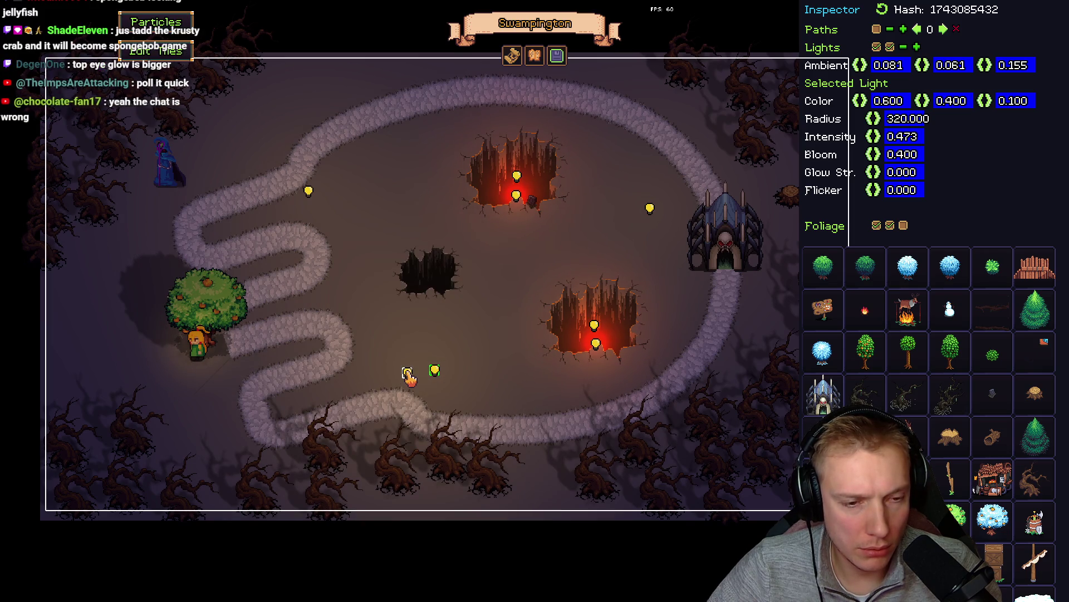
left_click(191, 341)
mouse_move(191, 342)
left_mouse_down()
mouse_move(146, 340)
mouse_move(129, 323)
left_mouse_up()
mouse_move(435, 373)
left_mouse_down()
mouse_move(446, 353)
mouse_move(431, 311)
mouse_move(444, 289)
left_mouse_up()
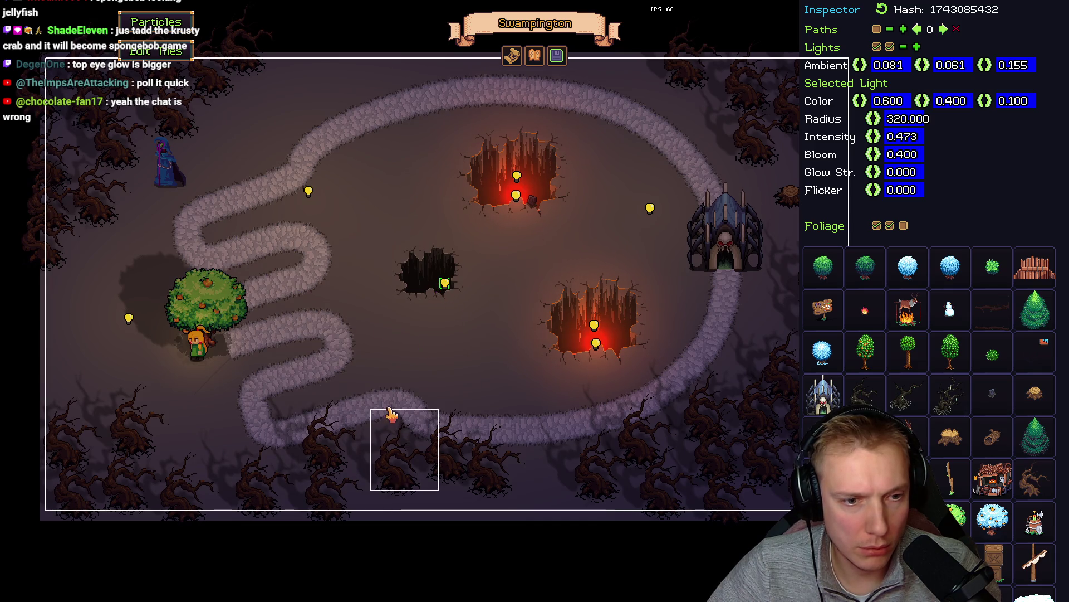
key("l")
mouse_move(187, 337)
left_mouse_down()
mouse_move(158, 336)
mouse_move(351, 415)
mouse_move(380, 412)
mouse_move(379, 394)
left_mouse_up()
- Move the upper-left light further up the path, dim it, and nudge the castle-side light
left_click_drag(310, 192, 322, 162)
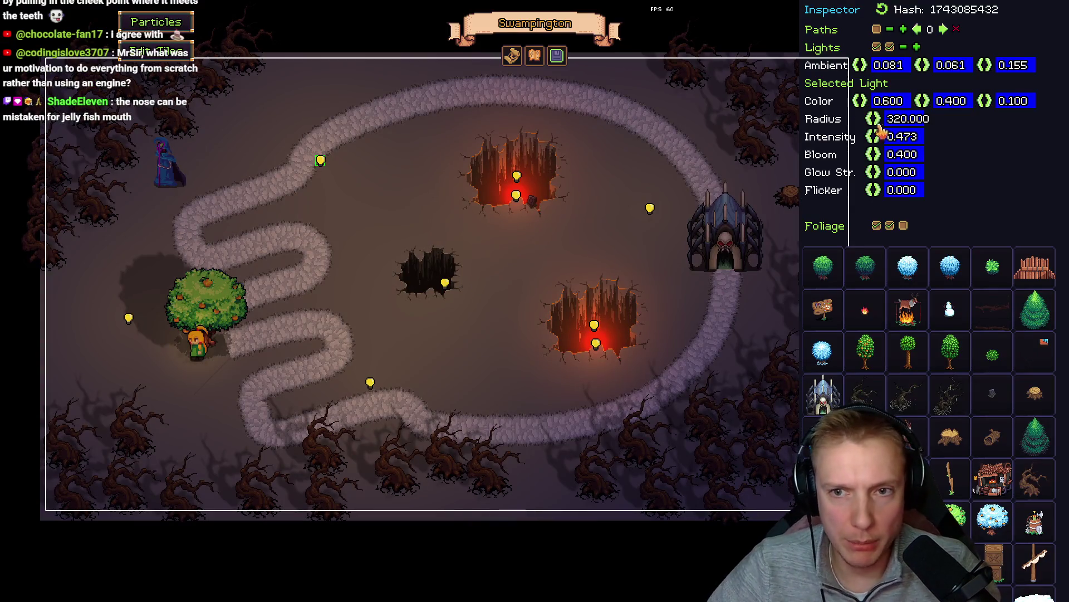
mouse_move(882, 138)
left_mouse_down()
mouse_move(821, 150)
mouse_move(862, 146)
mouse_move(832, 144)
left_mouse_up()
left_click(370, 383)
left_click(649, 210)
left_click_drag(655, 209, 674, 201)
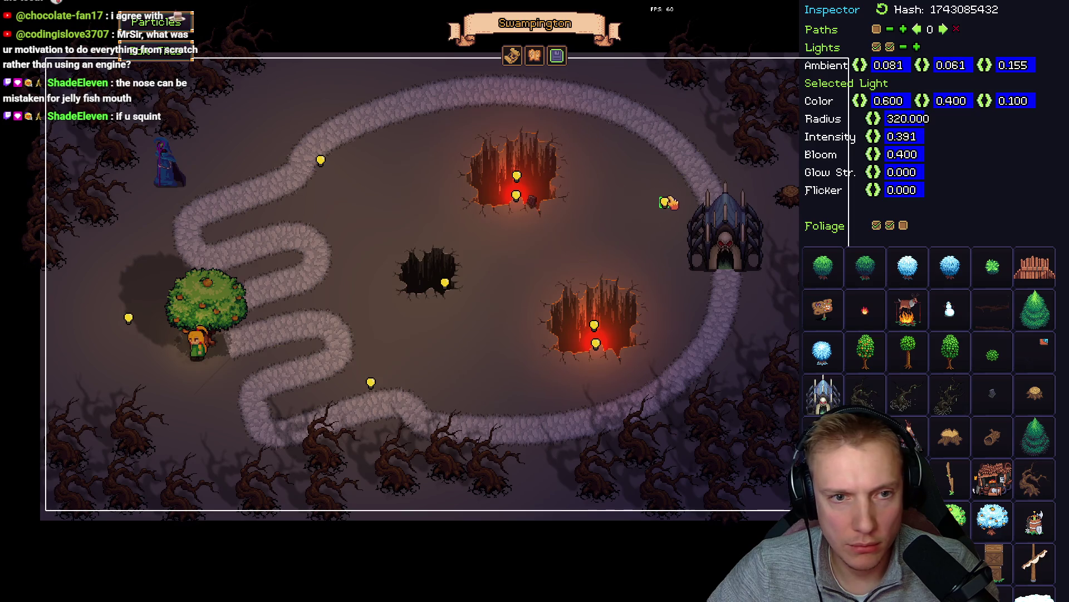
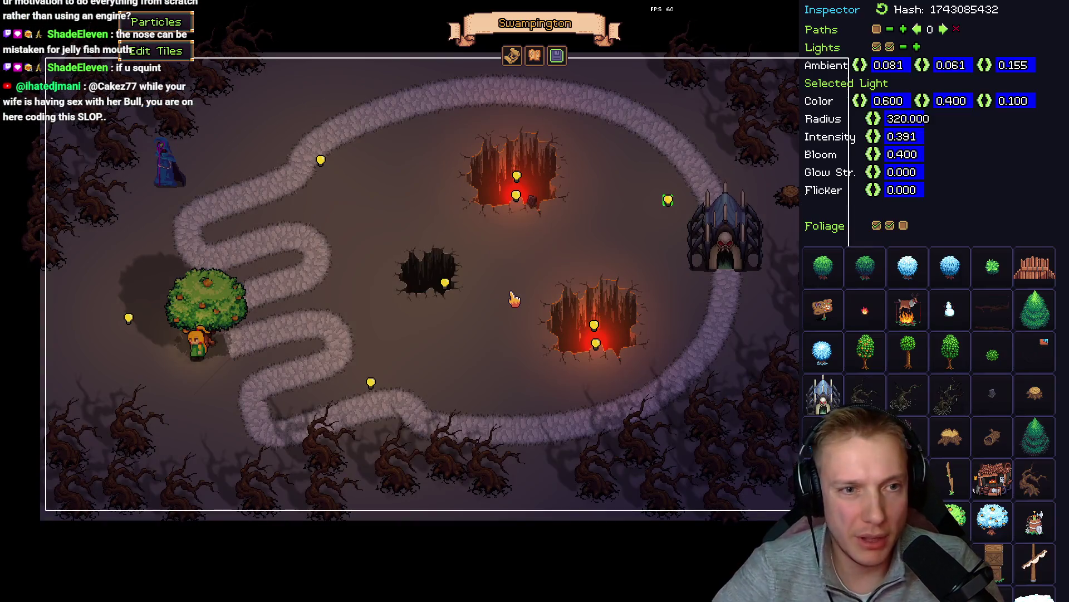
- Show the path nodes and drag the lower and upper path nodes onto the winding road
left_click(877, 30)
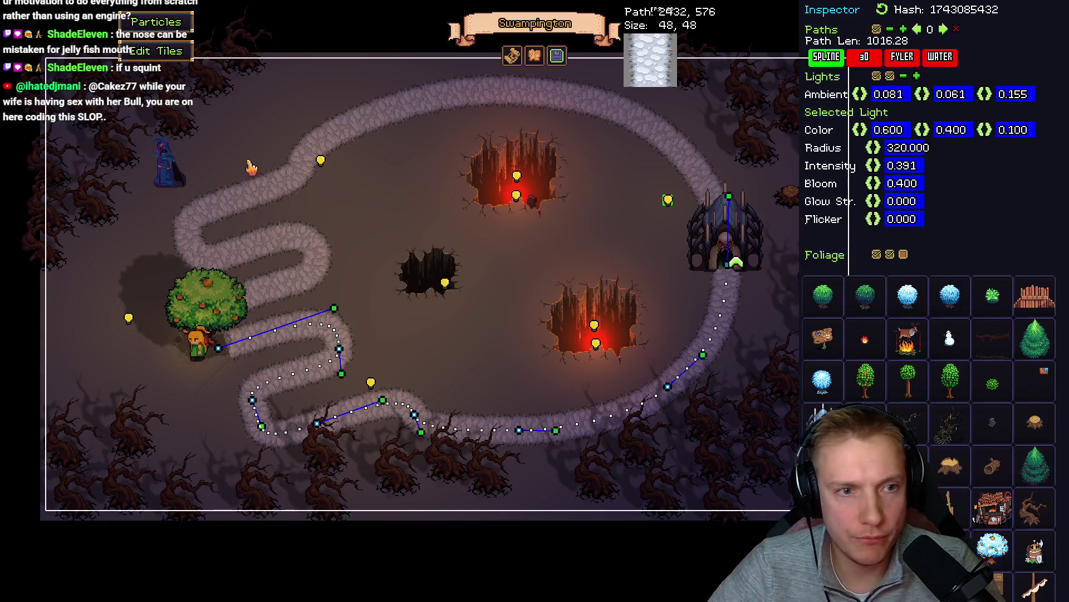
left_click_drag(424, 417, 471, 402)
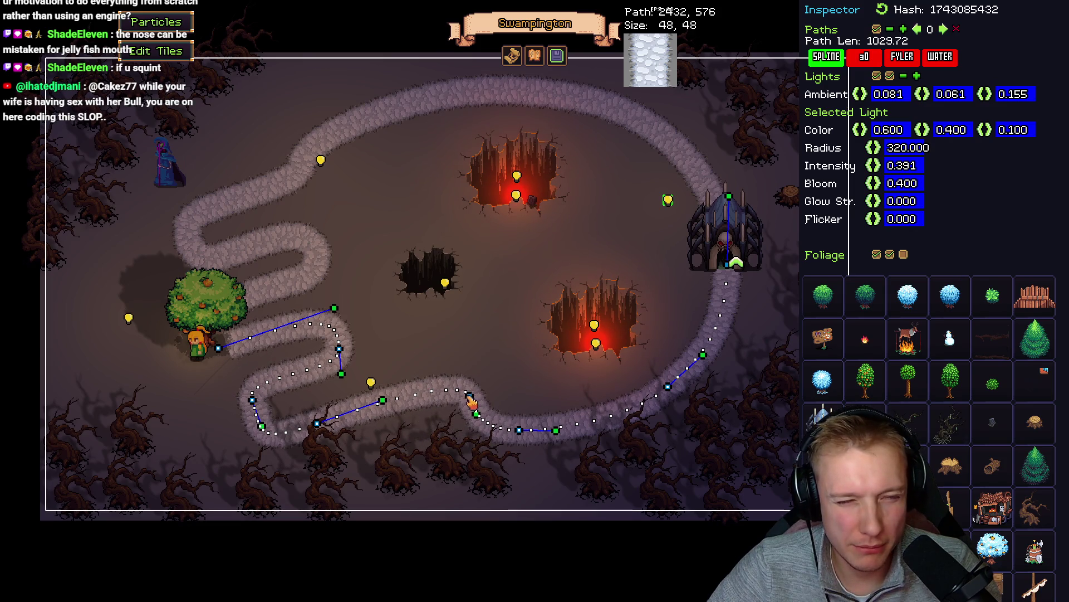
key("Tab")
mouse_move(303, 173)
left_mouse_down()
mouse_move(348, 159)
mouse_move(359, 132)
mouse_move(430, 102)
left_mouse_up()
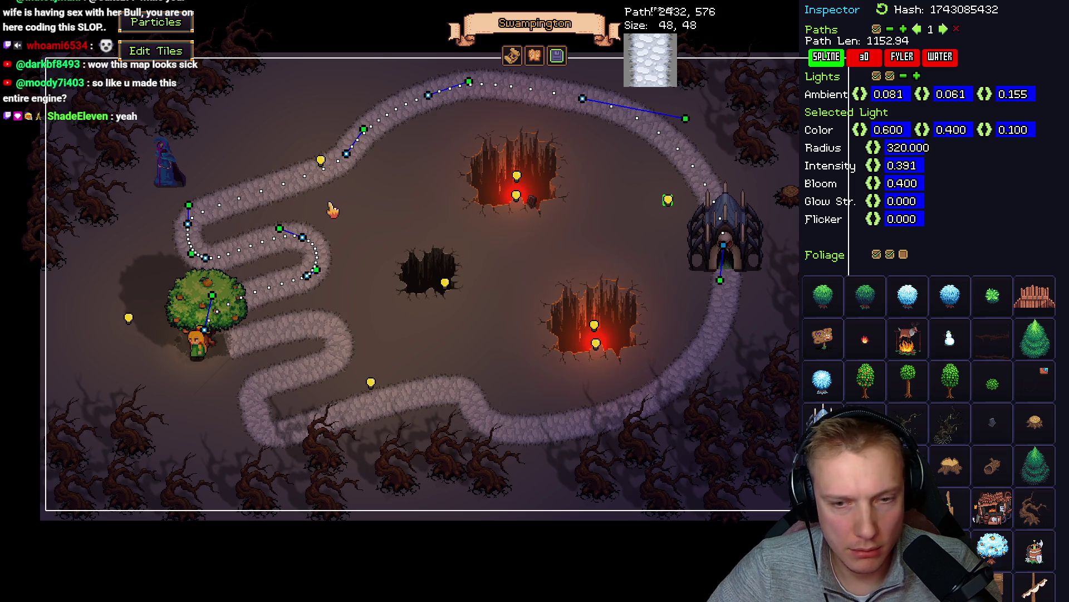
left_click_drag(350, 155, 351, 164)
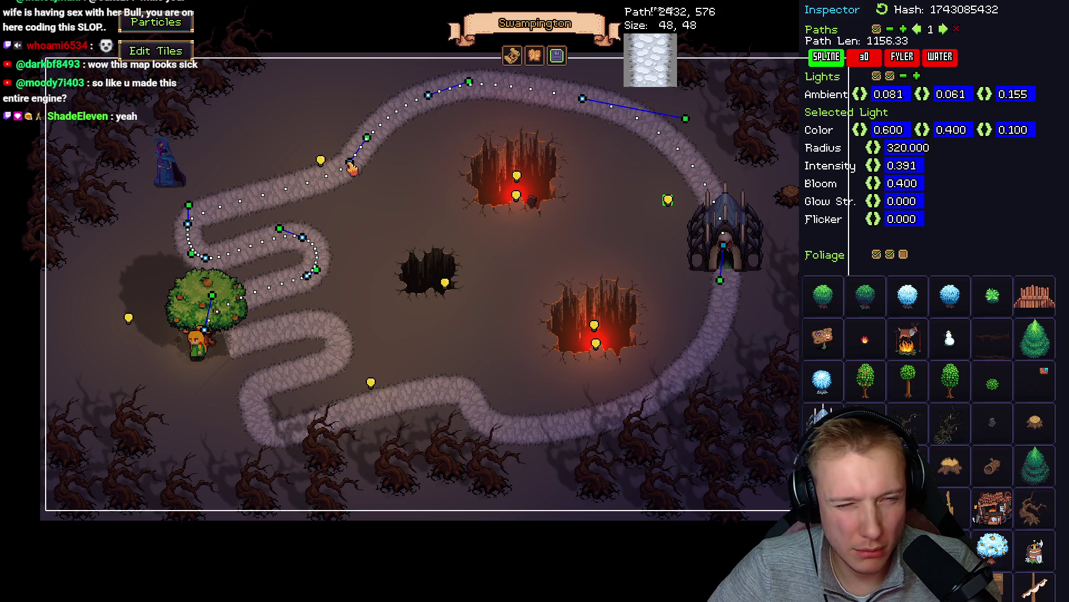
left_click(477, 415)
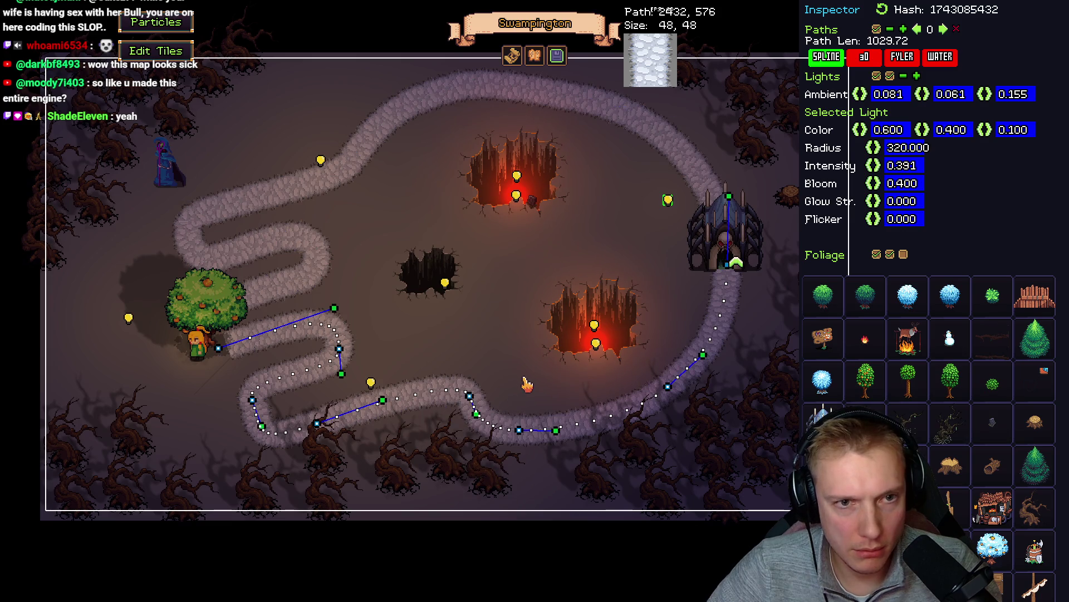
left_click_drag(477, 417, 563, 427)
mouse_move(530, 490)
left_mouse_down()
mouse_move(466, 410)
mouse_move(423, 397)
mouse_move(461, 399)
mouse_move(449, 388)
left_mouse_up()
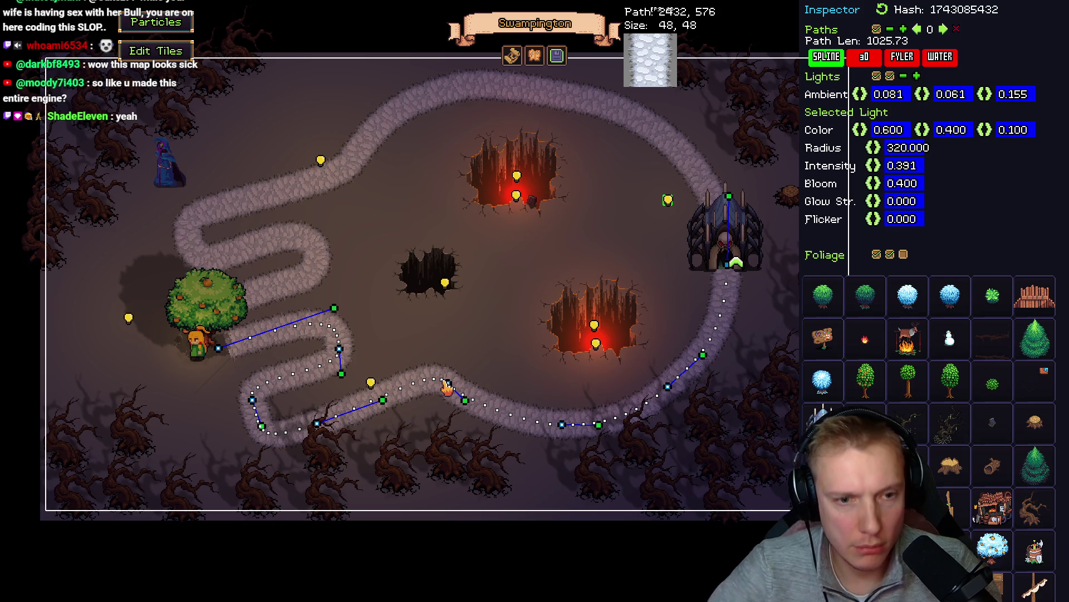
- Play-test the level, fine-tune the upper path nodes near the road's top, and test again
key("F1")
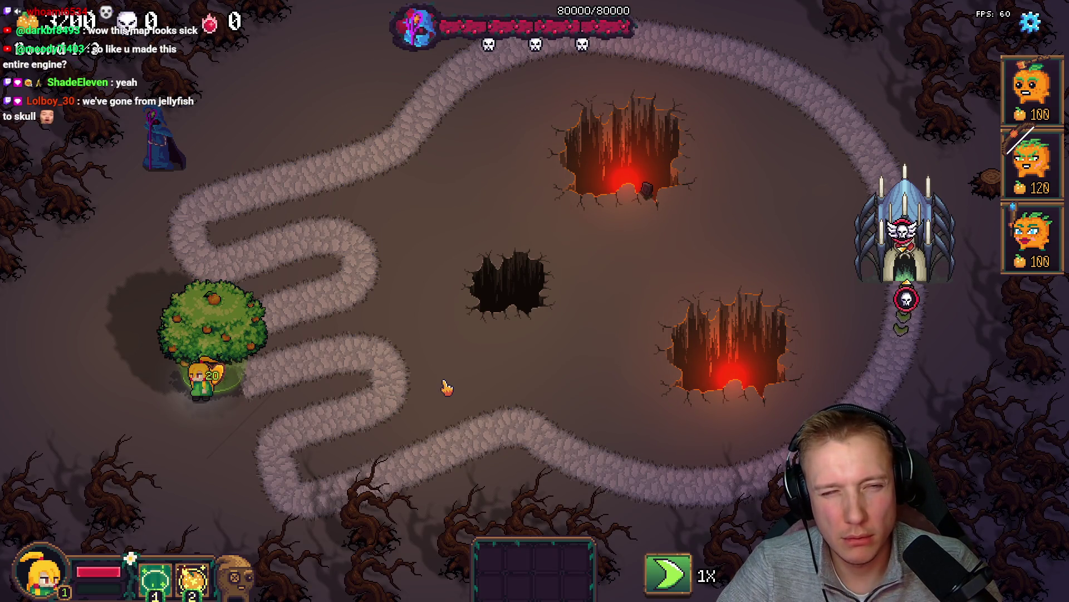
key("F1")
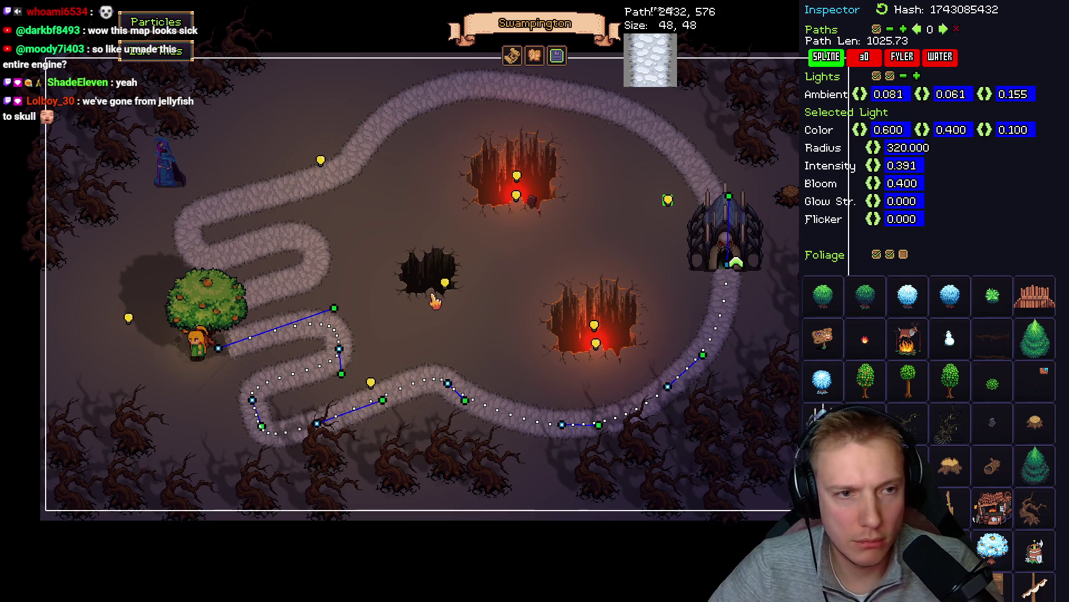
left_click_drag(350, 162, 355, 171)
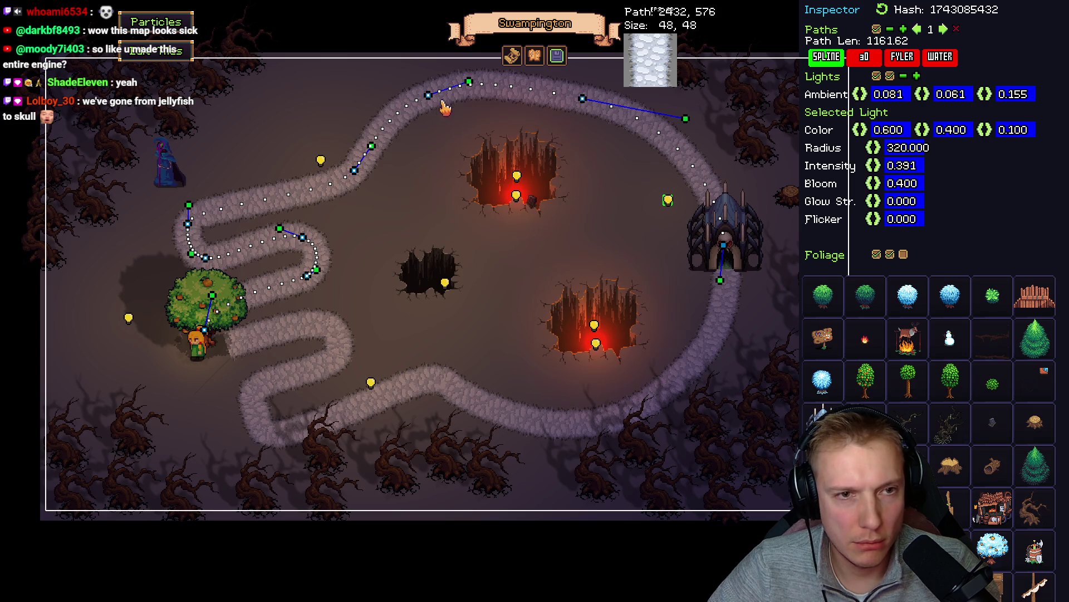
left_click_drag(431, 98, 441, 100)
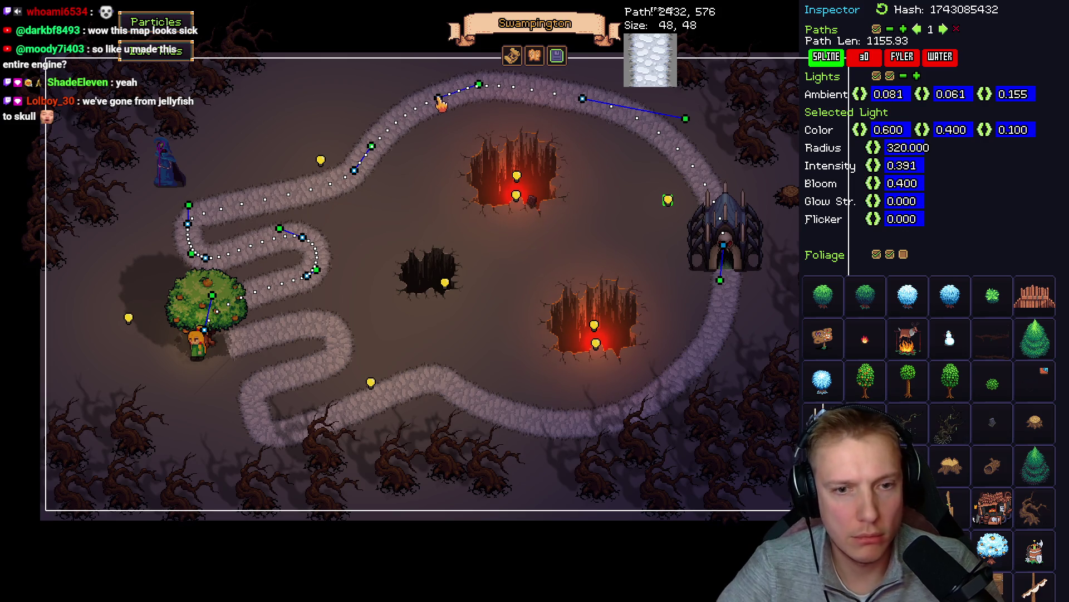
key("F1")
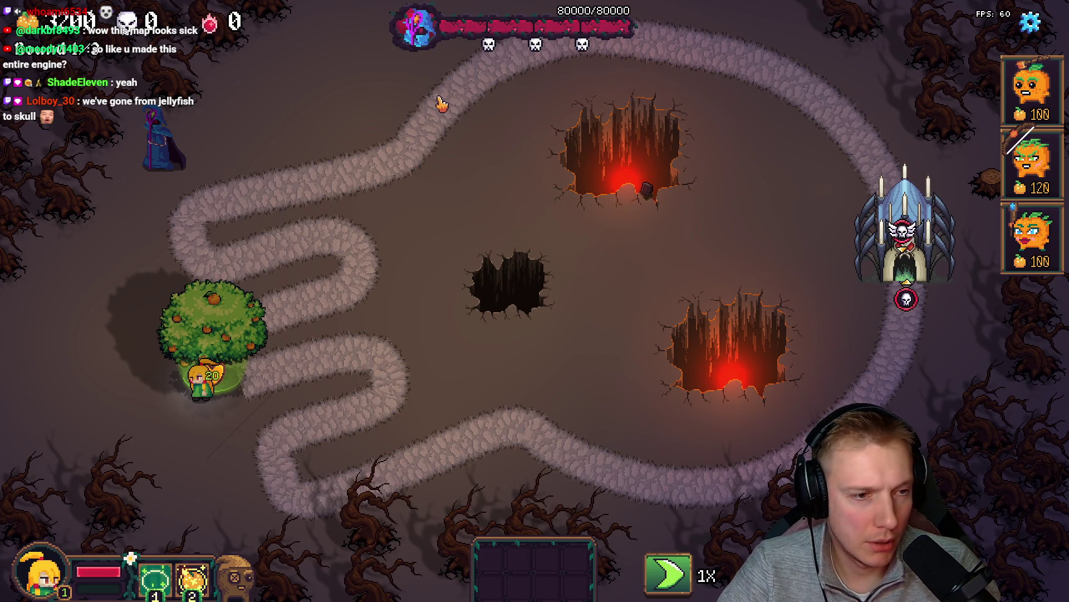
key("F1")
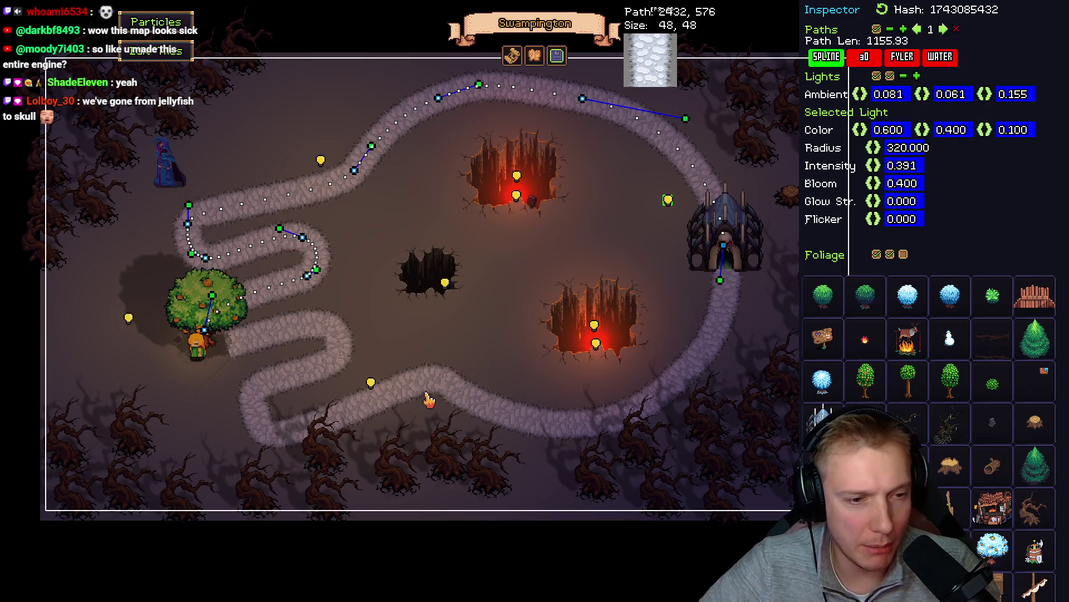
left_click_drag(407, 335, 421, 333)
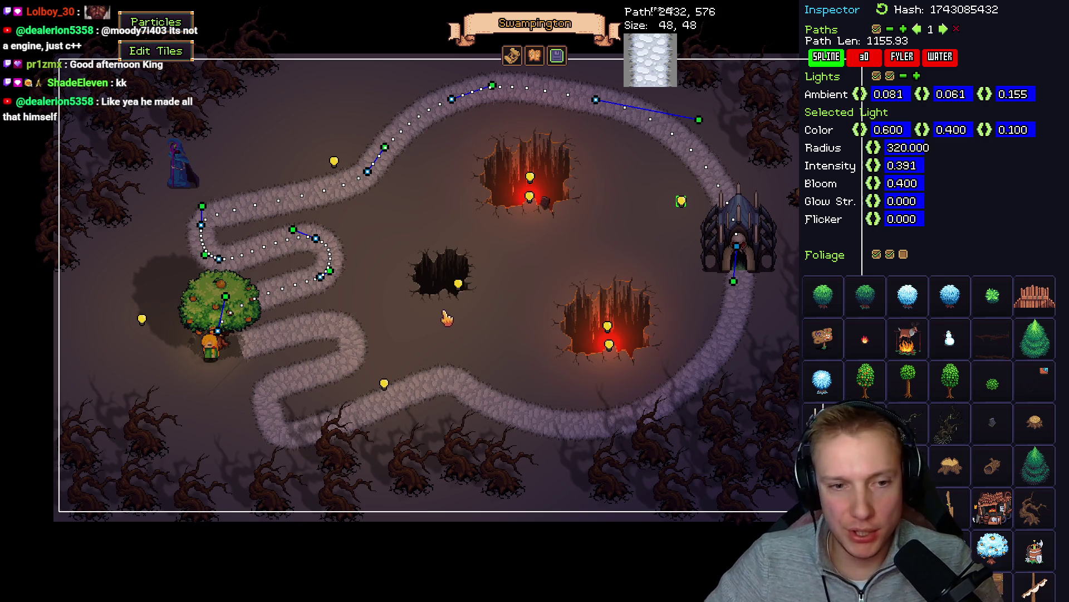
left_click_drag(467, 304, 446, 297)
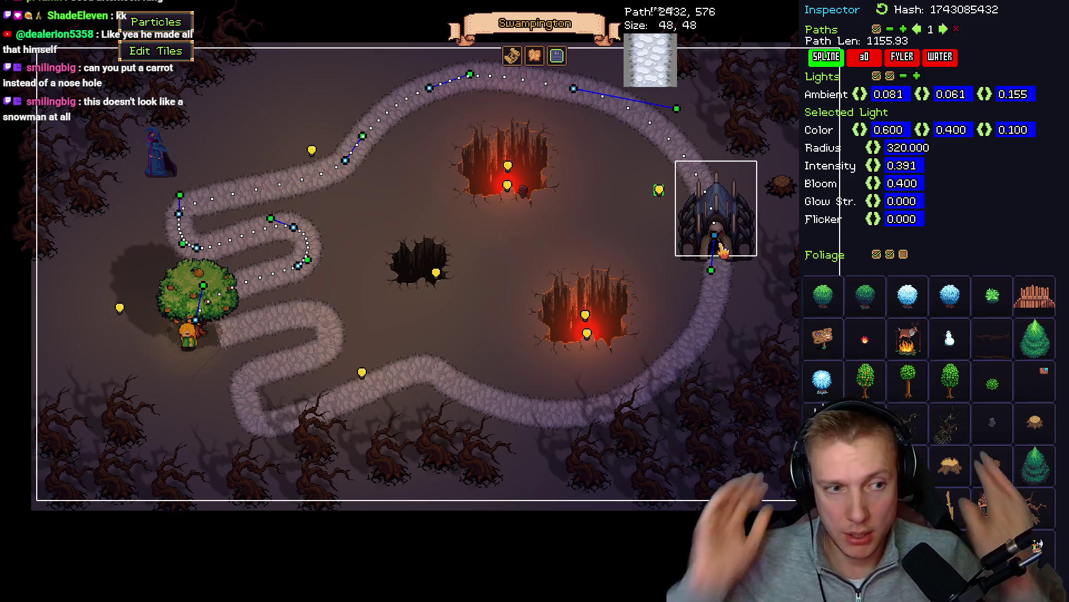
mouse_move(525, 304)
left_mouse_down()
mouse_move(495, 282)
mouse_move(506, 286)
left_mouse_up()
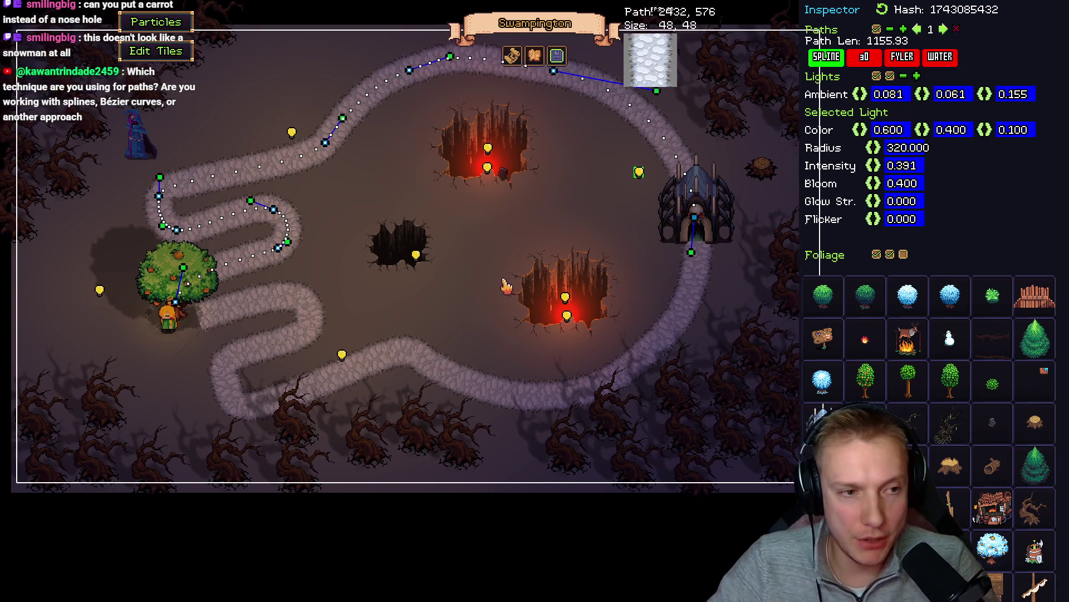
key("a")
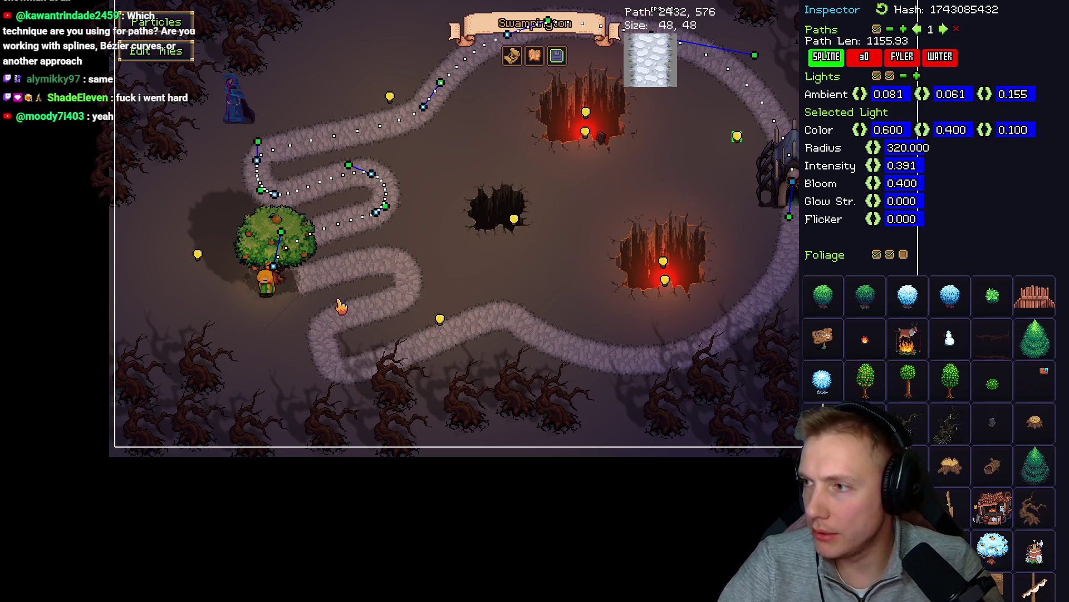
key("alt+Tab")
- Zoom to the dark pit tile and erase the thin strip along its top edge
scroll(613, 260, "down", 4)
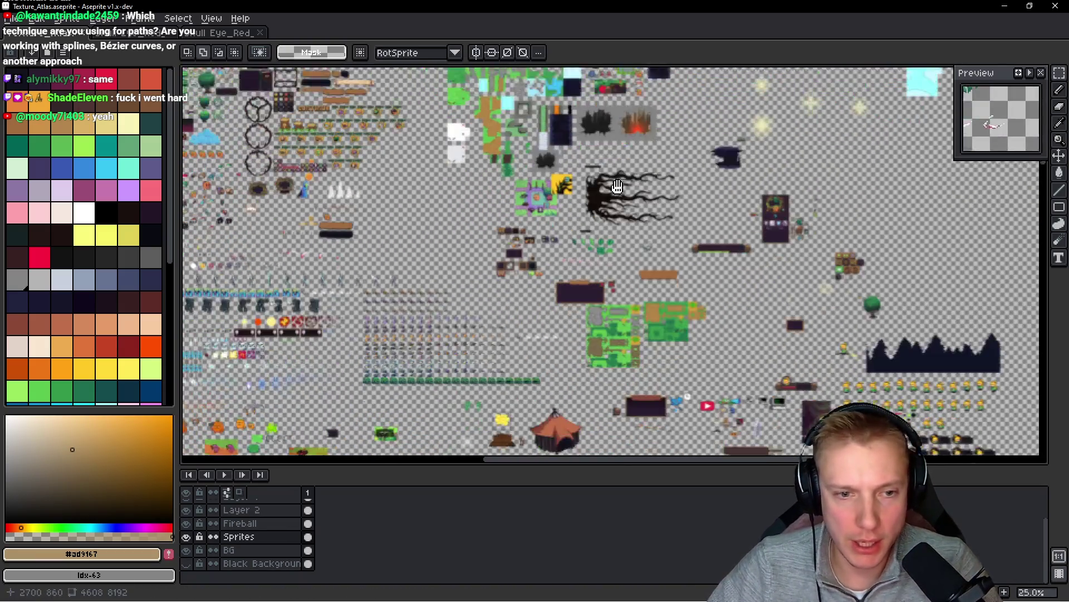
scroll(557, 300, "down", 10)
scroll(557, 300, "left", 5)
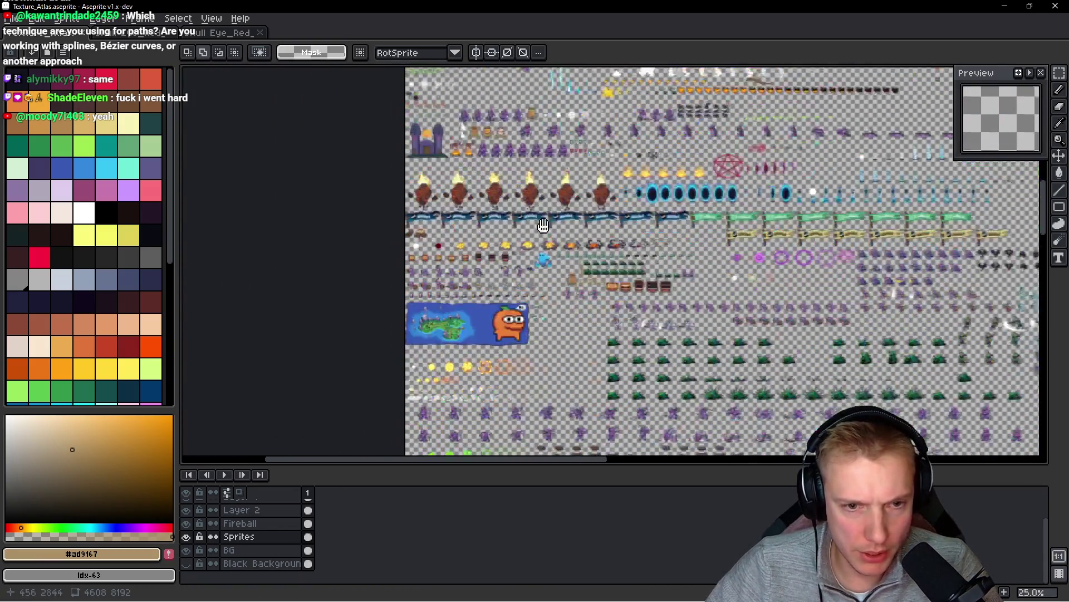
scroll(538, 309, "up", 5)
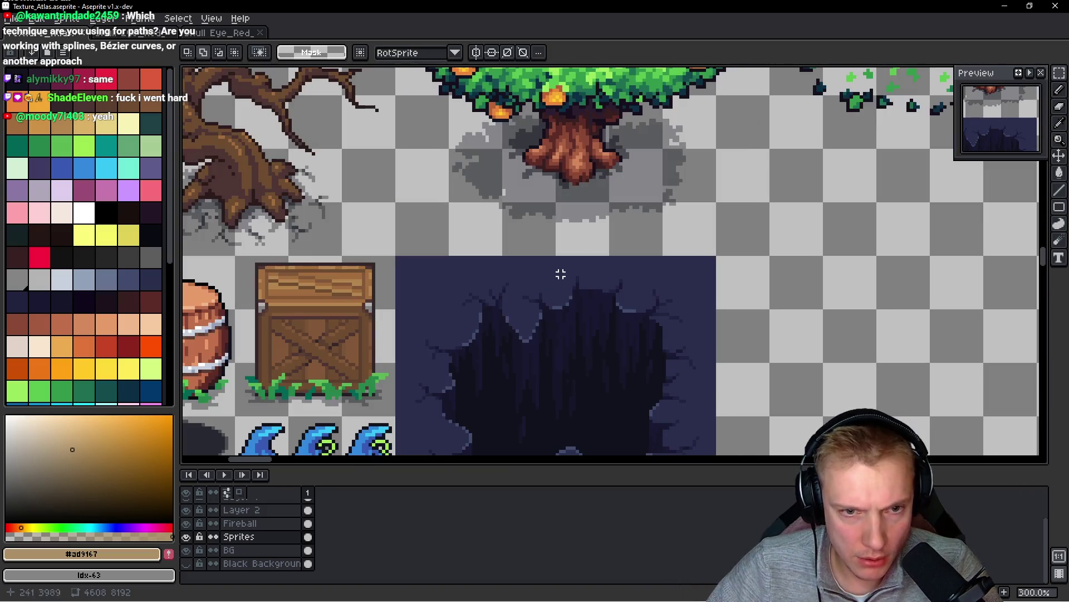
scroll(504, 255, "up", 2)
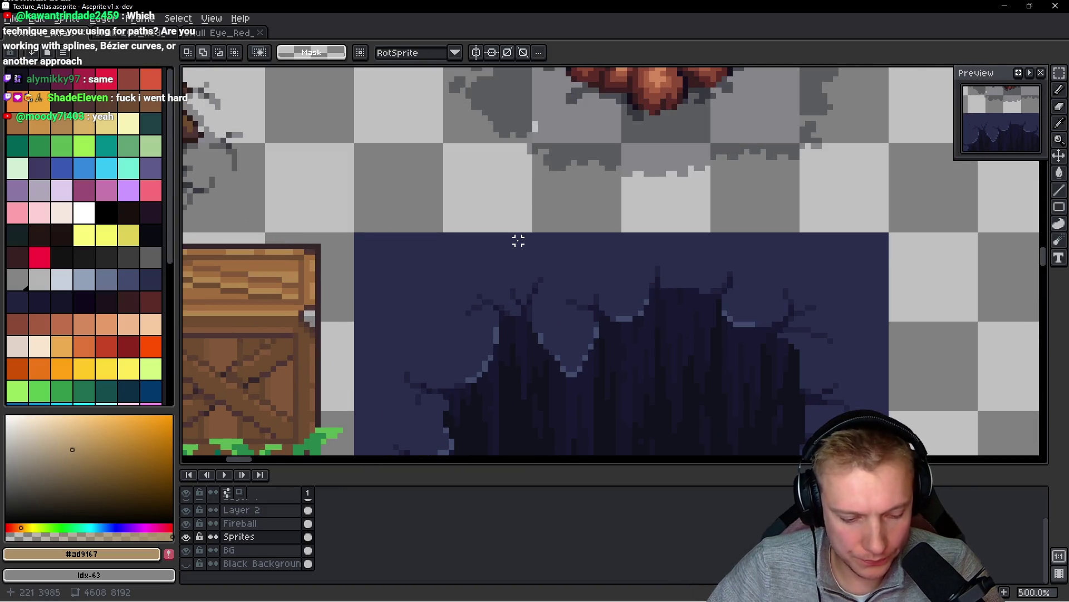
left_click_drag(342, 215, 925, 241)
key("Delete")
- Save the atlas and export it as Texture_Atlas.png
key("ctrl+s")
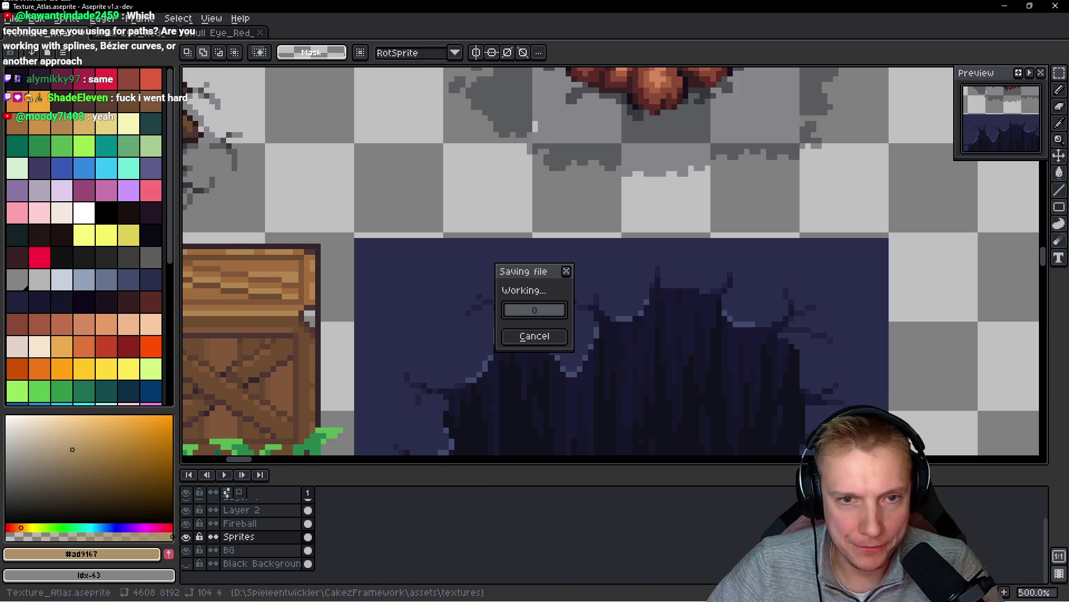
key("ctrl+e")
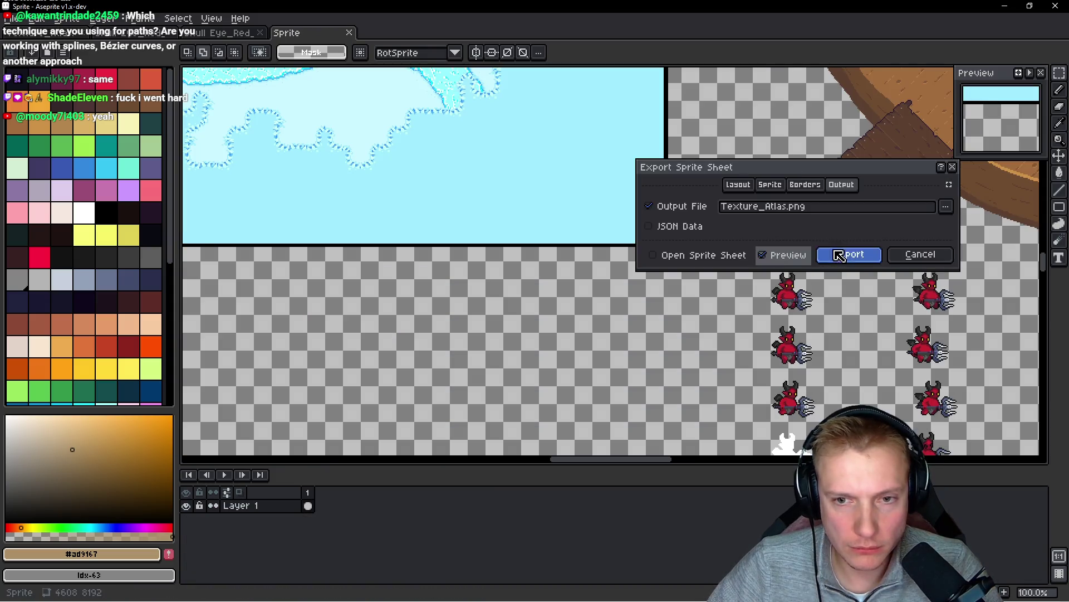
left_click(839, 255)
key("alt+Tab")
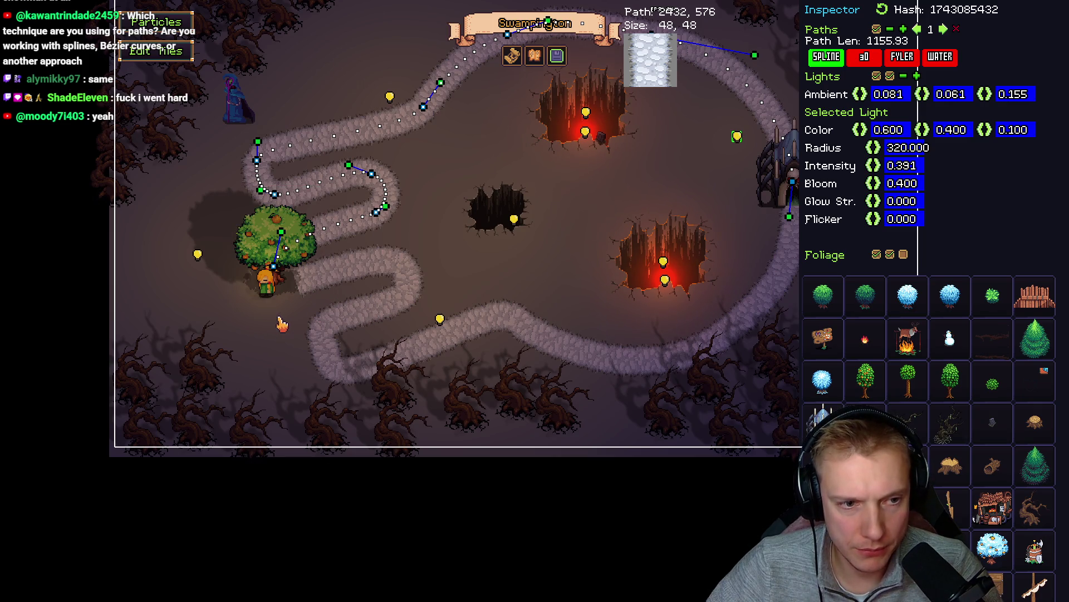
- Save the level as Swampington, overwriting the existing Swampington level
key("w")
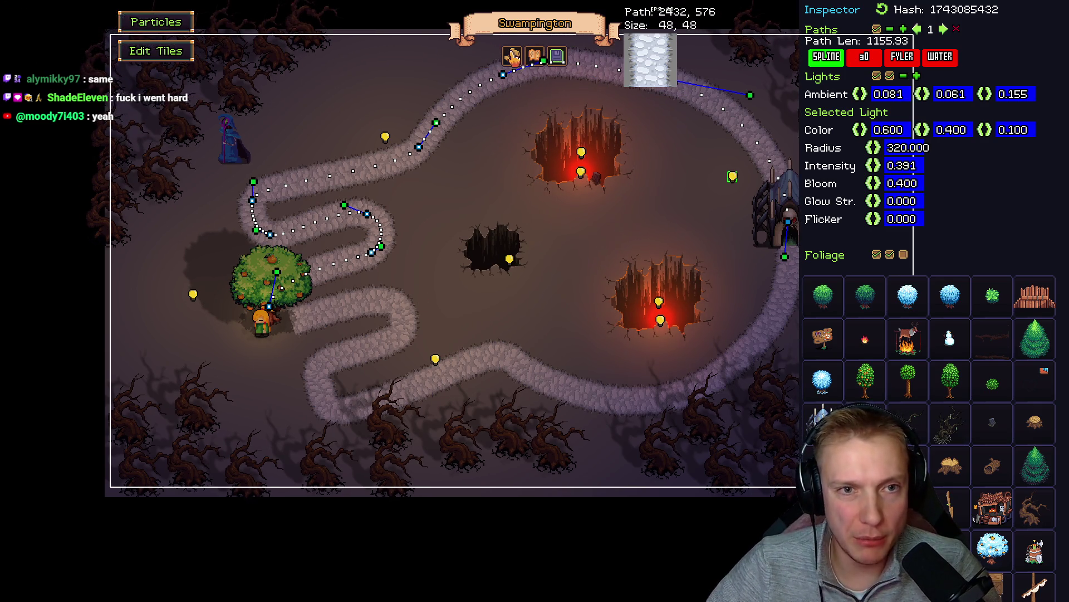
left_click(513, 58)
left_click(633, 422)
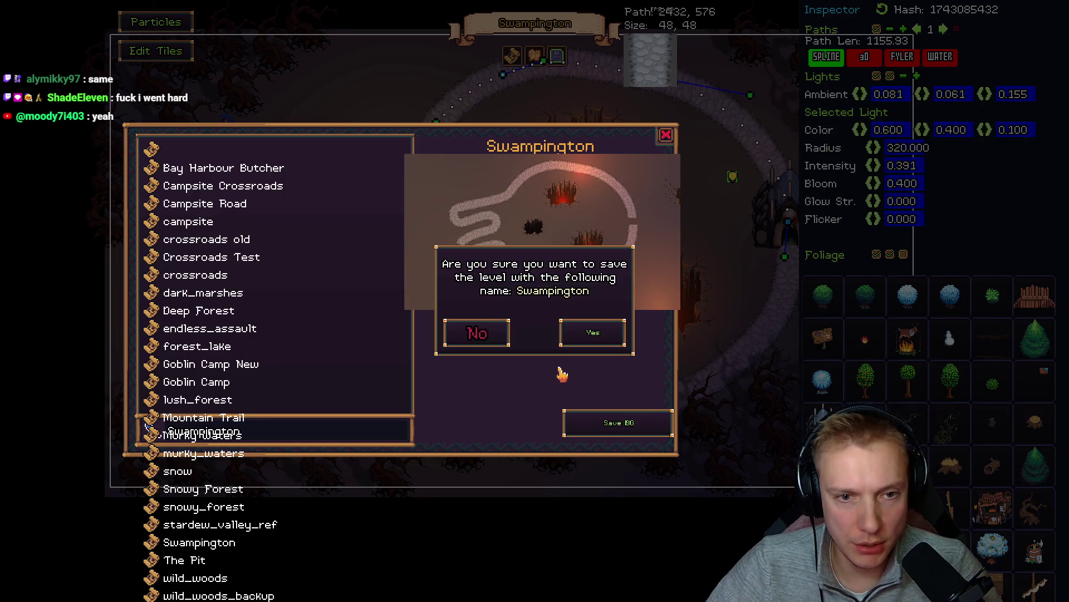
left_click(605, 341)
left_click(669, 140)
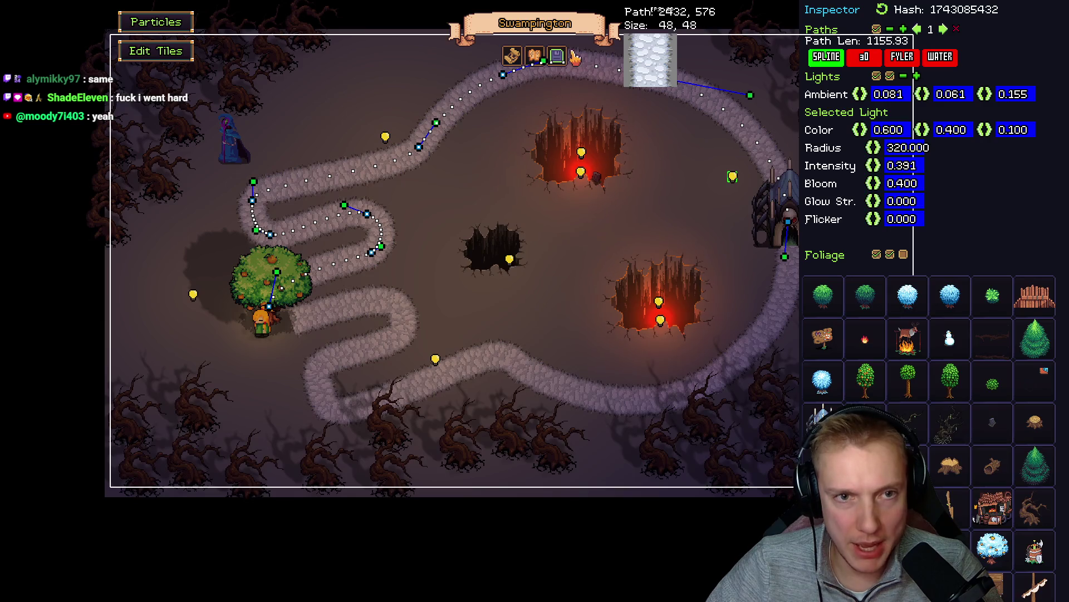
left_click(557, 56)
left_click(621, 423)
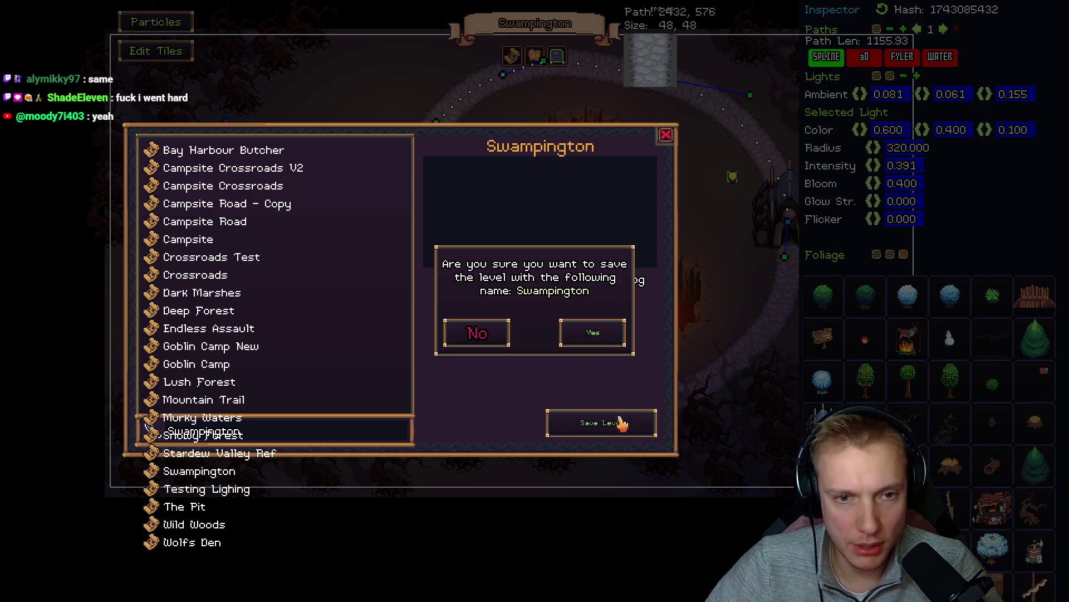
left_click(593, 335)
left_click(668, 137)
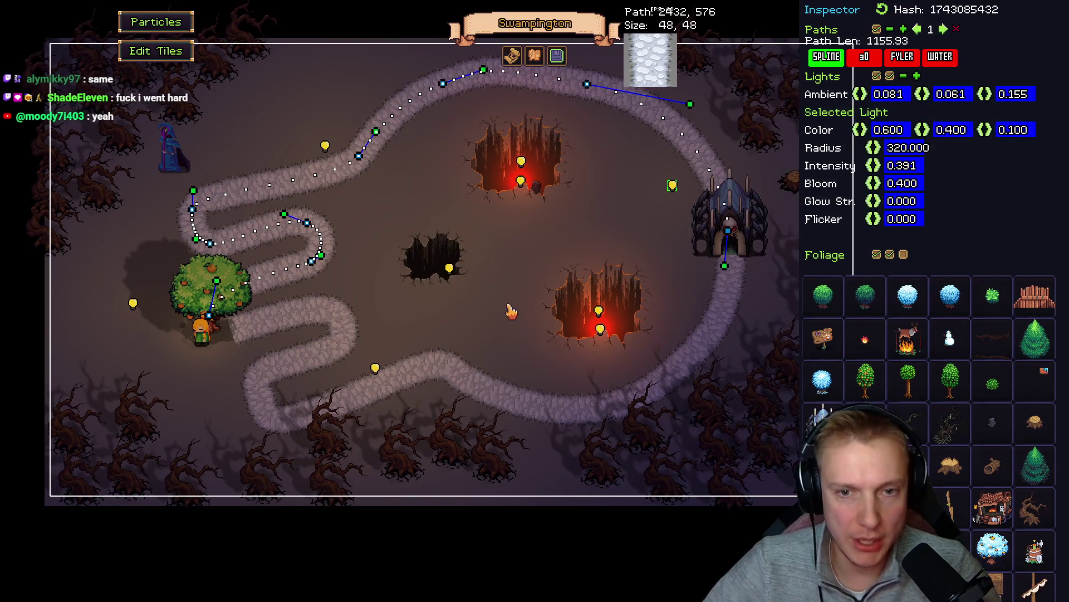
- After a quick play test, shift the lower lights left, delete the far-left light, and test again
key("Escape")
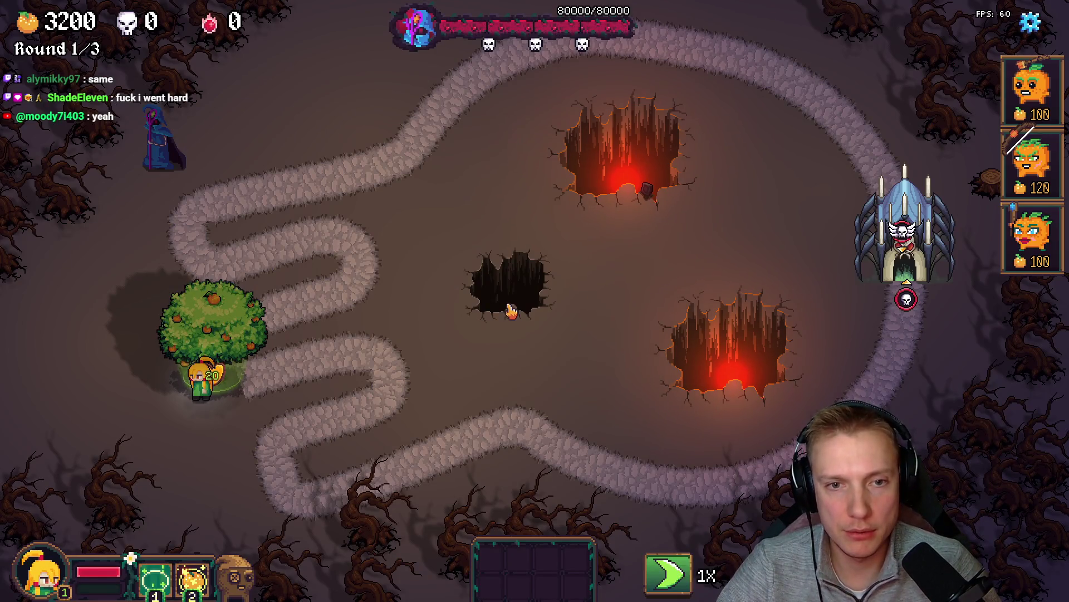
key("Escape")
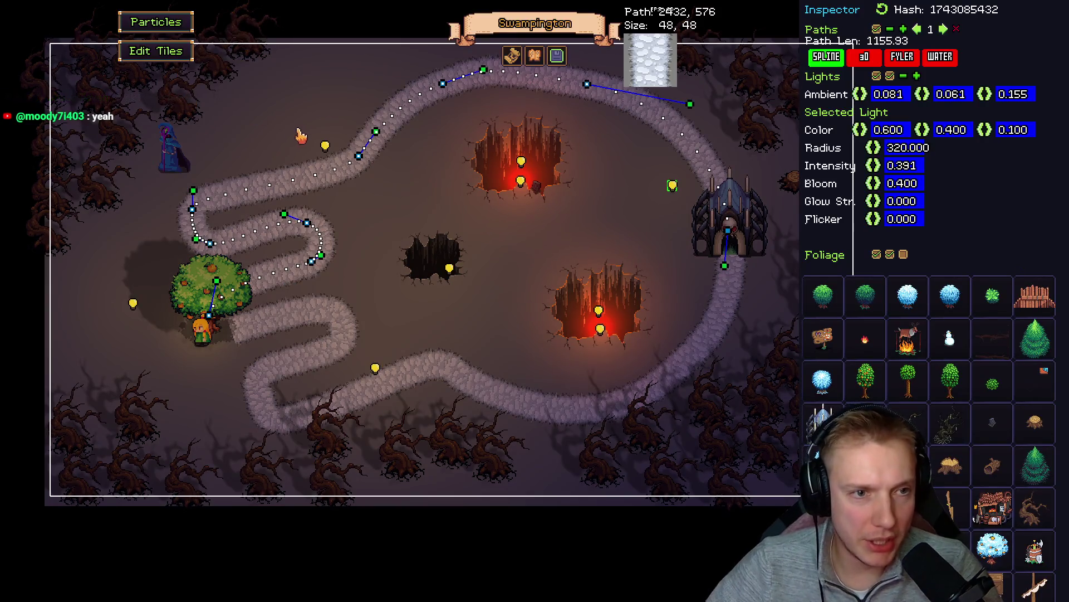
left_click_drag(325, 147, 303, 183)
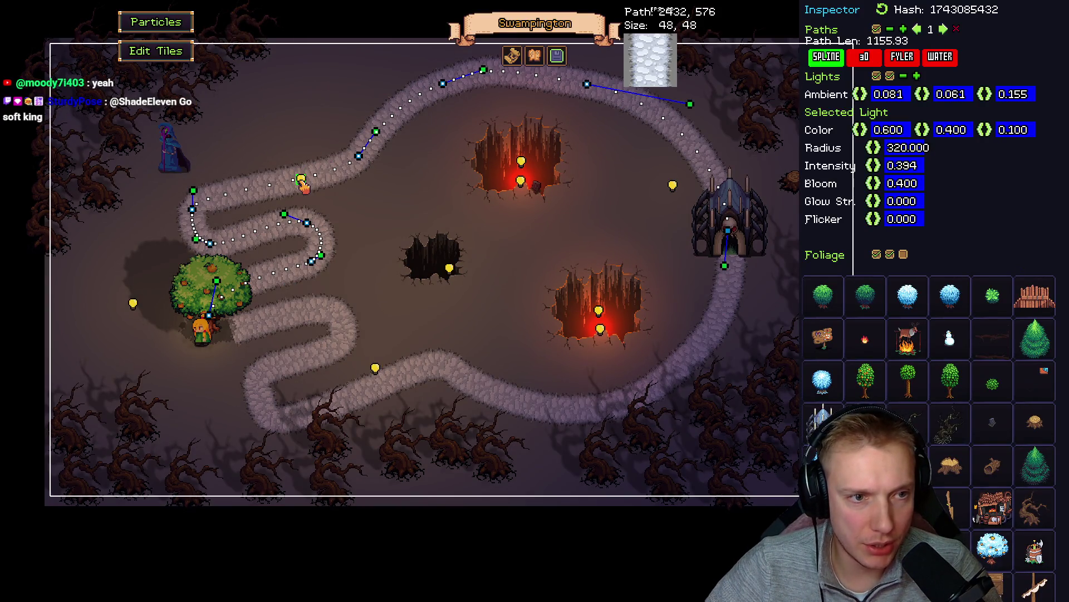
left_click_drag(374, 371, 335, 350)
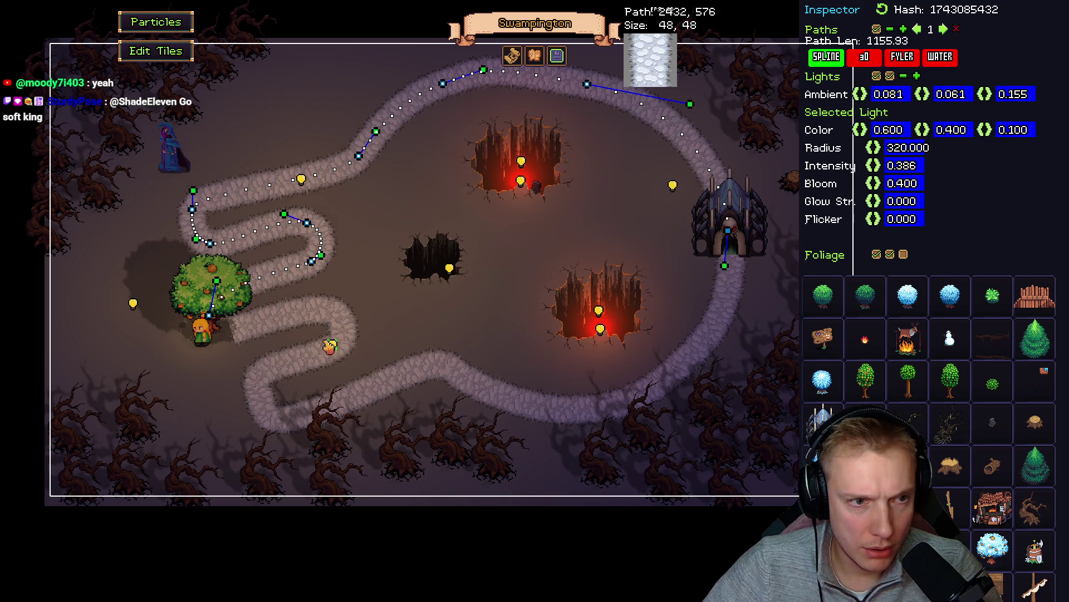
right_click(133, 305)
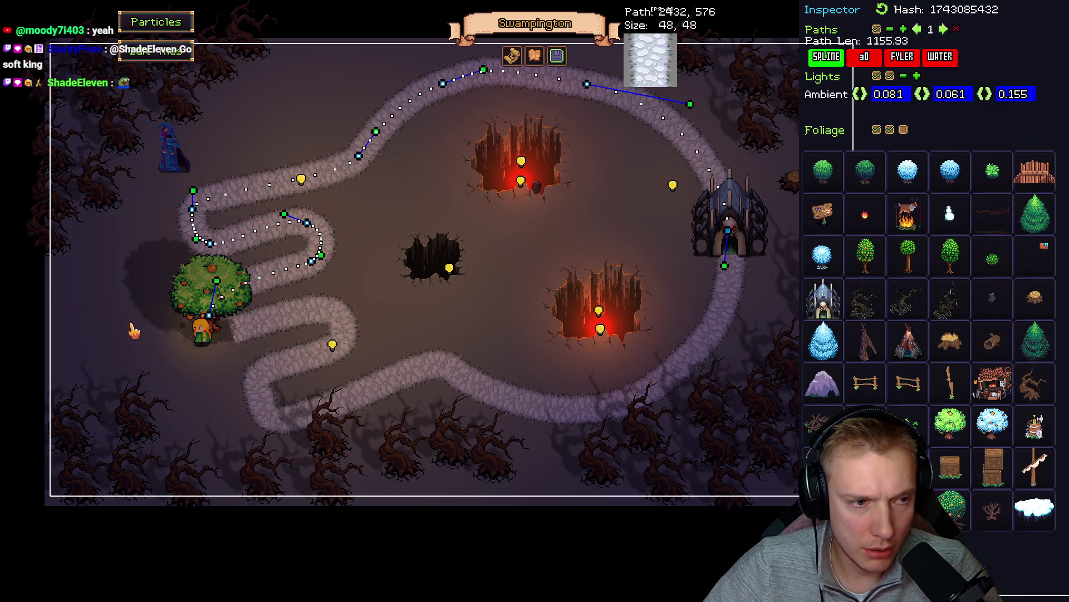
left_click_drag(332, 350, 323, 351)
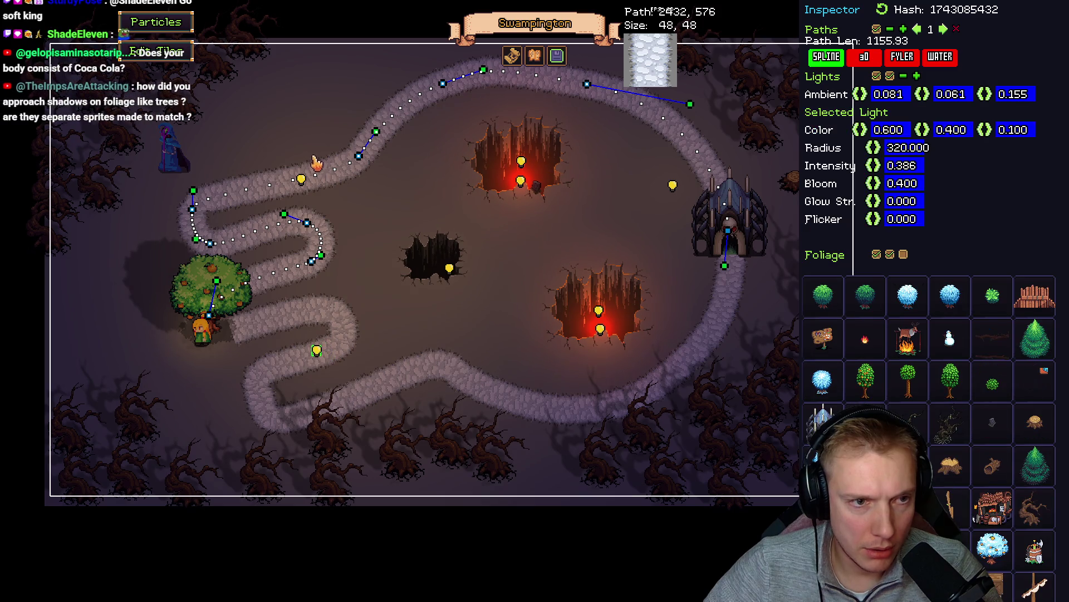
key("Escape")
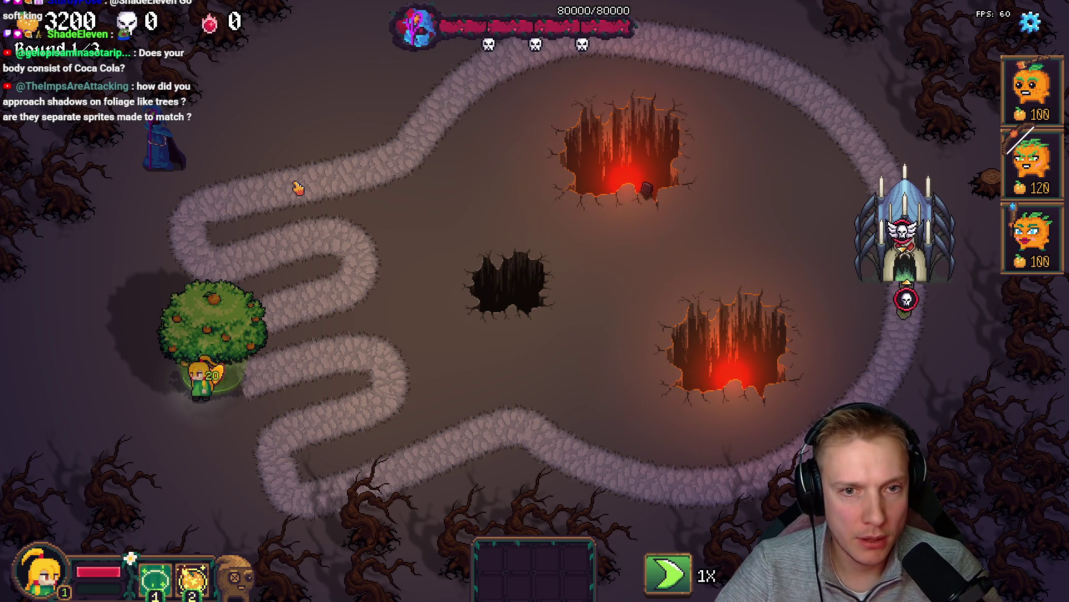
- Walk the hero along the path and place the 100-coin pumpkin tower beside it
left_click(364, 412)
left_click(370, 345)
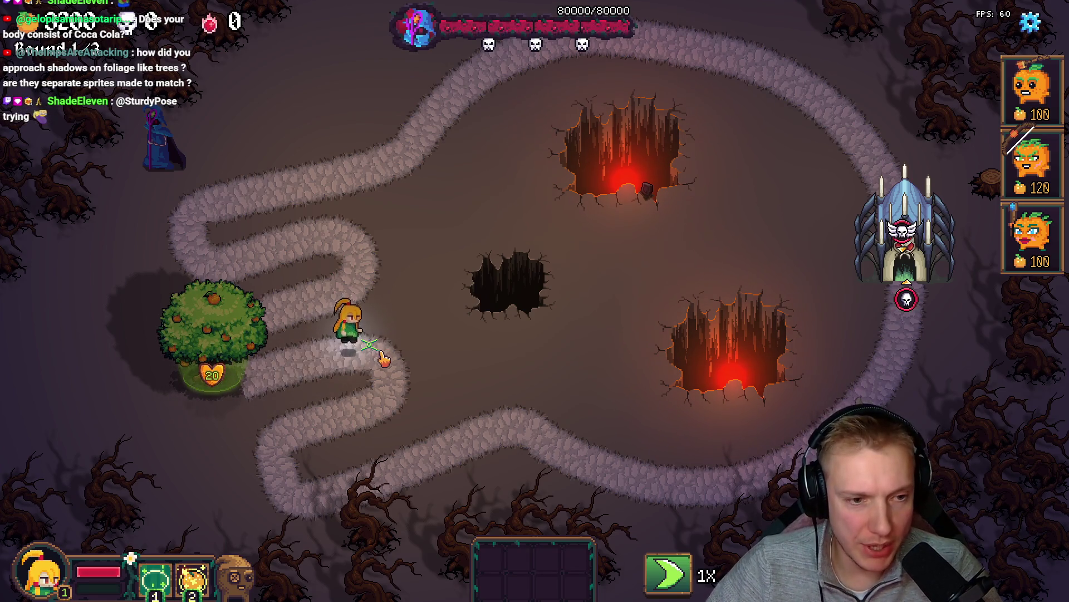
left_click(449, 379)
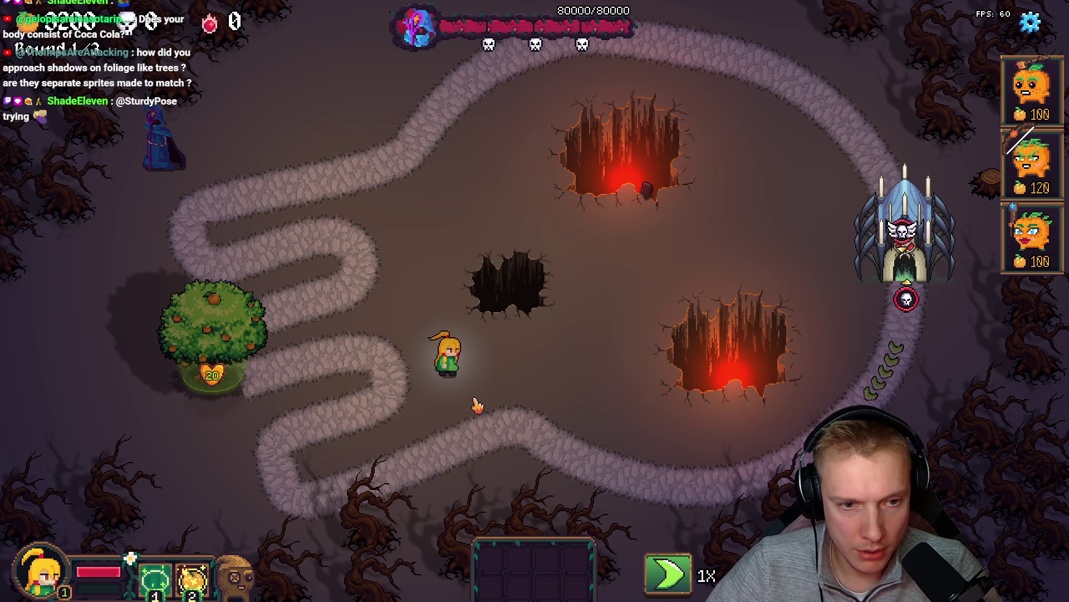
left_click(443, 413)
key("1")
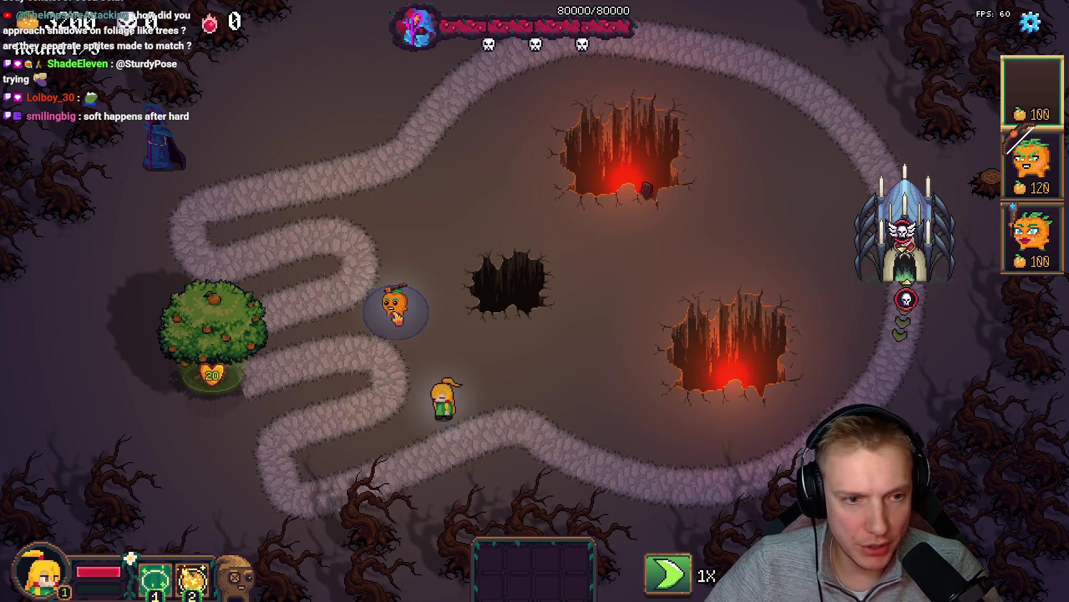
left_click(377, 305)
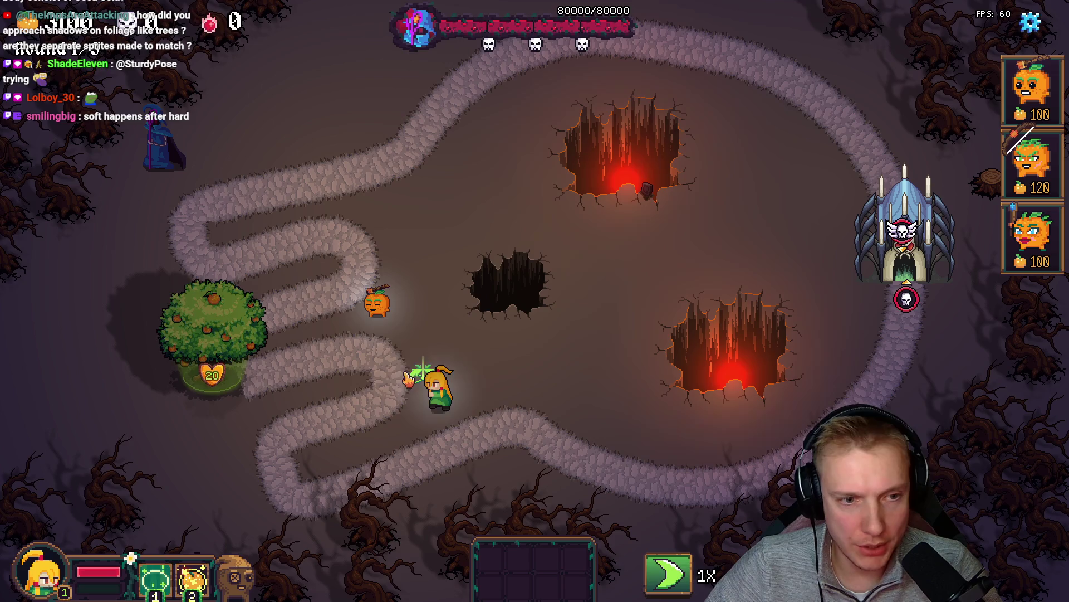
- Walk the hero further down and place the 120-coin pumpkin tower beside the path
left_click(396, 454)
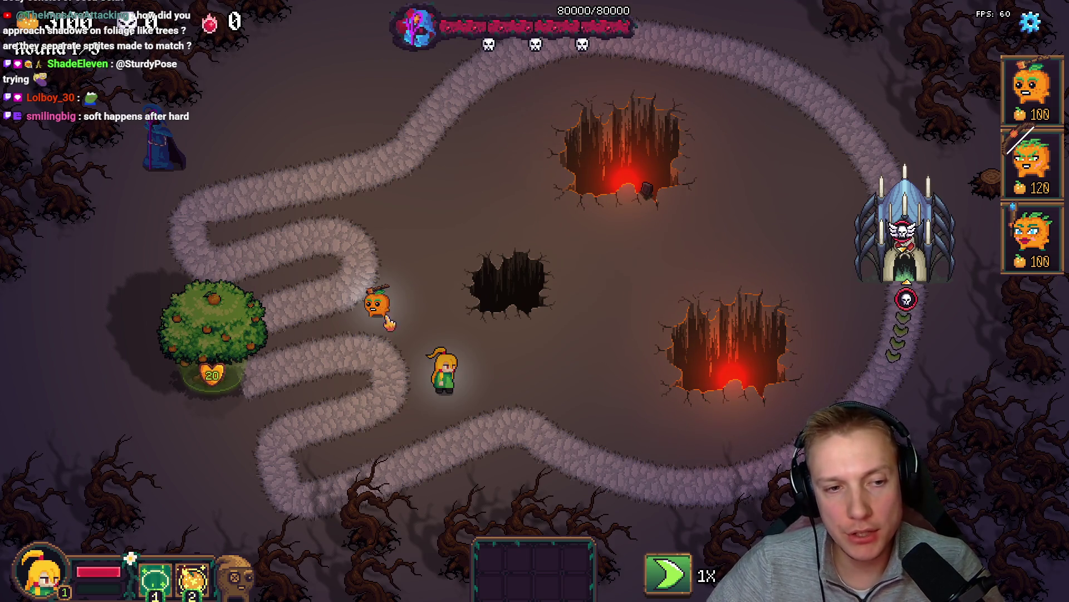
left_click(382, 443)
left_click(470, 410)
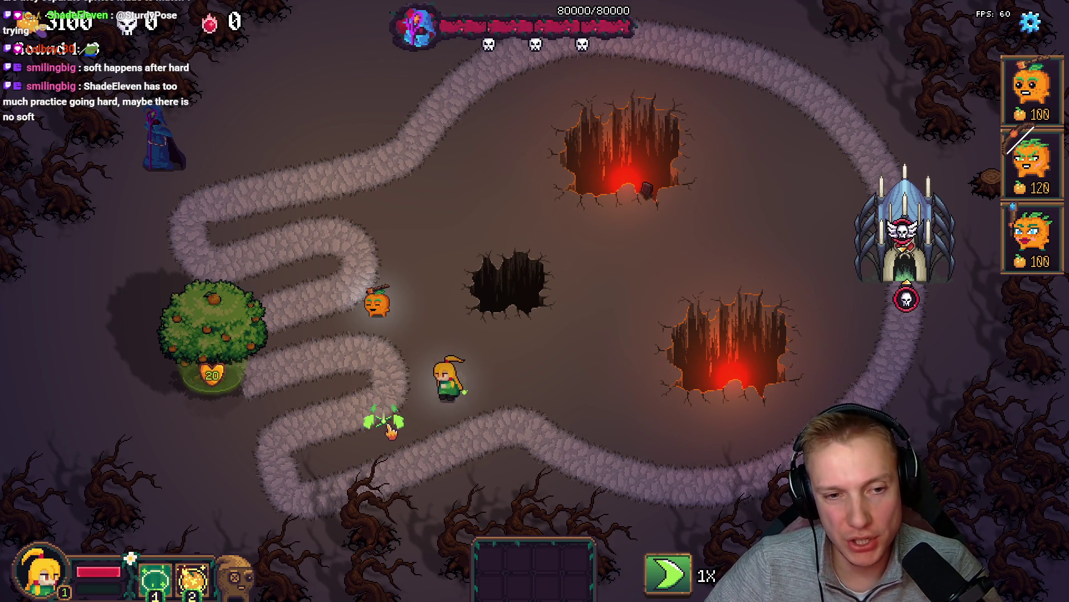
left_click_drag(1033, 161, 752, 153)
left_click_drag(294, 310, 333, 315)
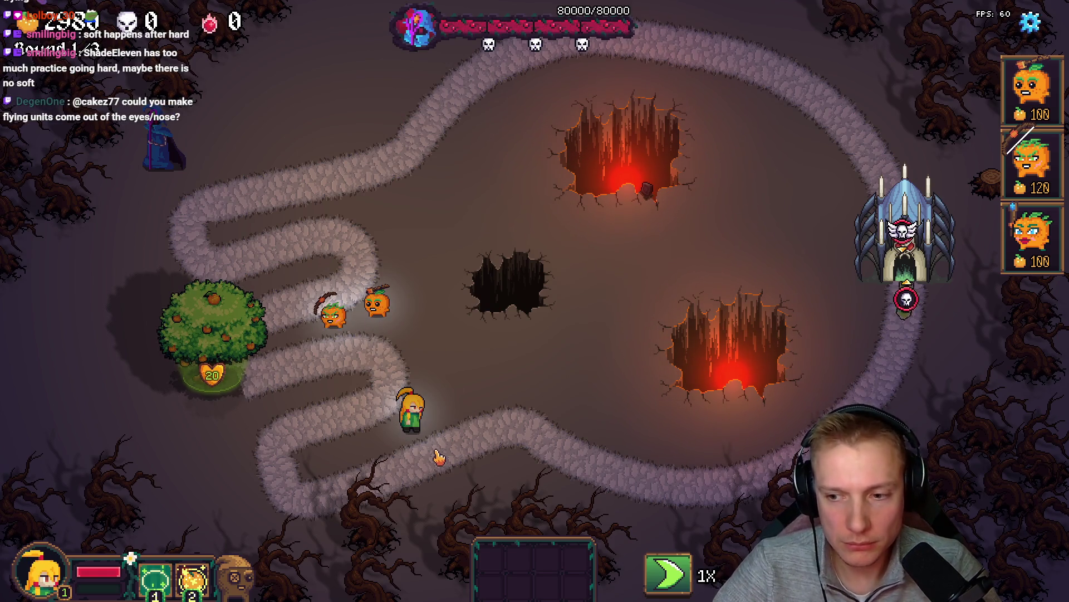
key("F1")
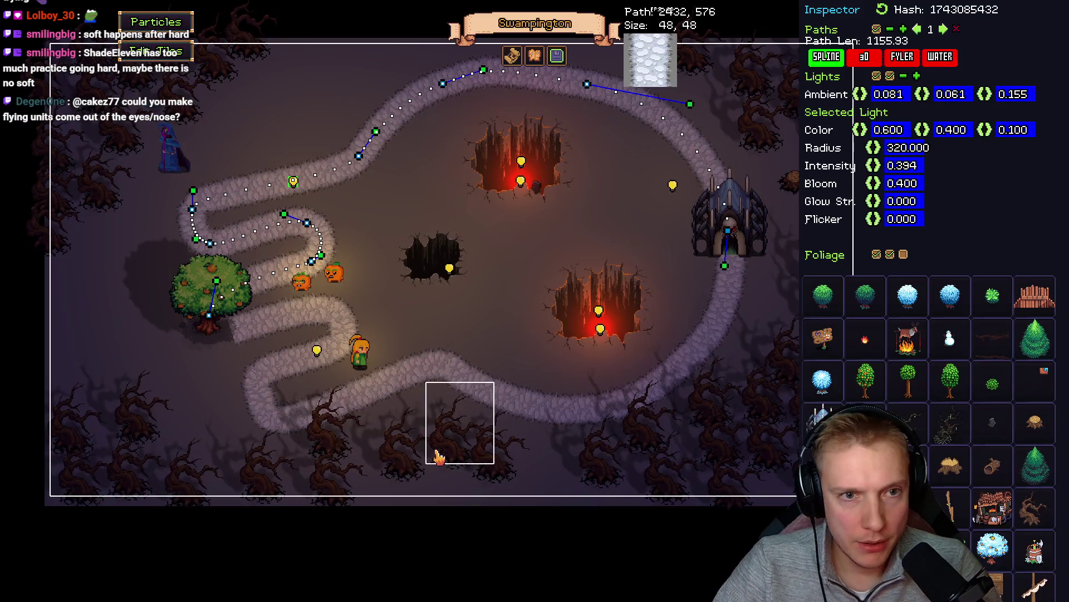
- Save the Swampington level
left_click(557, 57)
left_click(613, 422)
left_click(591, 334)
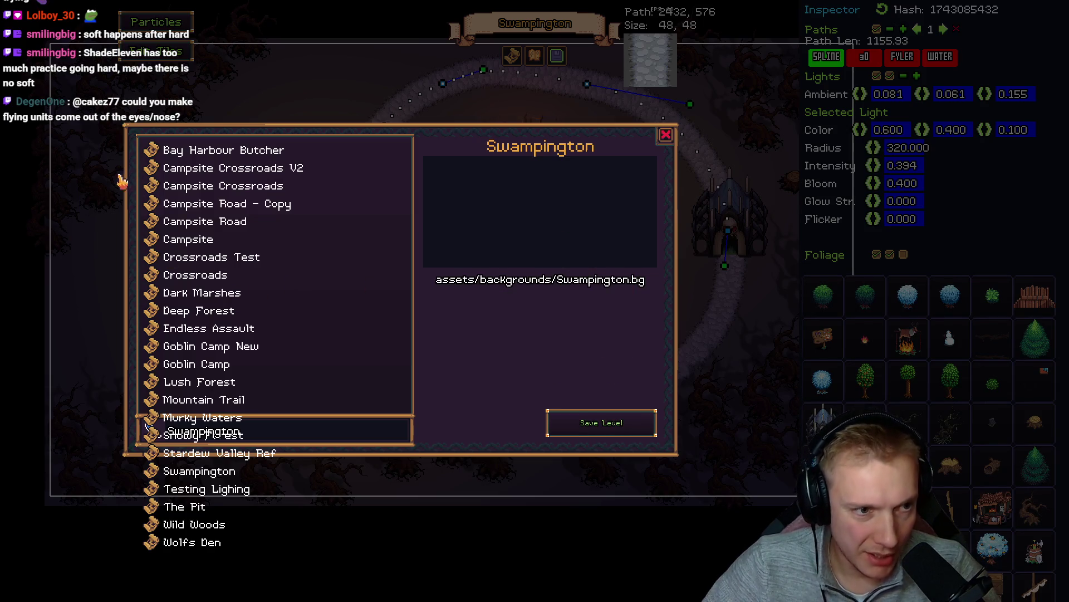
- Load the Campsite Road level and select the light in its big tree
left_click(186, 241)
left_click(198, 223)
left_click(502, 422)
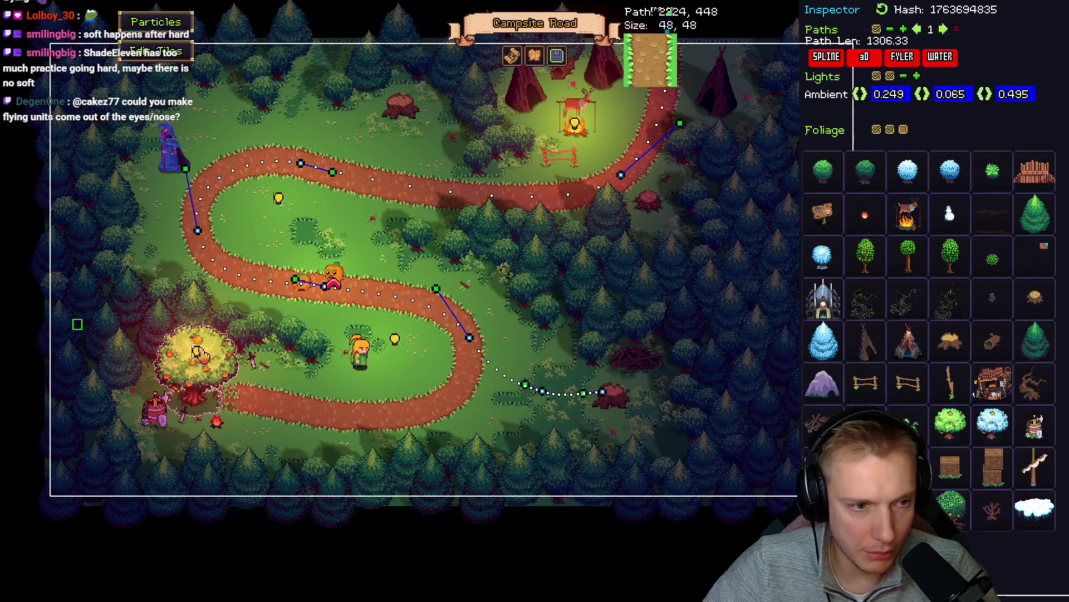
left_click(196, 352)
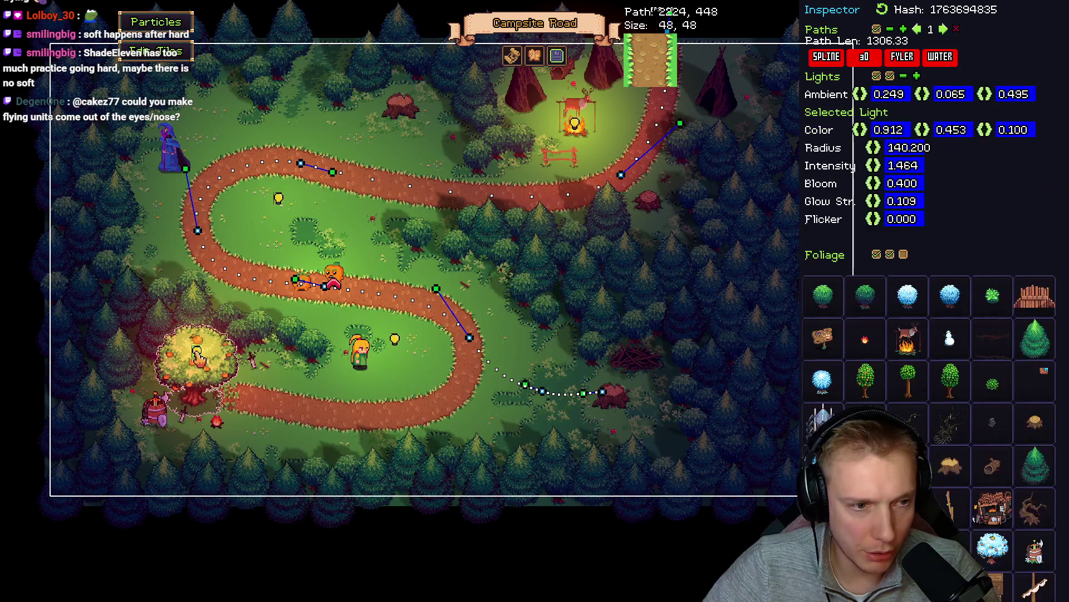
- Reload Swampington, move its tree light into the canopy, play-test, then delete that light
left_click(558, 58)
left_click(322, 470)
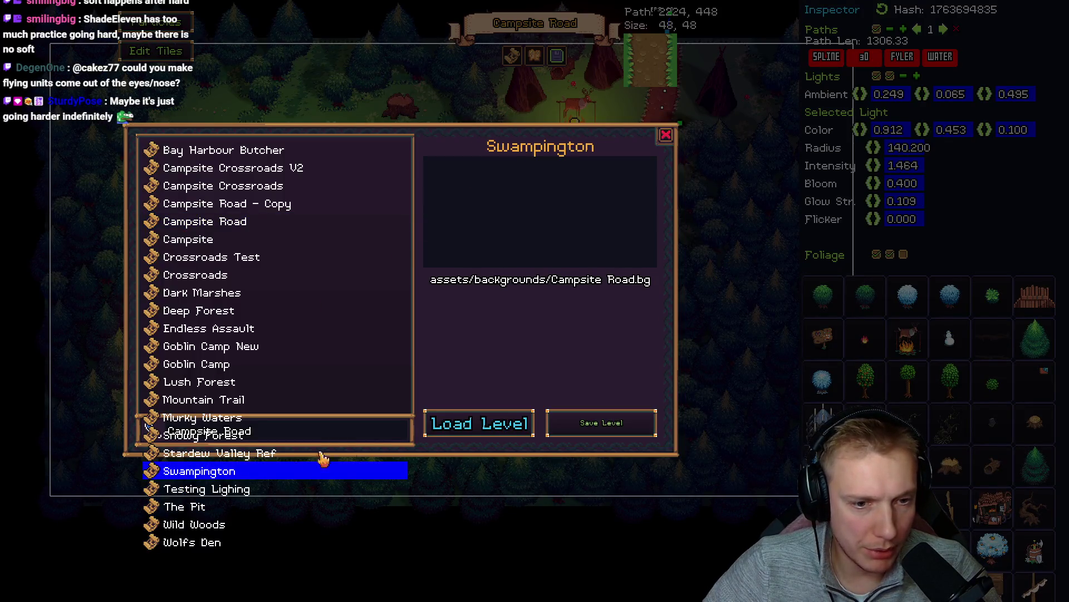
left_click(478, 427)
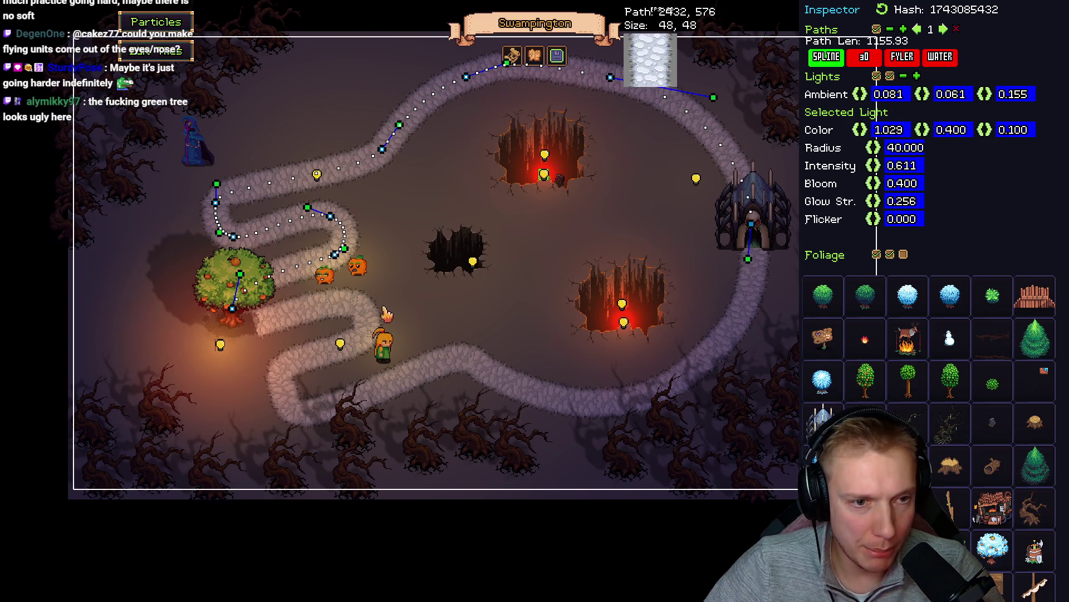
left_click_drag(220, 346, 236, 287)
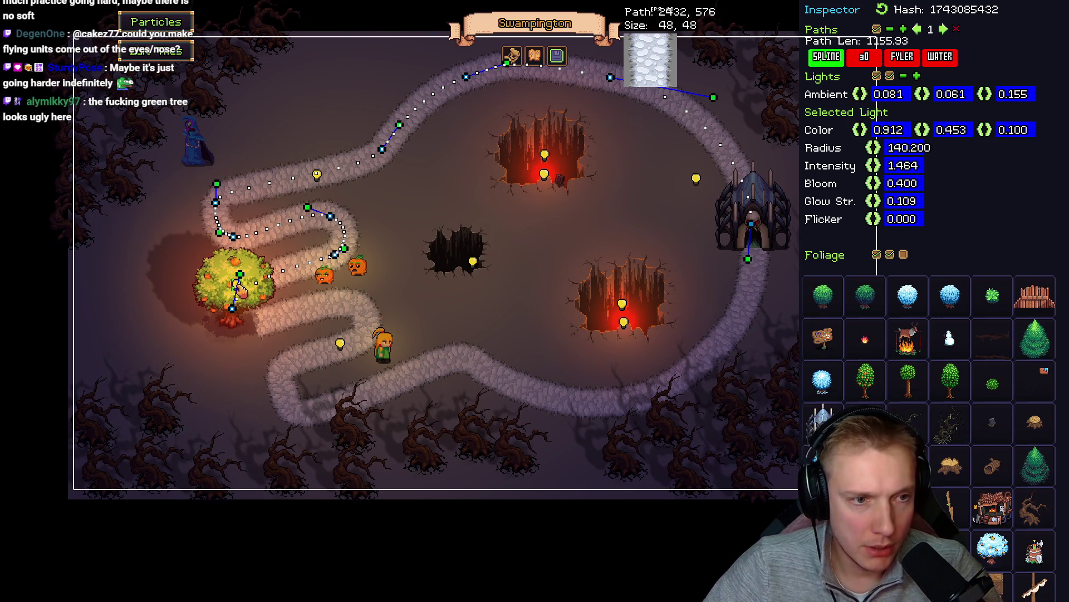
key("Escape")
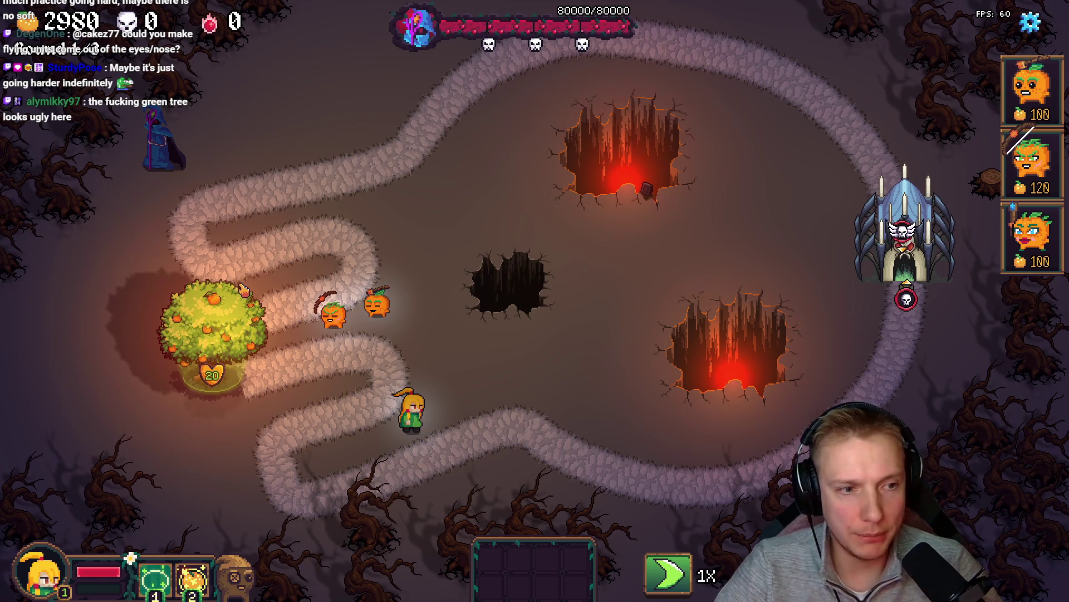
key("Escape")
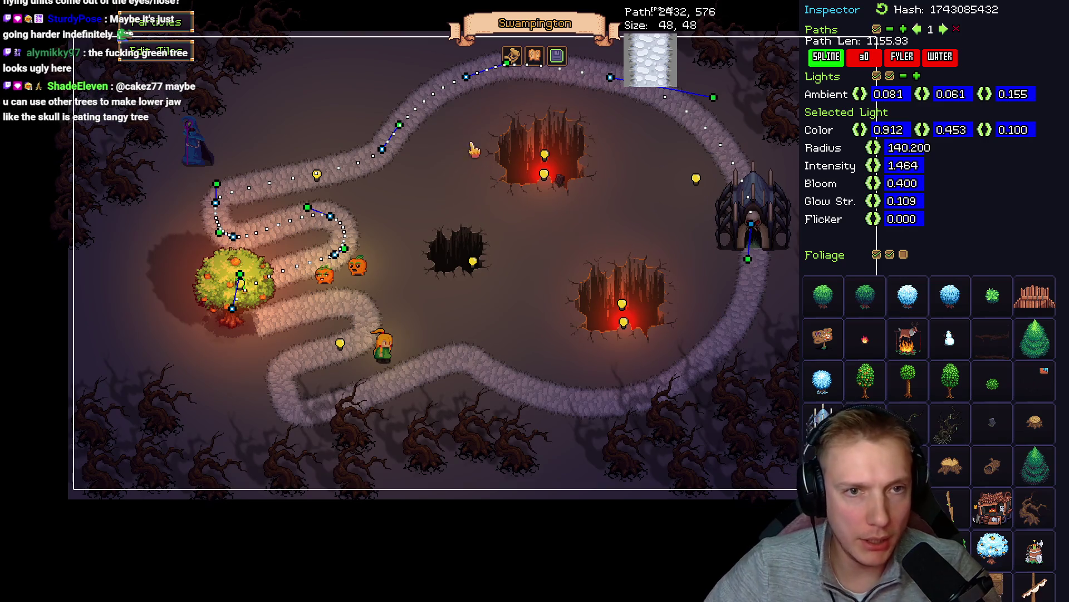
left_click(244, 290)
key("Delete")
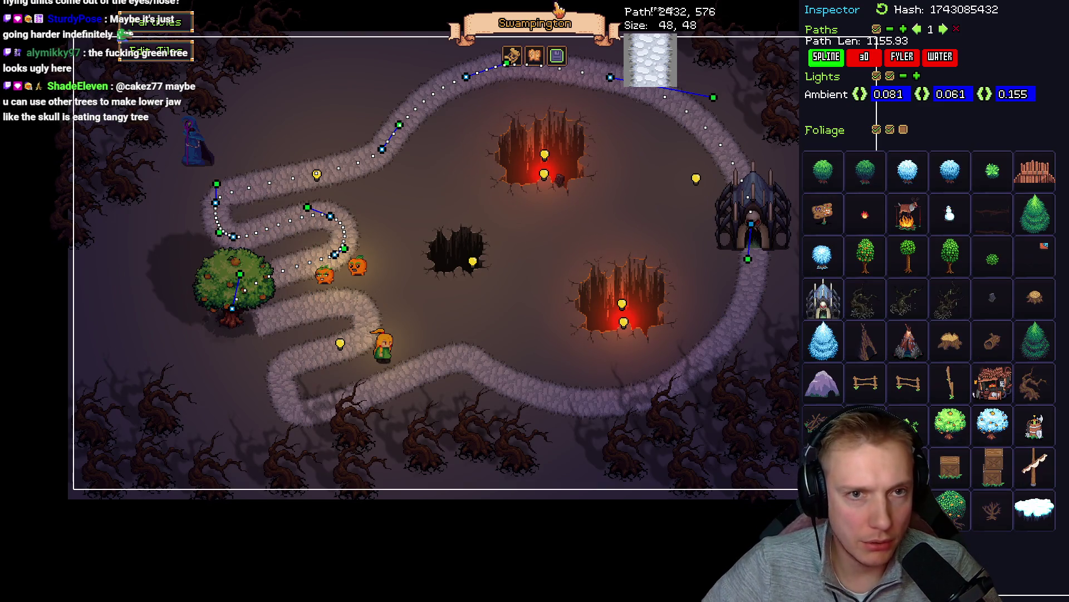
- Load Bay Harbour Butcher and move the left tree's light up into its canopy
left_click(557, 61)
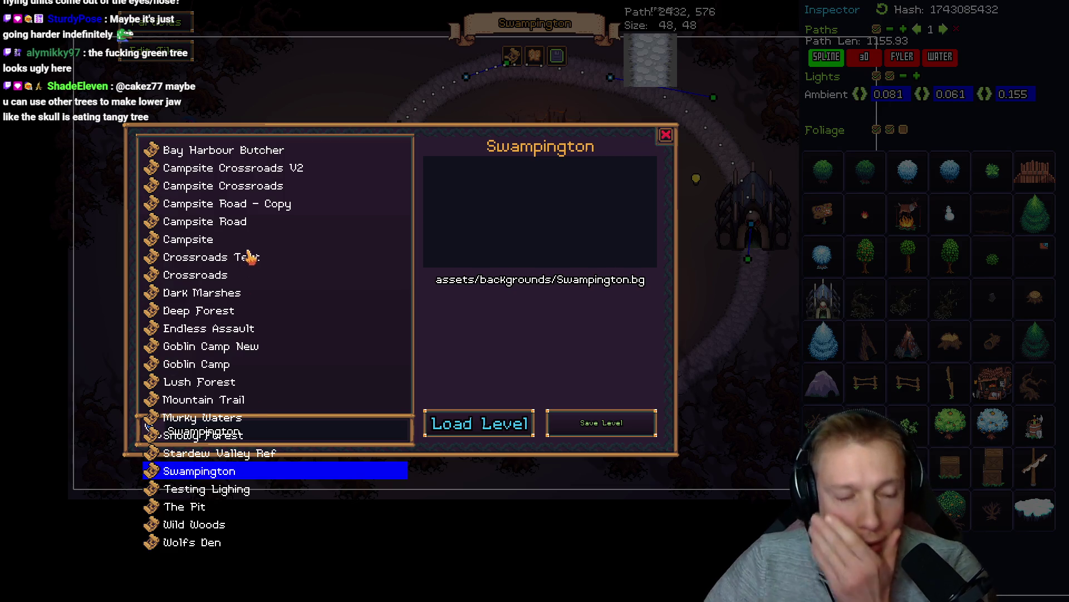
left_click(212, 150)
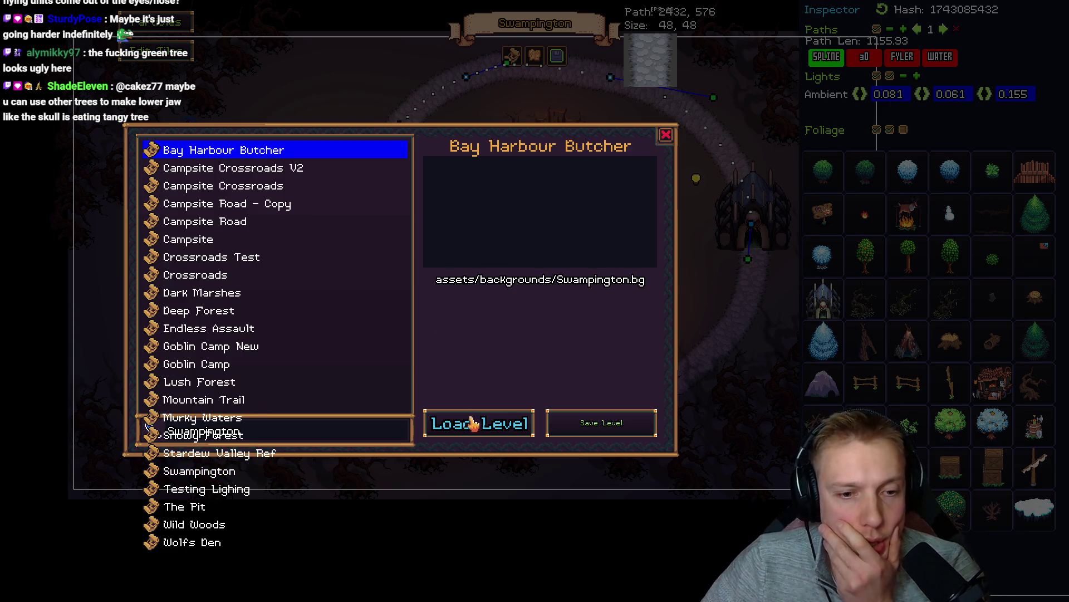
left_click(472, 424)
left_click(666, 384)
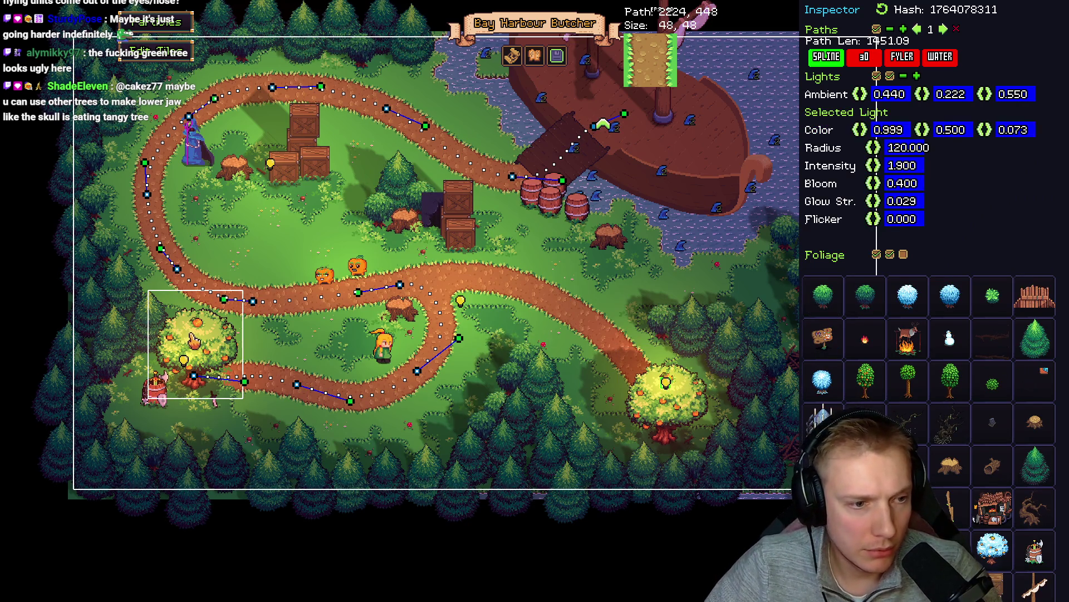
mouse_move(185, 361)
left_mouse_down()
mouse_move(245, 344)
mouse_move(200, 337)
left_mouse_up()
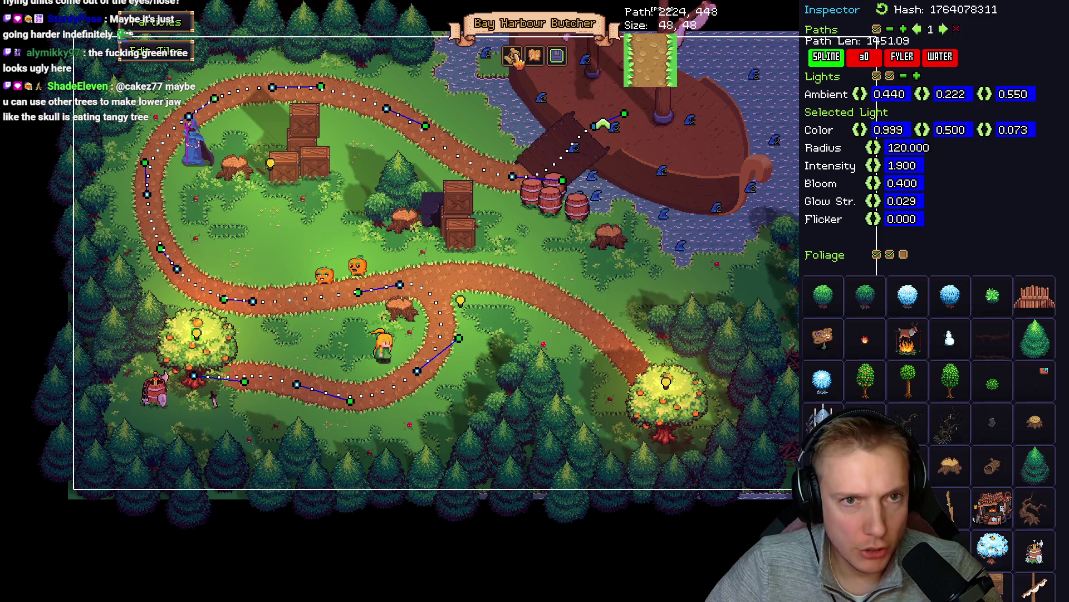
- Load Goblin Camp, close the background list, and choose Swampington in the level list
left_click(555, 56)
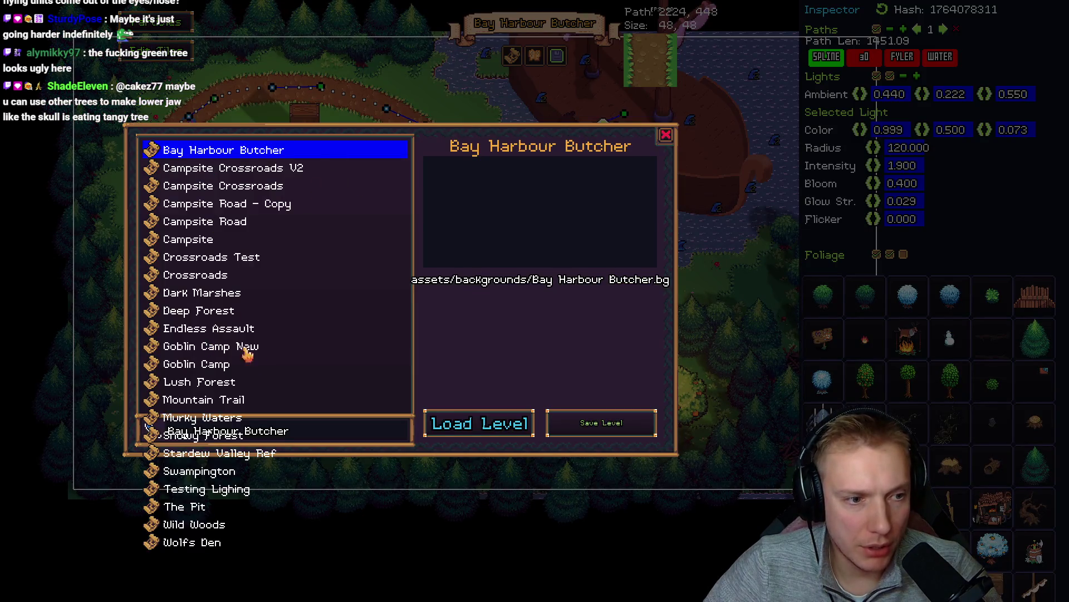
left_click(203, 363)
left_click(478, 425)
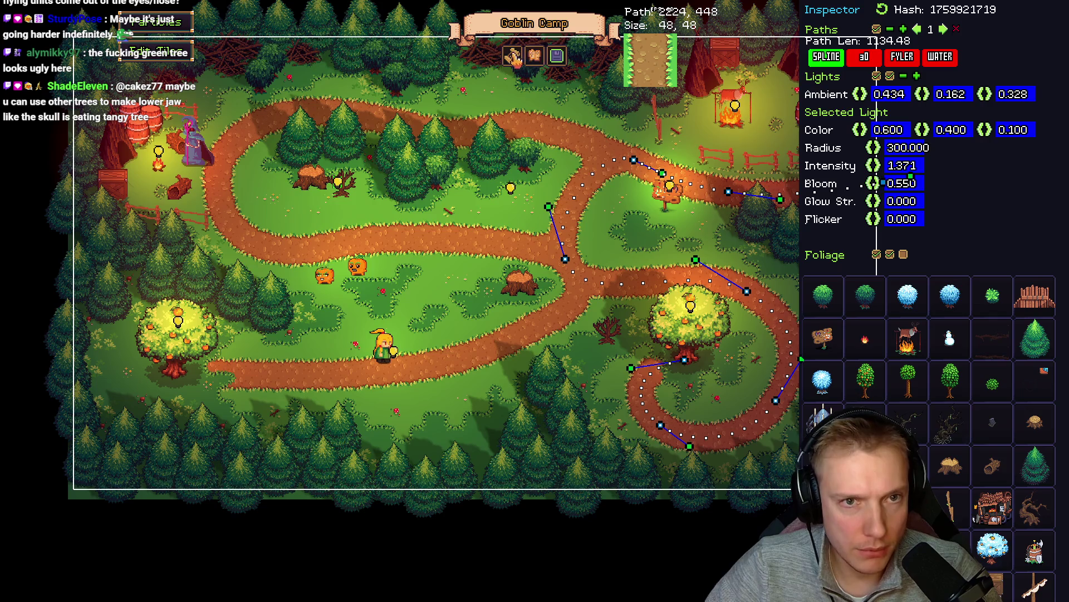
left_click(512, 56)
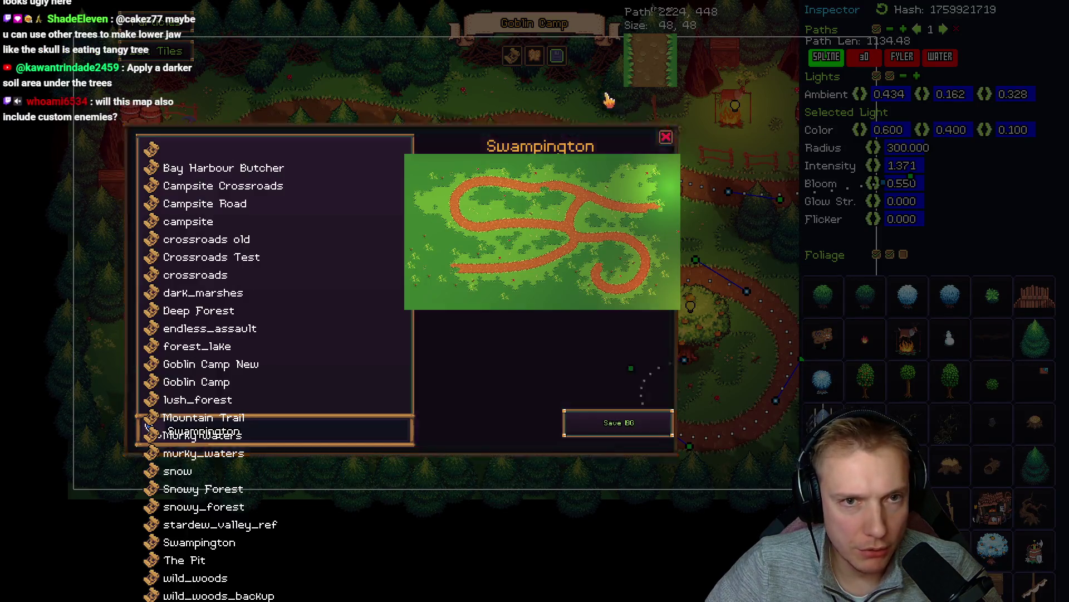
left_click(666, 134)
left_click(557, 56)
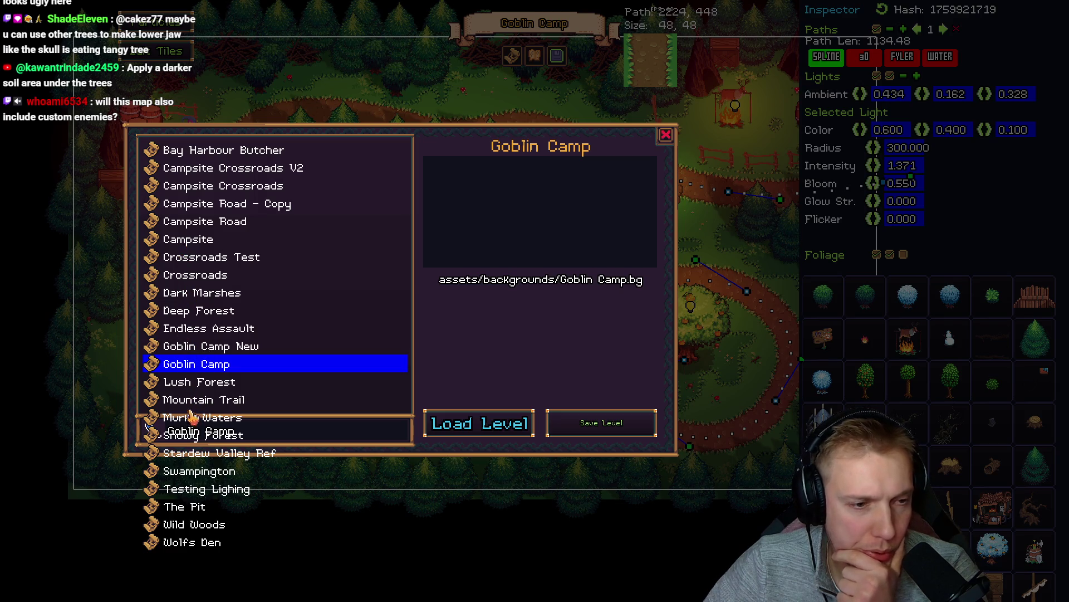
left_click(205, 471)
- Load Swampington and add a light with the copied settings on the fruit tree
left_click(478, 424)
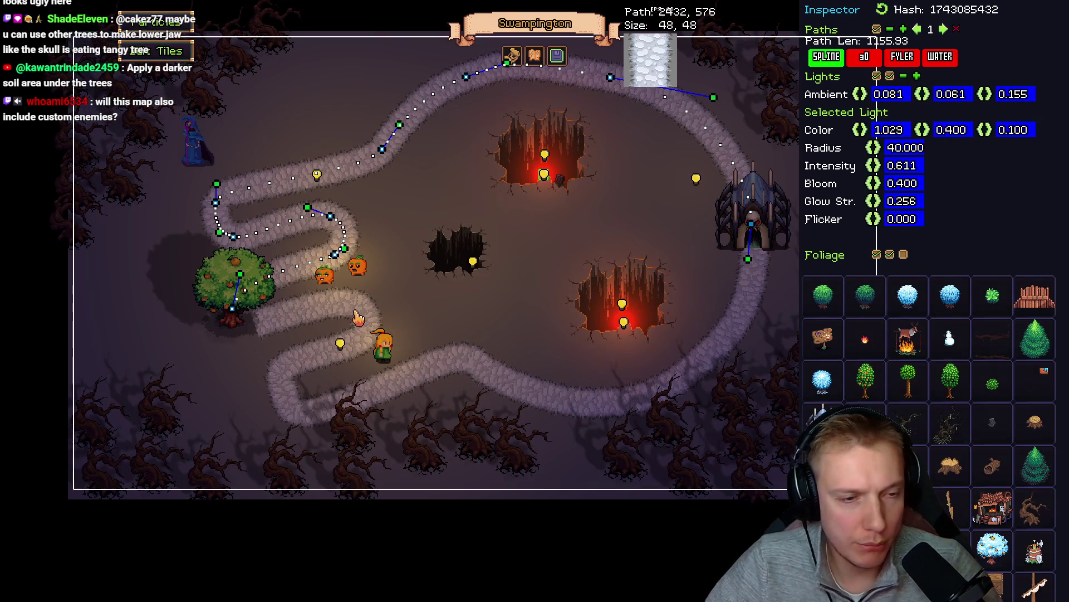
left_click(666, 382)
left_click(233, 278)
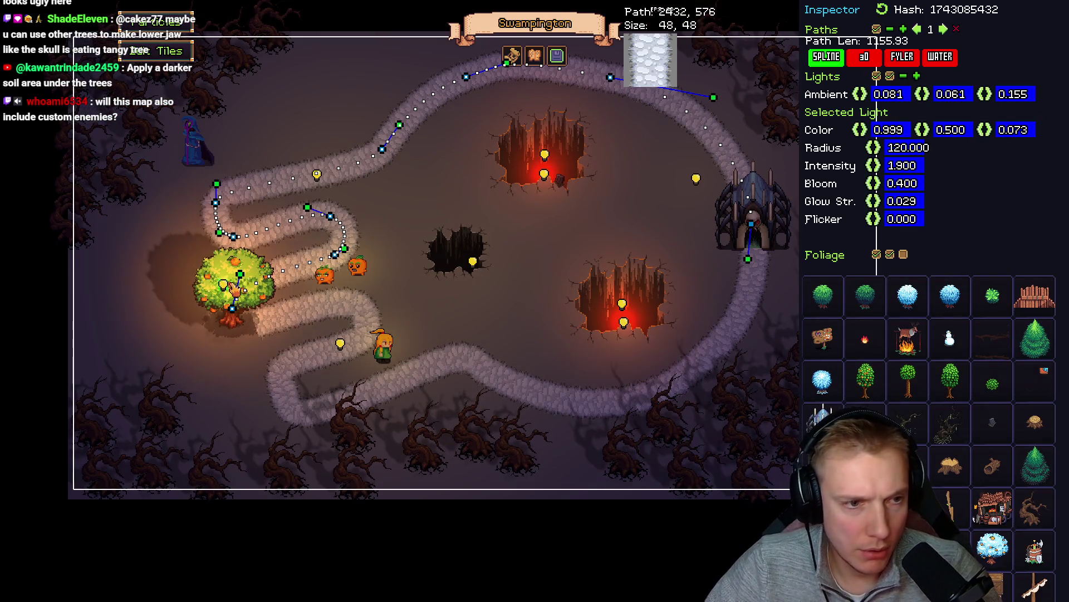
left_click_drag(248, 283, 239, 288)
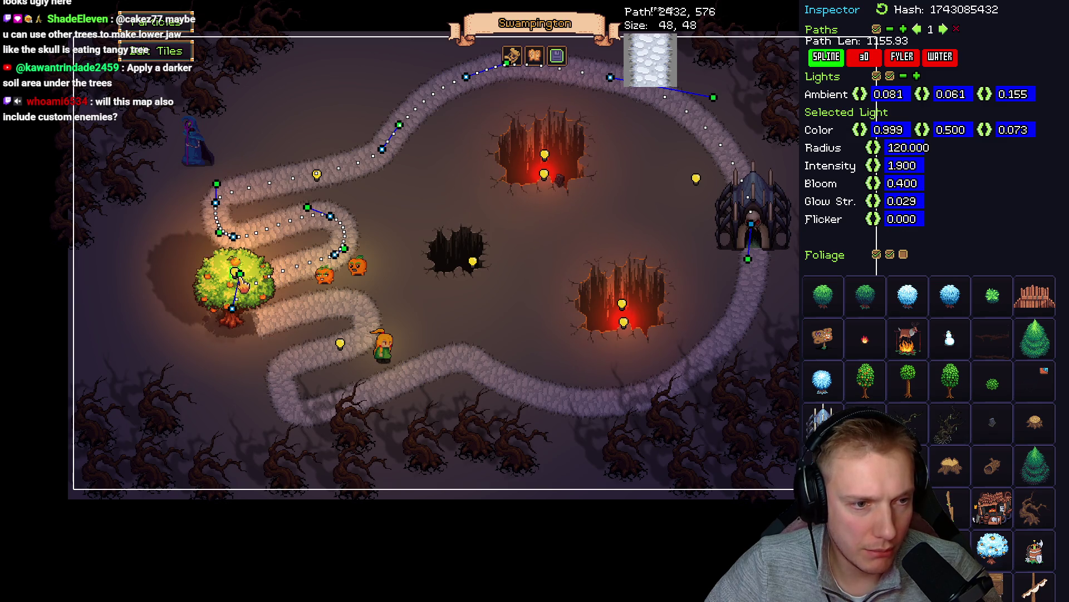
- Hide the path splines and play-test the Swampington level
left_click(877, 31)
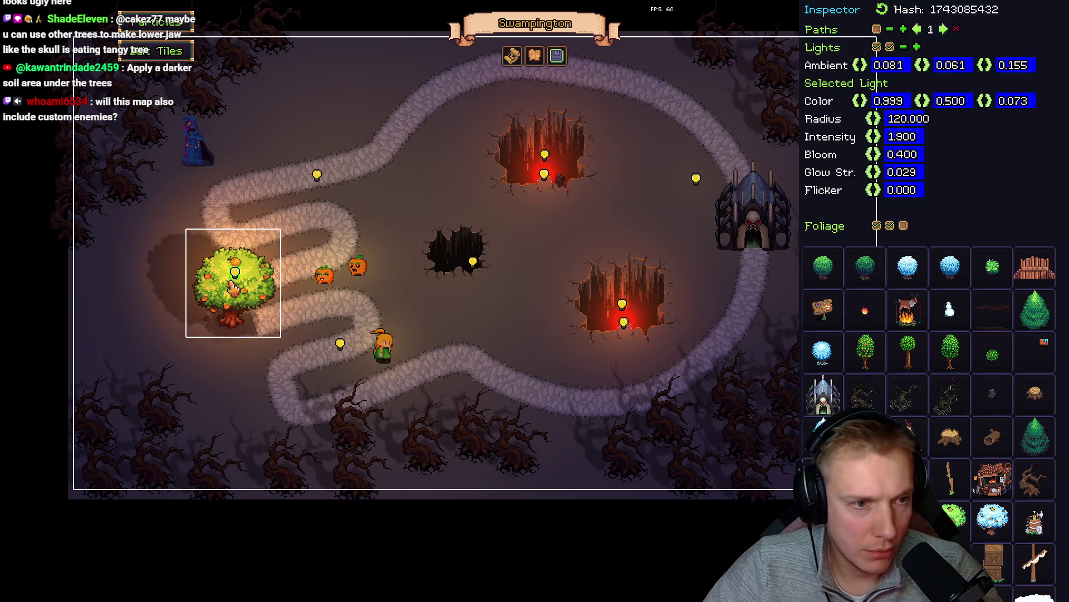
key("Escape")
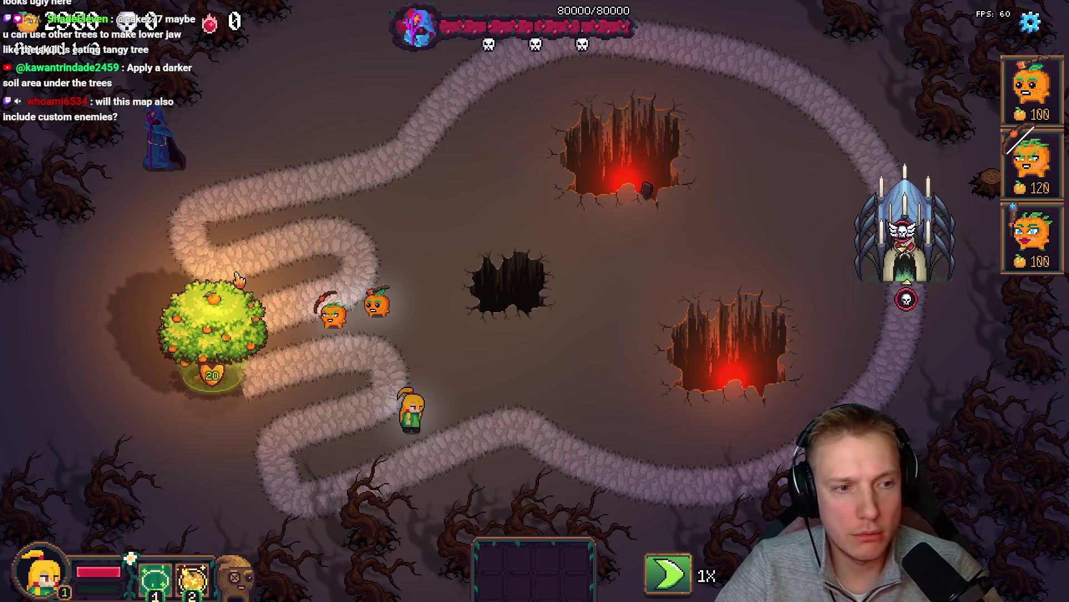
key("Escape")
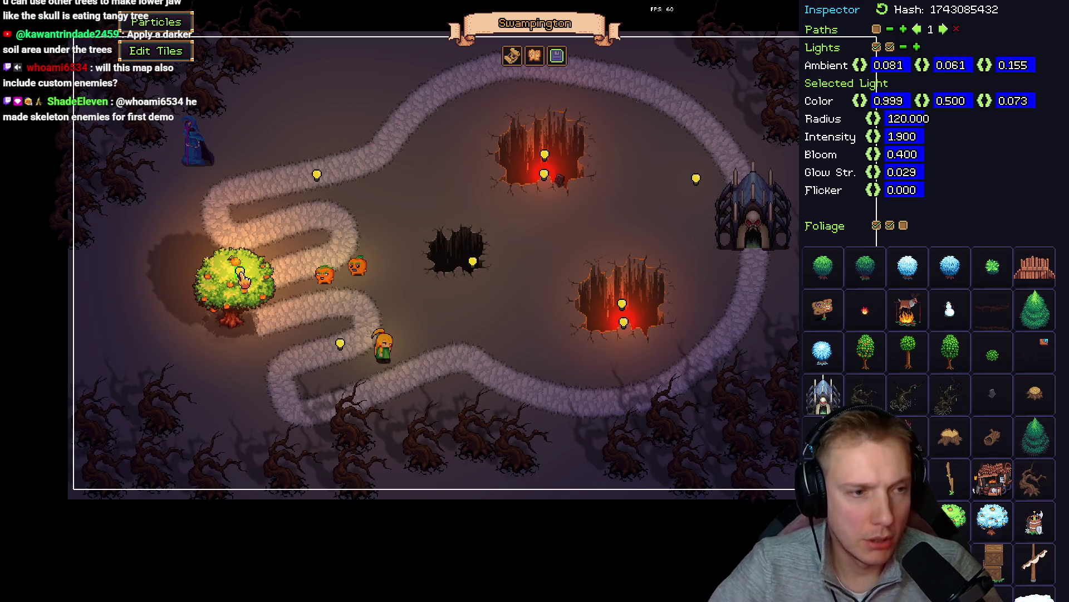
key("Escape")
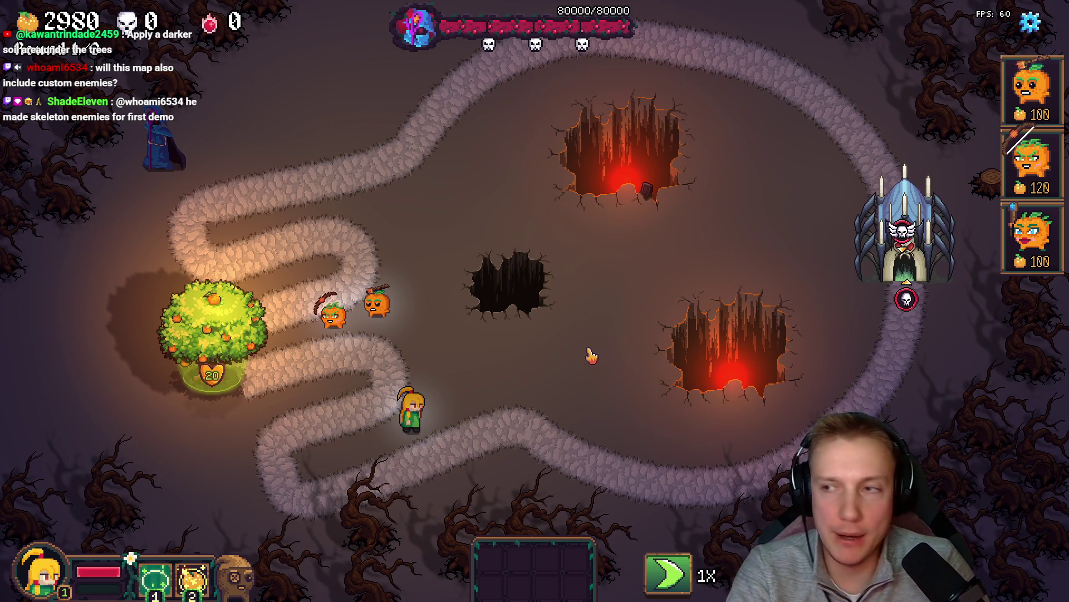
key("alt+Tab")
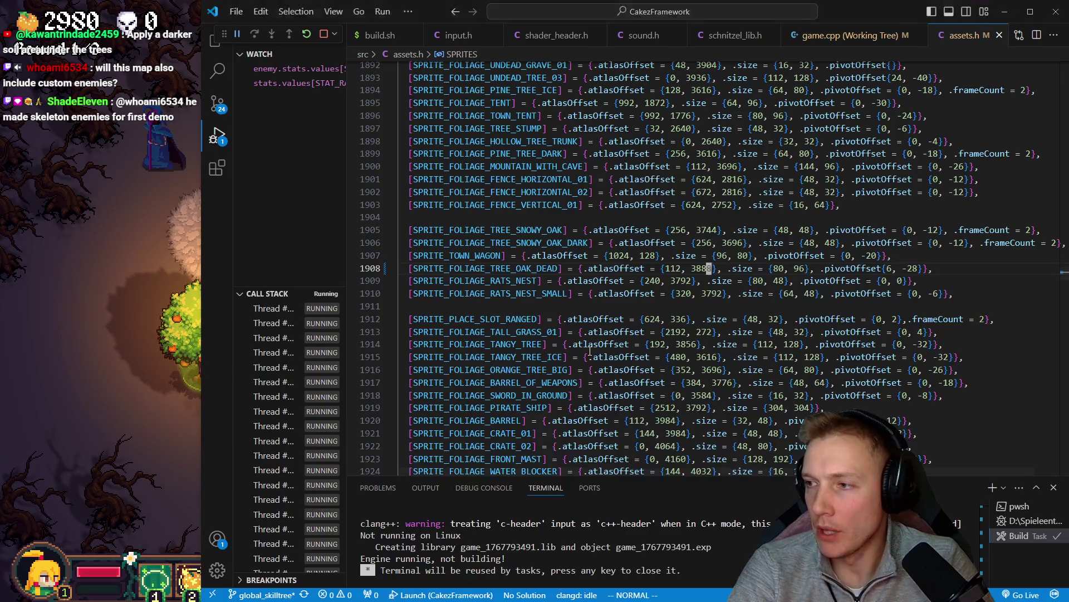
- Open game.cpp at FOLIAGE_LIST's SPRITE_FOLIAGE_TREE_OAK_DEAD entry (colliderRadius 14), then return to the game
key("ctrl+Tab")
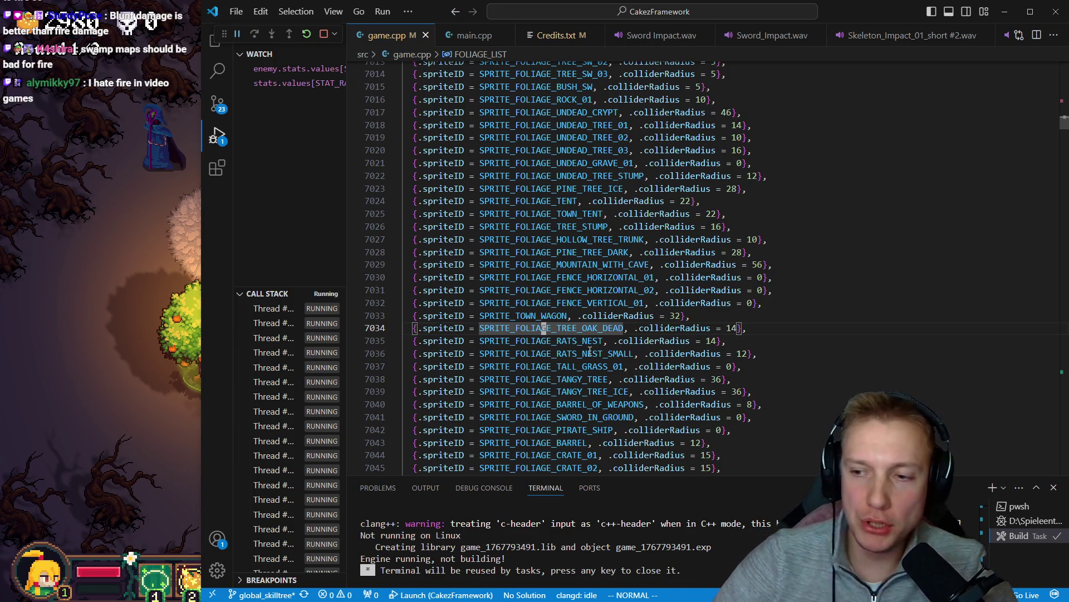
left_click(153, 266)
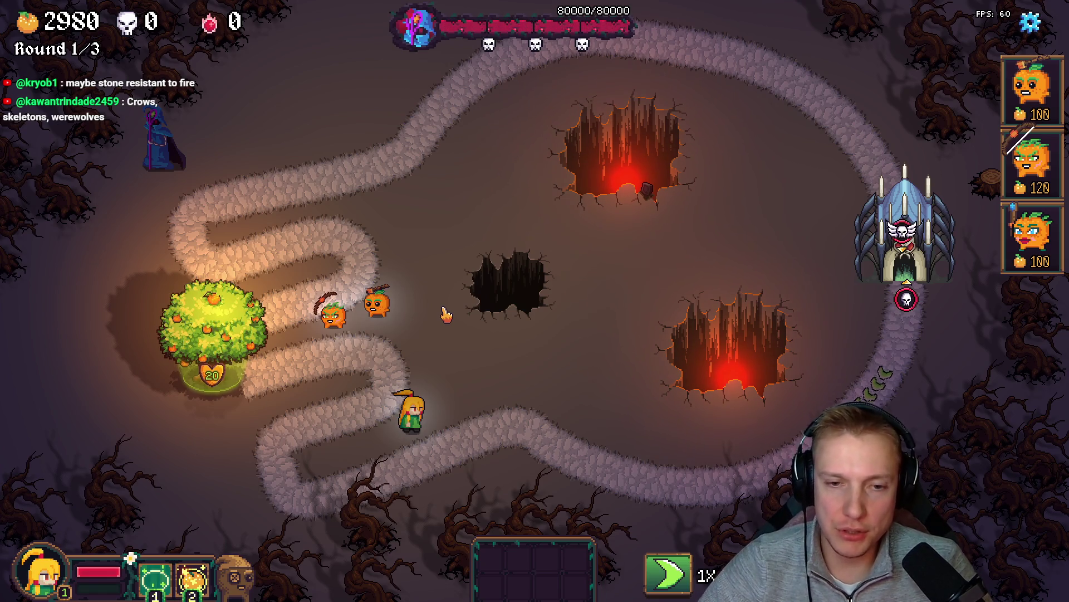
- Zoom into the texture atlas and bring the blue bats and pumpkins into view
key("alt+Tab")
scroll(594, 222, "down", 3)
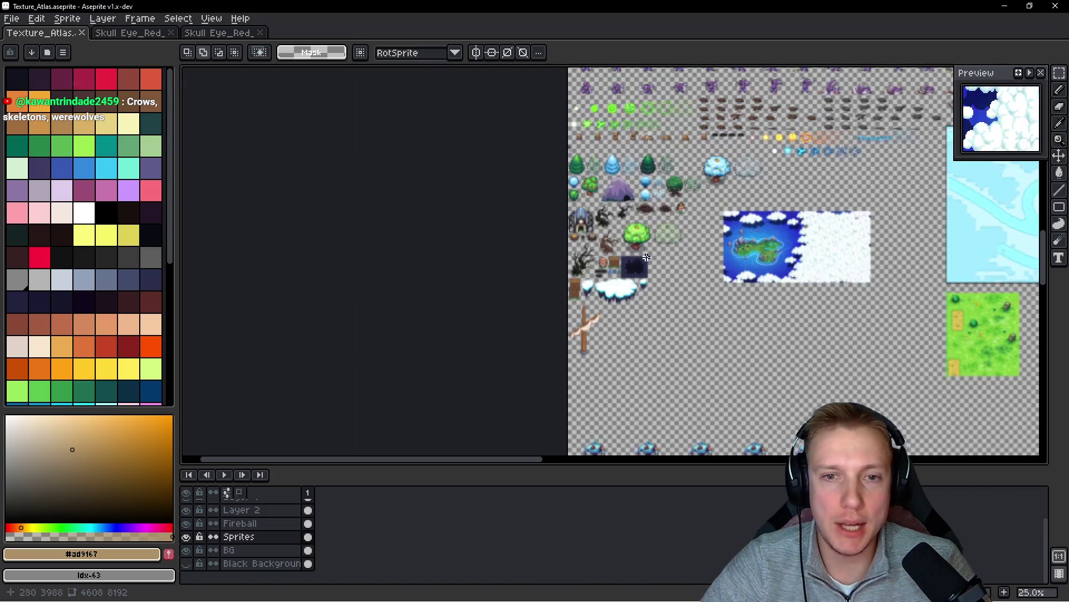
scroll(654, 249, "up", 3)
scroll(654, 250, "up", 7)
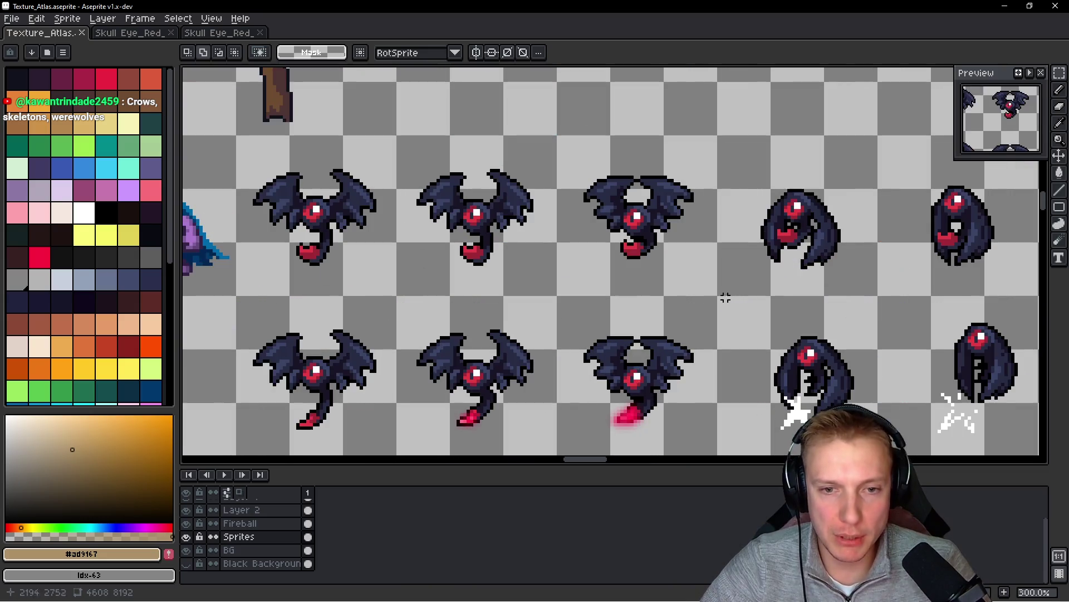
scroll(628, 252, "down", 1)
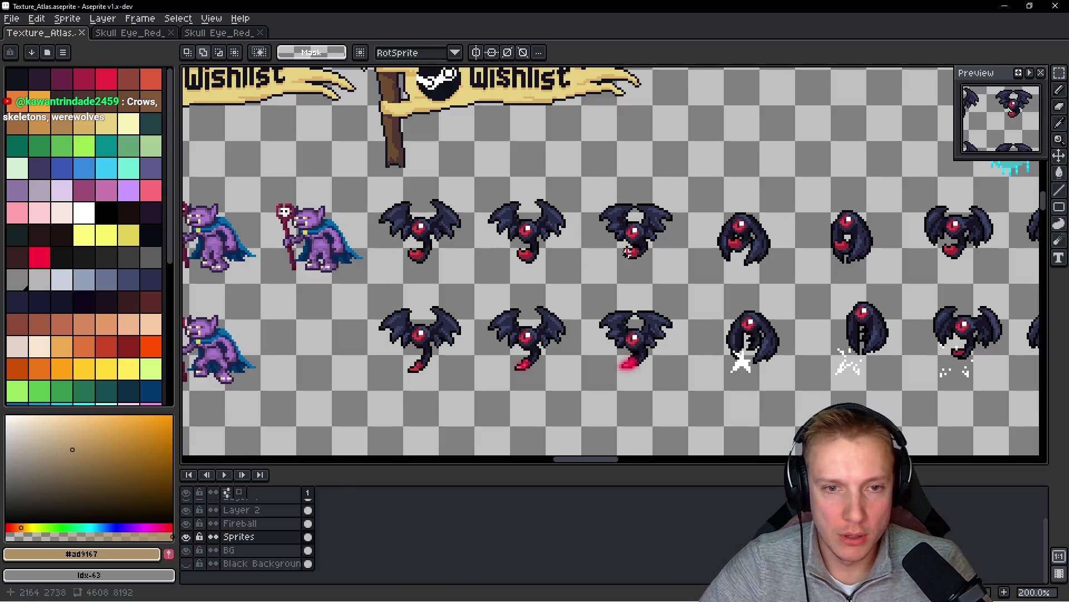
mouse_move(516, 257)
left_mouse_down()
mouse_move(367, 256)
mouse_move(674, 243)
mouse_move(399, 235)
left_mouse_up()
scroll(500, 173, "down", 3)
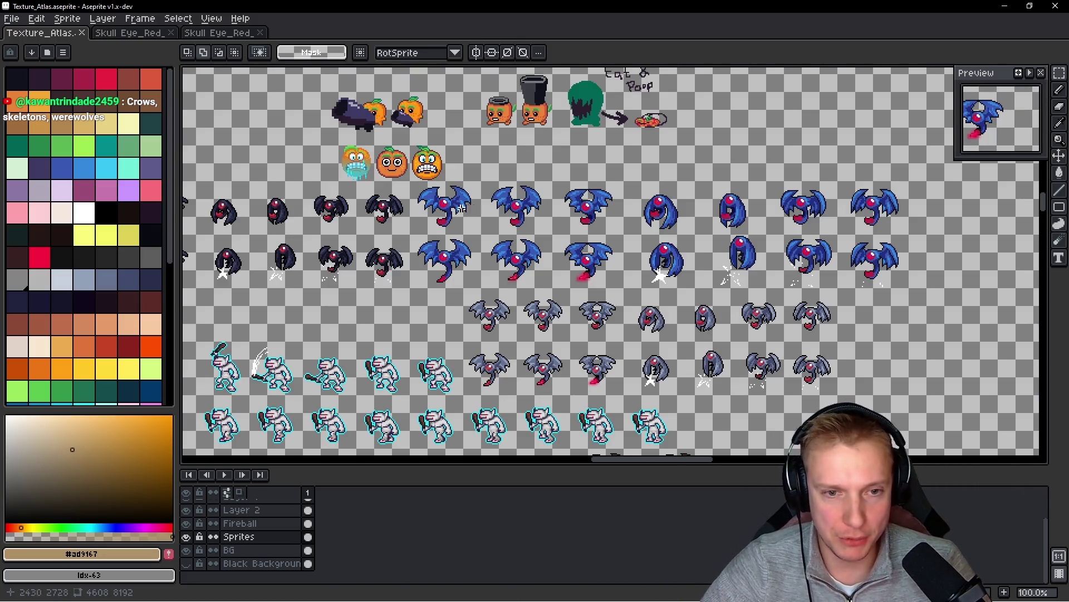
scroll(519, 279, "up", 3)
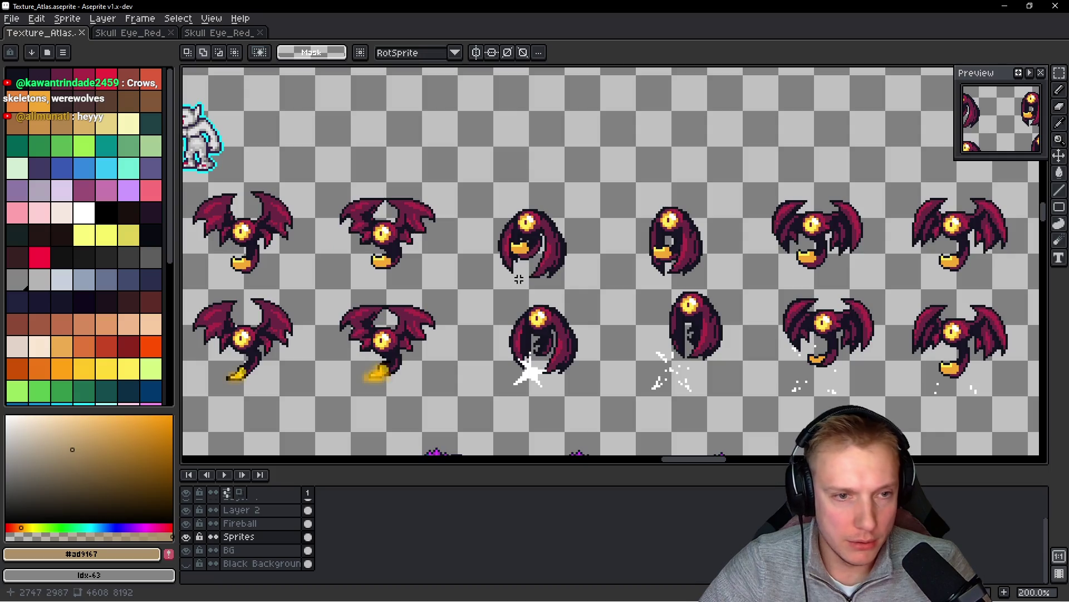
- Pan and zoom across the skeleton and bat sprite rows
left_click_drag(182, 241, 372, 273)
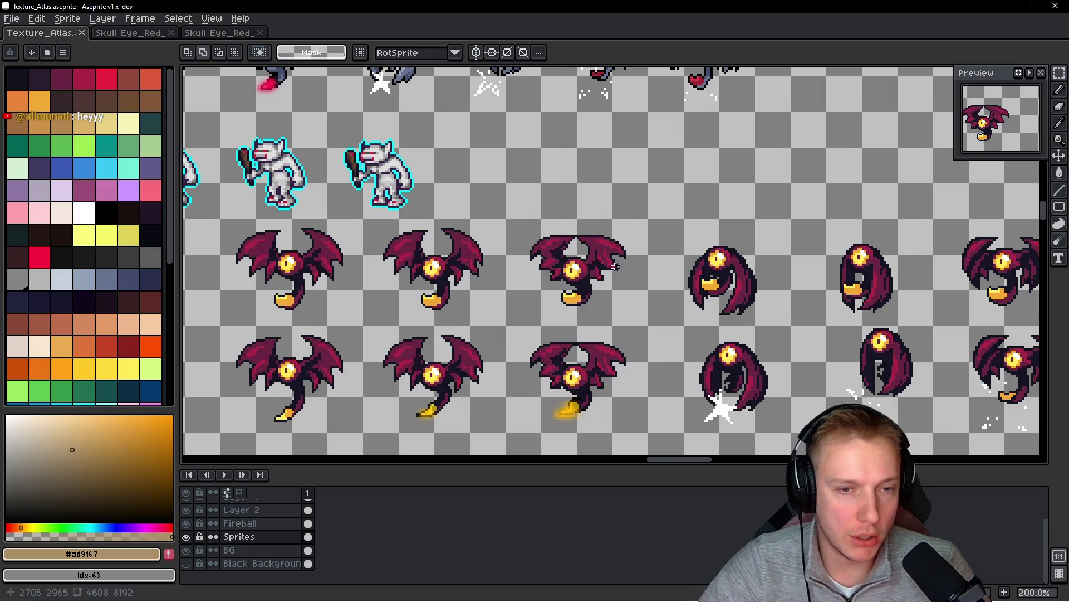
scroll(587, 282, "down", 1)
scroll(504, 227, "down", 1)
scroll(499, 223, "up", 1)
scroll(498, 223, "up", 2)
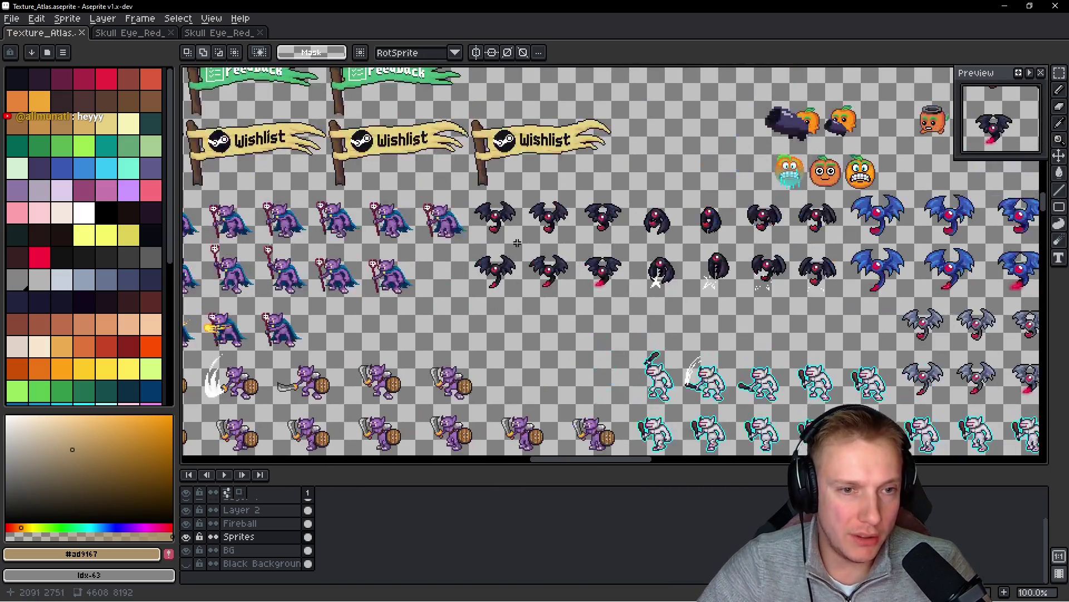
scroll(616, 261, "down", 1)
scroll(599, 270, "down", 1)
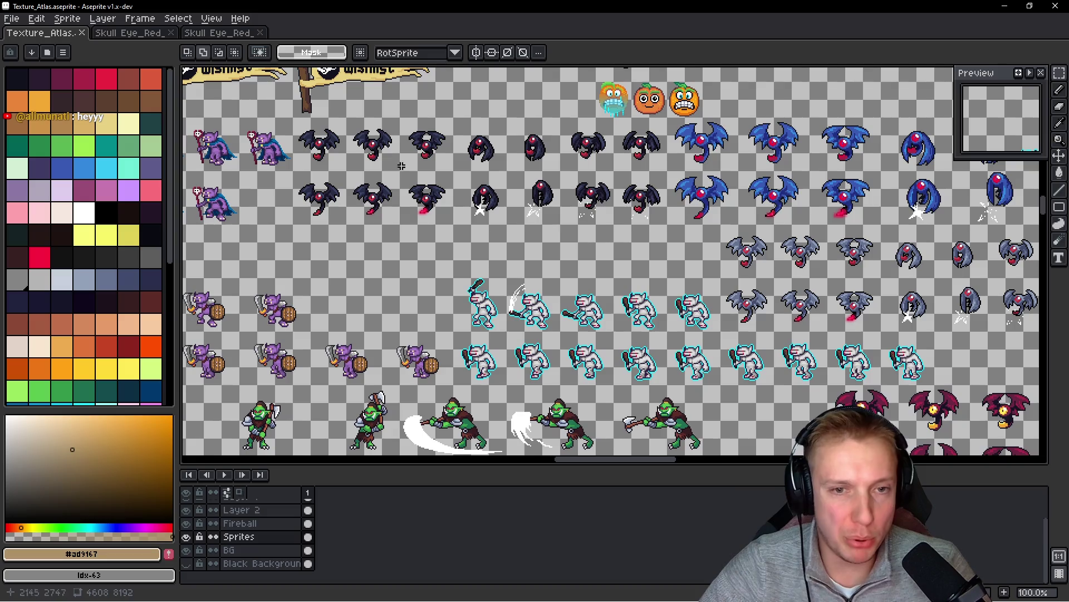
scroll(605, 262, "down", 2)
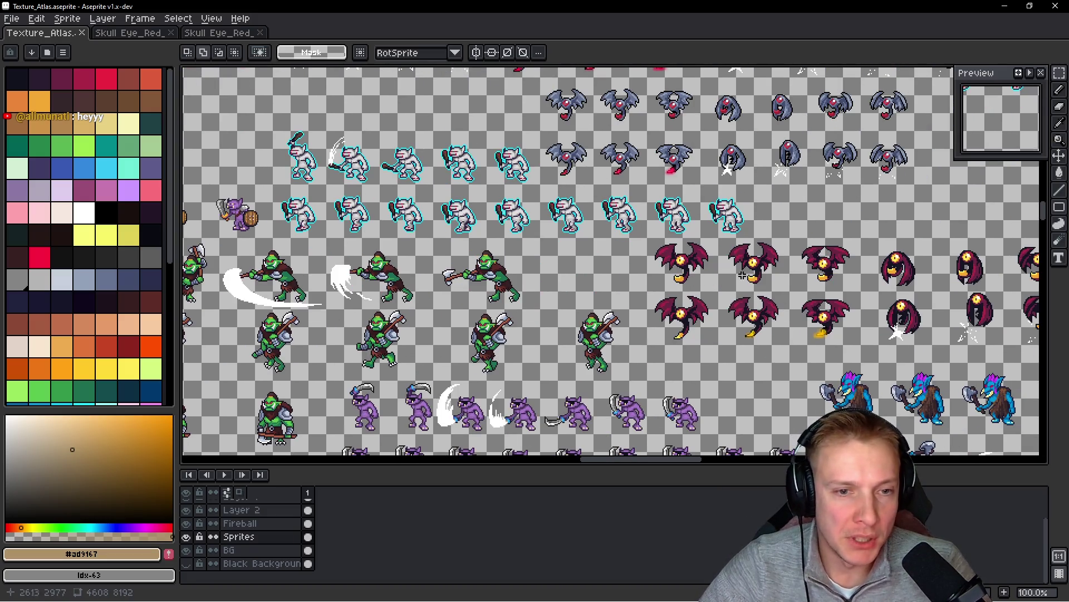
scroll(697, 278, "down", 1)
scroll(633, 251, "down", 1)
scroll(623, 262, "up", 3)
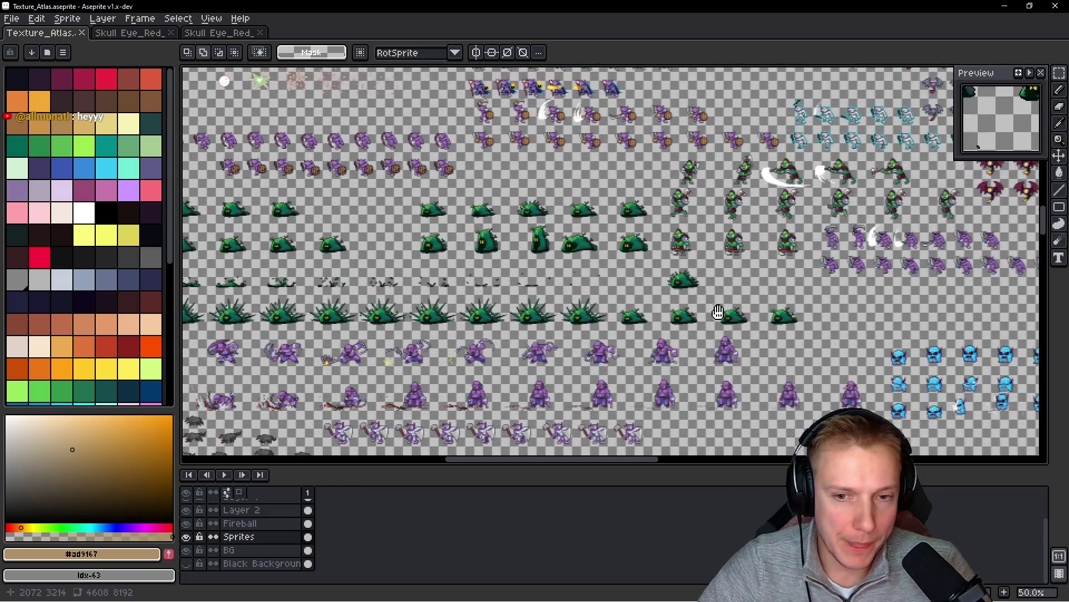
key("alt")
key("alt+Tab")
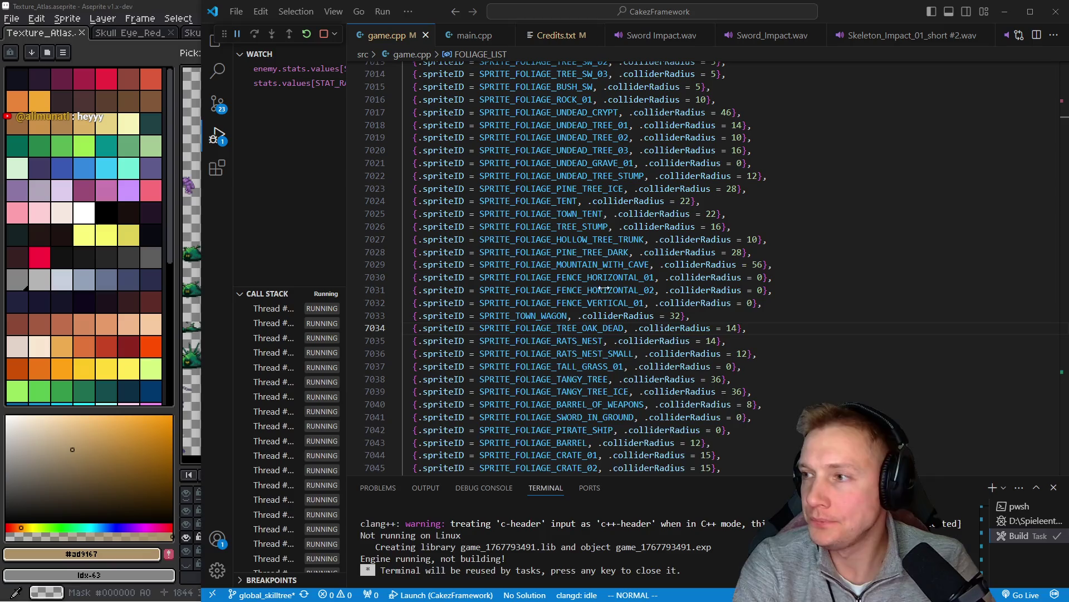
- Search for SWAMPING to jump to the STORY_MAP_SWAMPINGTON definition
key("slash")
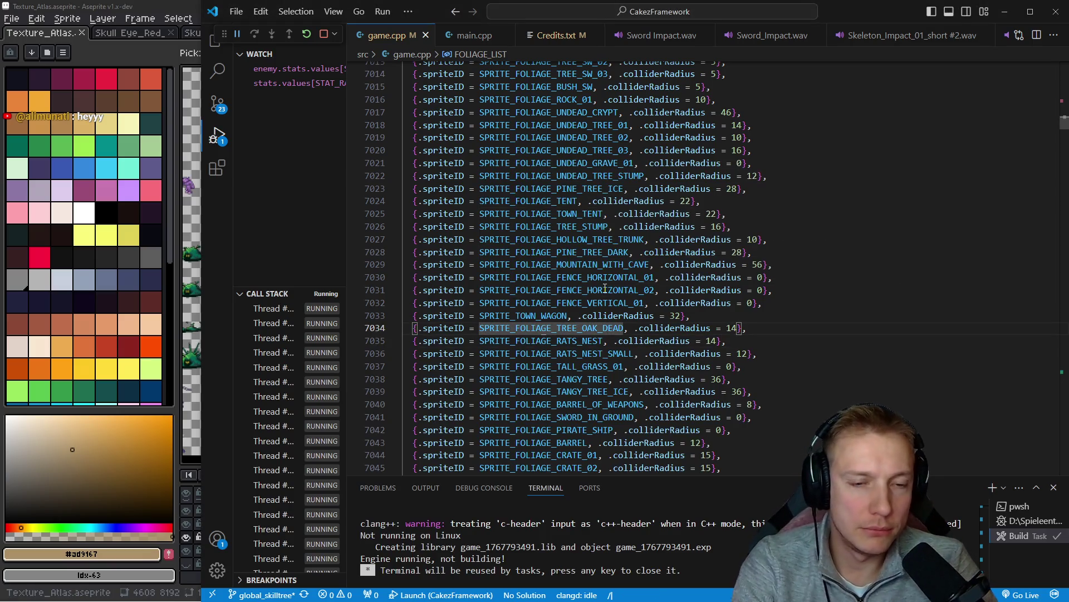
type("swampingon")
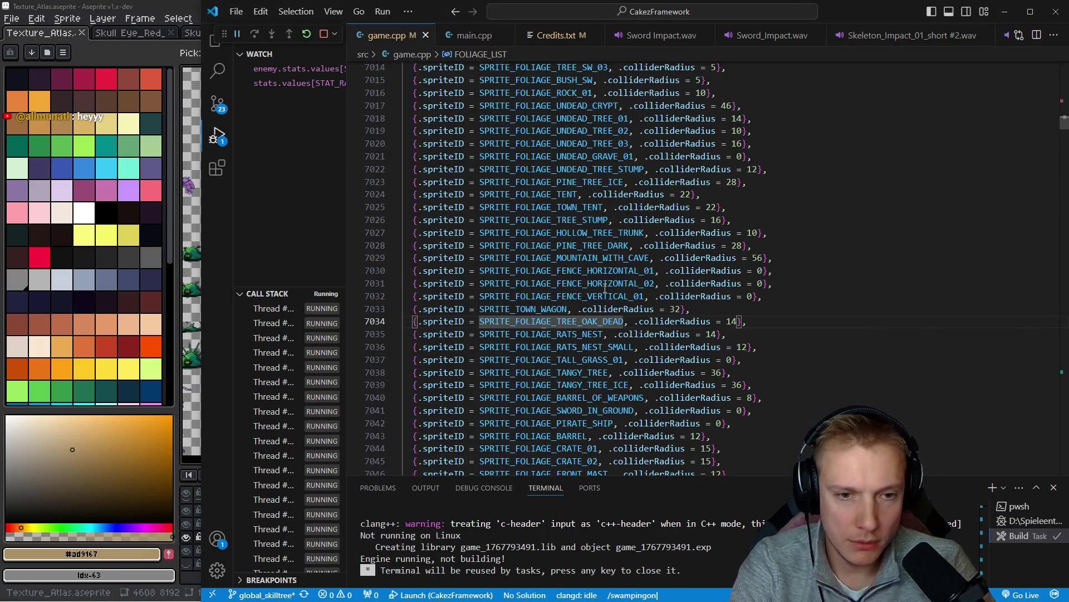
key("Return")
key("Escape")
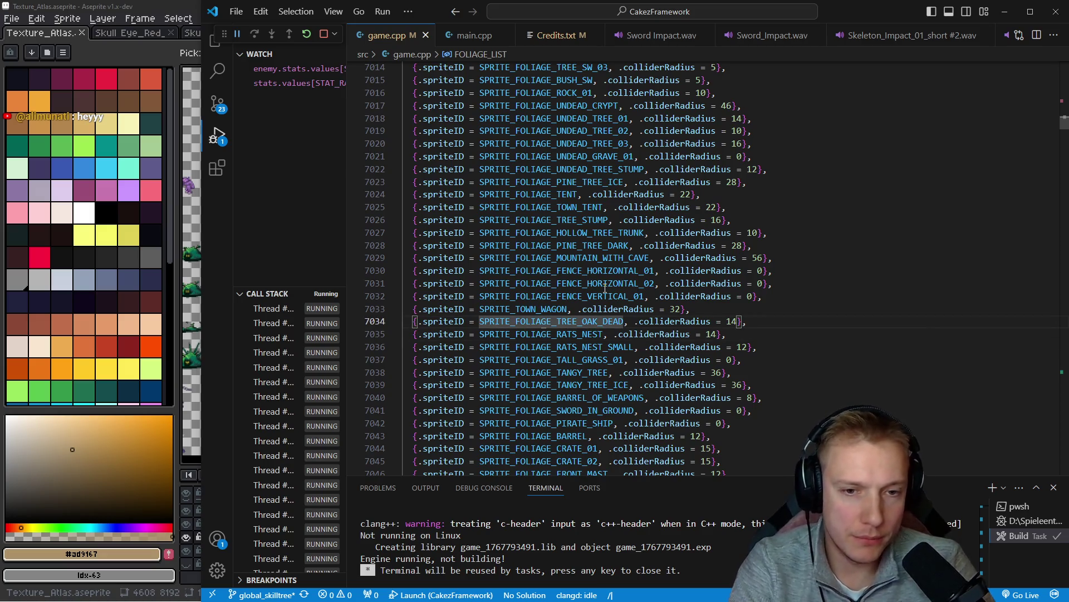
key("slash")
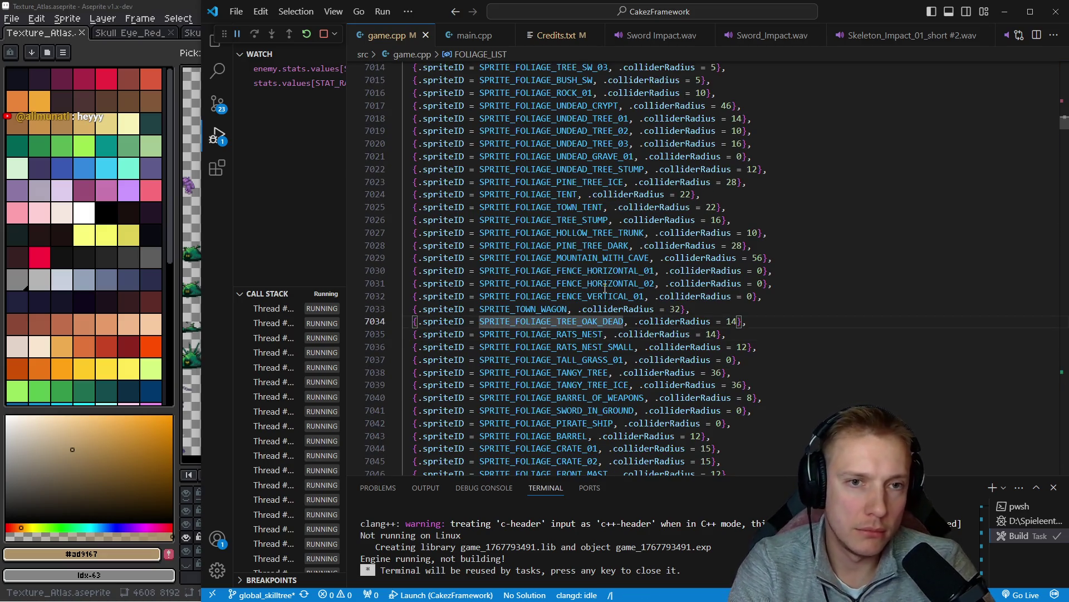
type("SWAMPING")
key("Return")
scroll(604, 288, "down", 7)
- Change the Round 1 skeleton batch's count from 1 to 8
key("j")
key("j")
key("j")
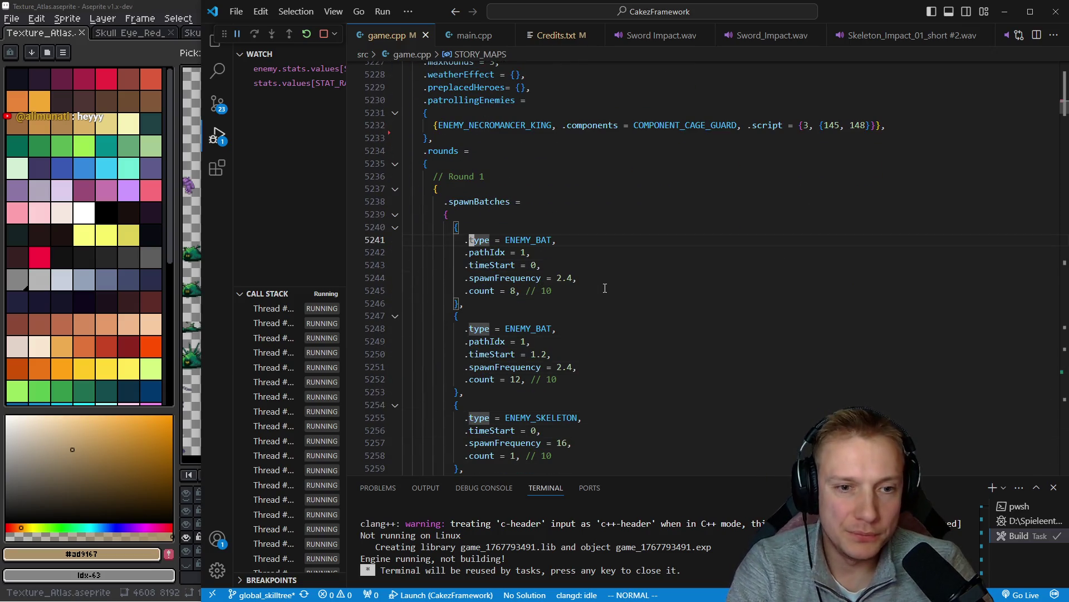
key("shift+v")
key("Escape")
key("k")
key("j")
key("j")
key("j")
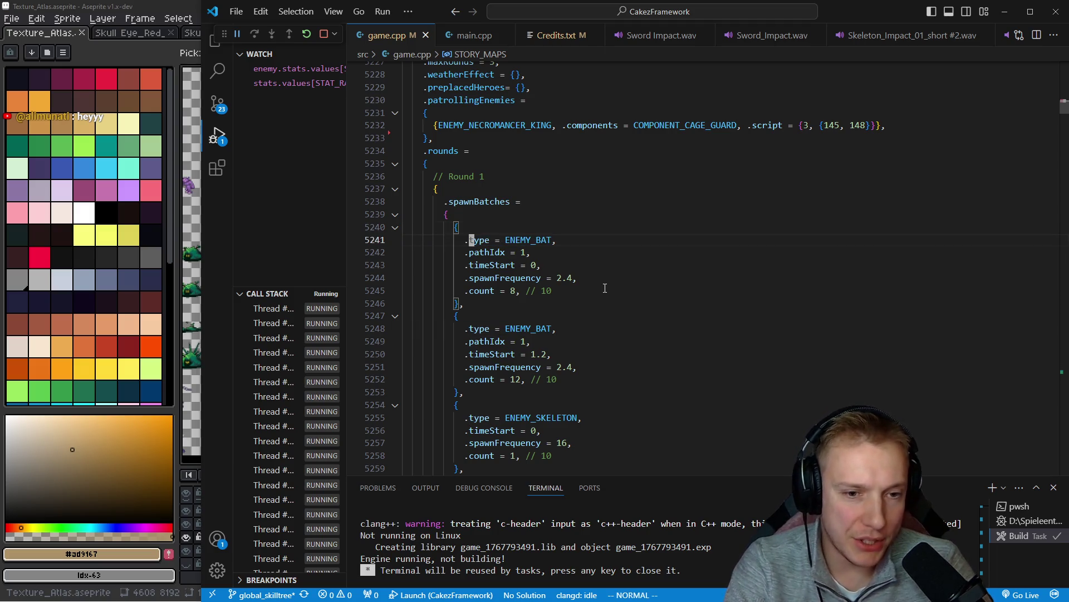
key("k")
key("k")
key("k")
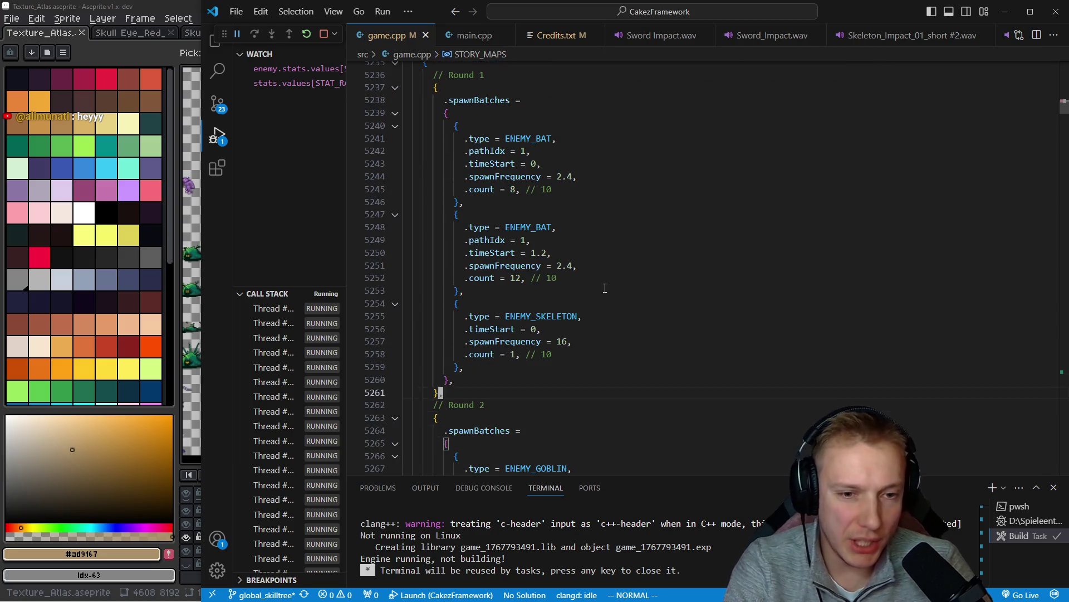
key("w")
key("j")
key("j")
key("j")
- Change the skeleton batch's spawnFrequency from 16 to 1
key("j")
key("j")
key("j")
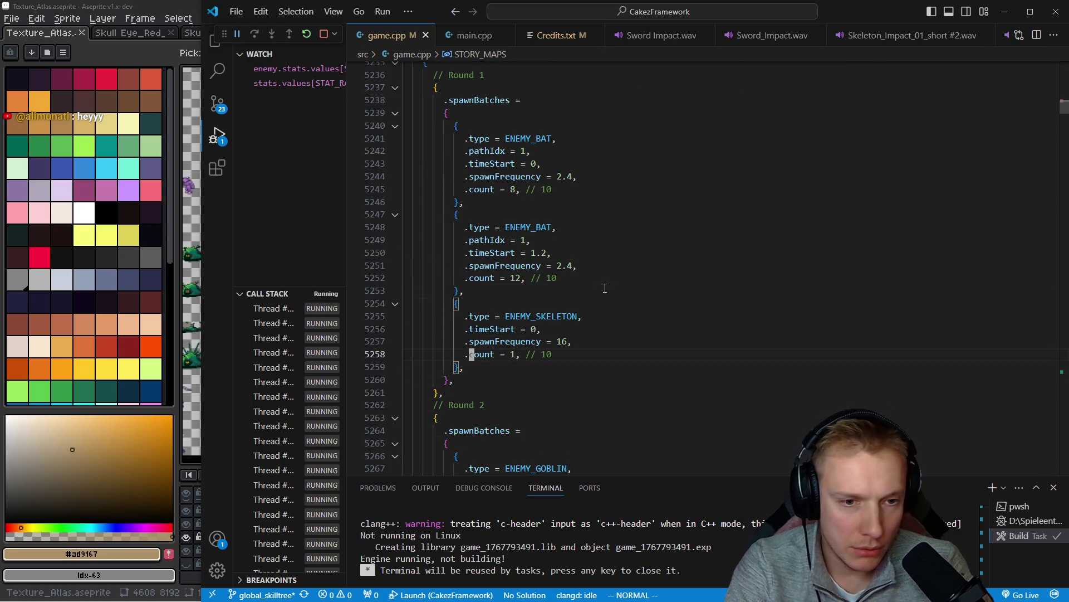
key("w")
key("w")
type("s8")
key("Escape")
key("k")
key("j")
key("k")
key("dollar")
key("i")
key("BackSpace")
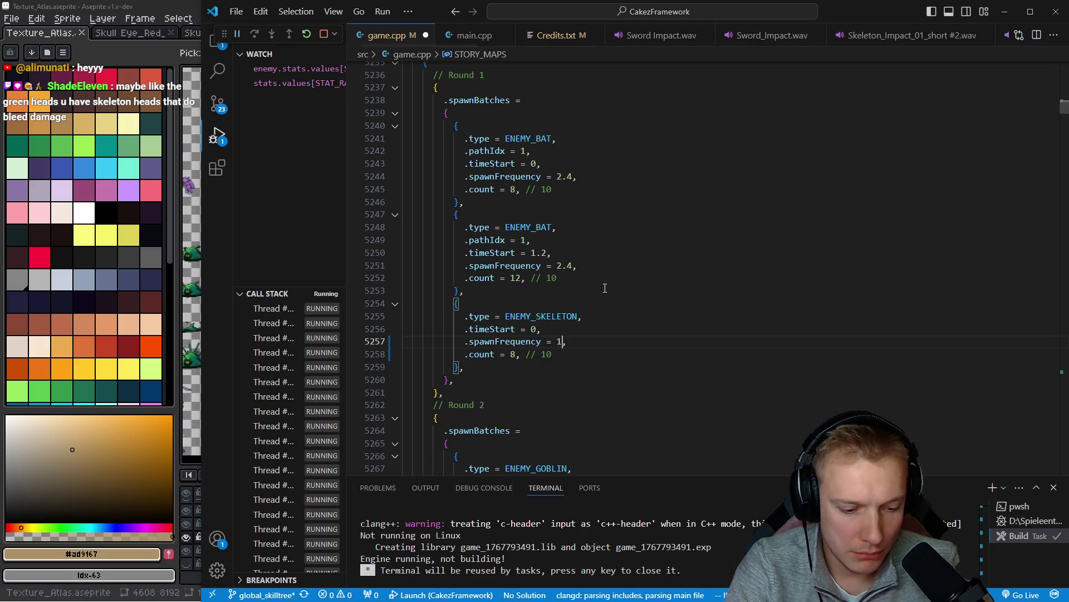